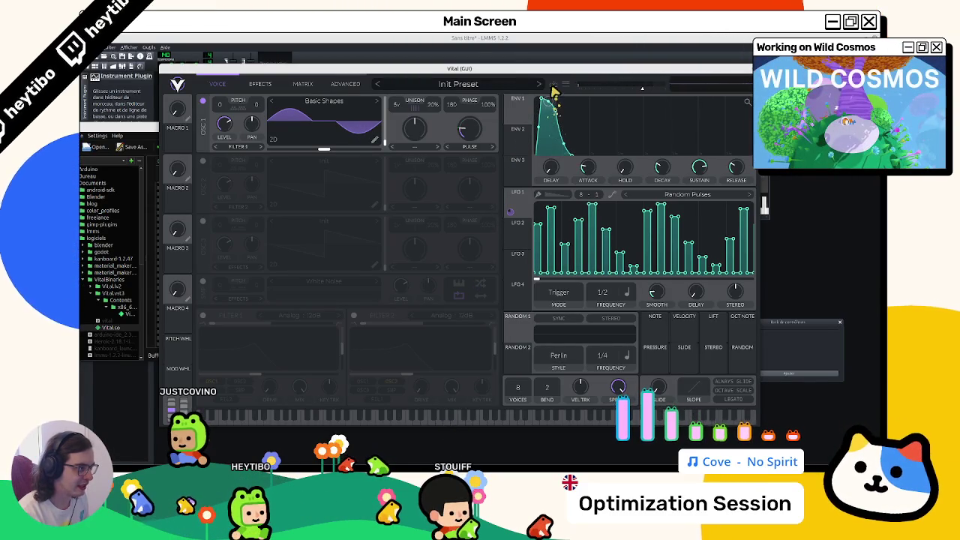
# Step: Lengthen envelope 1's decay, auditioning notes before and after
pyautogui.click(432, 418)
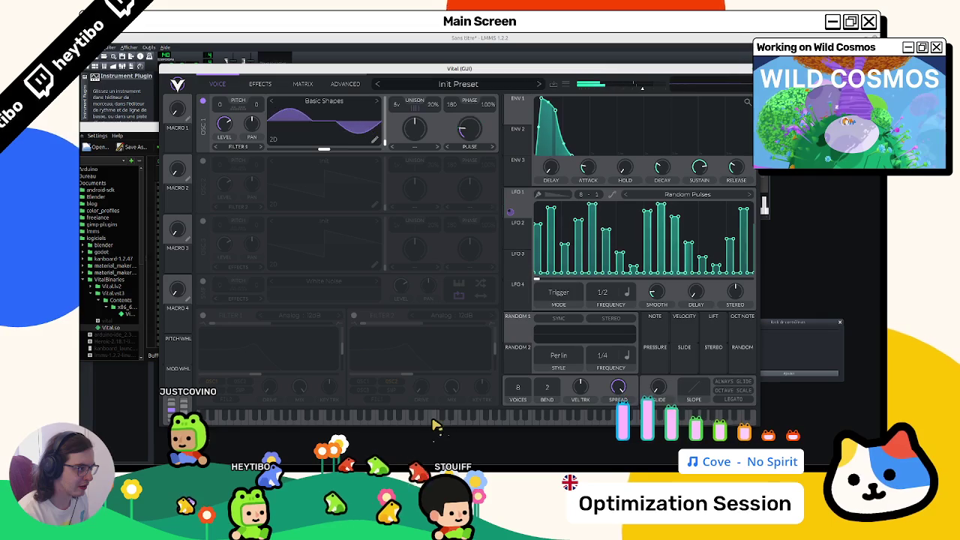
pyautogui.moveTo(566, 150); pyautogui.dragTo(611, 160)
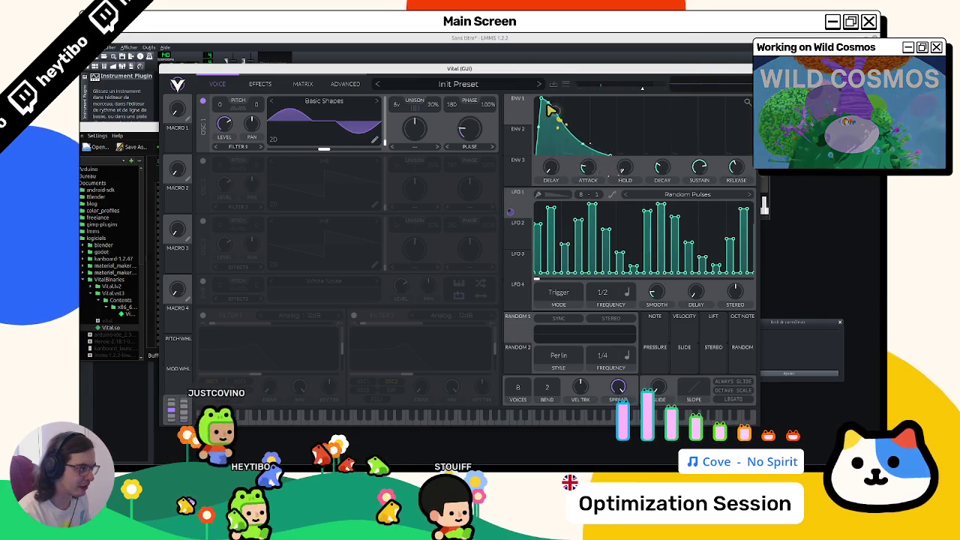
pyautogui.click(462, 422)
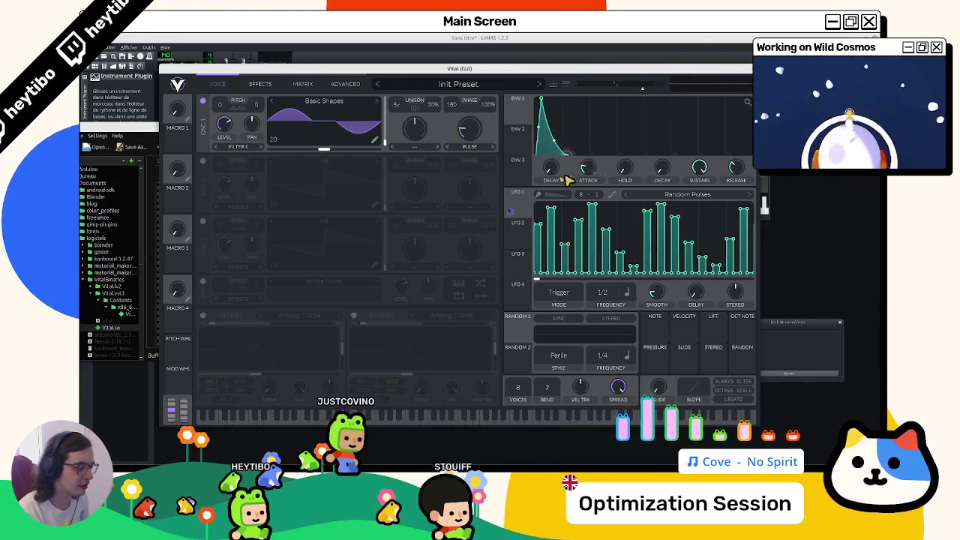
# Step: Turn oscillator 1's wave morph down to a smooth sine and audition it
pyautogui.click(439, 418)
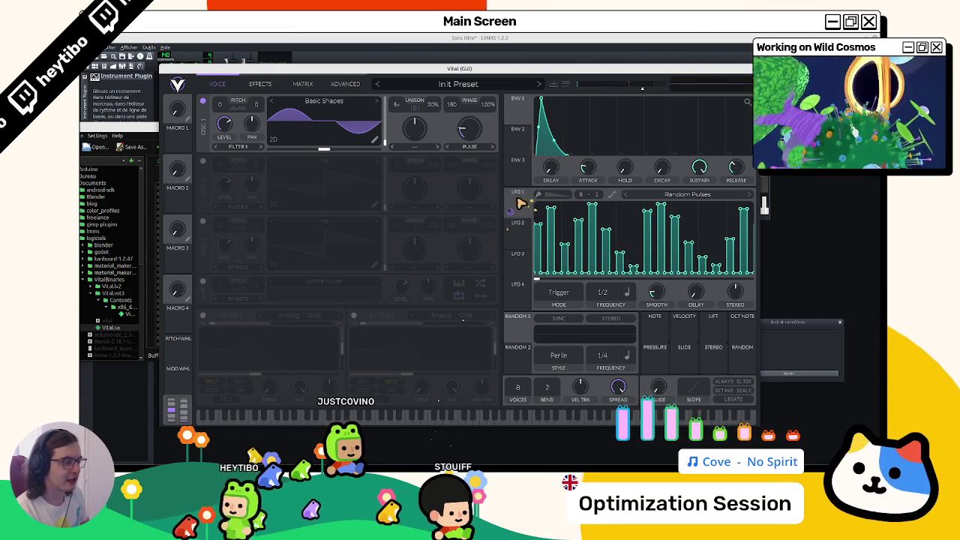
pyautogui.moveTo(463, 142)
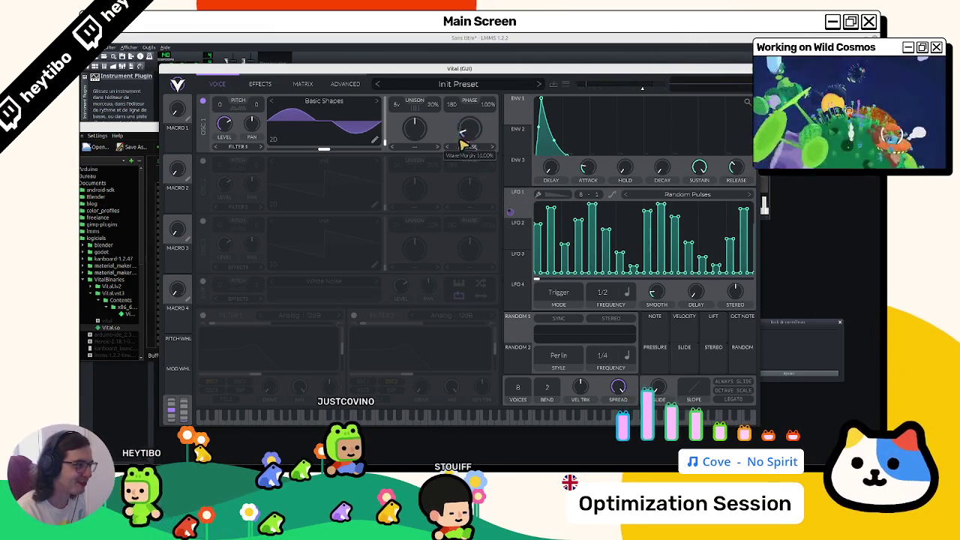
pyautogui.click(422, 414)
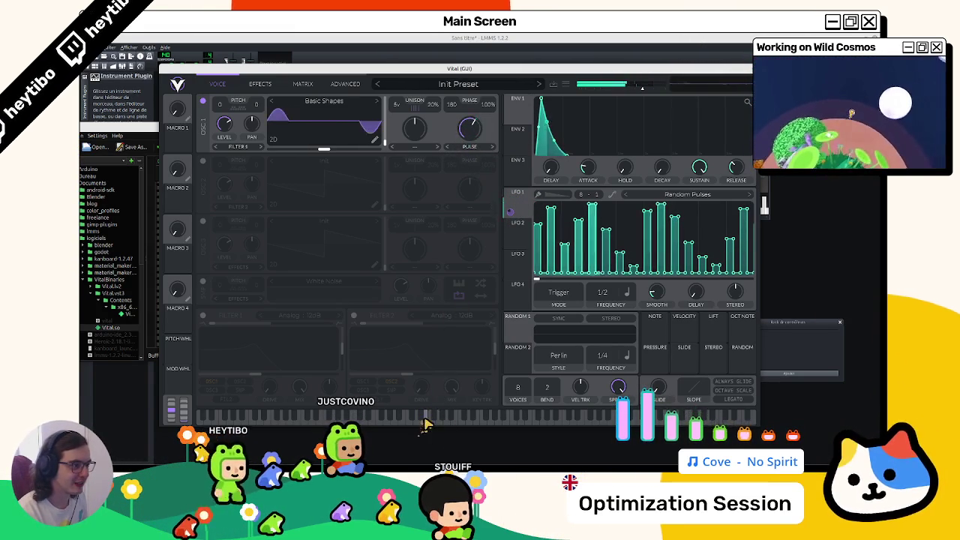
pyautogui.scroll(-5, 456, 149)
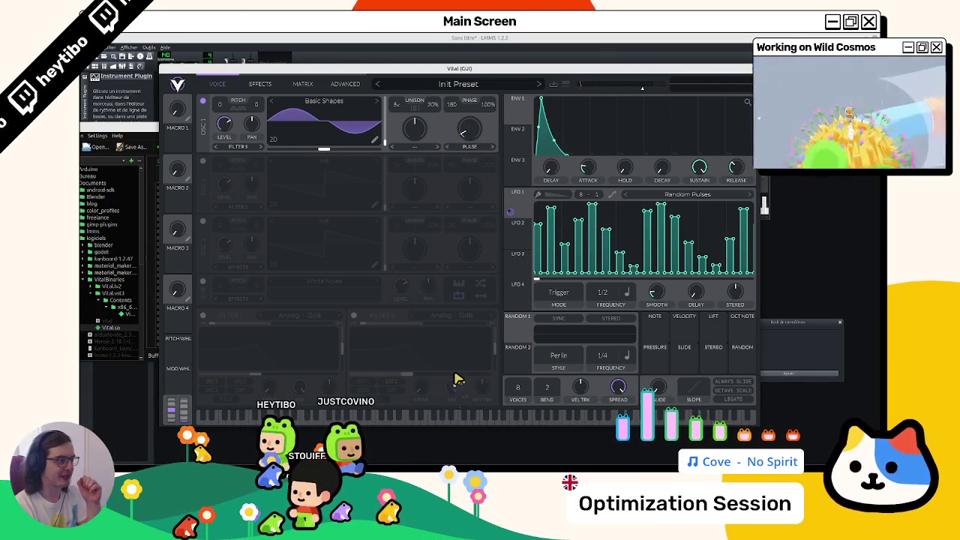
# Step: Load the Pulse Series preset into LFO 1 and audition a couple of notes
pyautogui.click(745, 194)
pyautogui.scroll(-3, 679, 150)
pyautogui.click(684, 149)
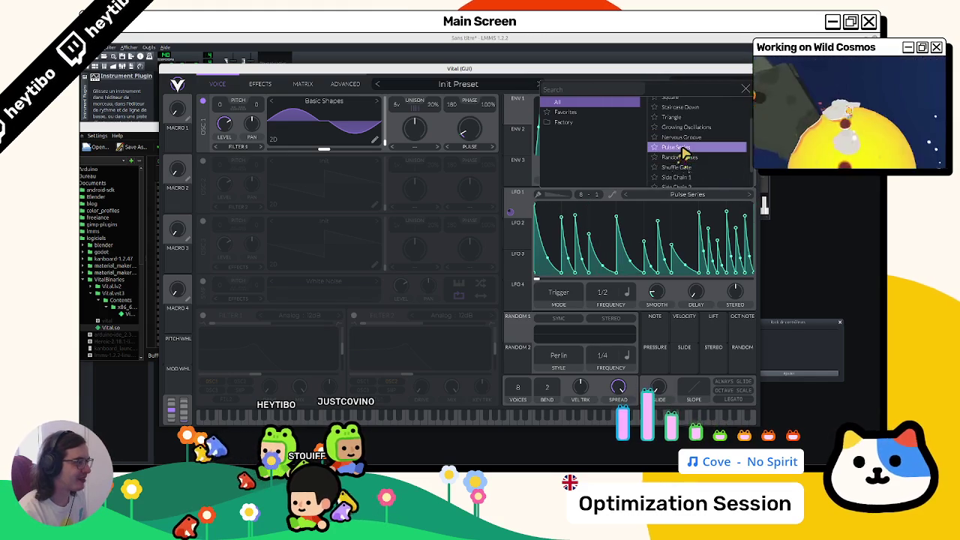
pyautogui.click(447, 420)
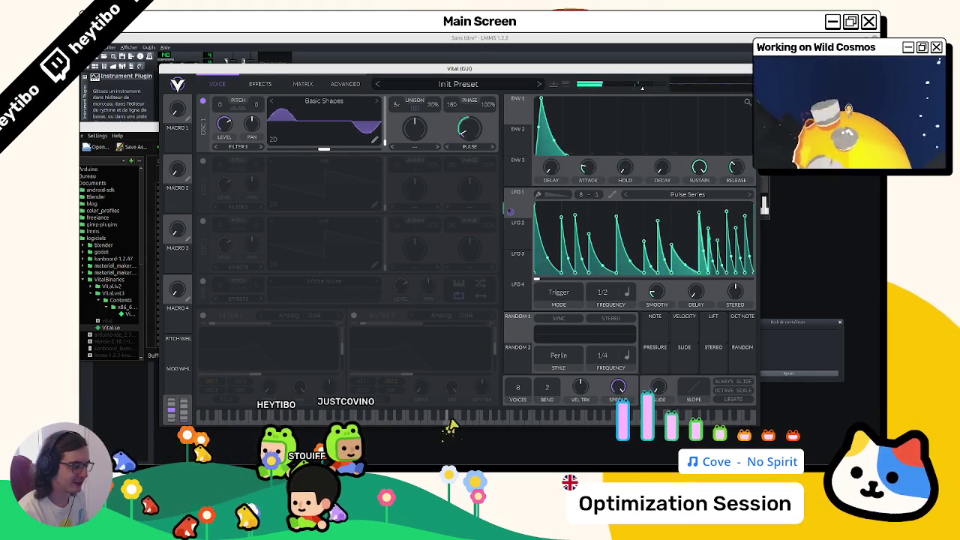
pyautogui.click(422, 427)
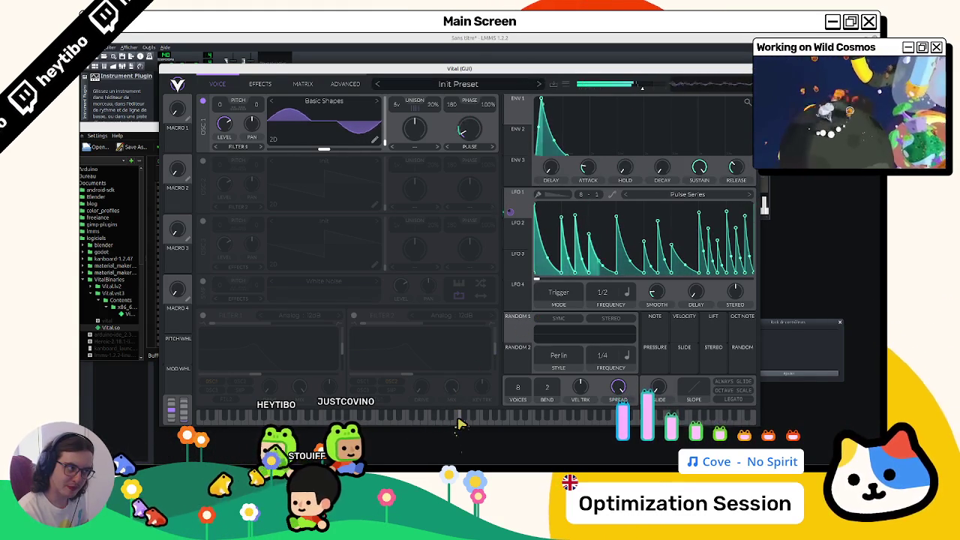
pyautogui.click(403, 420)
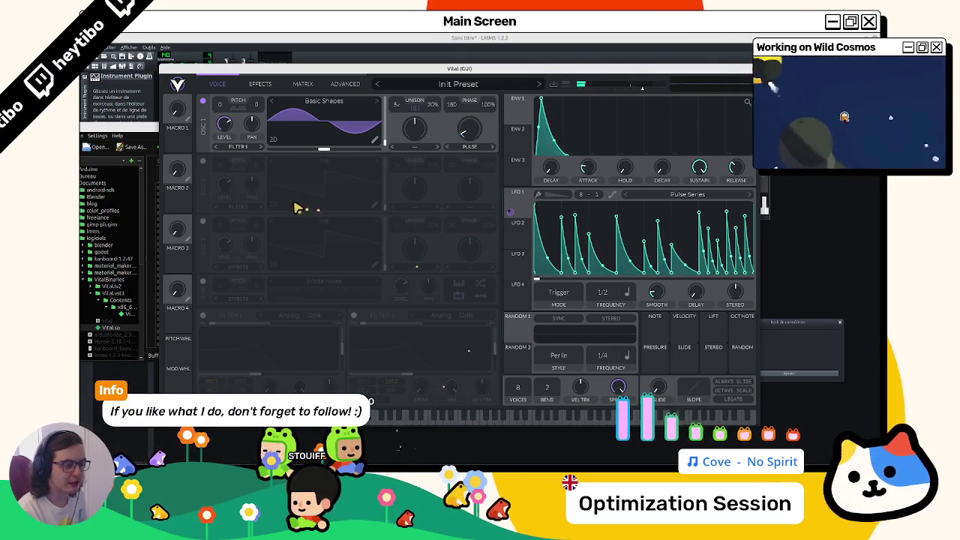
# Step: Turn on oscillator 2 with the Vital Sine wavetable and audition both oscillators together
pyautogui.click(203, 161)
pyautogui.click(328, 185)
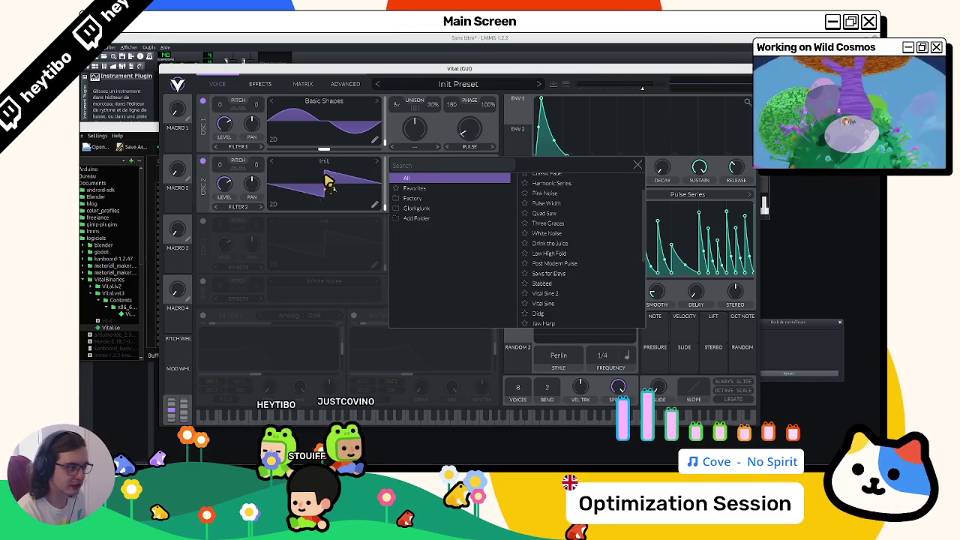
pyautogui.click(551, 293)
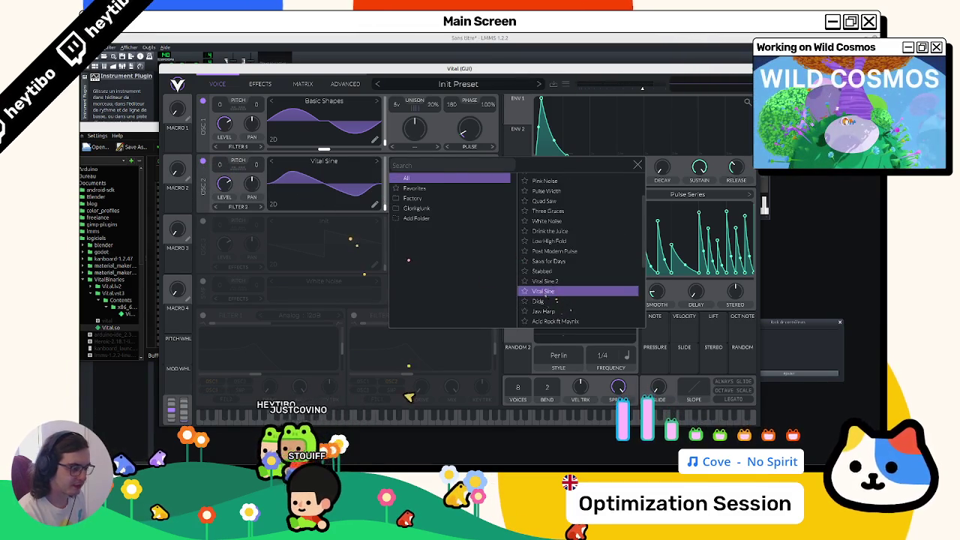
pyautogui.click(426, 418)
pyautogui.click(425, 418)
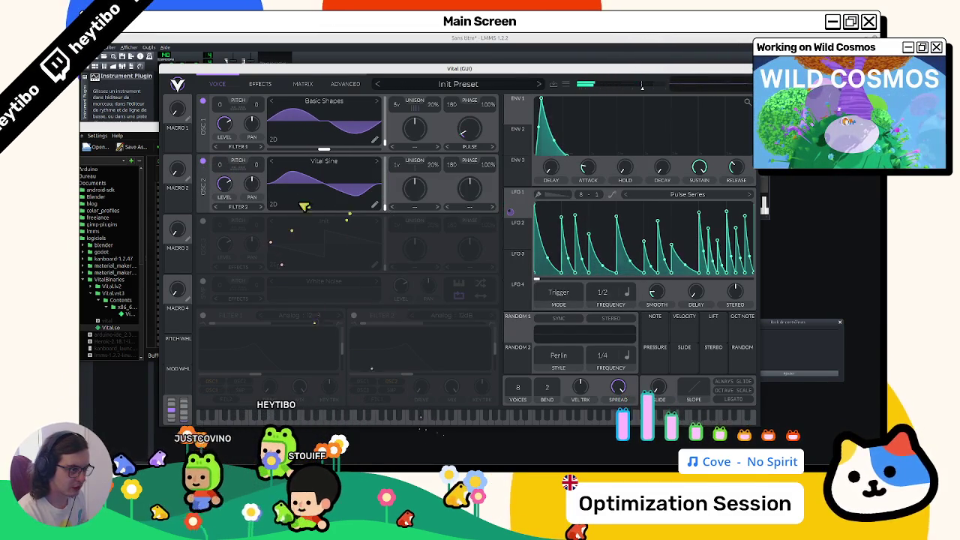
pyautogui.click(417, 417)
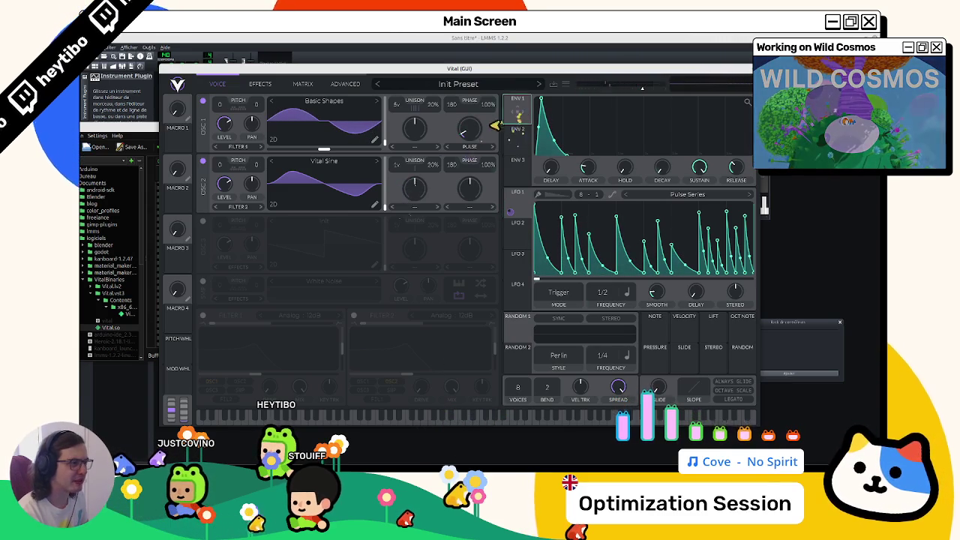
# Step: Compare envelope 1 and envelope 2 settings while auditioning a note
pyautogui.moveTo(508, 118); pyautogui.dragTo(518, 120)
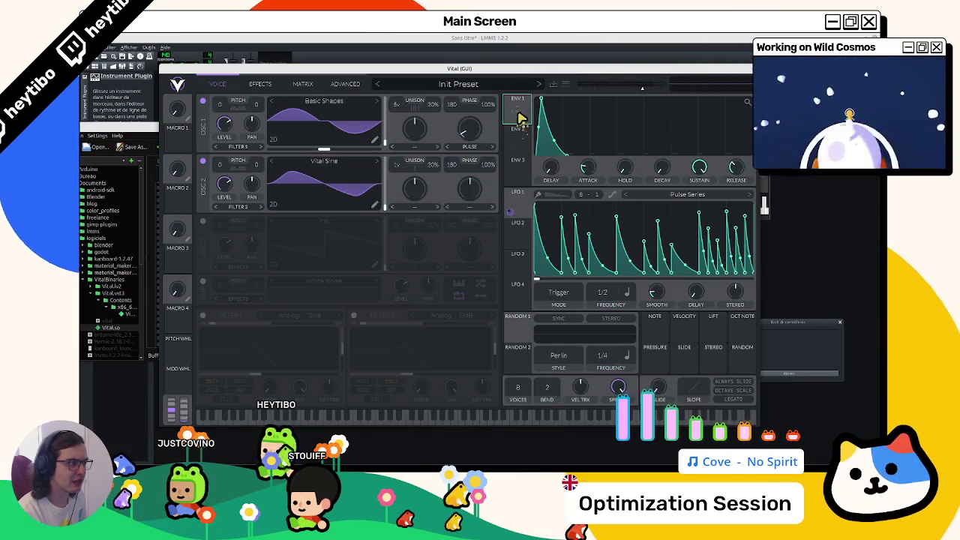
pyautogui.click(521, 131)
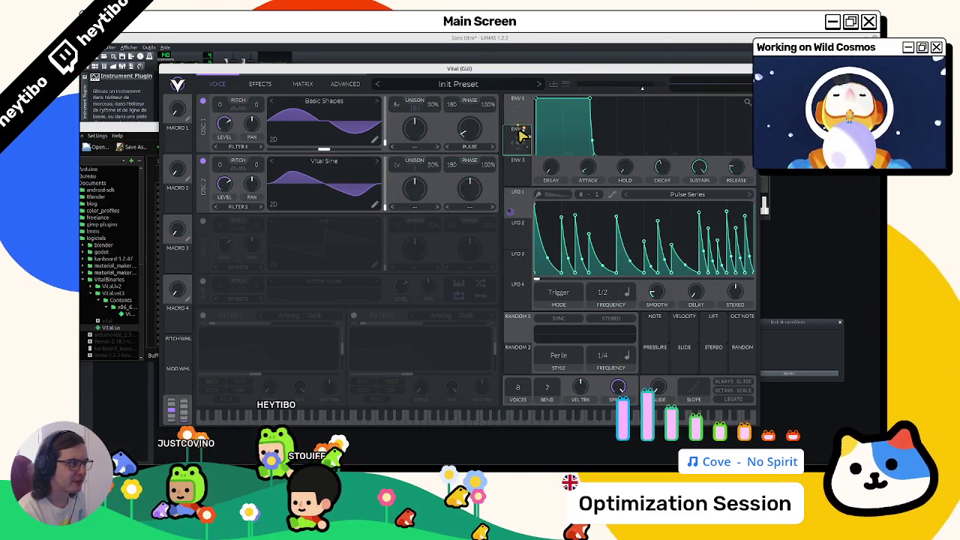
pyautogui.click(482, 420)
pyautogui.click(521, 119)
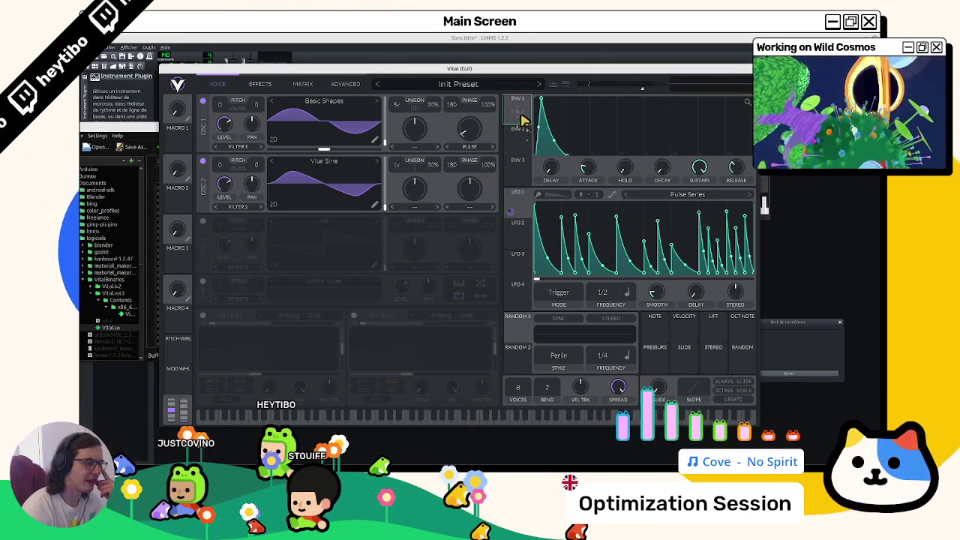
# Step: Assign envelope 1 to oscillator 2's wave, shift its frame to about 25, and audition
pyautogui.moveTo(523, 120); pyautogui.dragTo(329, 185)
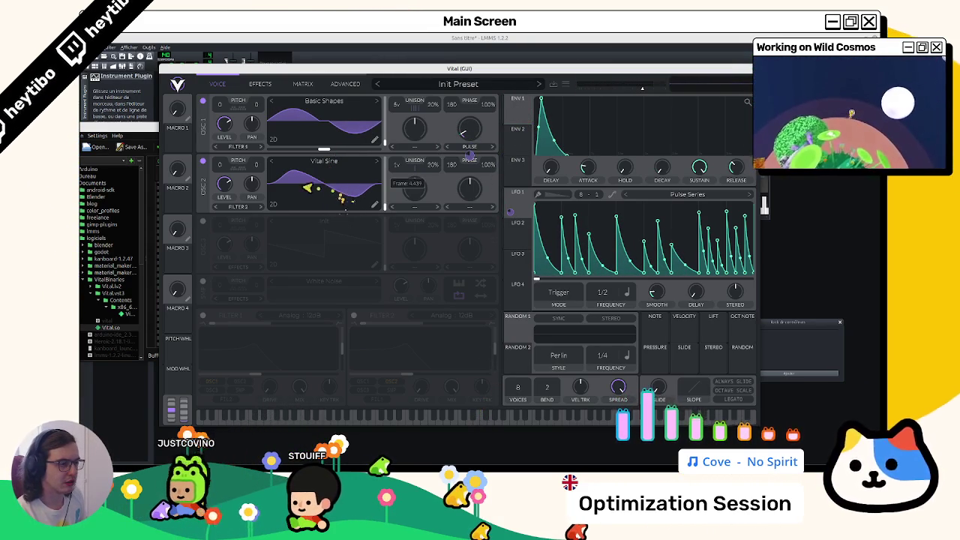
pyautogui.moveTo(317, 187); pyautogui.dragTo(312, 187)
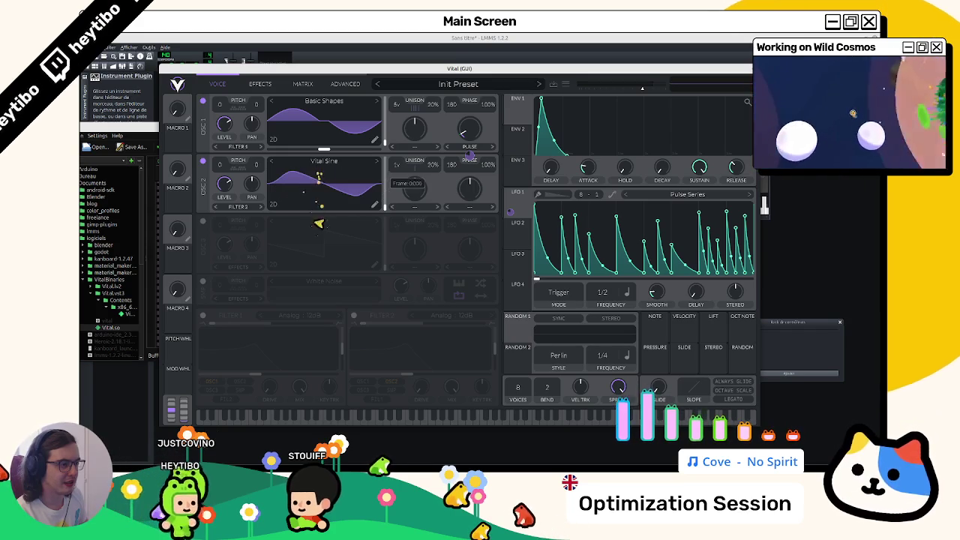
pyautogui.moveTo(322, 146); pyautogui.dragTo(327, 140)
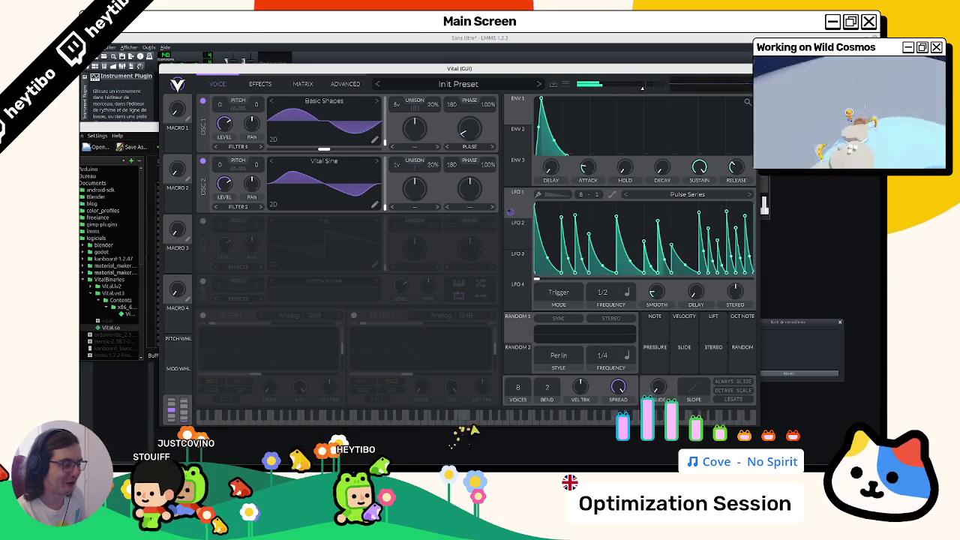
pyautogui.click(461, 418)
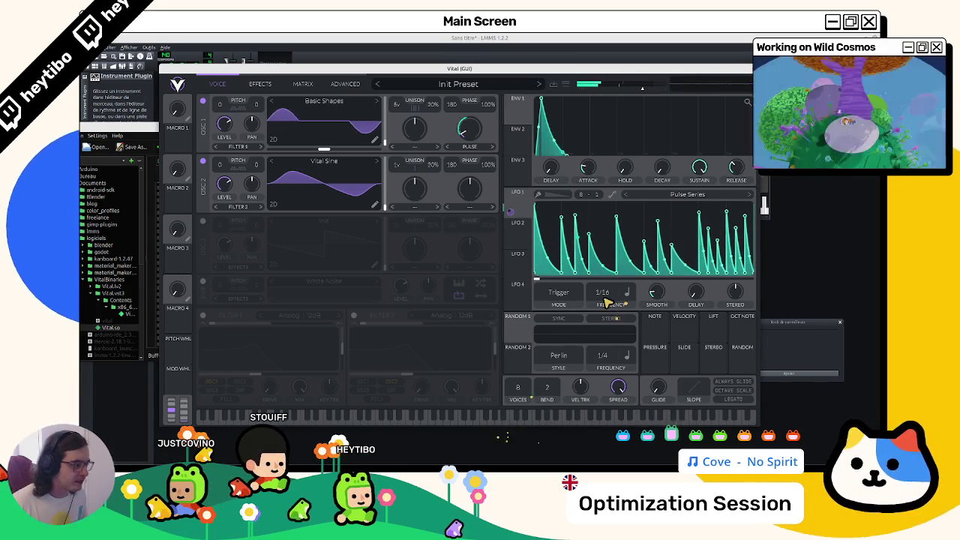
# Step: Set LFO 1's tempo-synced frequency to 1/1
pyautogui.scroll(3, 603, 300)
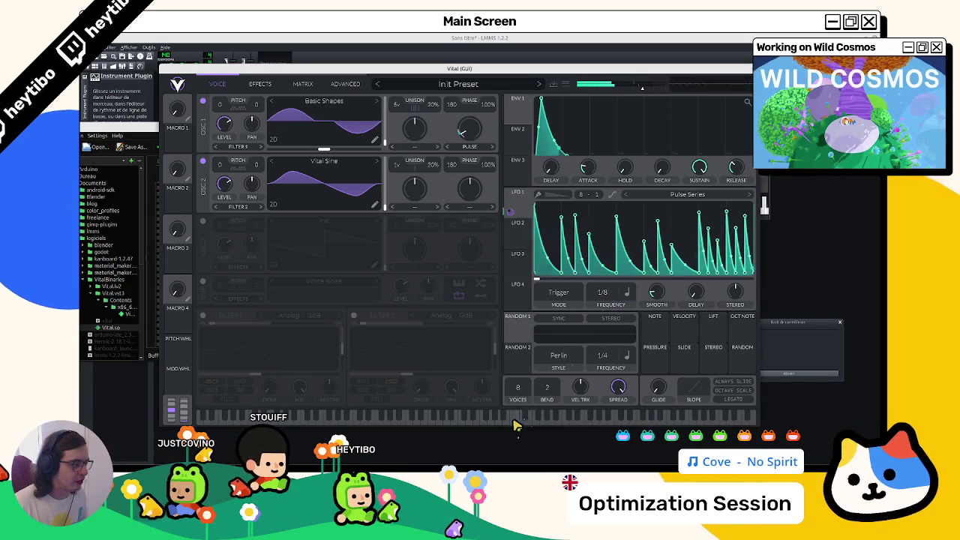
pyautogui.scroll(-1, 603, 300)
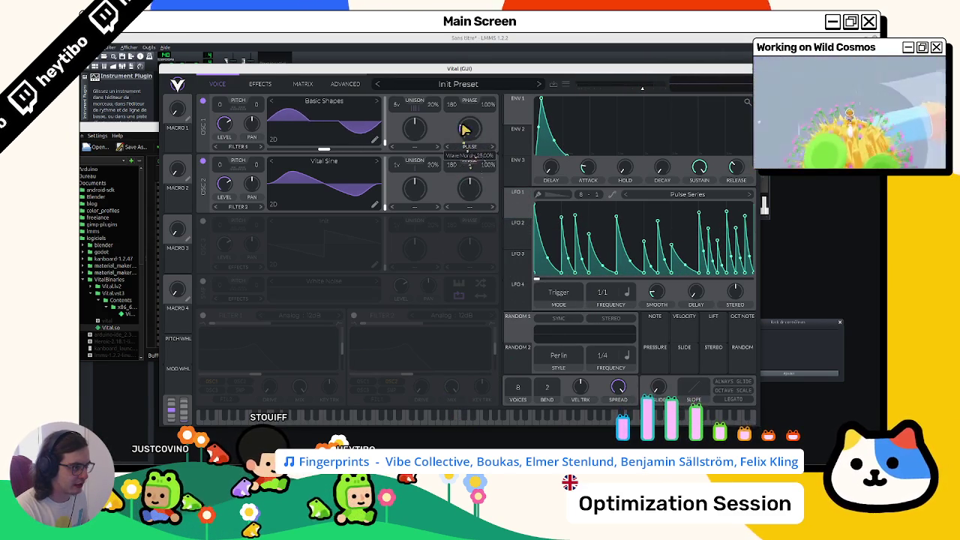
# Step: Try oscillator 1's Bend distortion with morph near 94%, then switch to Formant
pyautogui.click(470, 147)
pyautogui.click(480, 210)
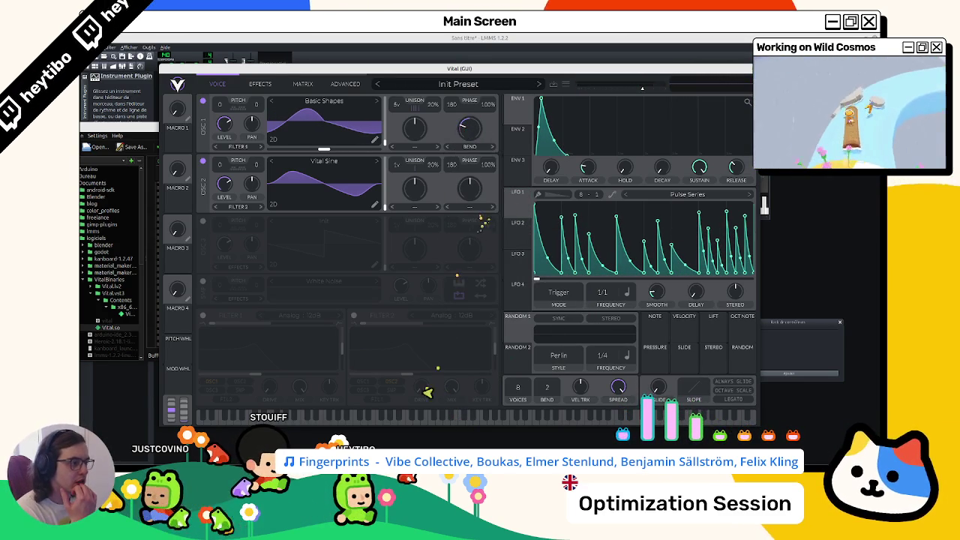
pyautogui.moveTo(463, 139); pyautogui.dragTo(480, 110)
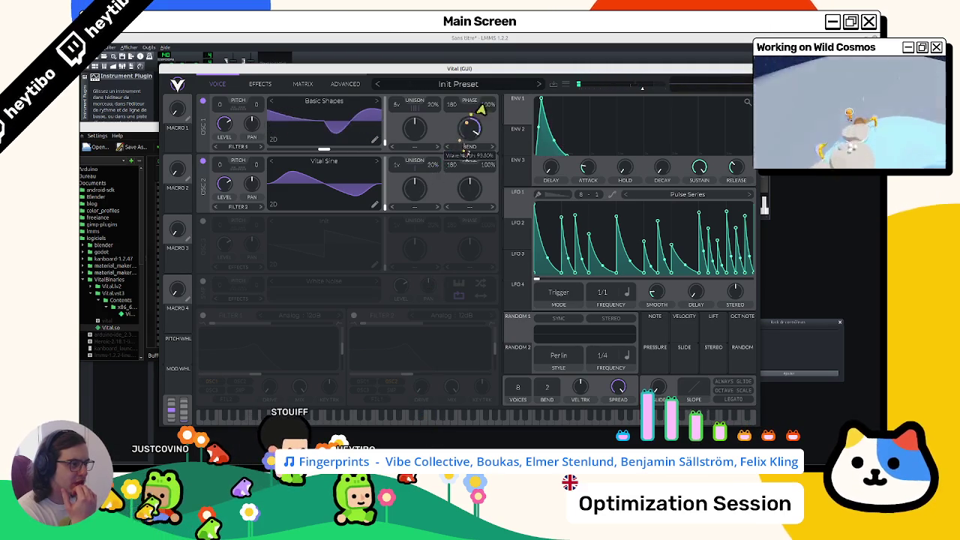
pyautogui.click(474, 148)
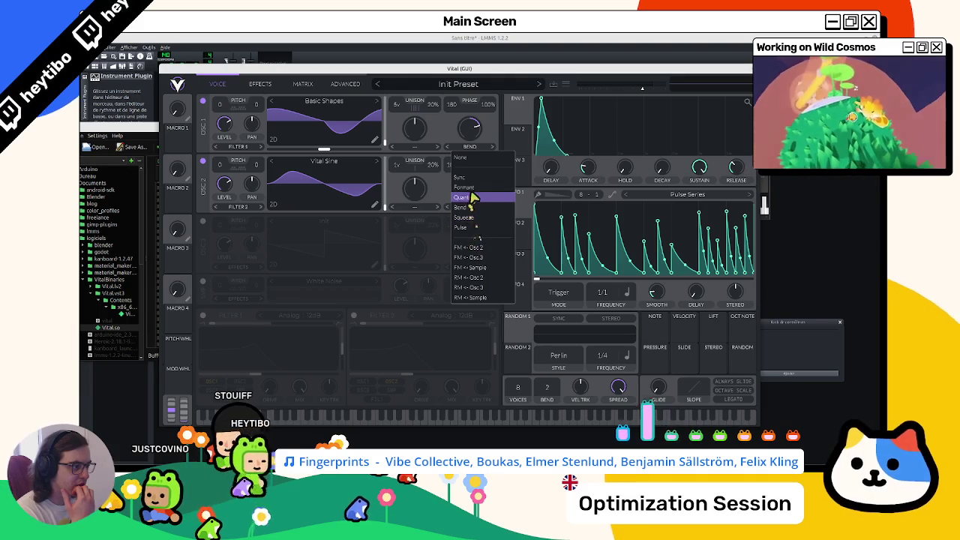
pyautogui.click(471, 189)
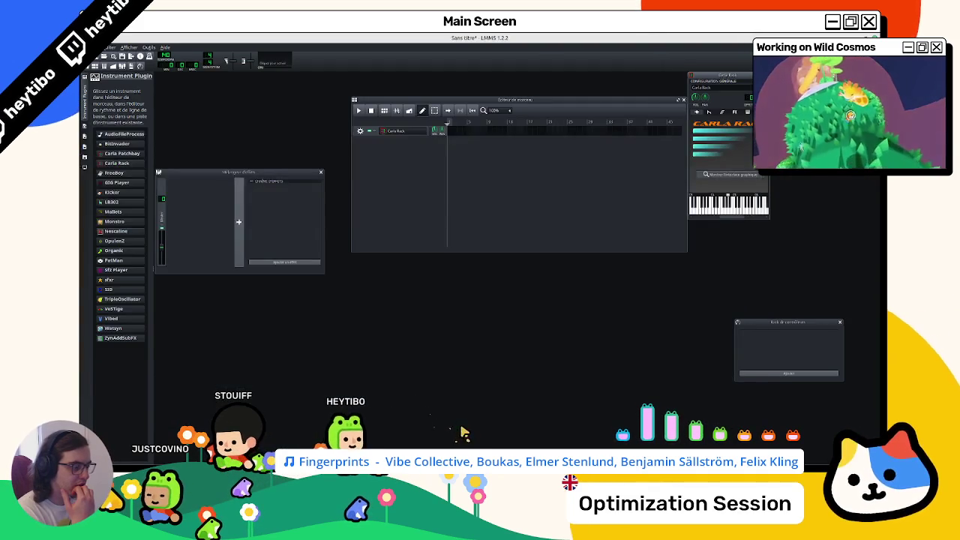
# Step: Start assigning LFO 1 to oscillator 1's phase and audition notes
pyautogui.click(581, 436)
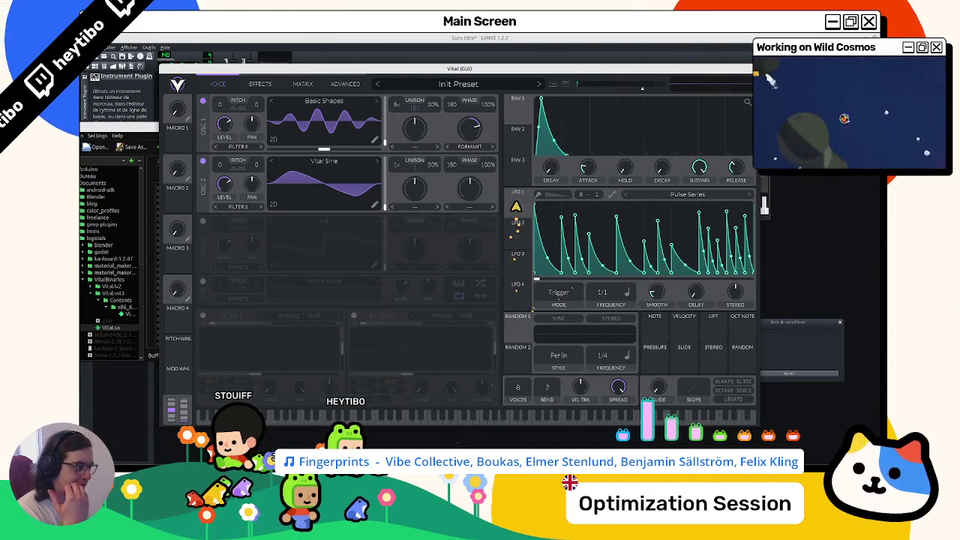
pyautogui.moveTo(516, 206)
pyautogui.mouseDown()
pyautogui.moveTo(465, 148)
pyautogui.moveTo(470, 132)
pyautogui.mouseUp()
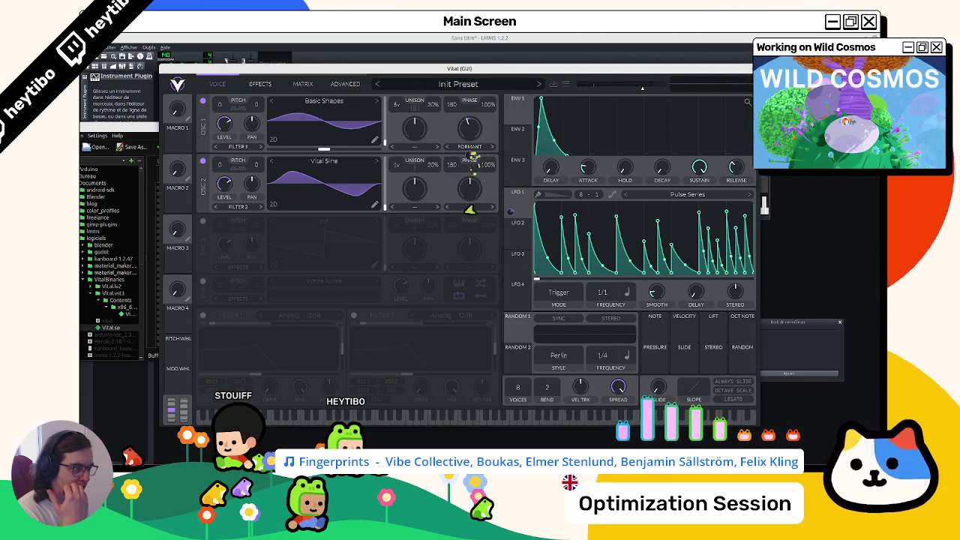
pyautogui.click(443, 417)
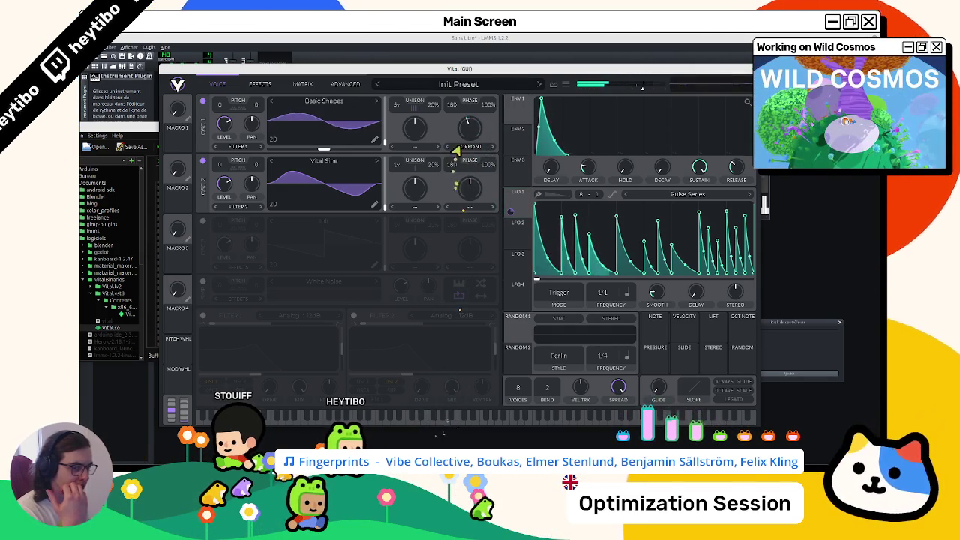
pyautogui.click(429, 426)
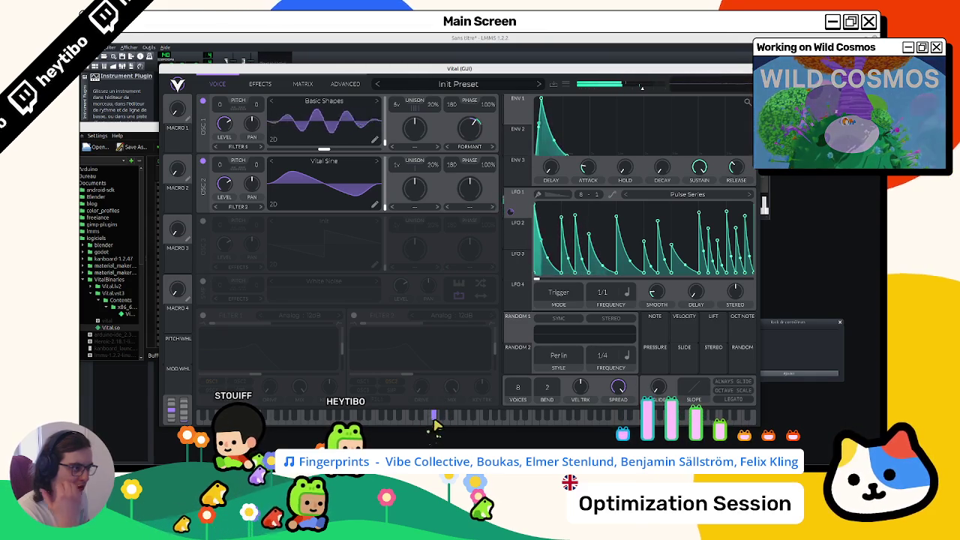
# Step: Give oscillator 1 a Pulse spectral morph at about 43% and set LFO 1 to 1/2
pyautogui.click(482, 147)
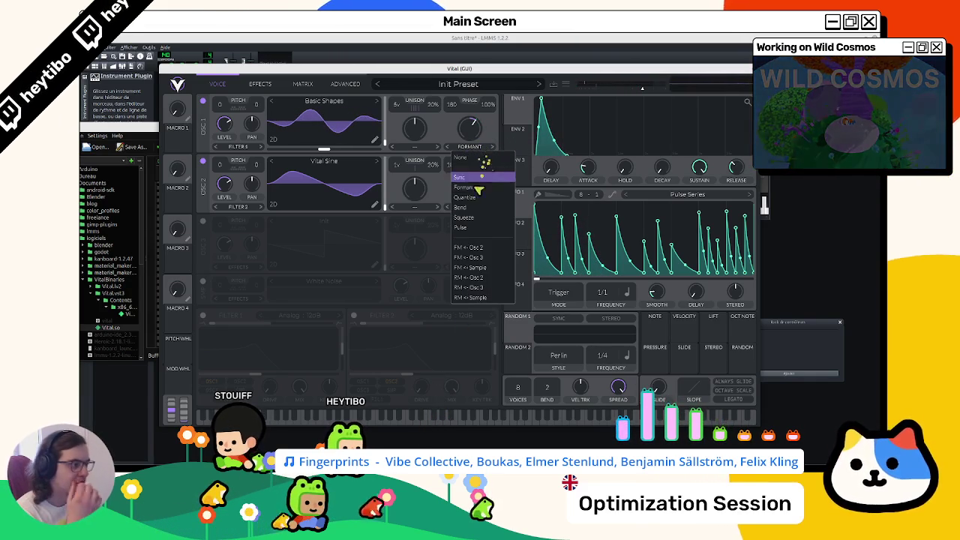
pyautogui.click(474, 227)
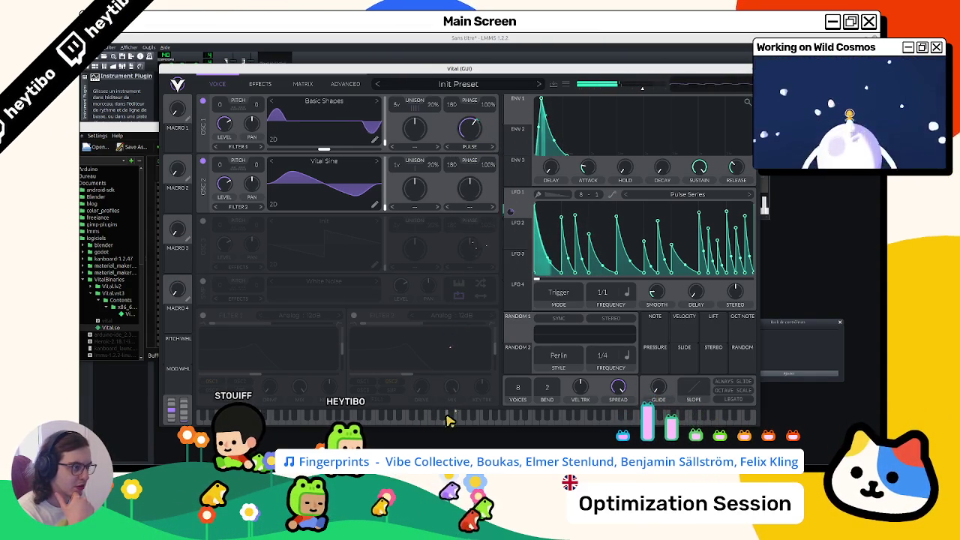
pyautogui.moveTo(467, 129); pyautogui.dragTo(458, 144)
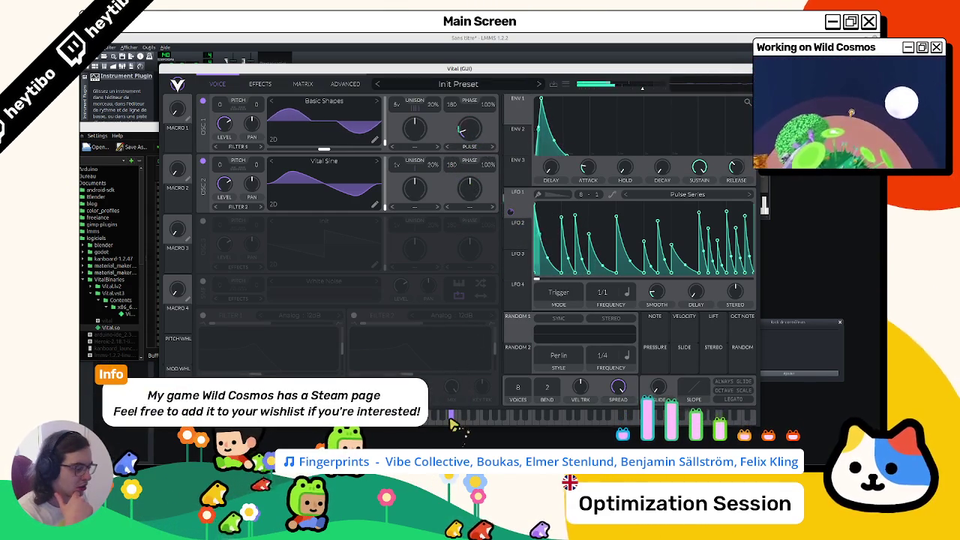
pyautogui.scroll(1, 609, 300)
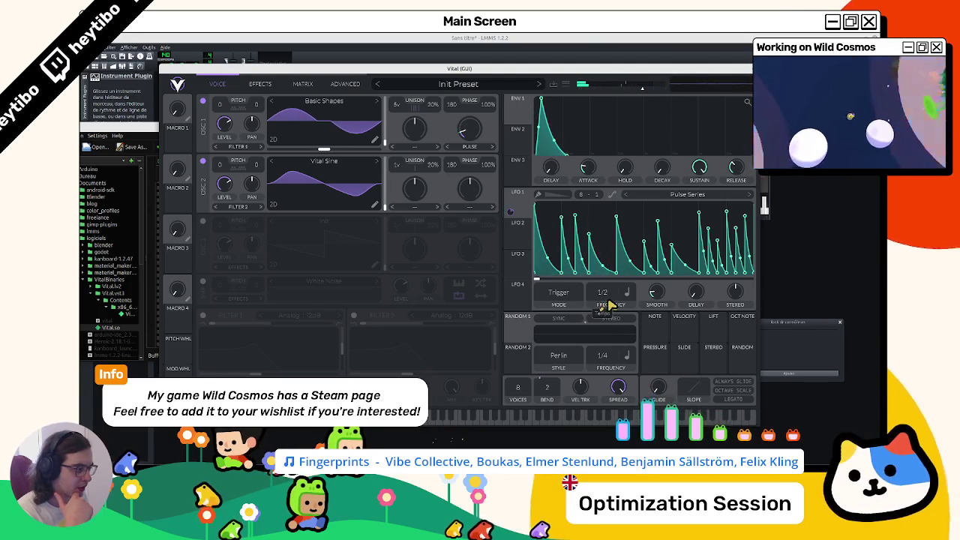
pyautogui.click(469, 425)
# Step: Try the Growing Oscillations shape on LFO 1 and audition a note
pyautogui.click(686, 194)
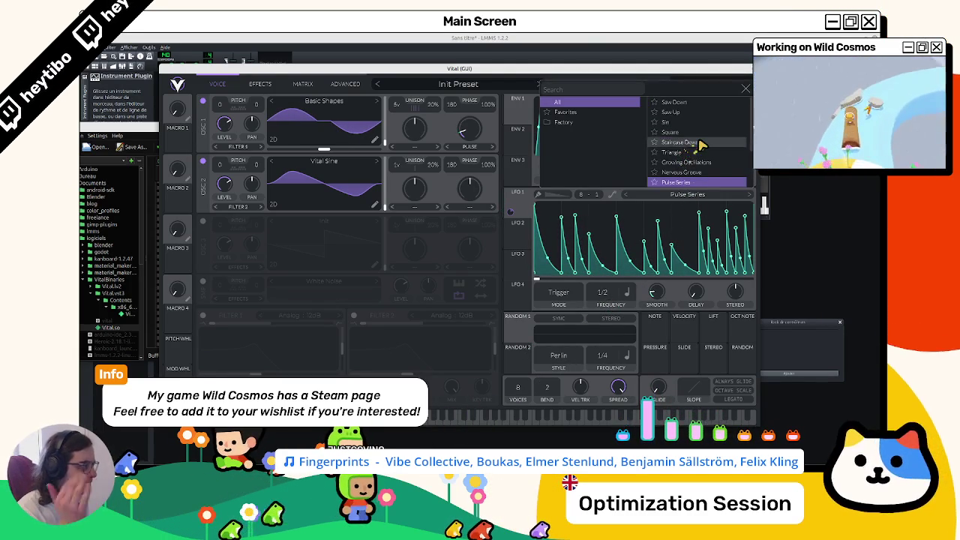
pyautogui.click(709, 167)
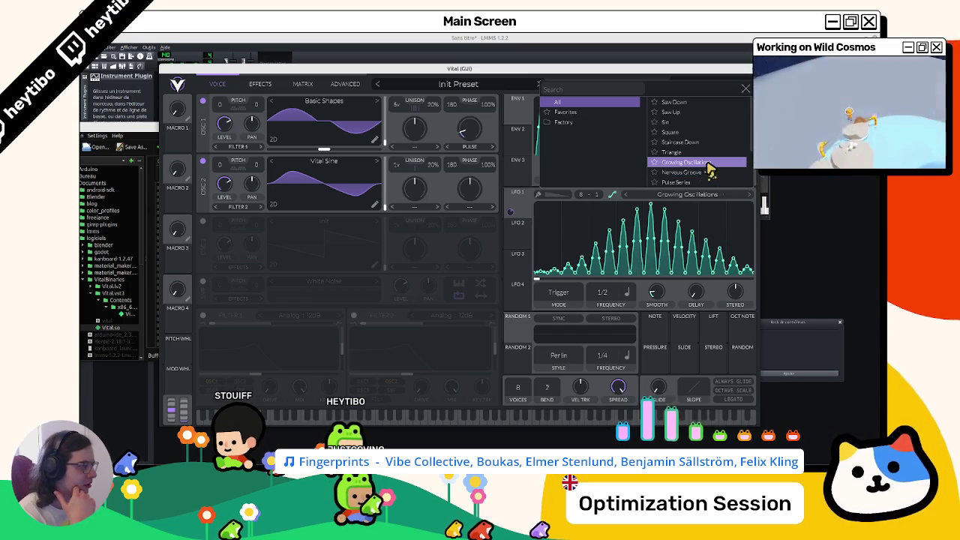
pyautogui.click(545, 269)
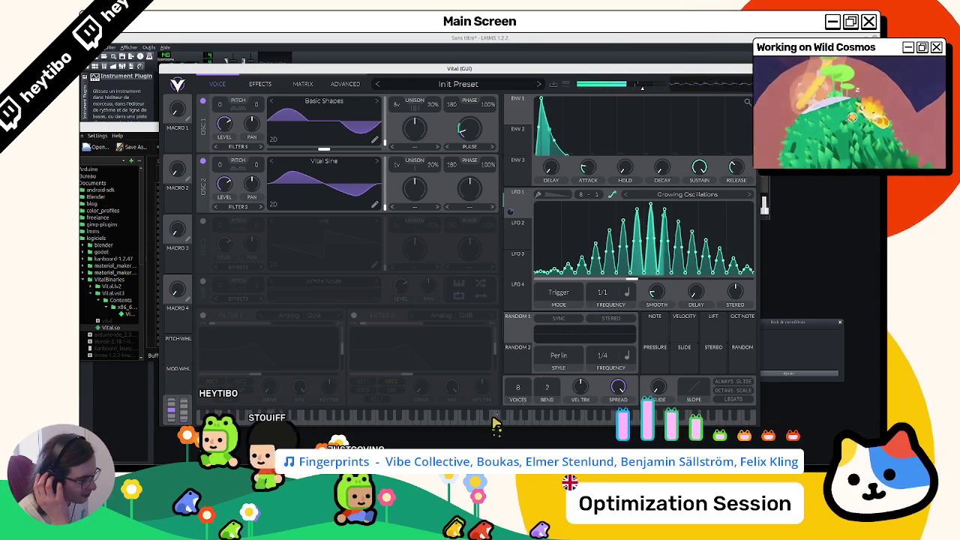
pyautogui.click(450, 420)
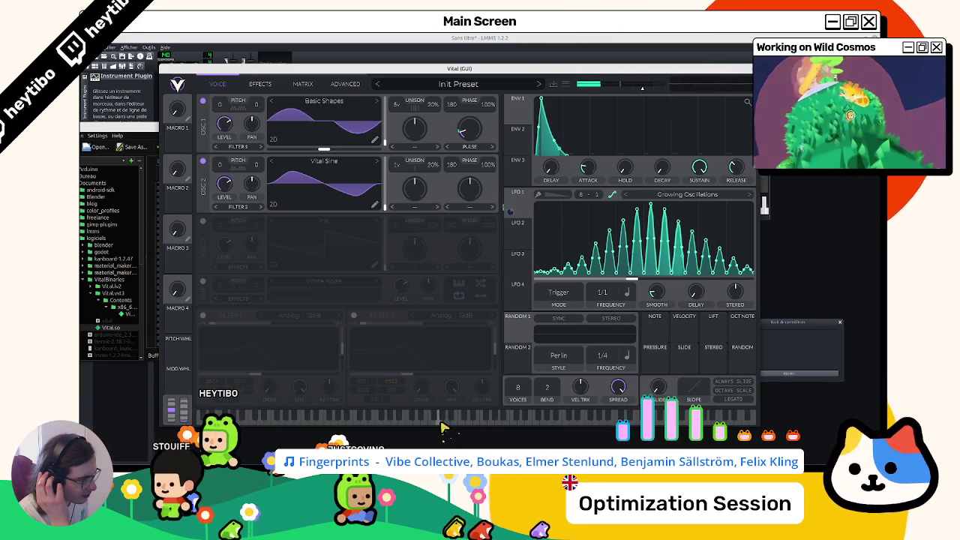
# Step: Audition Nervous Groove and Pulse Series, then settle LFO 1 on Random Pulses
pyautogui.click(695, 195)
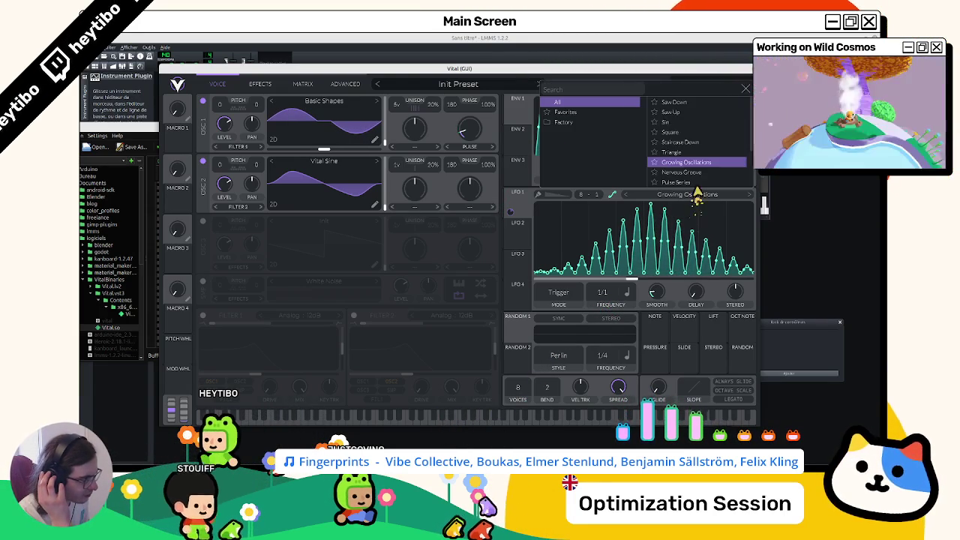
pyautogui.click(705, 173)
pyautogui.click(701, 183)
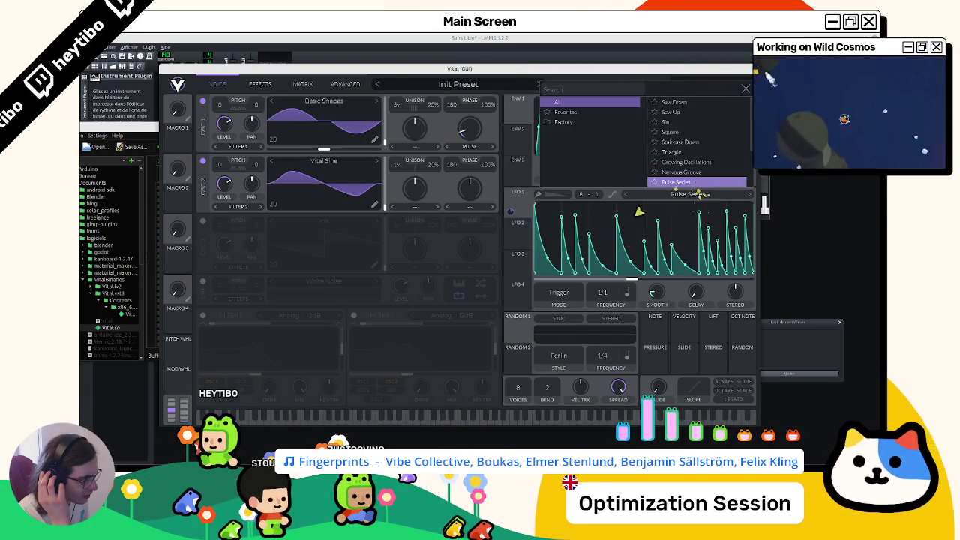
pyautogui.scroll(-1, 686, 180)
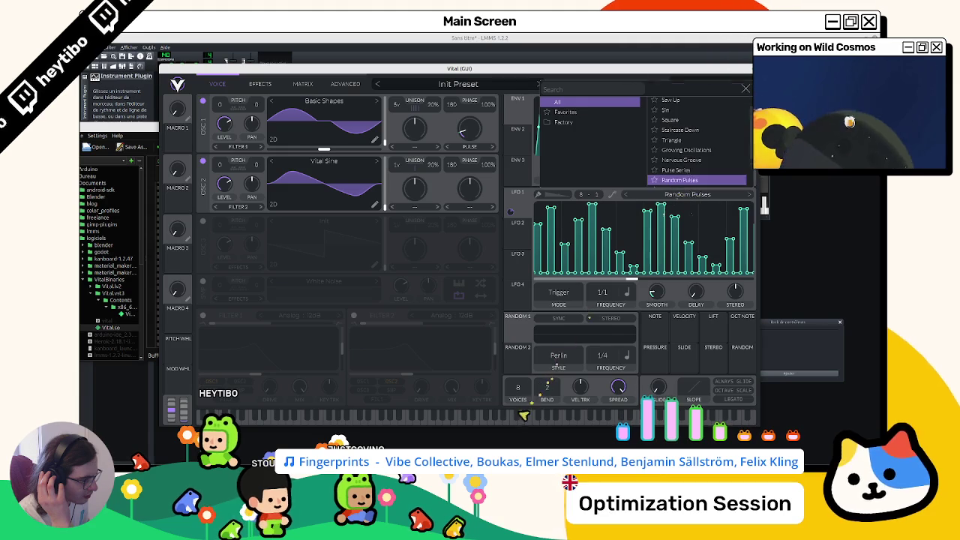
pyautogui.click(683, 187)
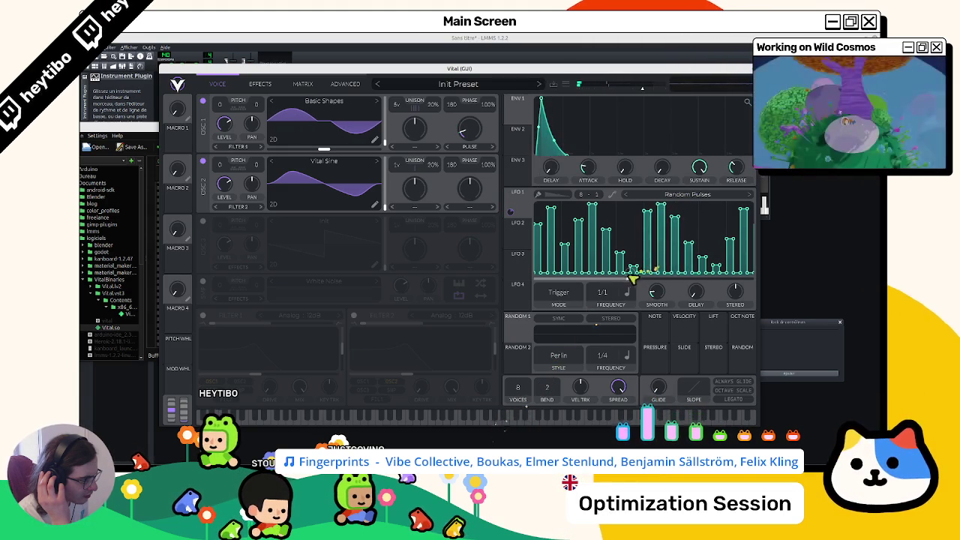
pyautogui.click(495, 416)
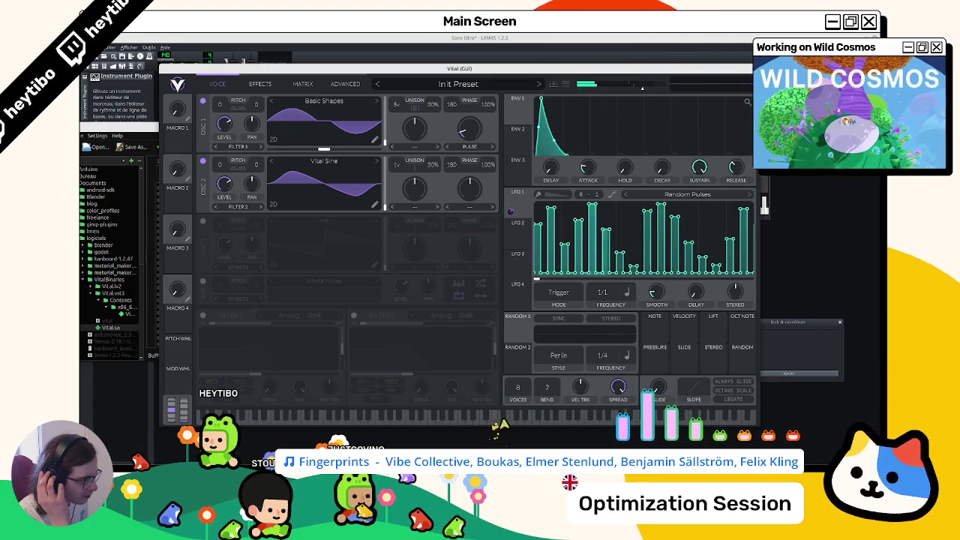
pyautogui.click(433, 429)
pyautogui.click(433, 430)
pyautogui.click(435, 428)
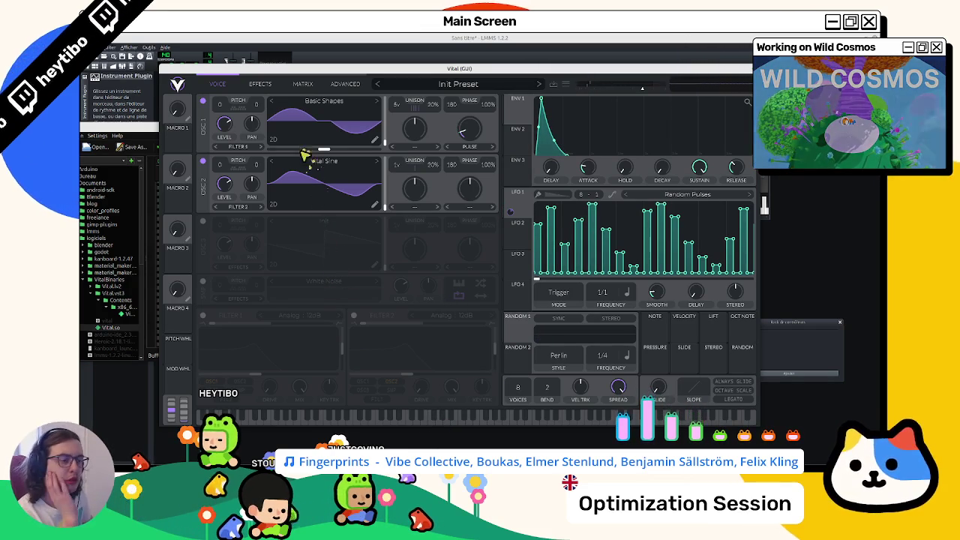
pyautogui.click(203, 162)
pyautogui.click(203, 161)
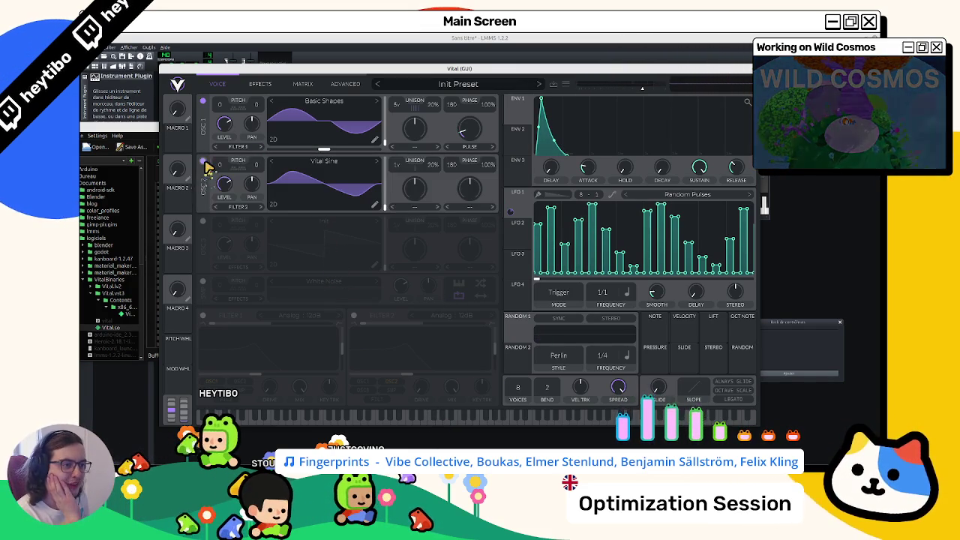
pyautogui.moveTo(510, 122); pyautogui.dragTo(170, 85)
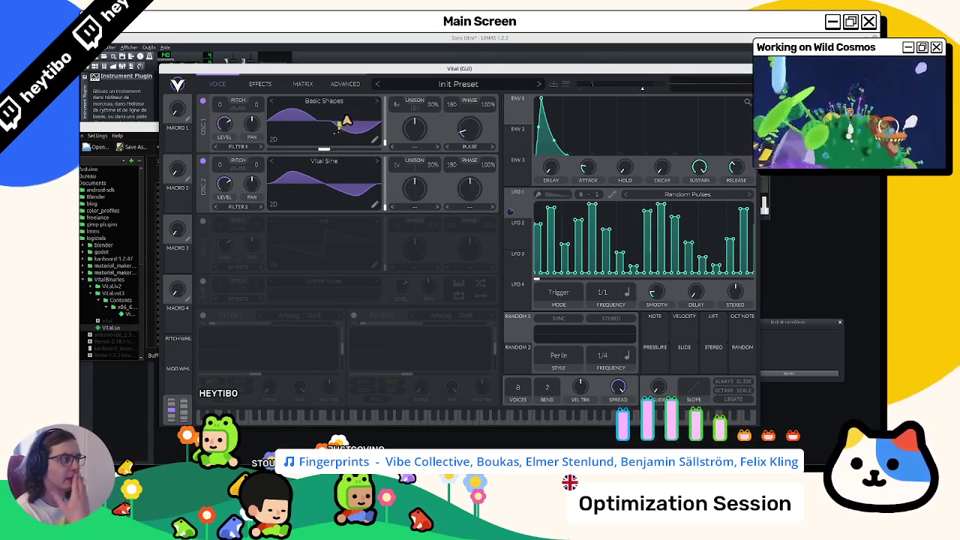
pyautogui.click(202, 222)
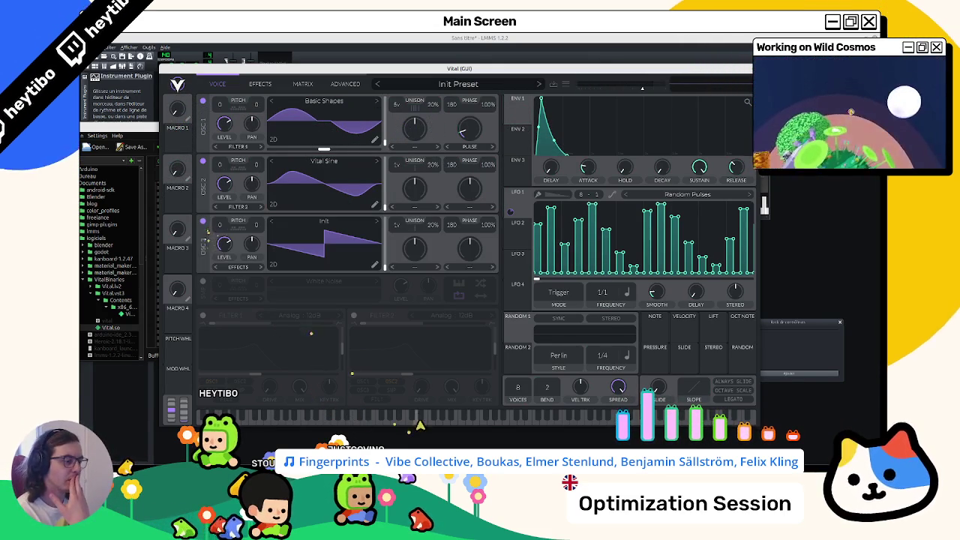
pyautogui.click(202, 222)
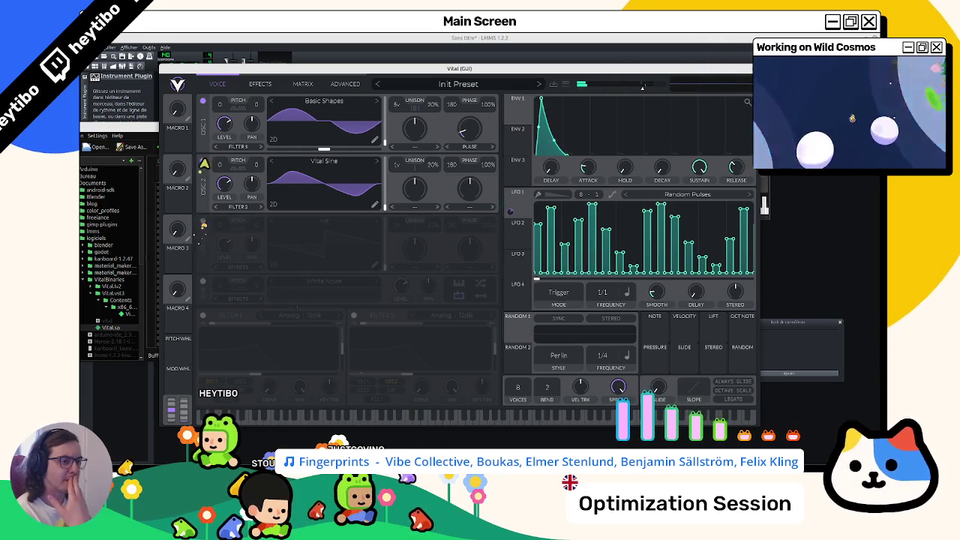
pyautogui.click(202, 161)
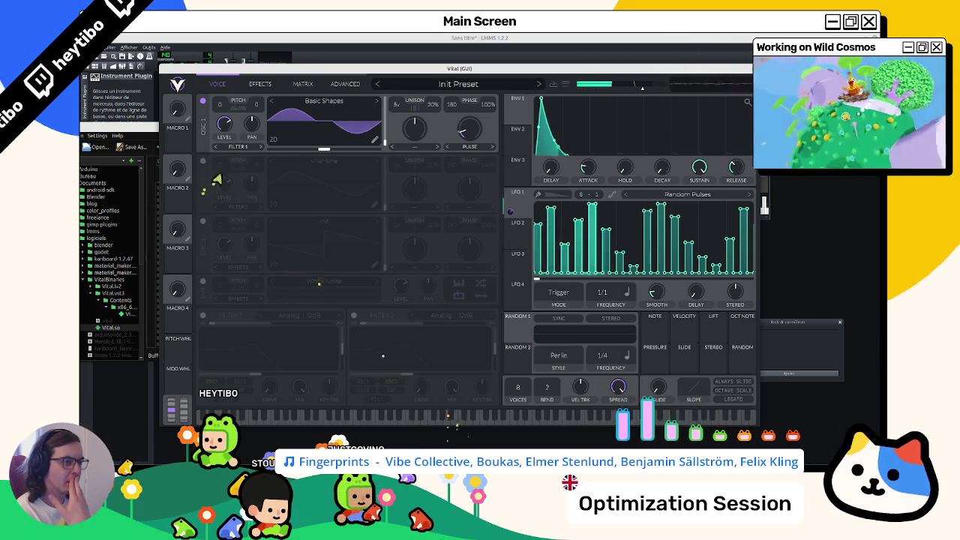
pyautogui.click(203, 163)
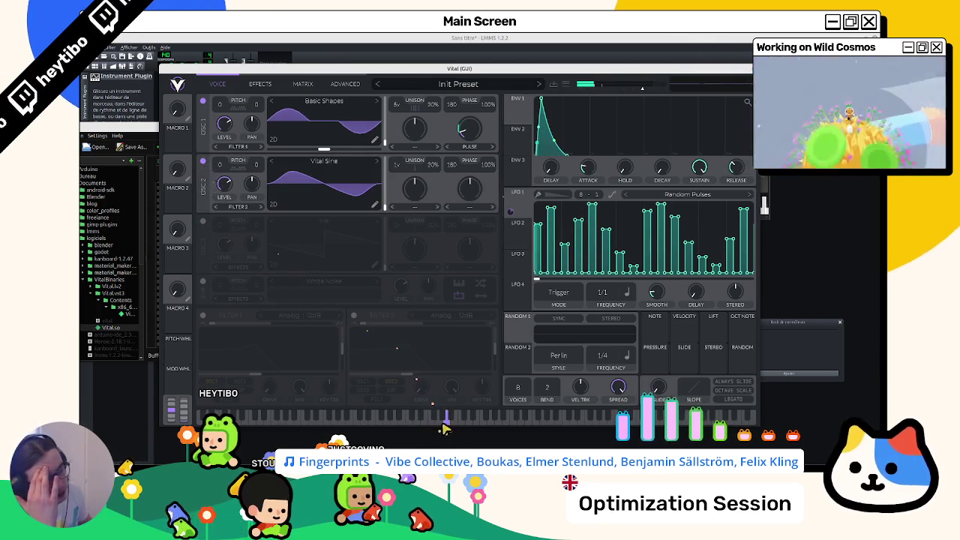
# Step: Shorten envelope 2 into a sharp spike, route it to oscillator 2, and play a sliding note
pyautogui.click(517, 131)
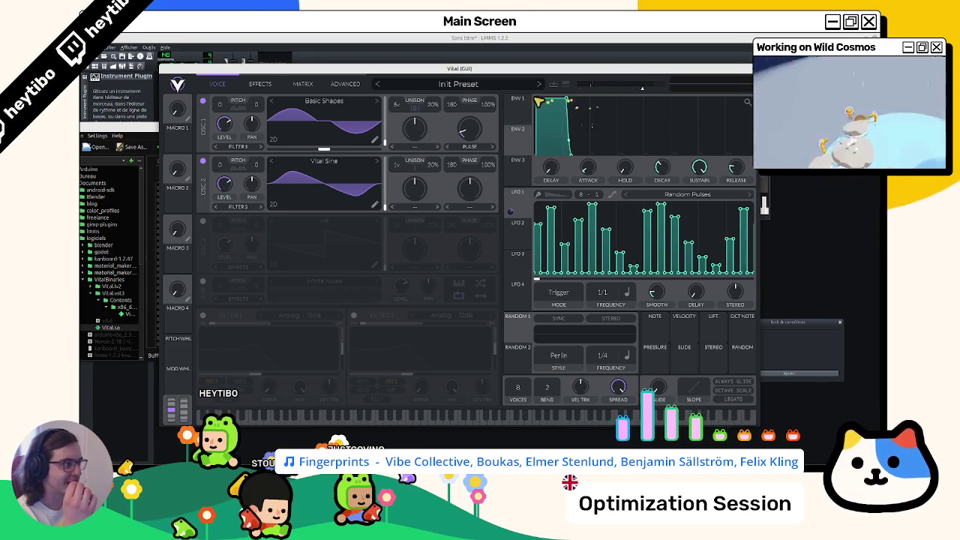
pyautogui.moveTo(580, 101); pyautogui.dragTo(551, 98)
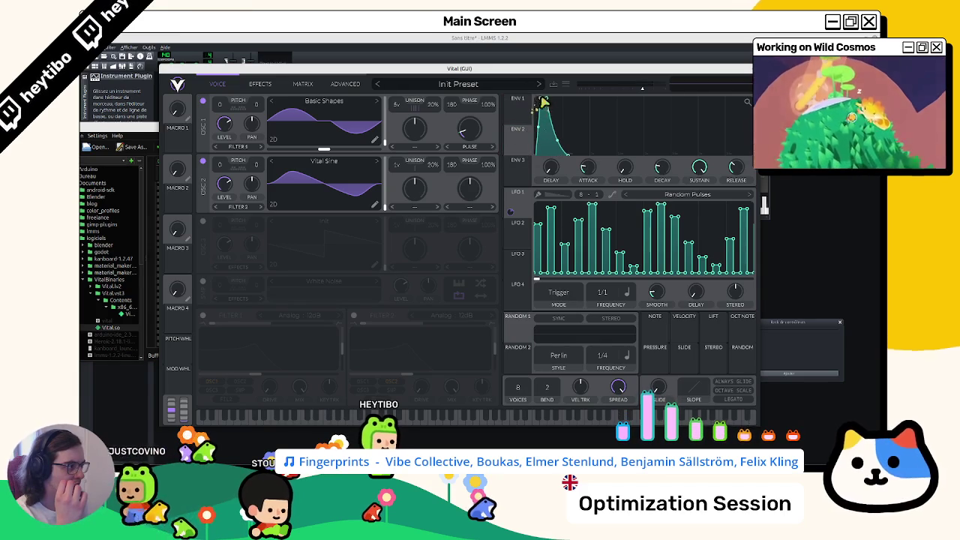
pyautogui.moveTo(519, 147)
pyautogui.mouseDown()
pyautogui.moveTo(270, 191)
pyautogui.moveTo(225, 185)
pyautogui.mouseUp()
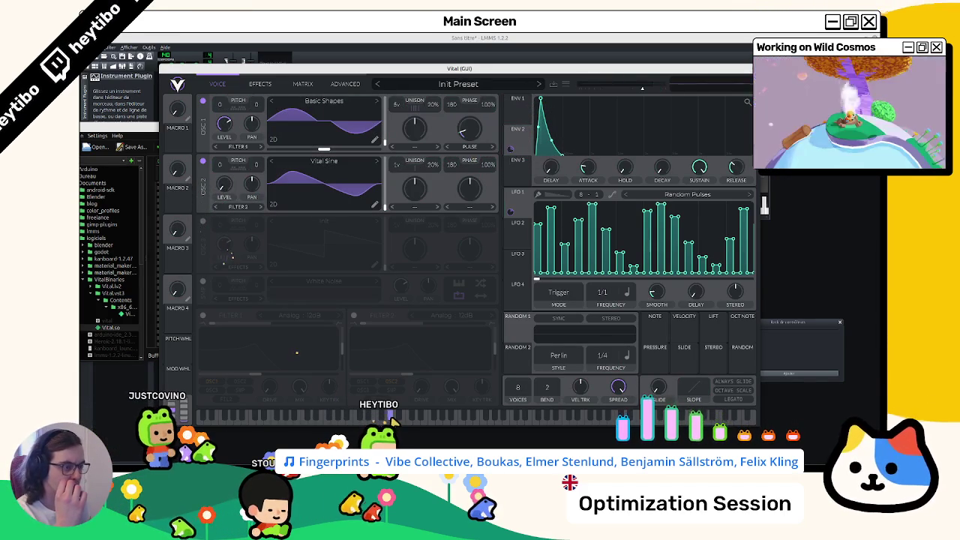
pyautogui.click(412, 419)
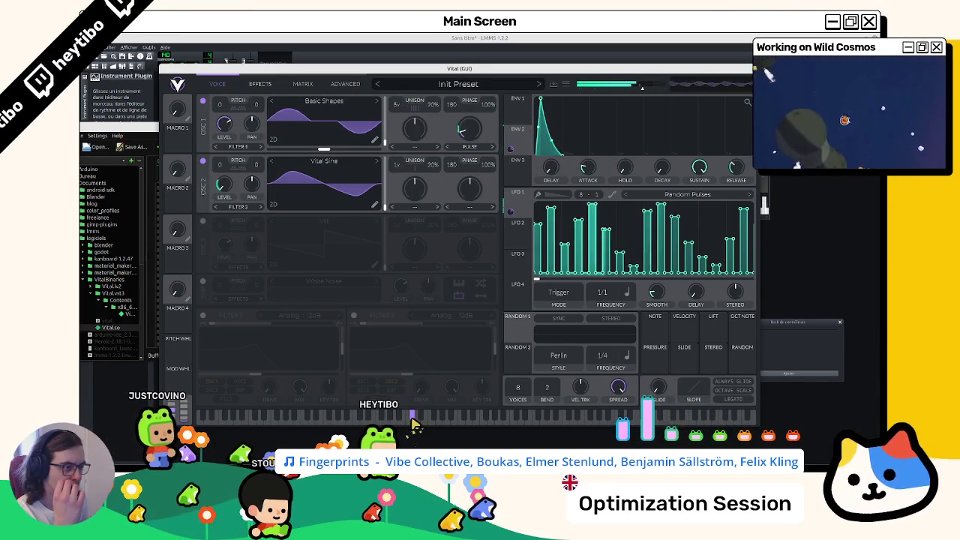
pyautogui.moveTo(413, 424)
pyautogui.mouseDown()
pyautogui.moveTo(427, 422)
pyautogui.moveTo(420, 375)
pyautogui.mouseUp()
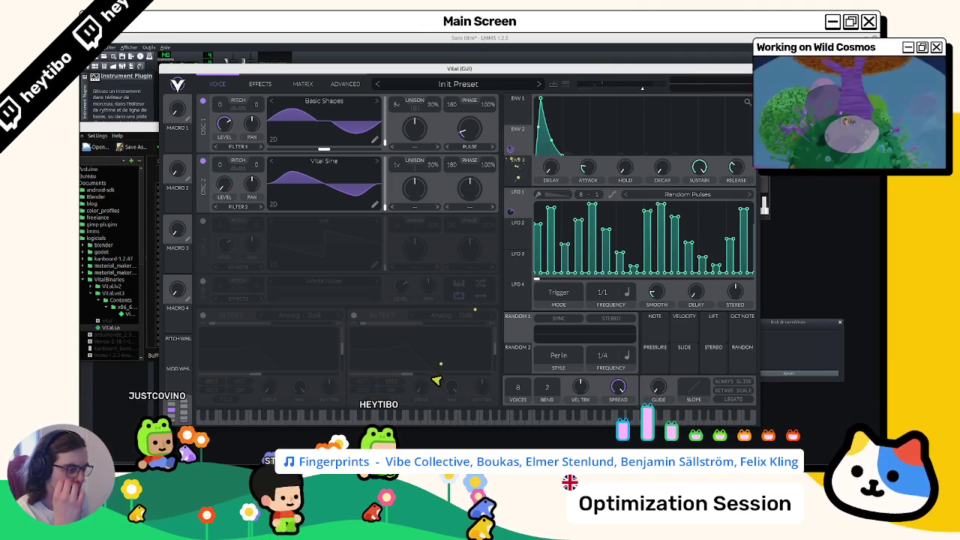
# Step: Load the Jaw Harp wavetable into oscillator 2 and audition it
pyautogui.click(448, 418)
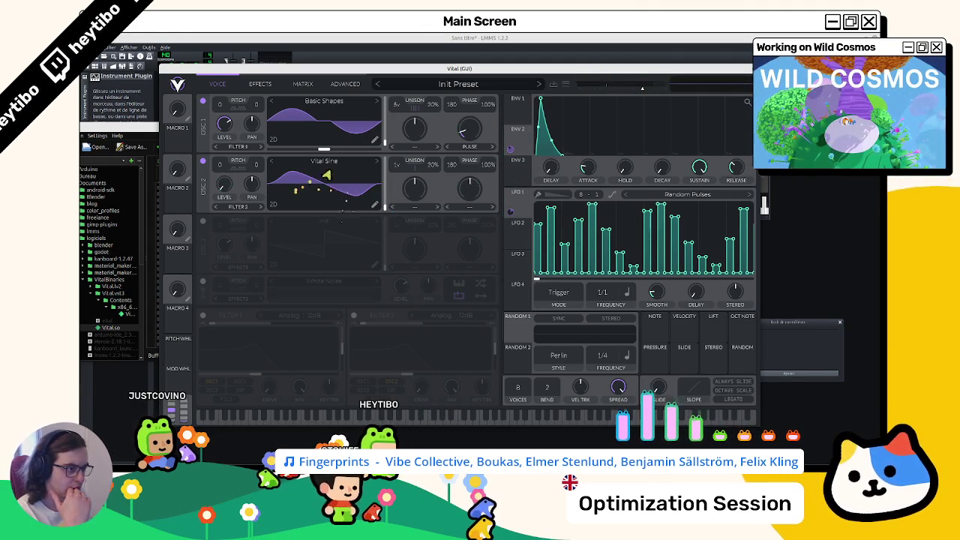
pyautogui.click(331, 162)
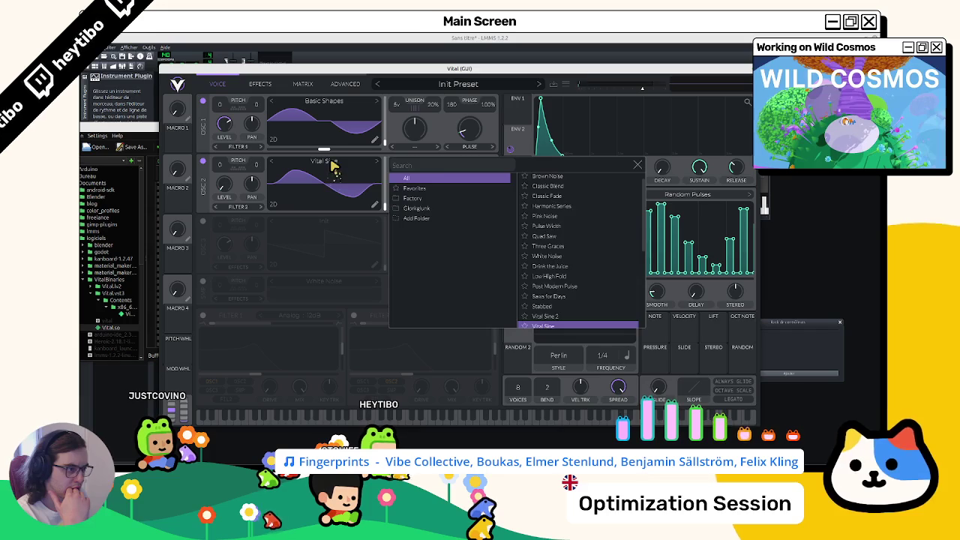
pyautogui.scroll(-2, 558, 240)
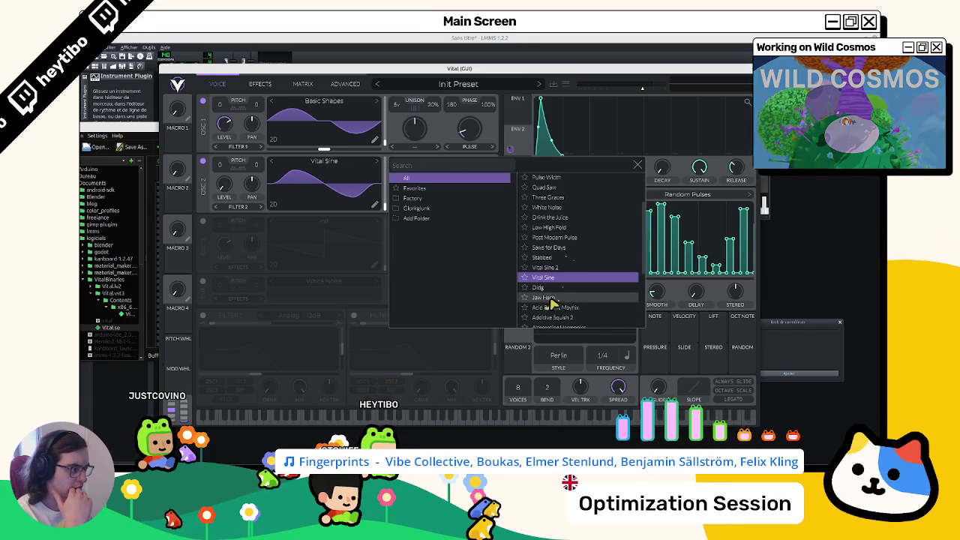
pyautogui.click(551, 300)
pyautogui.click(450, 417)
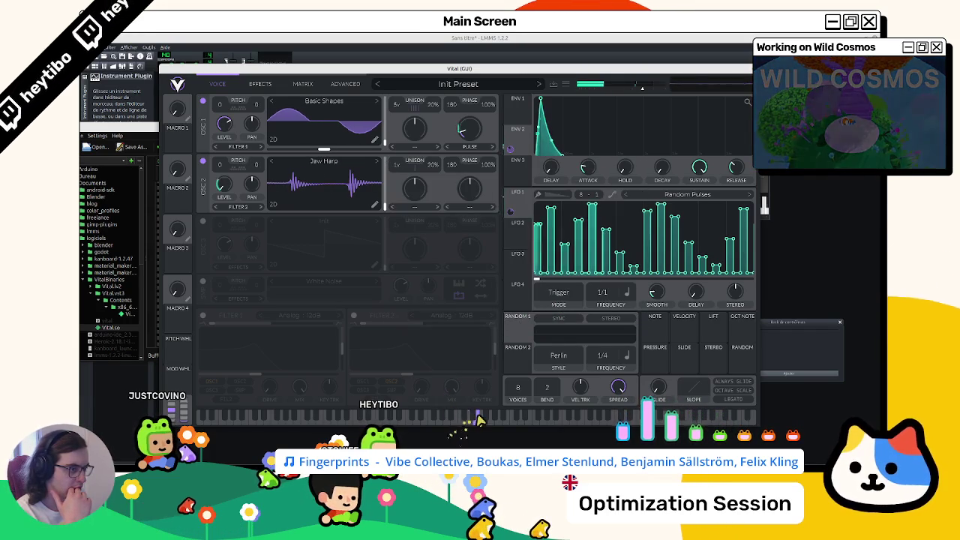
# Step: Audition Didg, Three Graces, Quad Saw, Pulse Width and Pink Noise, keeping Stabbed on oscillator 2
pyautogui.click(321, 162)
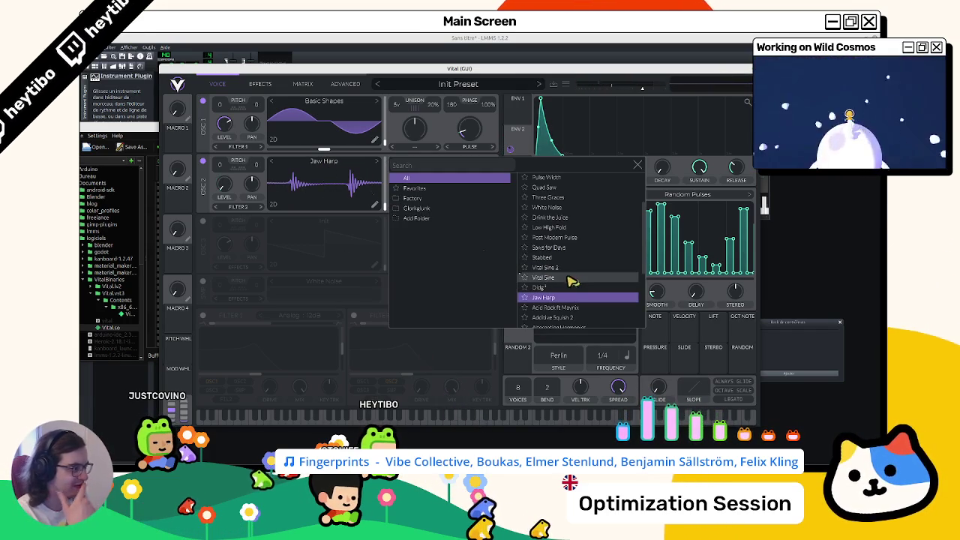
pyautogui.click(566, 287)
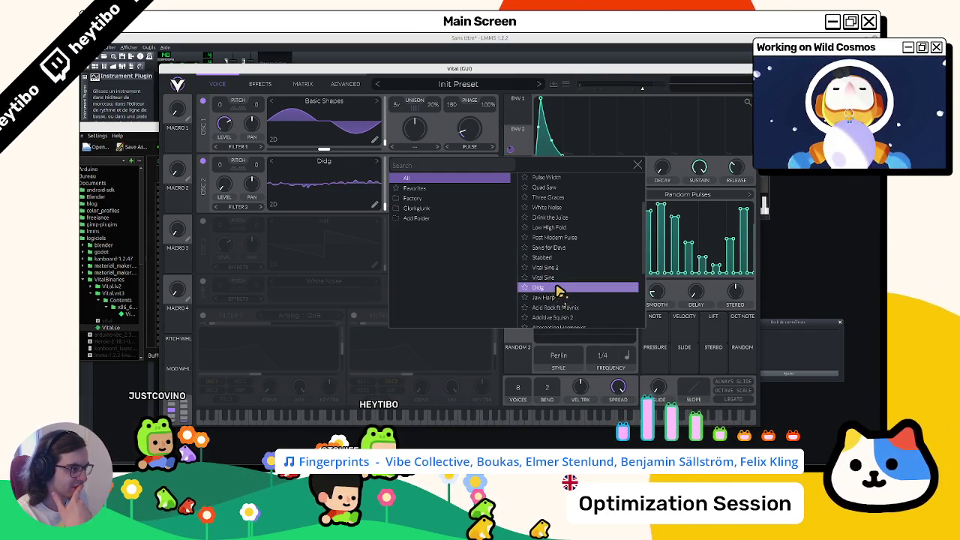
pyautogui.click(551, 249)
pyautogui.scroll(2, 551, 251)
pyautogui.click(551, 233)
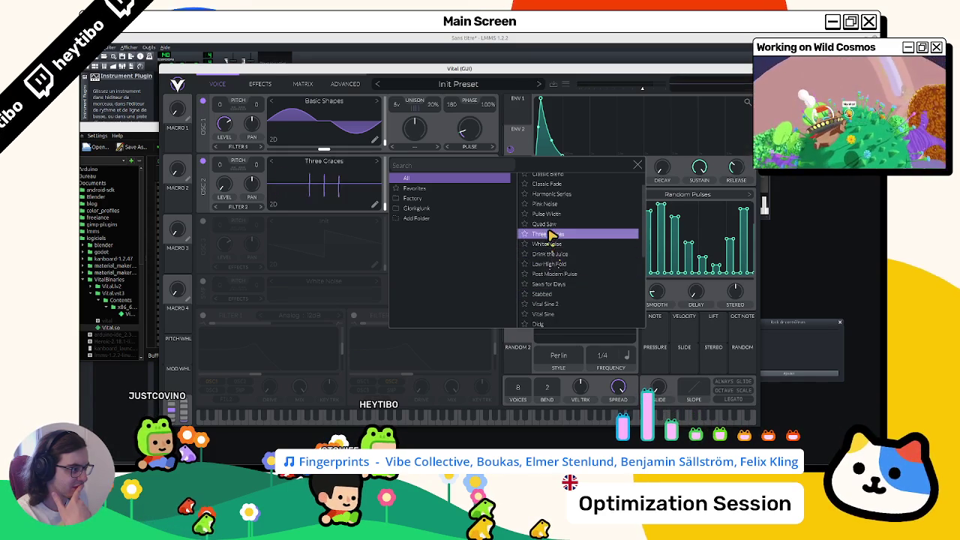
pyautogui.click(551, 225)
pyautogui.click(551, 214)
pyautogui.click(551, 204)
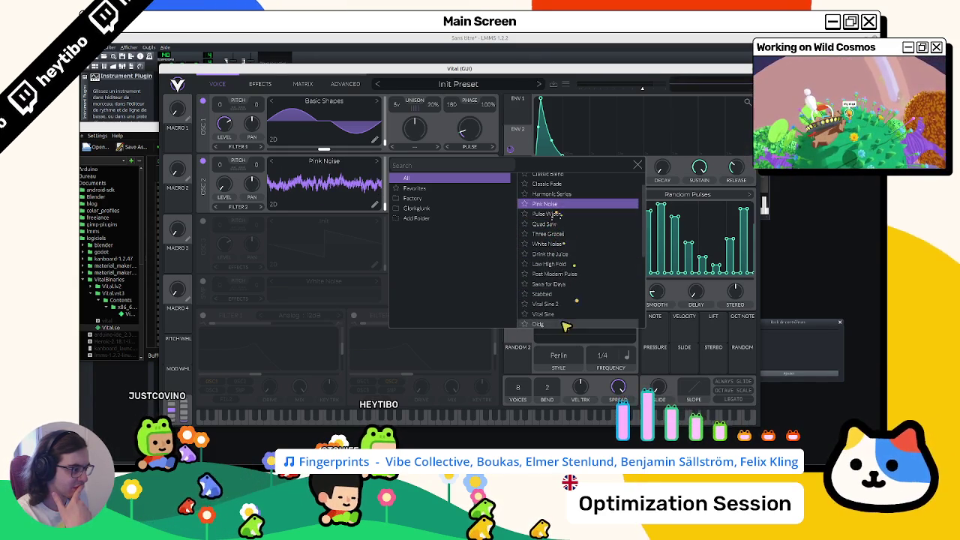
pyautogui.click(548, 293)
pyautogui.click(465, 405)
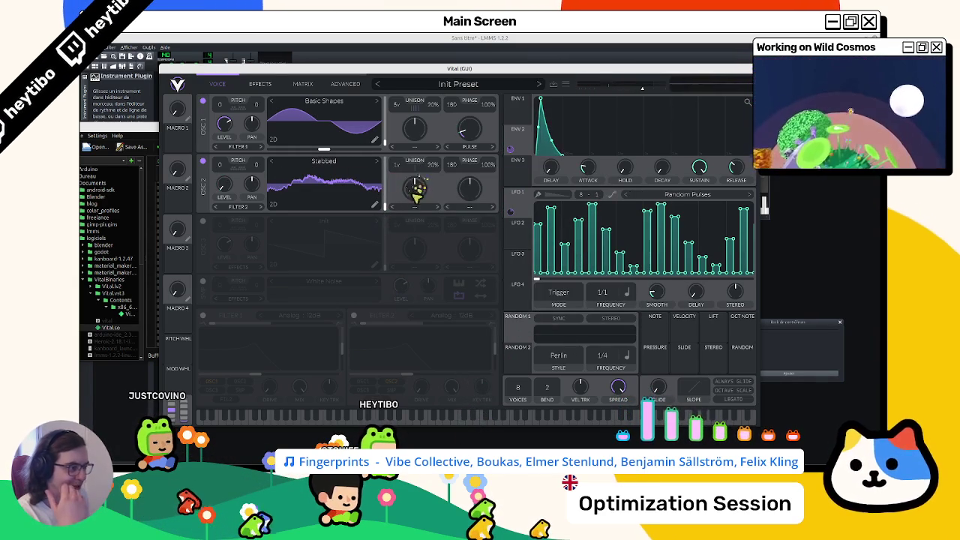
# Step: Try Squish Flange and Brown Noise on oscillator 2, then return it to Basic Shapes
pyautogui.click(401, 210)
pyautogui.click(401, 210)
pyautogui.click(330, 161)
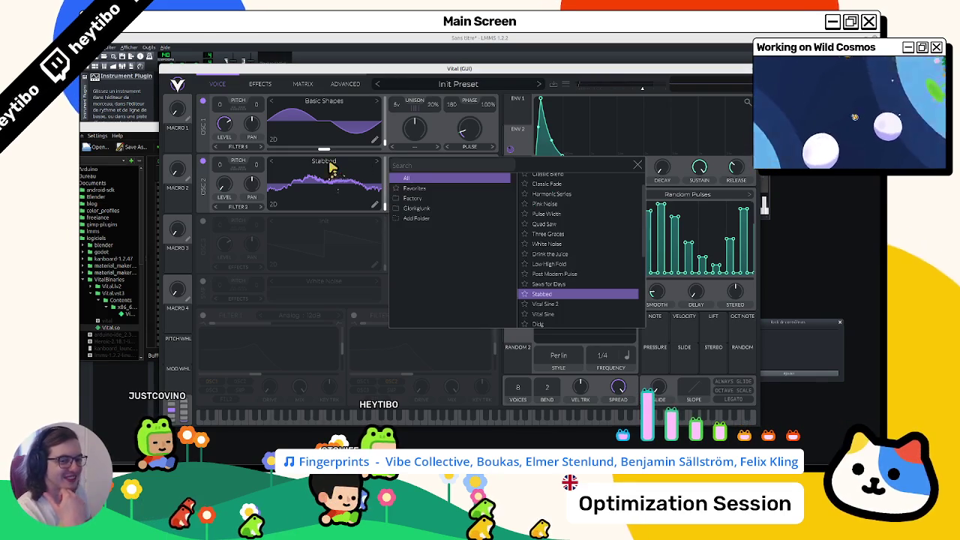
pyautogui.scroll(1, 562, 219)
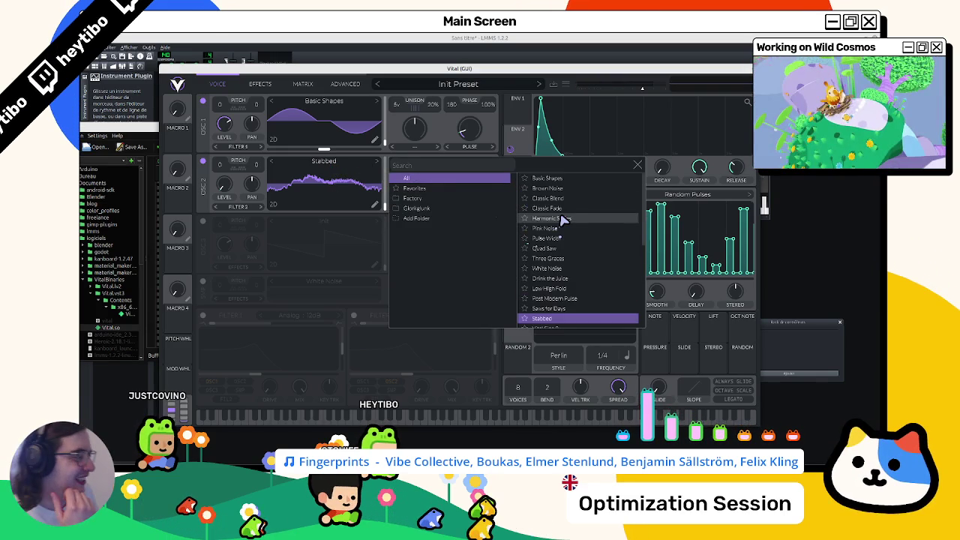
pyautogui.scroll(-5, 588, 227)
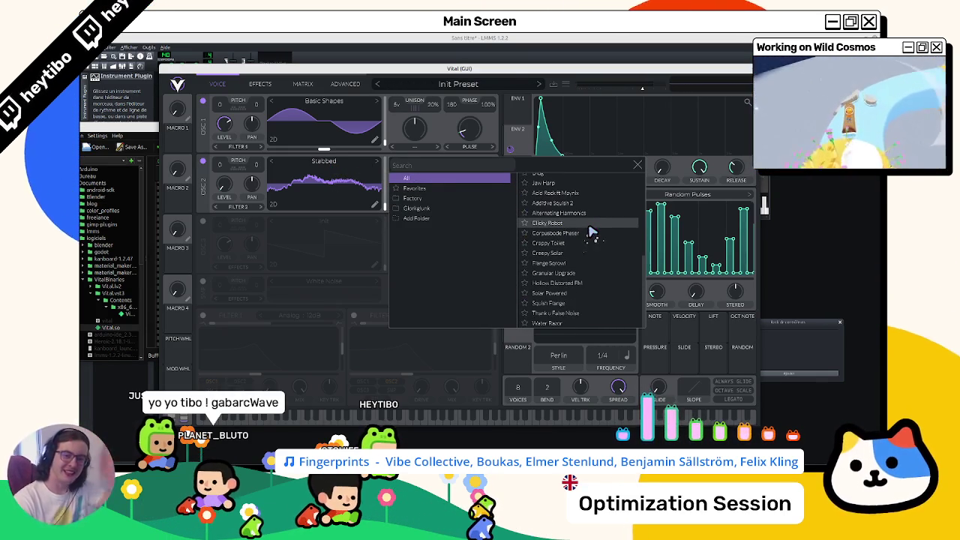
pyautogui.click(553, 304)
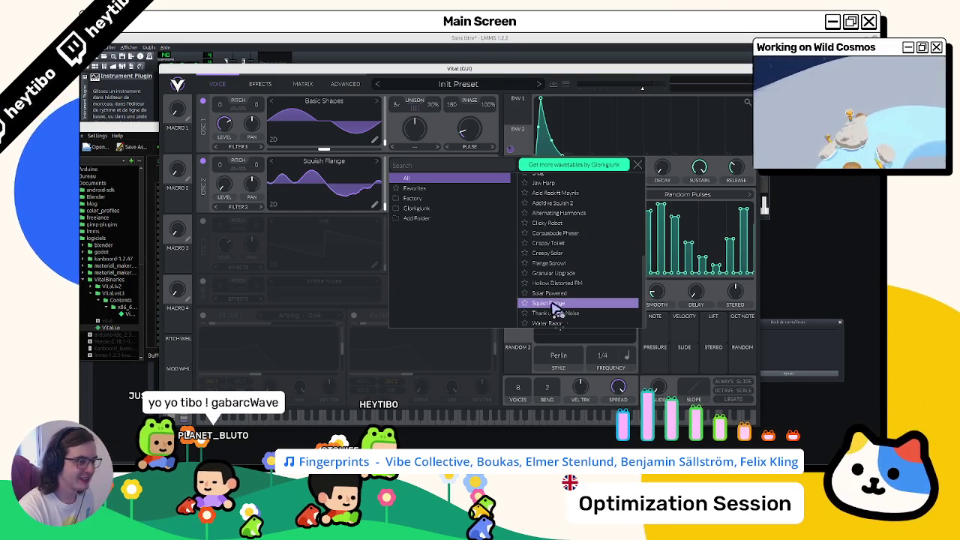
pyautogui.scroll(5, 556, 270)
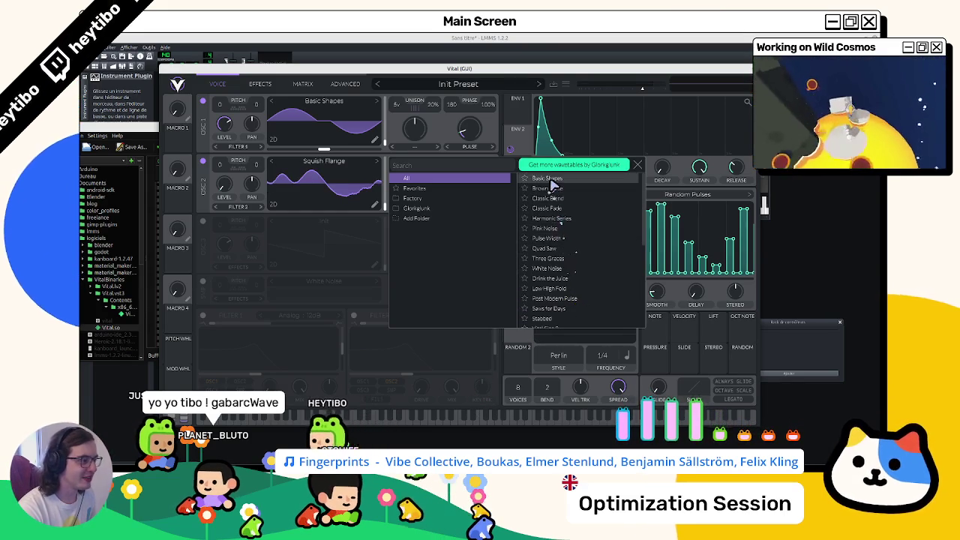
pyautogui.click(552, 187)
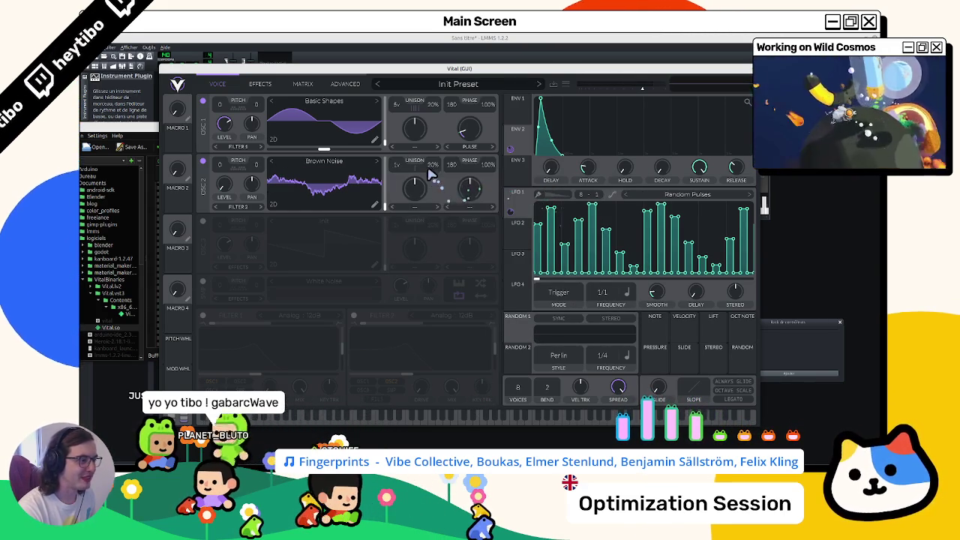
pyautogui.click(324, 161)
pyautogui.click(546, 179)
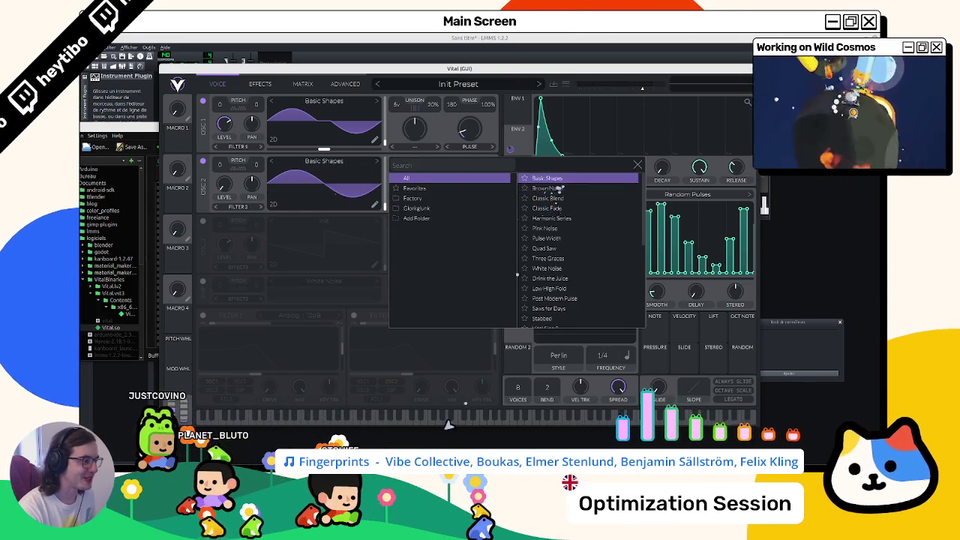
pyautogui.click(448, 424)
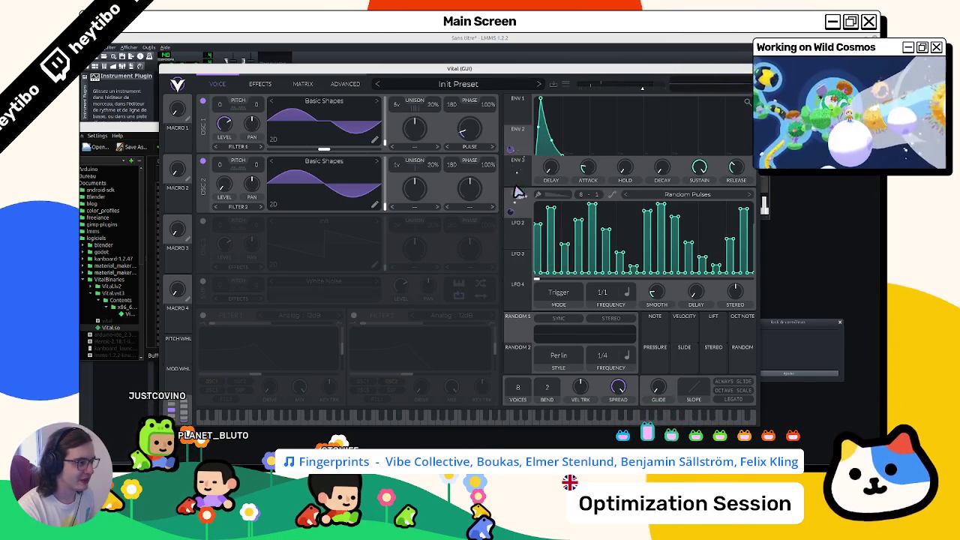
# Step: Move LFO 2's peak to the start with an exponential fall, route it to oscillator 2, and audition
pyautogui.click(518, 236)
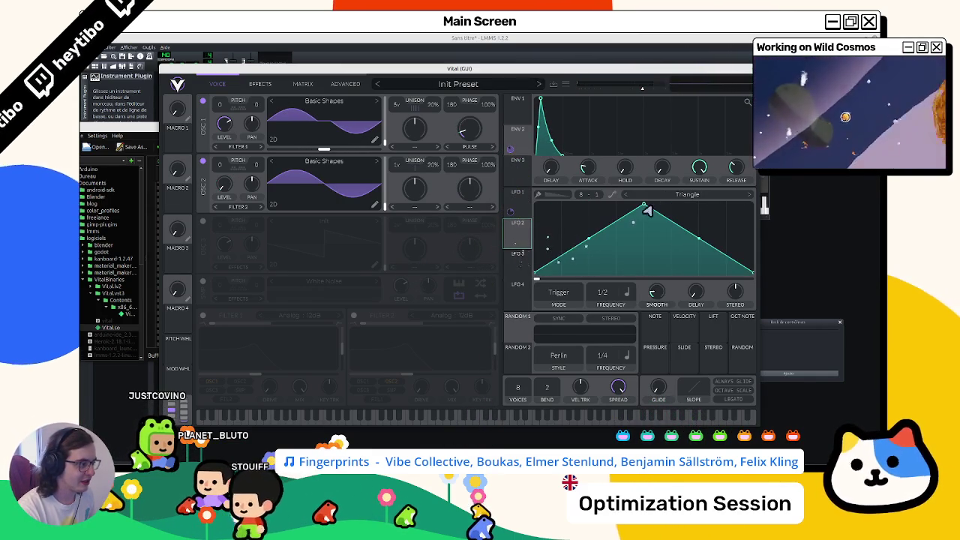
pyautogui.moveTo(643, 204); pyautogui.dragTo(541, 201)
pyautogui.moveTo(631, 247)
pyautogui.mouseDown()
pyautogui.moveTo(637, 243)
pyautogui.moveTo(638, 267)
pyautogui.mouseUp()
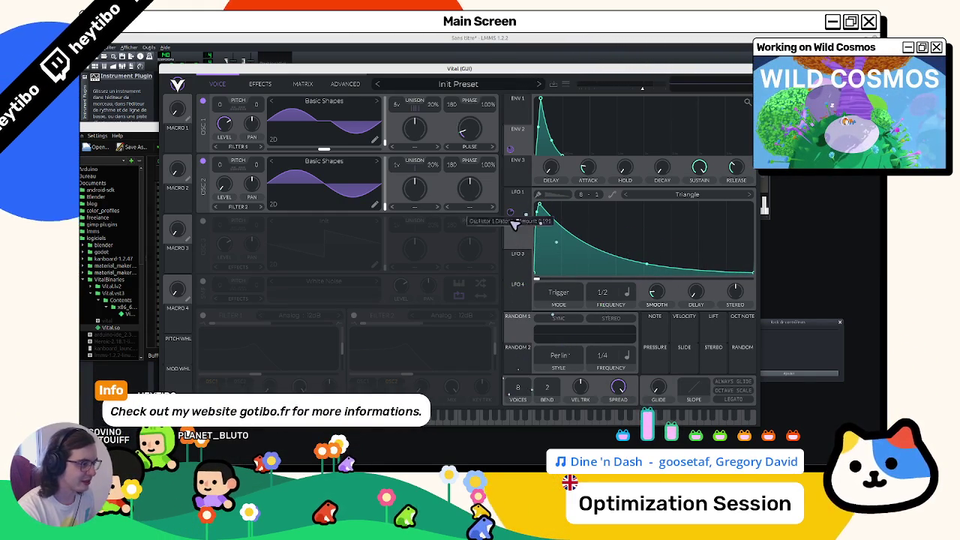
pyautogui.moveTo(514, 223)
pyautogui.mouseDown()
pyautogui.moveTo(417, 221)
pyautogui.moveTo(445, 229)
pyautogui.moveTo(413, 188)
pyautogui.moveTo(222, 188)
pyautogui.mouseUp()
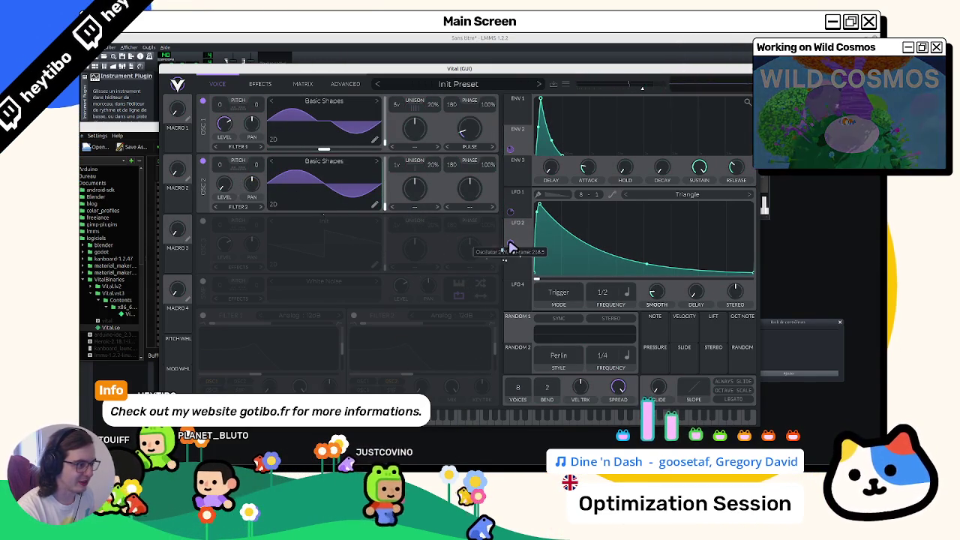
pyautogui.click(452, 425)
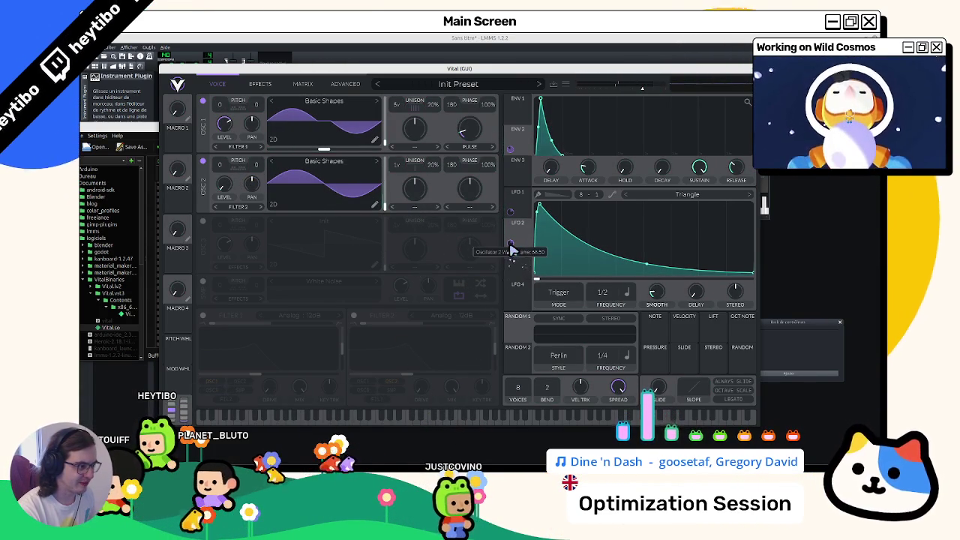
pyautogui.click(447, 426)
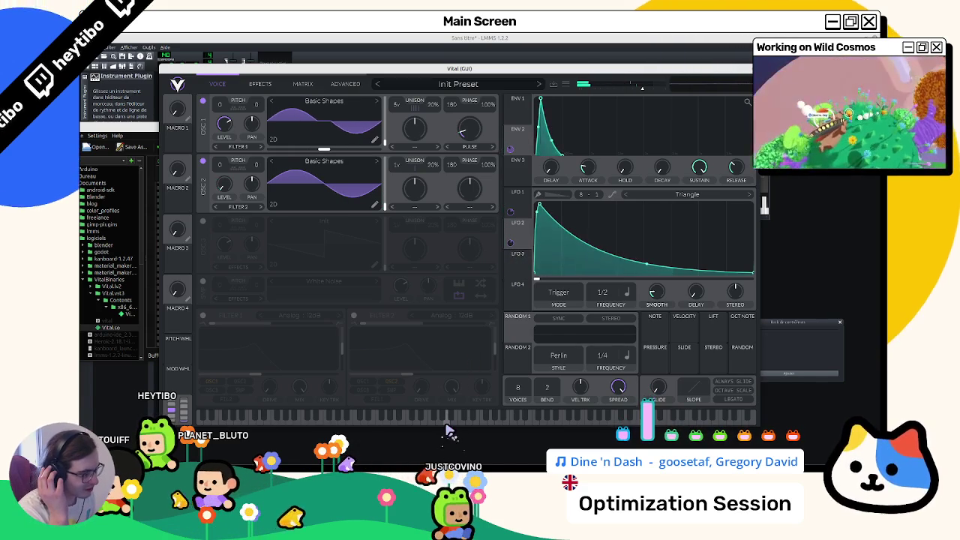
pyautogui.click(428, 426)
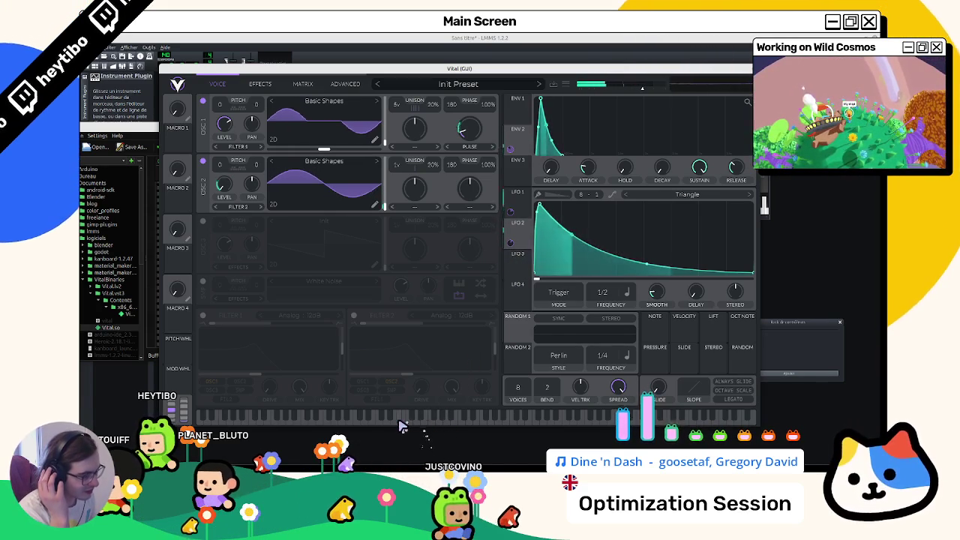
pyautogui.click(449, 425)
pyautogui.click(457, 425)
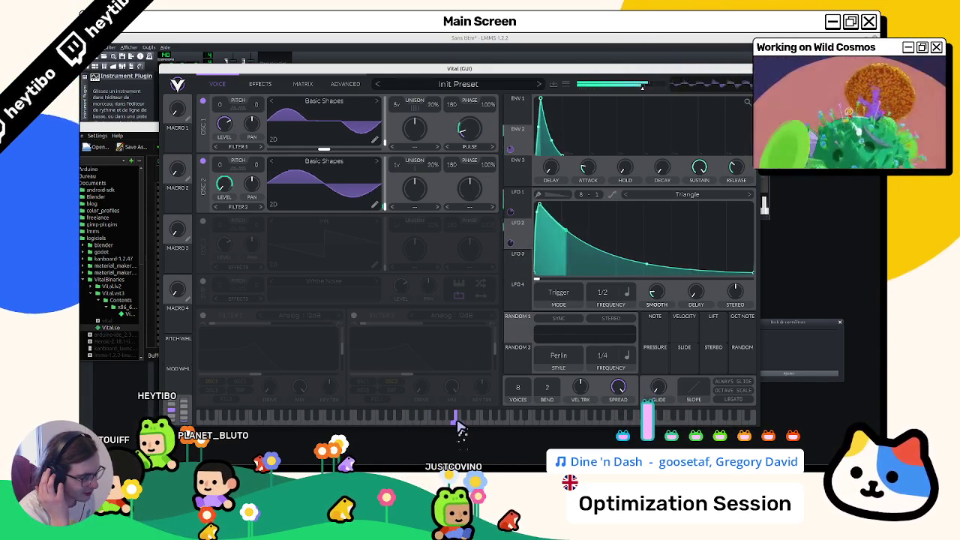
pyautogui.click(455, 420)
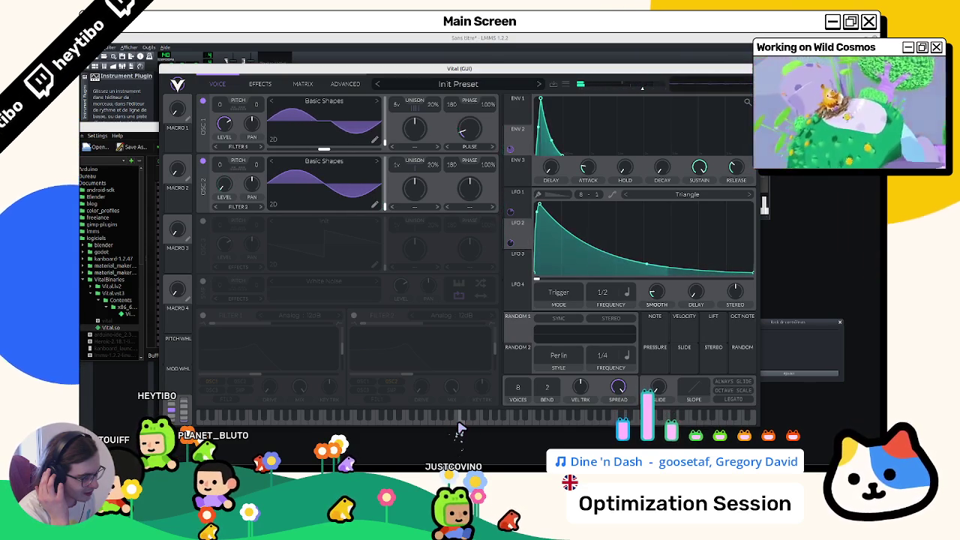
pyautogui.click(462, 424)
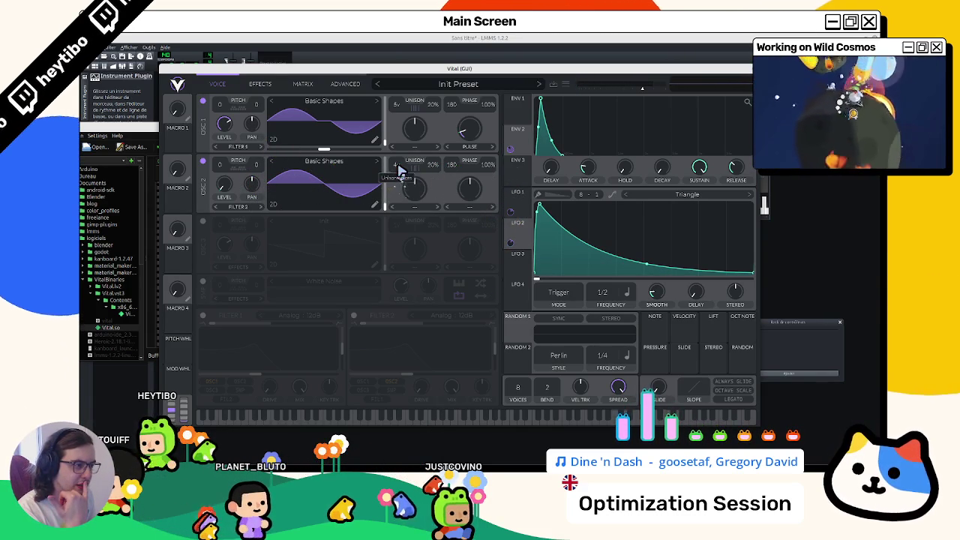
pyautogui.click(442, 418)
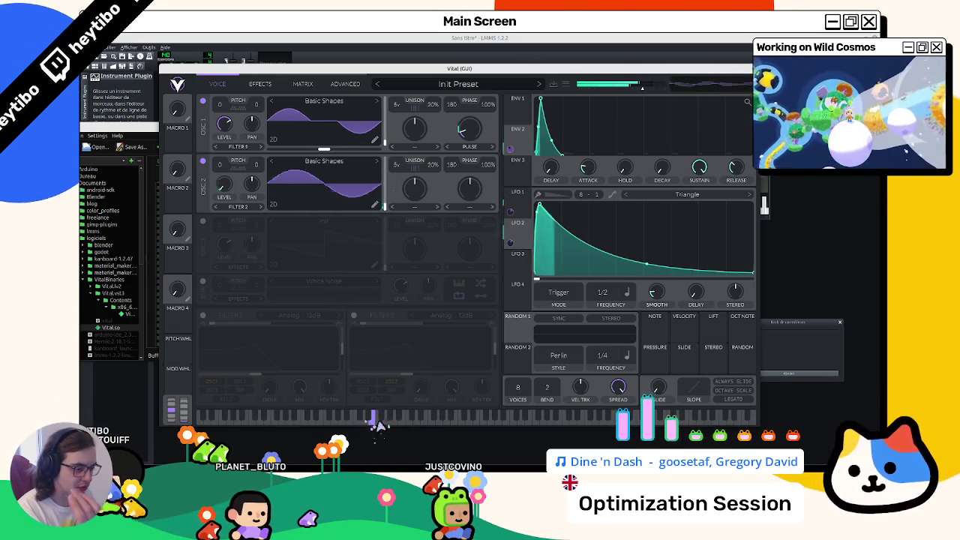
pyautogui.click(245, 420)
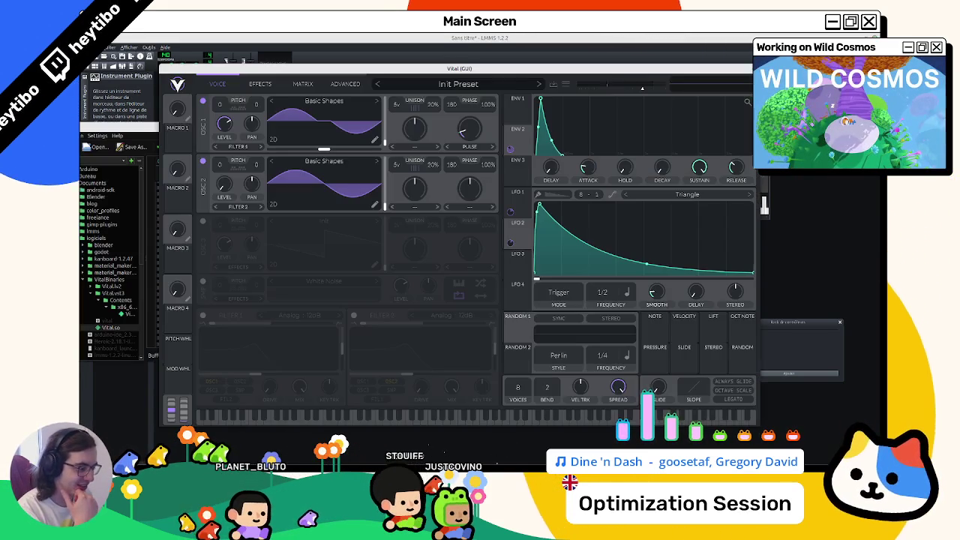
pyautogui.click(447, 419)
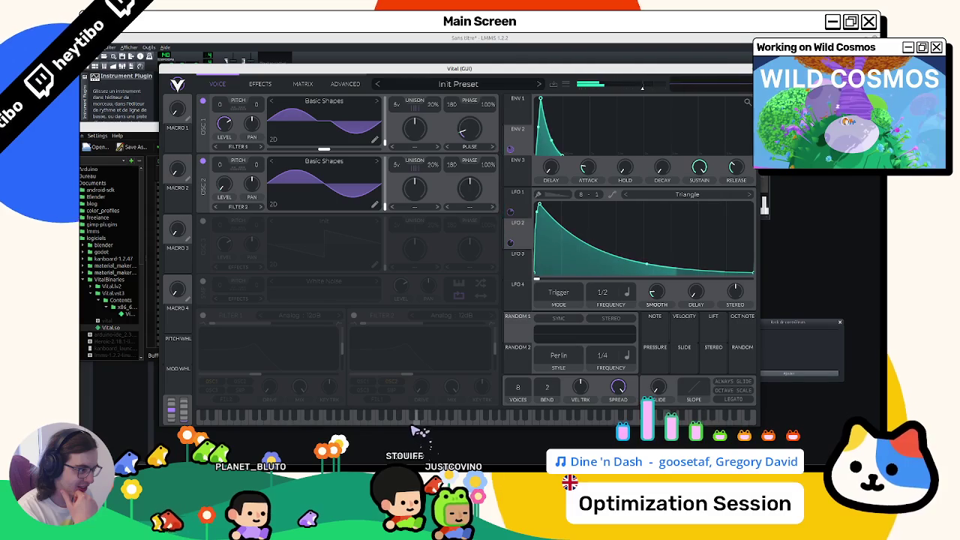
pyautogui.click(409, 418)
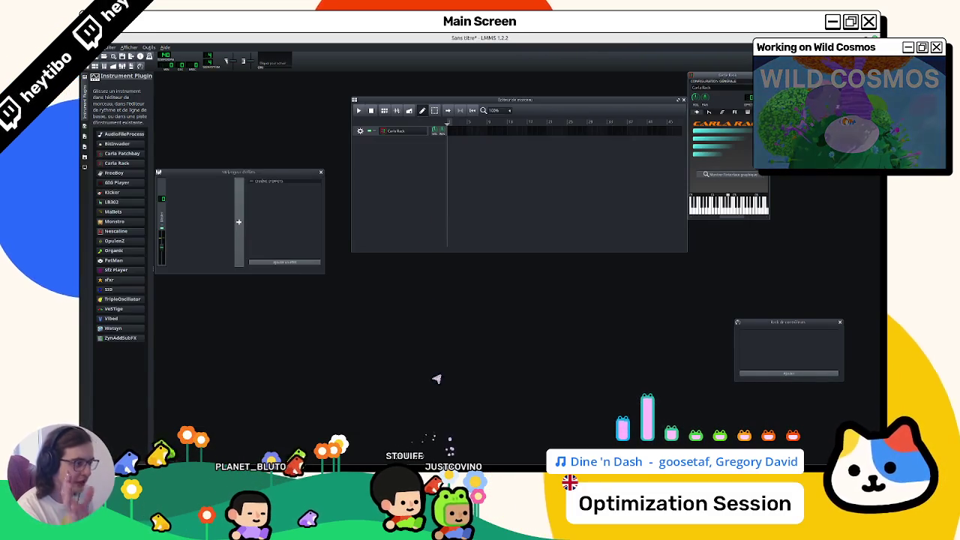
# Step: Create a new pattern on the Carla Rack track, then delete it again
pyautogui.doubleClick(450, 134)
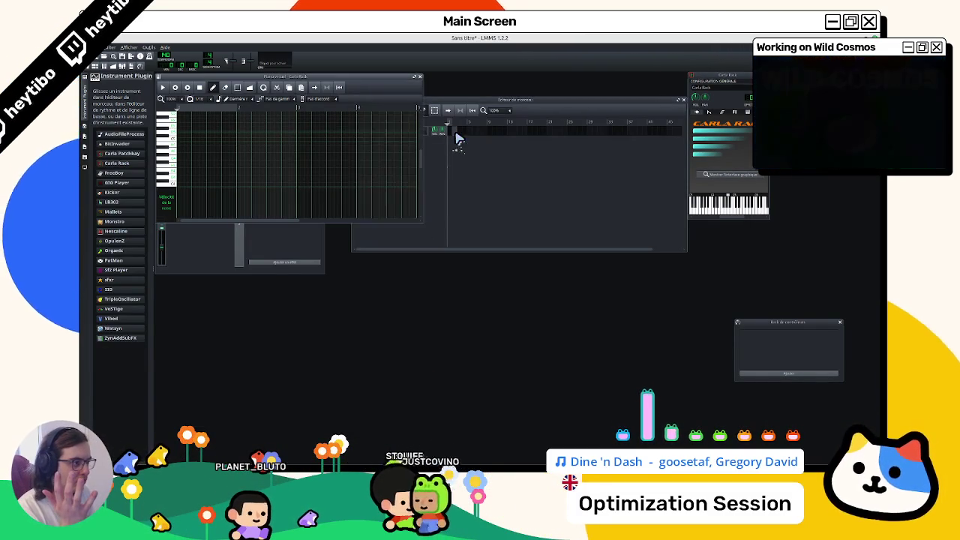
pyautogui.rightClick(456, 137)
pyautogui.click(465, 147)
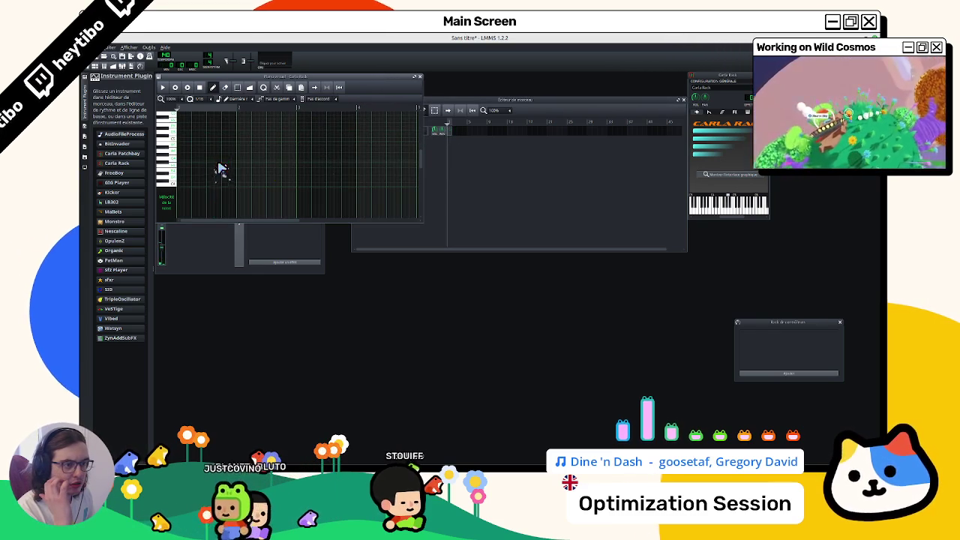
# Step: Replace the old note with new ones, stretch one to a longer length, and play the pattern
pyautogui.scroll(-3, 188, 187)
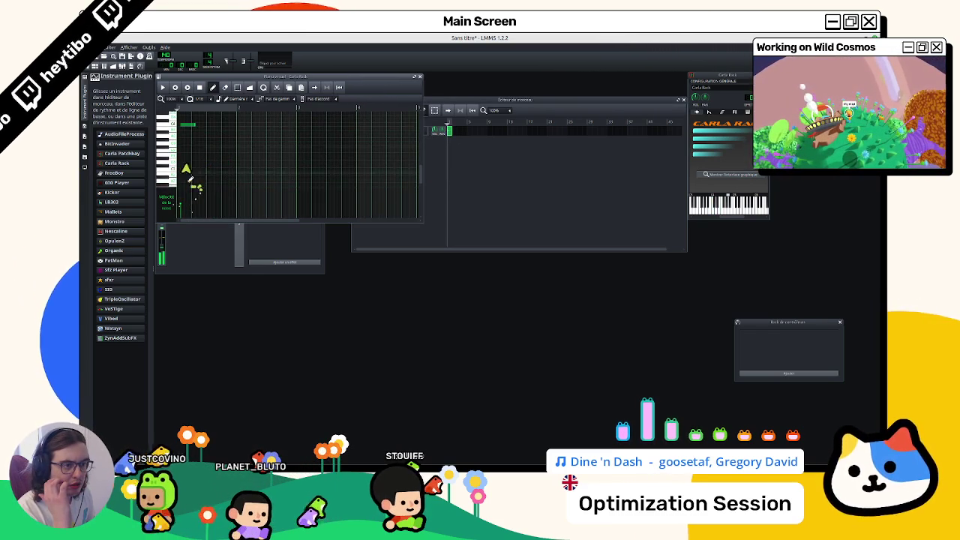
pyautogui.click(180, 130)
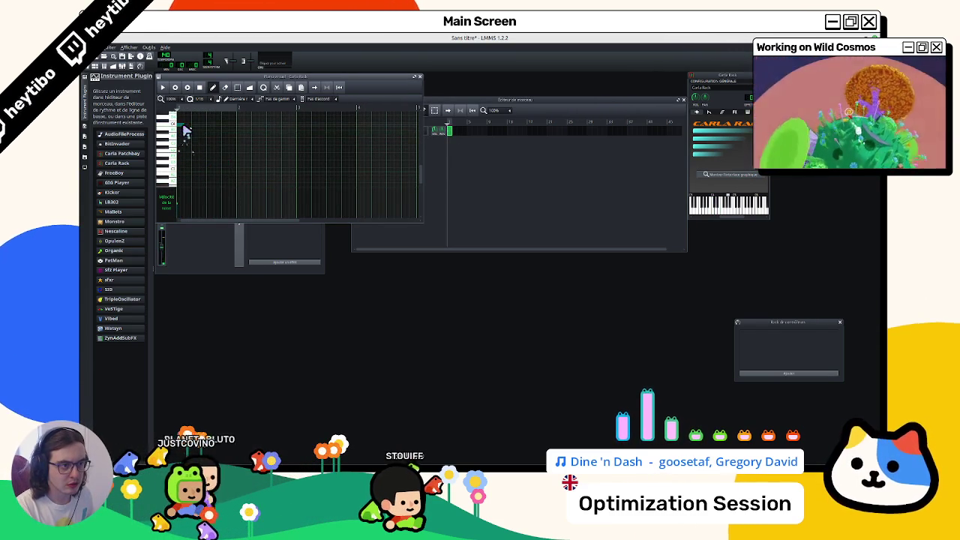
pyautogui.click(180, 129)
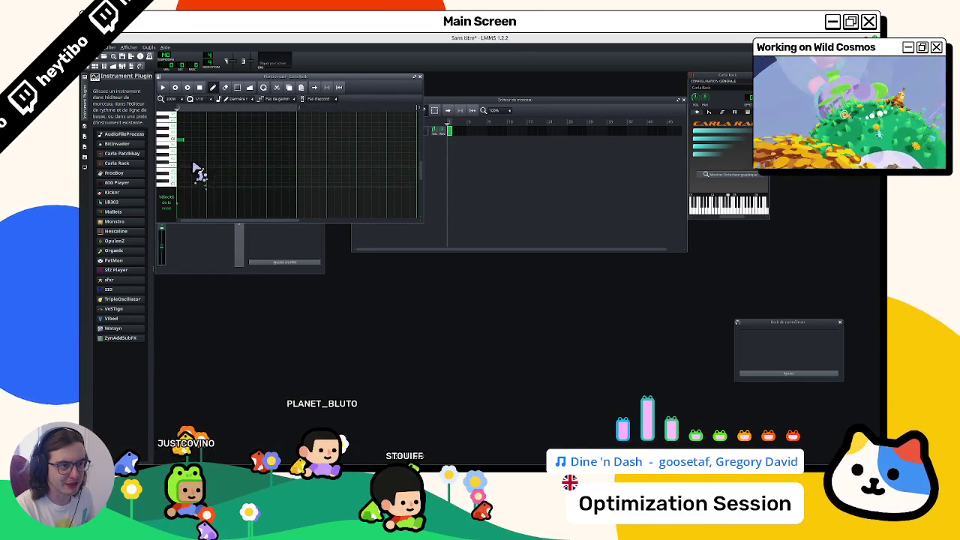
pyautogui.click(192, 138)
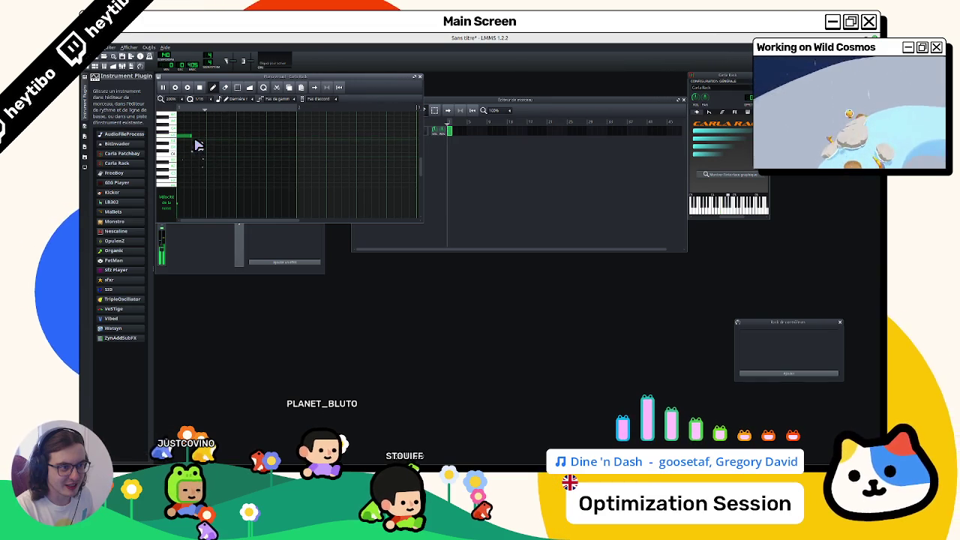
pyautogui.press('space')
pyautogui.moveTo(193, 141); pyautogui.dragTo(246, 143)
pyautogui.press('space')
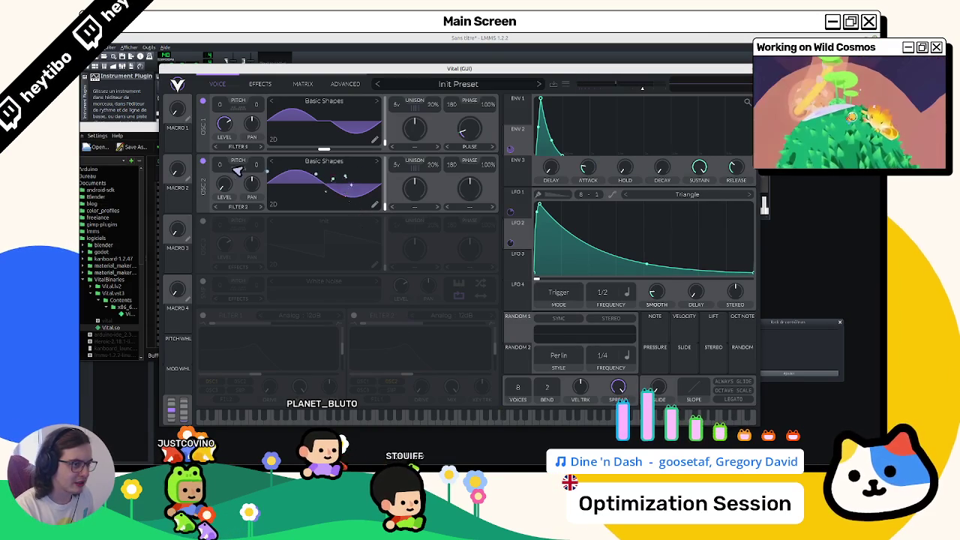
# Step: Switch off oscillator 1 and audition two notes on the keyboard
pyautogui.click(202, 103)
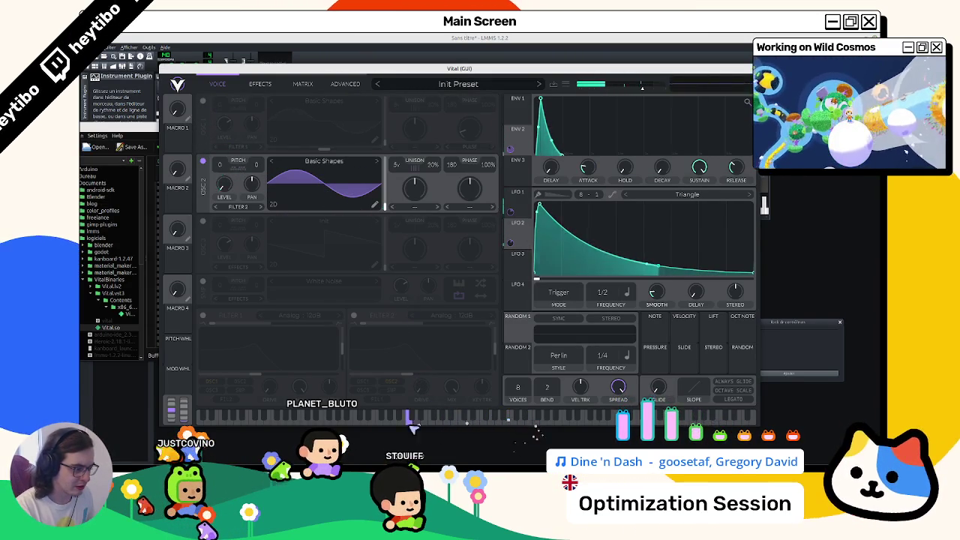
pyautogui.click(370, 421)
pyautogui.click(417, 424)
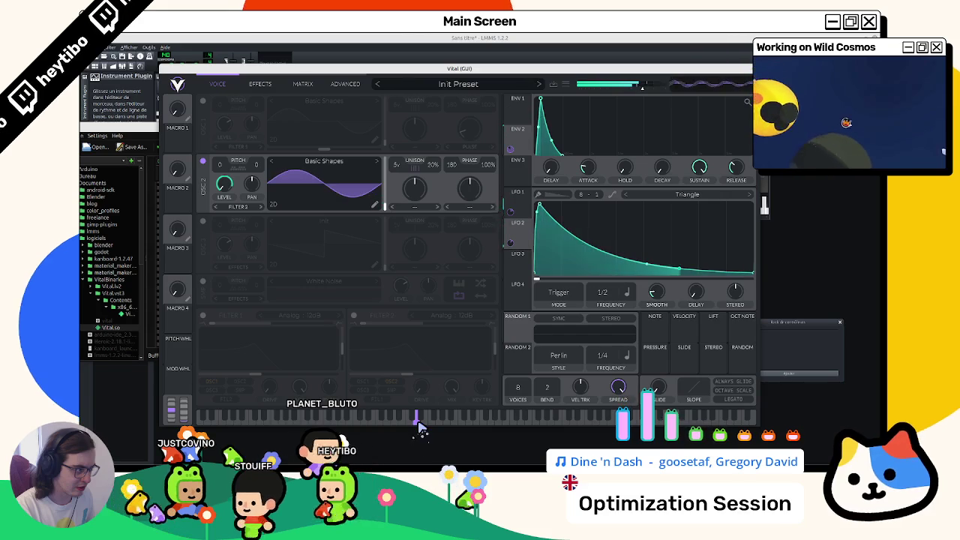
# Step: Route LFO 2 to oscillator 2's Level knob
pyautogui.rightClick(512, 247)
pyautogui.click(525, 259)
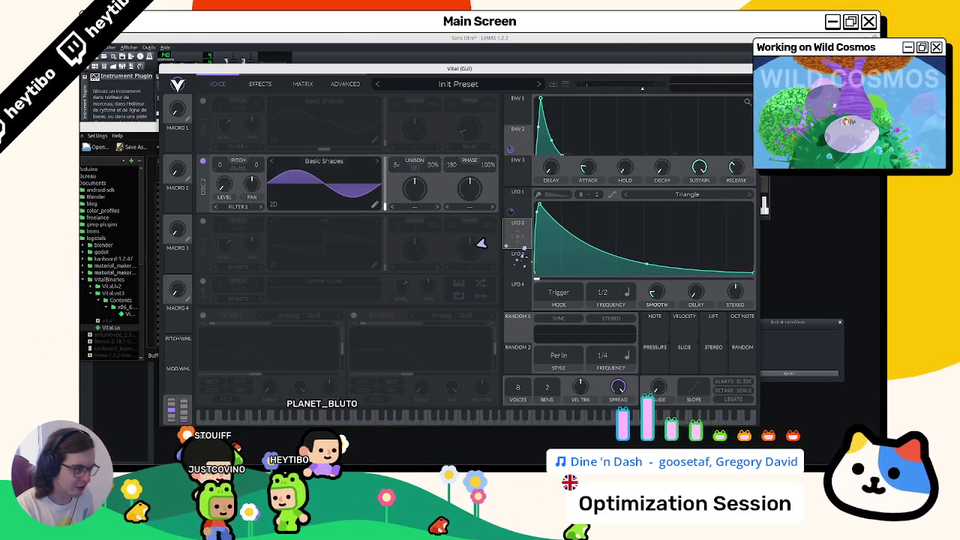
pyautogui.moveTo(518, 236); pyautogui.dragTo(228, 191)
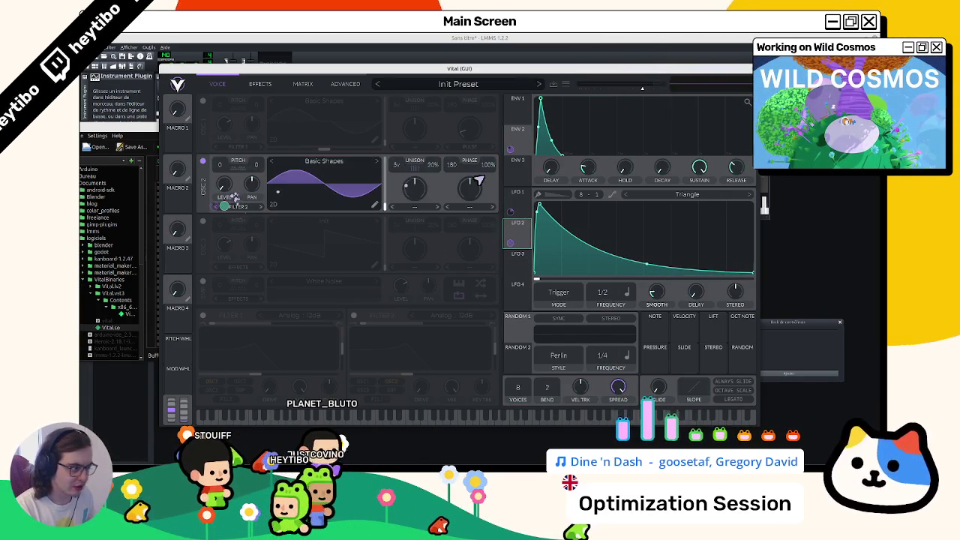
# Step: Remove the ENV 2 modulation and play a note to hear the change
pyautogui.rightClick(511, 150)
pyautogui.click(525, 156)
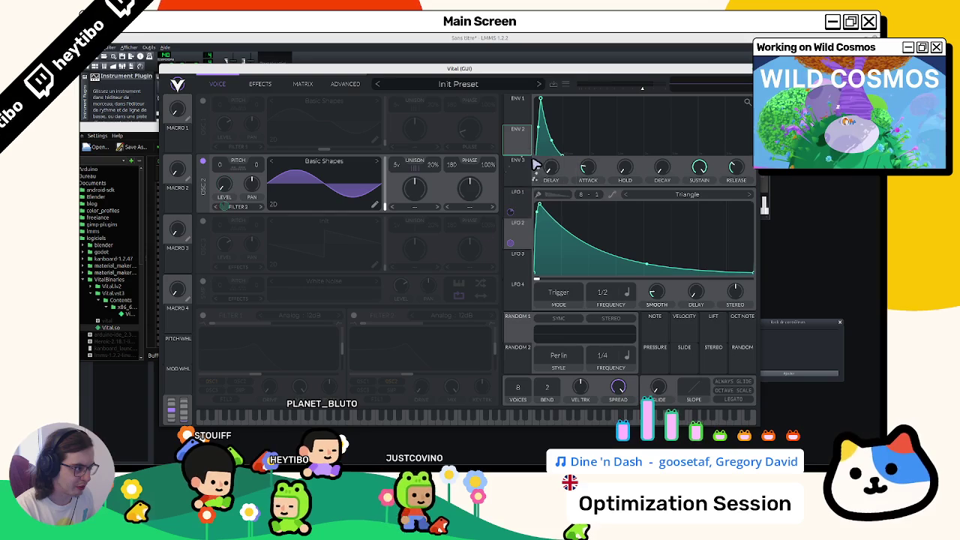
pyautogui.click(406, 417)
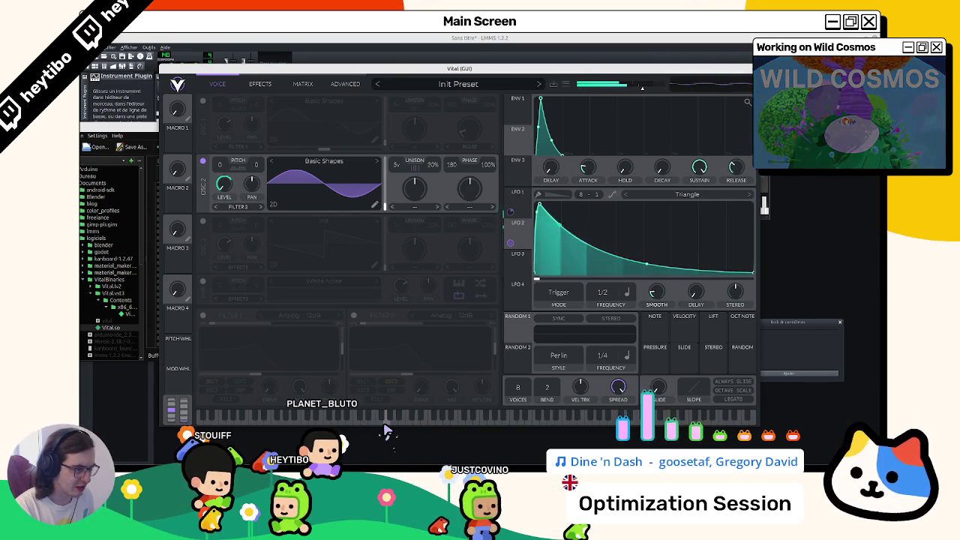
# Step: Try Squeeze as oscillator 2's wave morph and audition a note
pyautogui.click(471, 207)
pyautogui.click(475, 276)
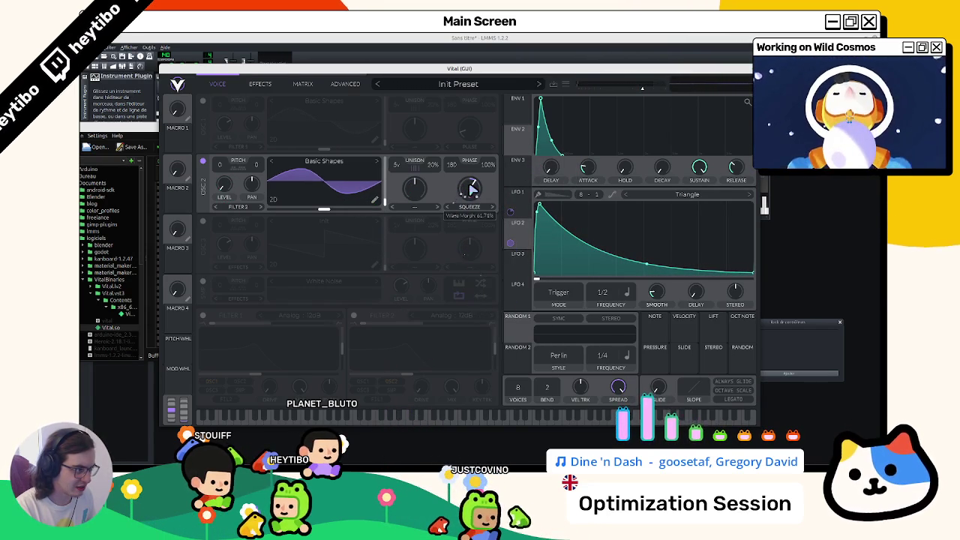
pyautogui.click(432, 417)
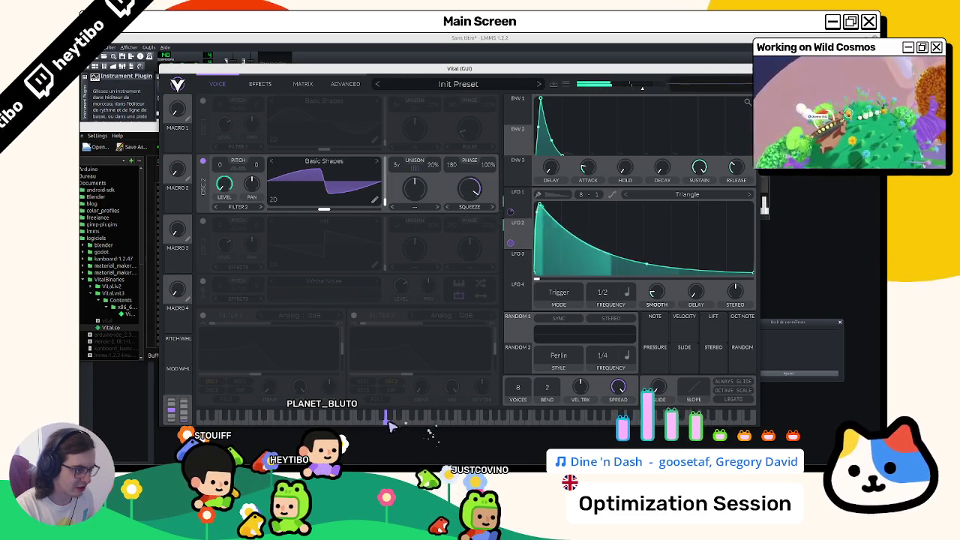
# Step: Switch the wave morph to Formant and audition it with the pitch bent fully down
pyautogui.click(468, 207)
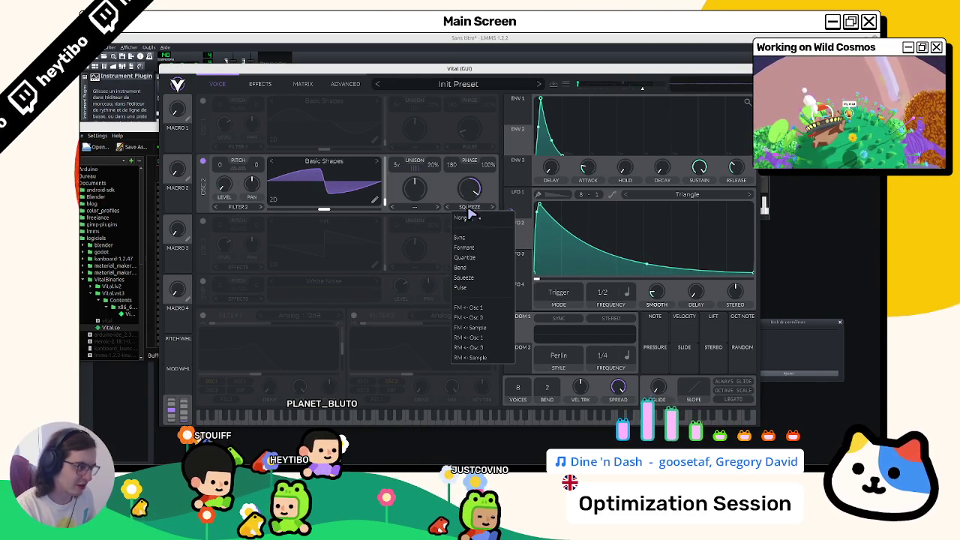
pyautogui.click(464, 247)
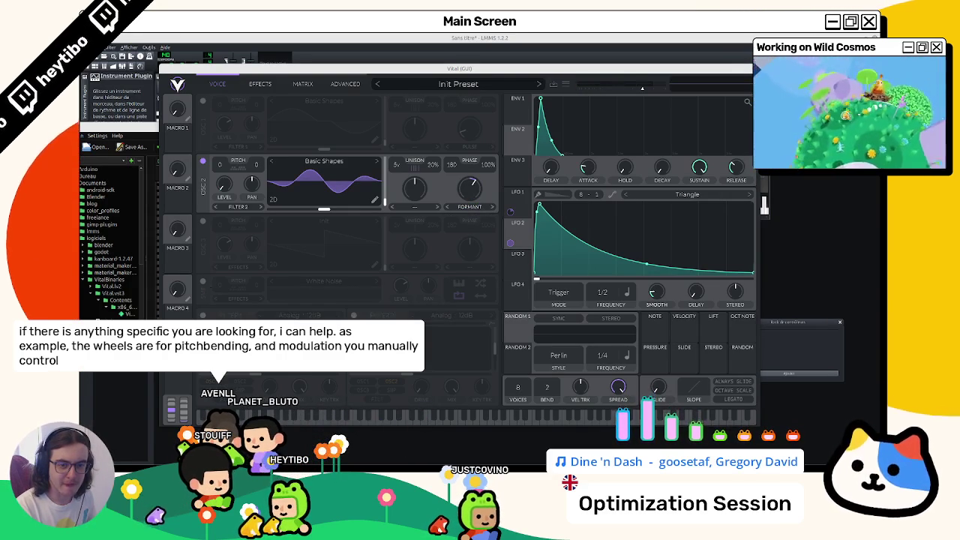
pyautogui.moveTo(172, 398); pyautogui.dragTo(172, 421)
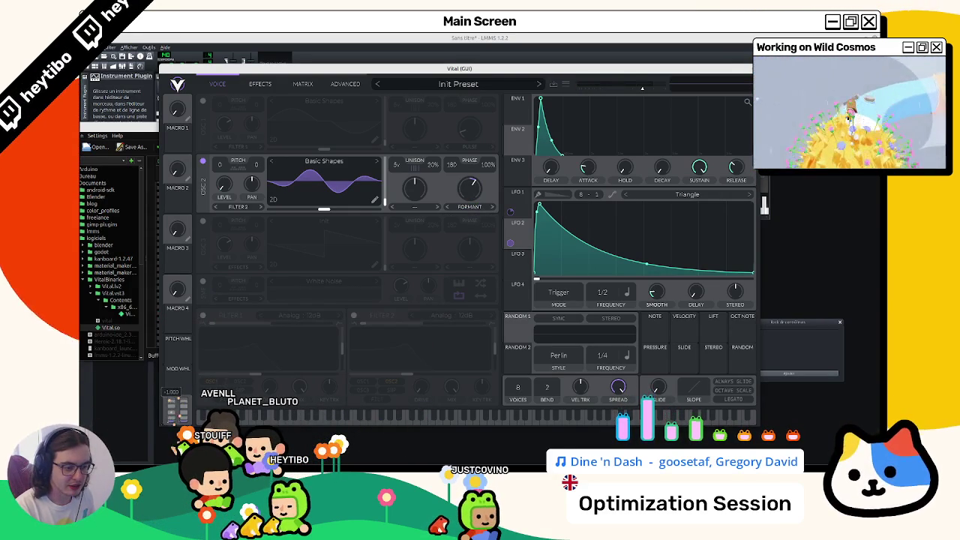
pyautogui.click(560, 422)
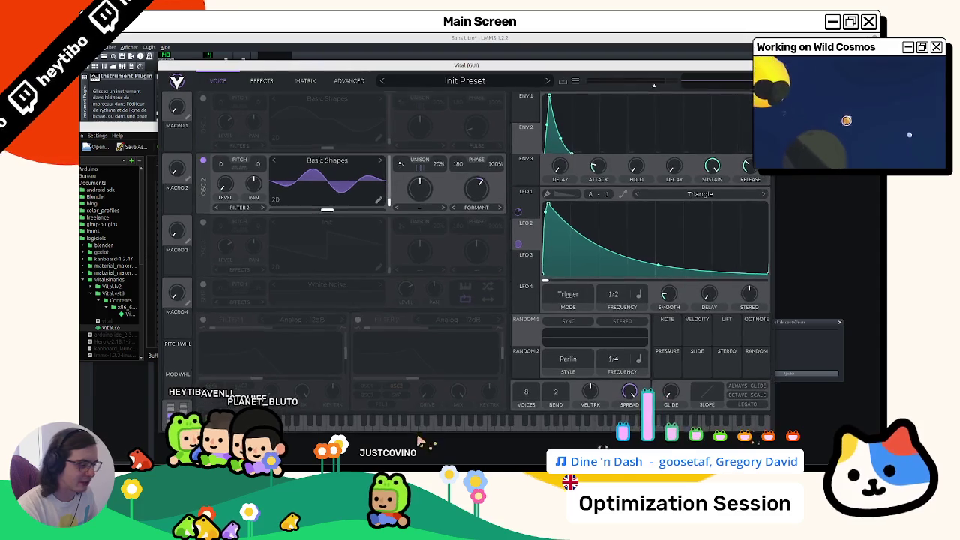
# Step: Set oscillator 2's wave morph back to Squeeze and audition several notes
pyautogui.click(443, 425)
pyautogui.click(462, 425)
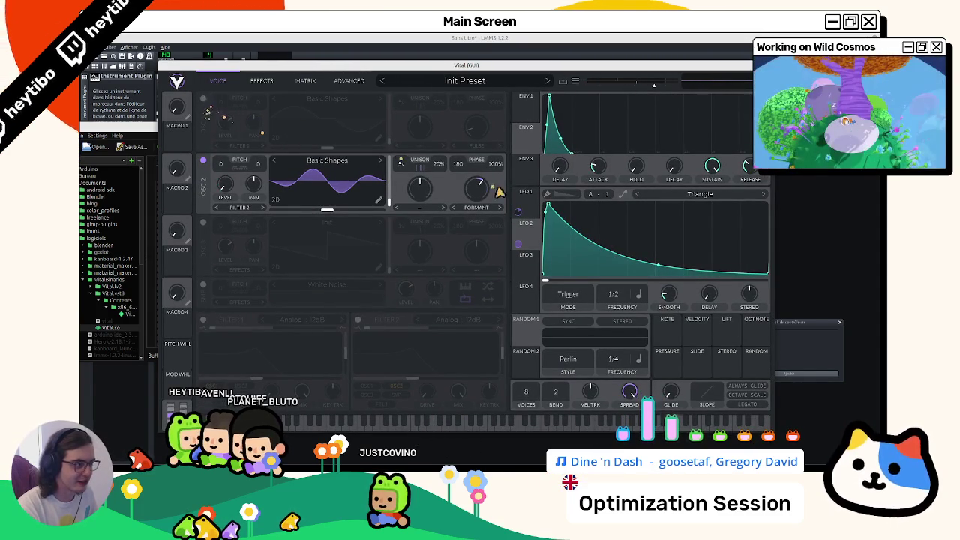
pyautogui.click(472, 206)
pyautogui.click(480, 282)
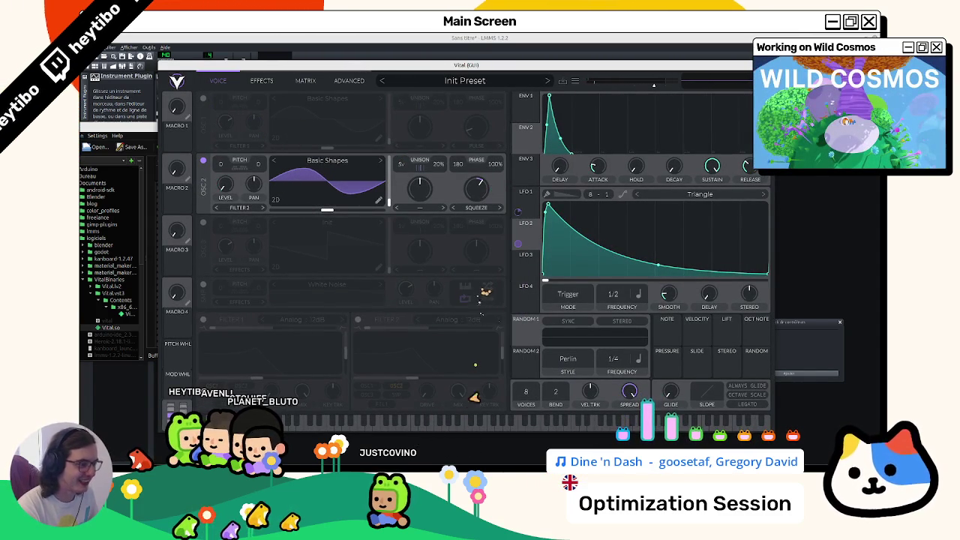
pyautogui.moveTo(459, 424)
pyautogui.mouseDown()
pyautogui.moveTo(480, 429)
pyautogui.moveTo(453, 434)
pyautogui.mouseUp()
pyautogui.click(477, 430)
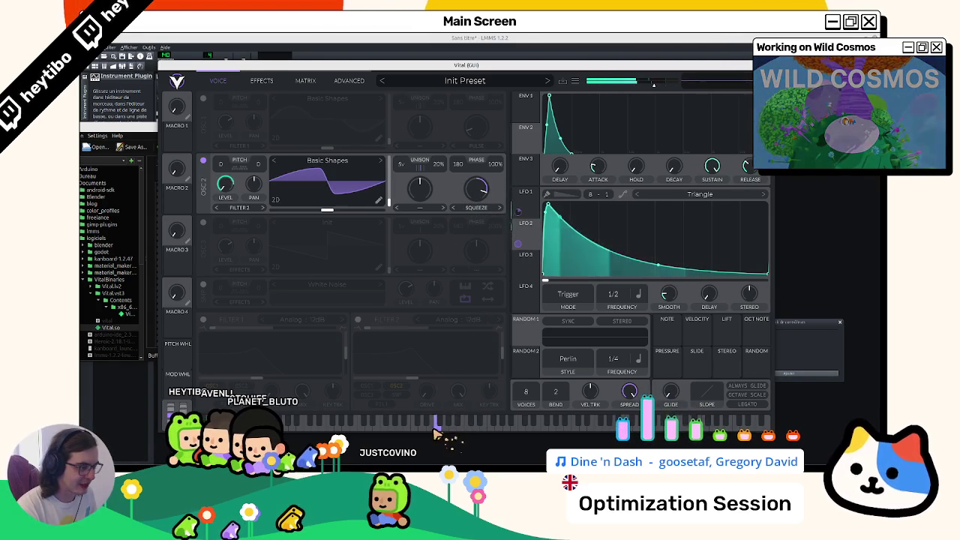
# Step: Compare oscillators 1 and 2 while playing notes, finishing with only oscillator 2 on
pyautogui.click(203, 98)
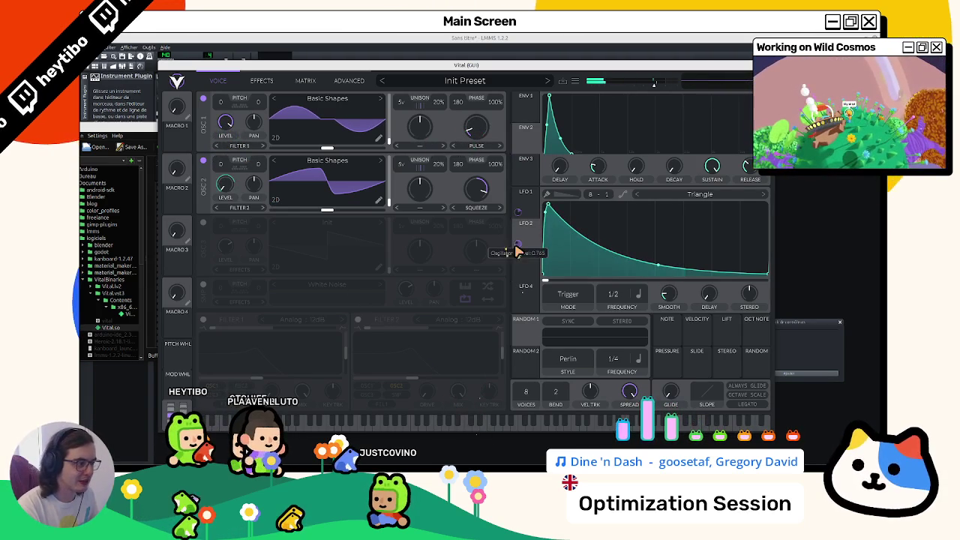
pyautogui.moveTo(469, 423); pyautogui.dragTo(395, 430)
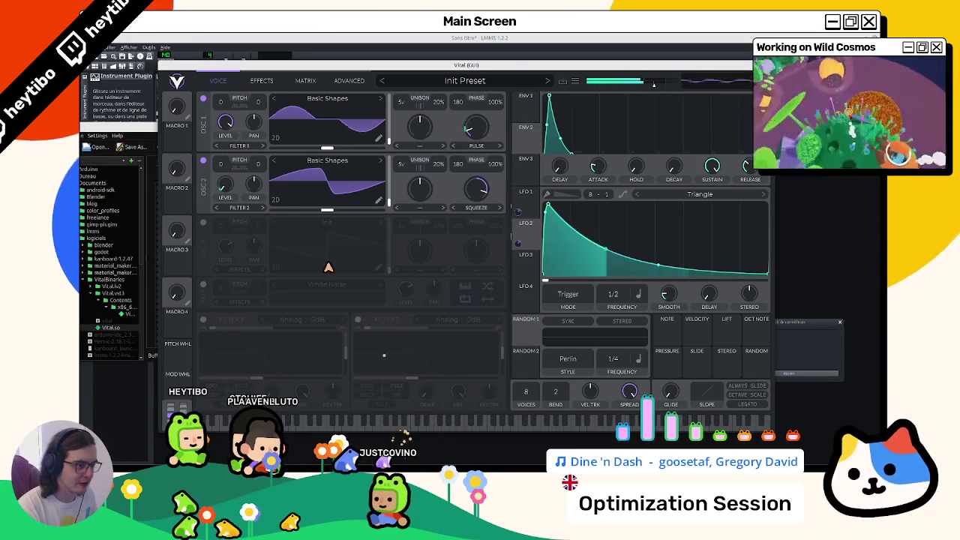
pyautogui.click(202, 160)
pyautogui.click(424, 432)
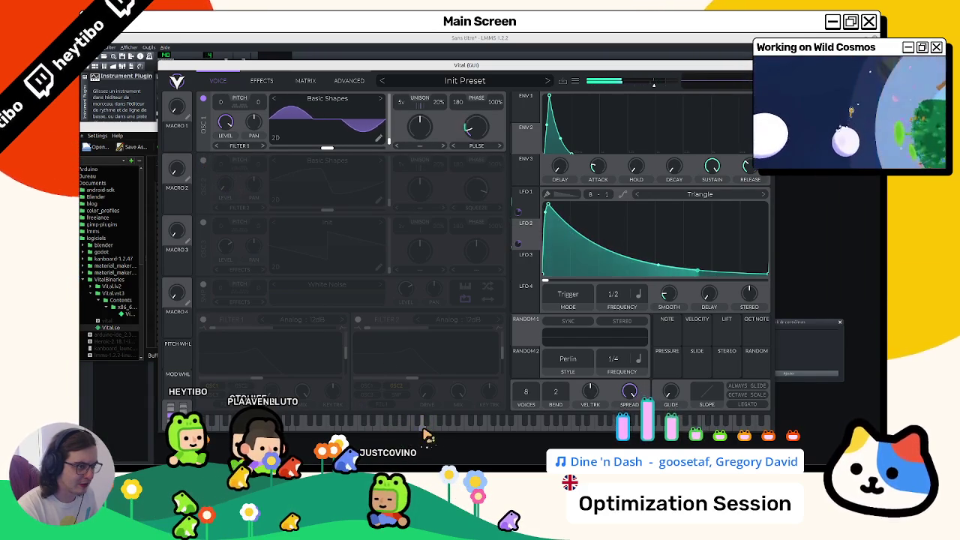
pyautogui.click(202, 160)
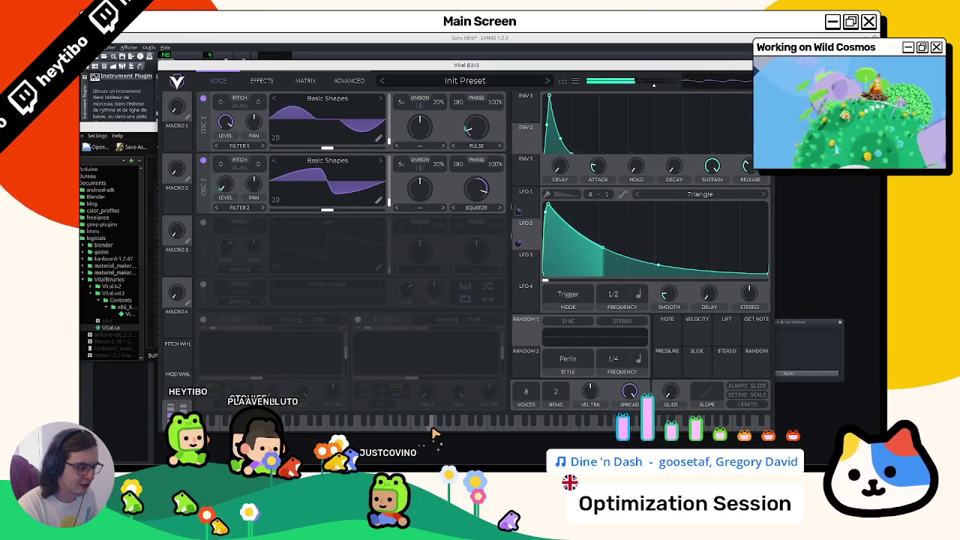
pyautogui.click(202, 98)
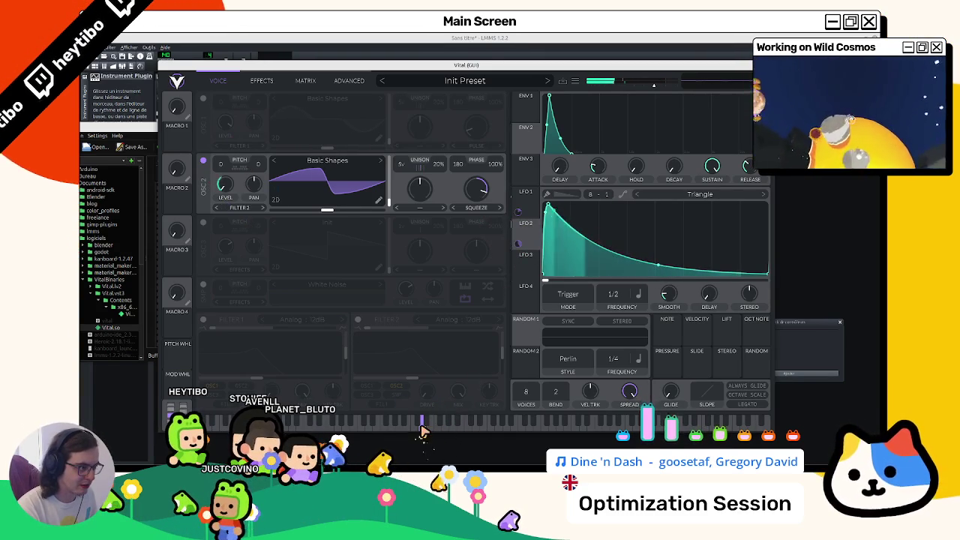
pyautogui.moveTo(483, 195)
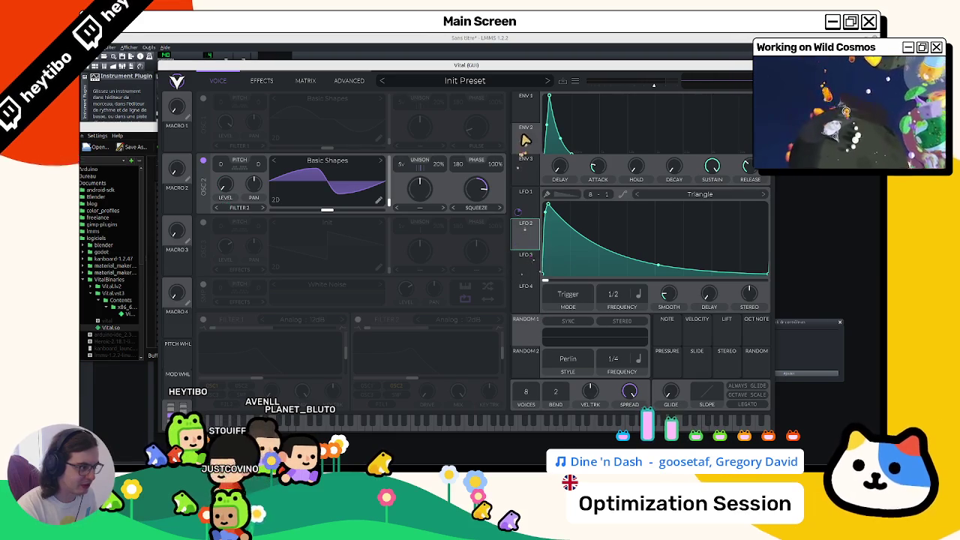
pyautogui.moveTo(525, 140)
pyautogui.mouseDown()
pyautogui.moveTo(238, 196)
pyautogui.moveTo(225, 187)
pyautogui.mouseUp()
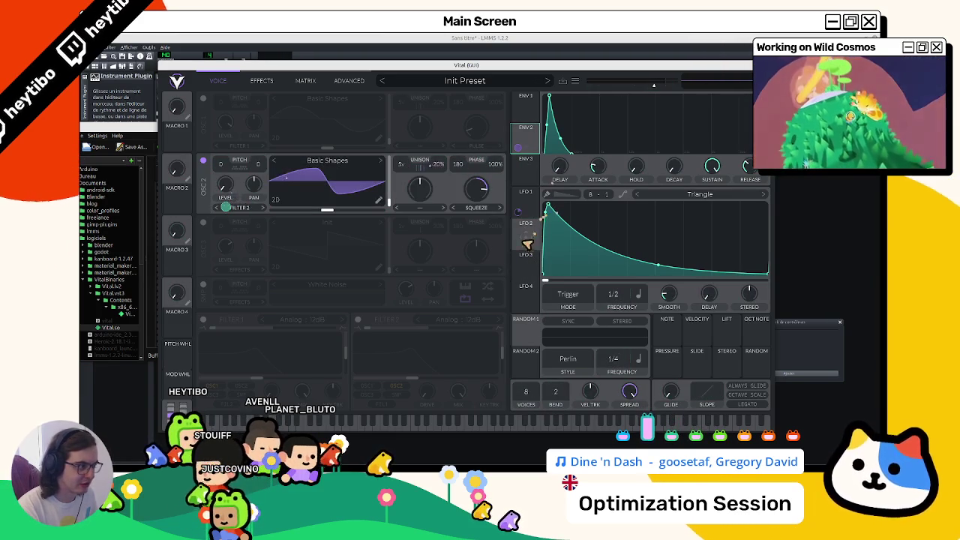
pyautogui.moveTo(527, 243)
pyautogui.mouseDown()
pyautogui.moveTo(435, 201)
pyautogui.moveTo(474, 190)
pyautogui.mouseUp()
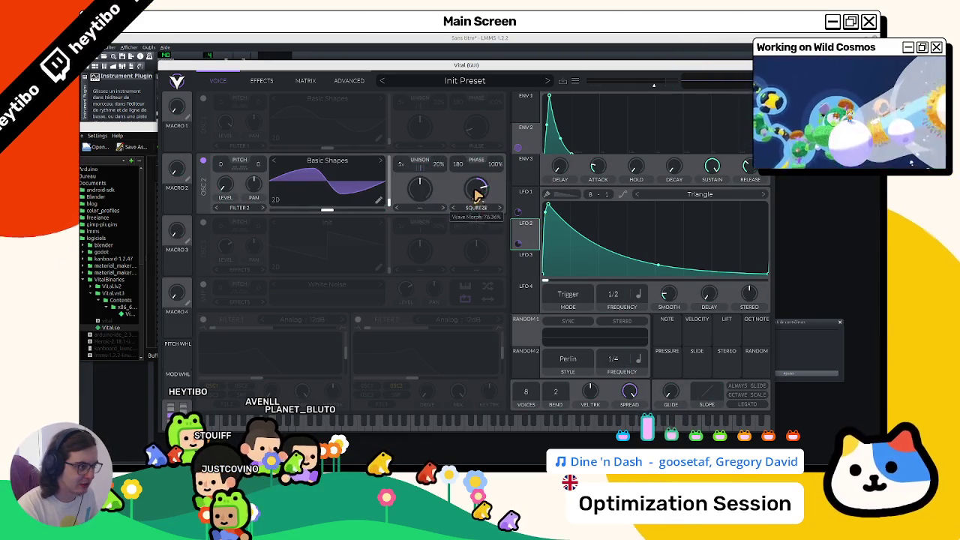
pyautogui.click(453, 425)
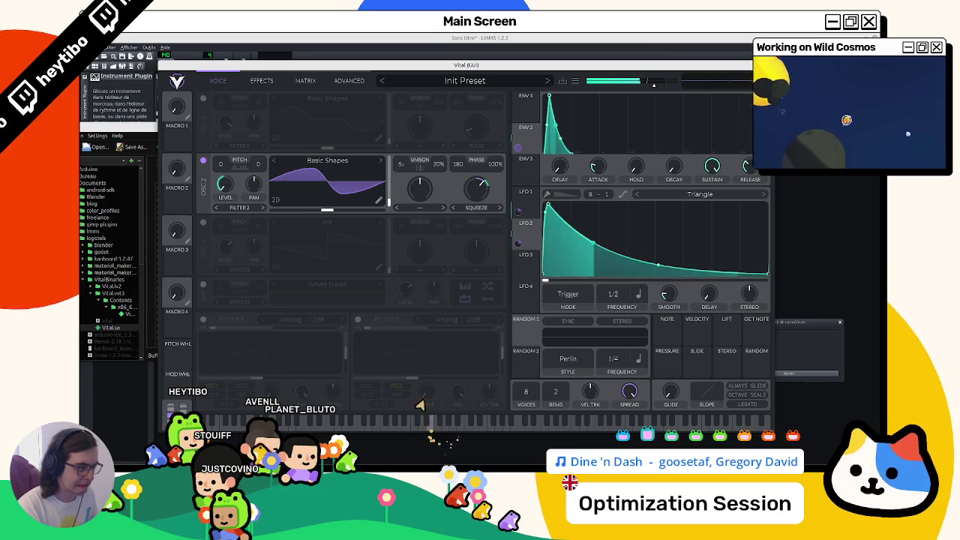
pyautogui.click(202, 98)
pyautogui.click(426, 425)
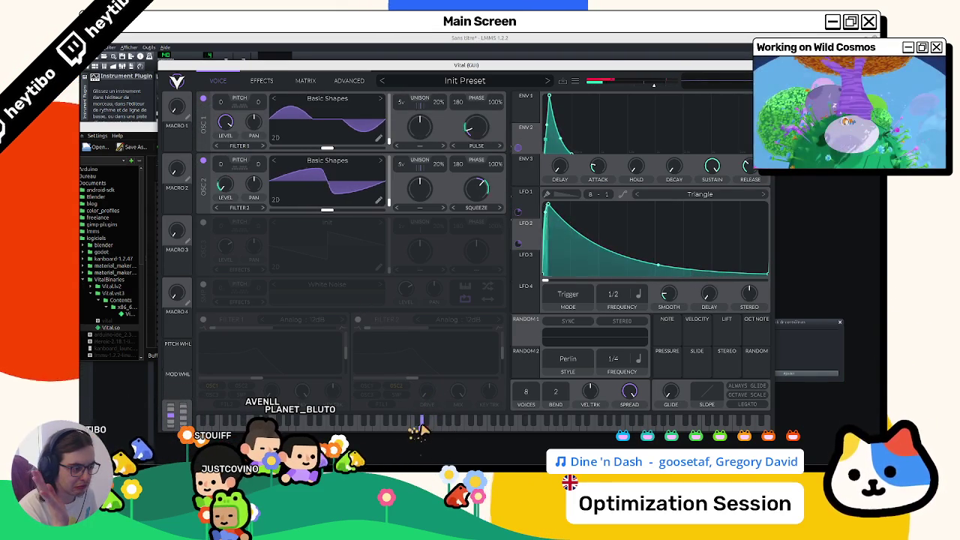
pyautogui.click(453, 430)
pyautogui.click(454, 431)
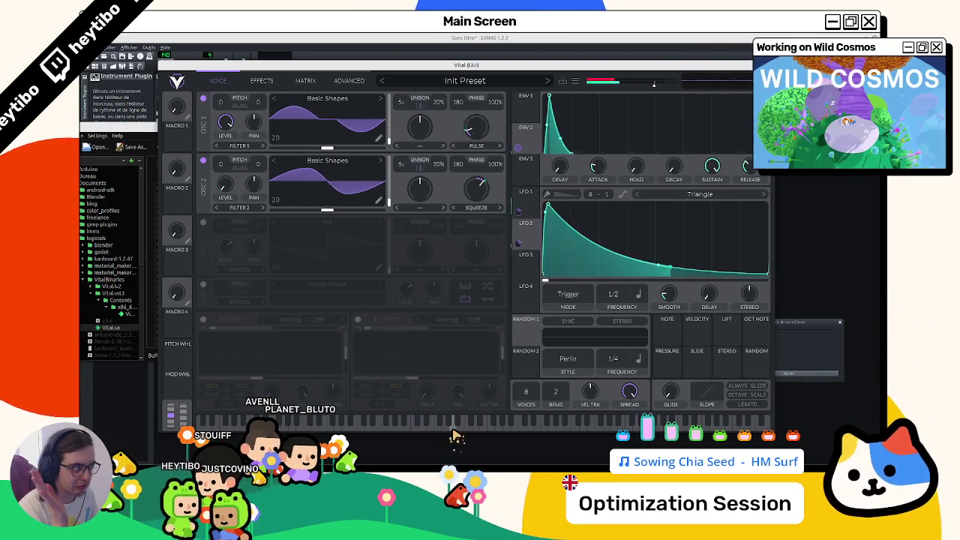
pyautogui.click(453, 430)
pyautogui.click(452, 431)
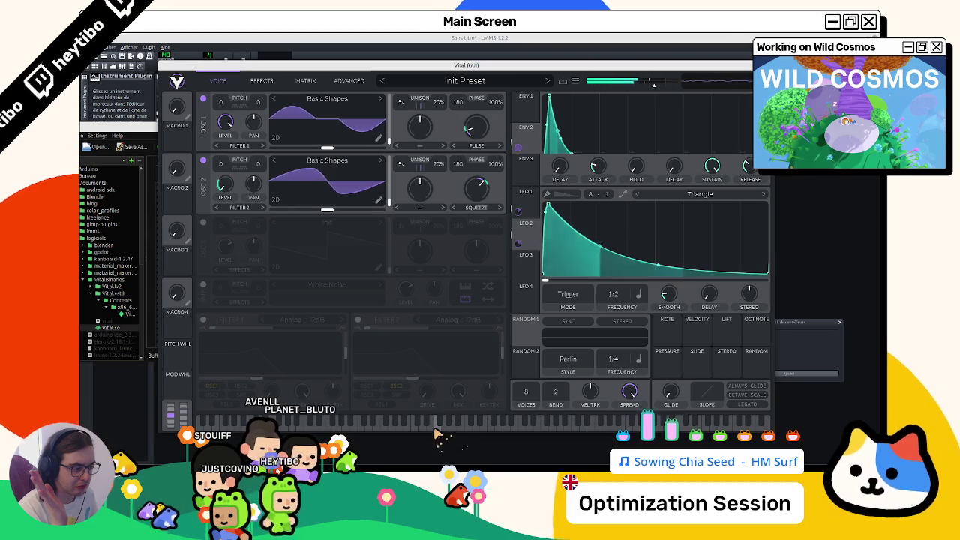
pyautogui.click(430, 439)
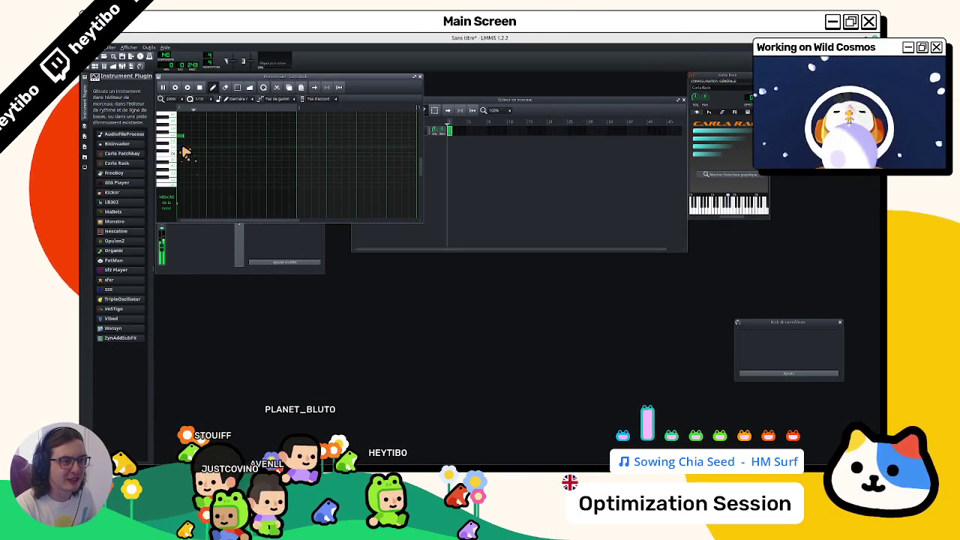
pyautogui.moveTo(581, 470)
pyautogui.click(581, 444)
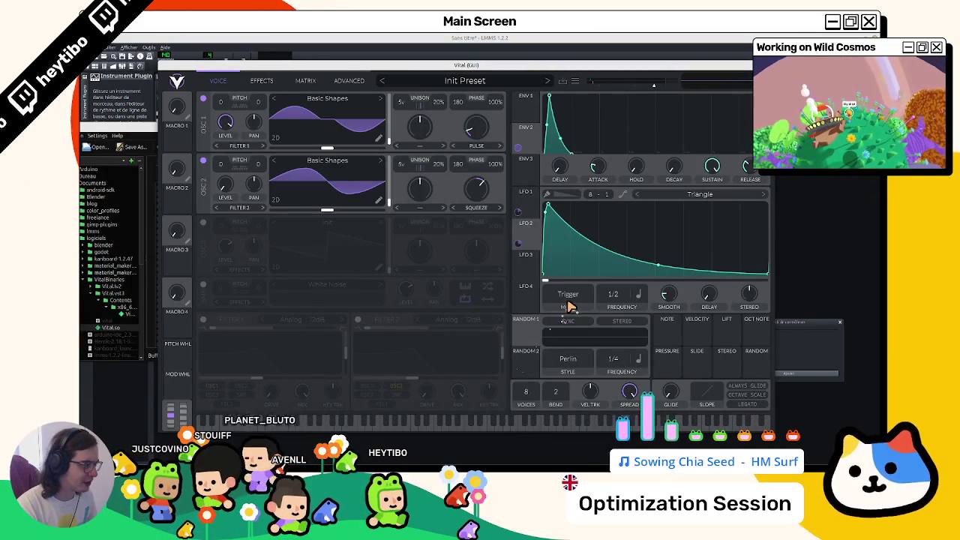
# Step: Change the first LFO's playback mode and play a note
pyautogui.click(527, 207)
pyautogui.click(578, 301)
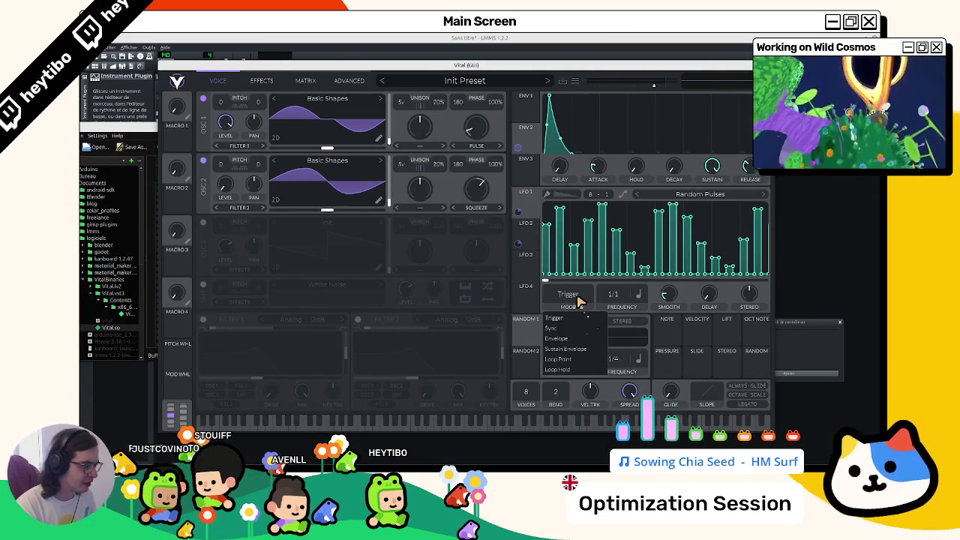
pyautogui.click(561, 344)
pyautogui.click(478, 422)
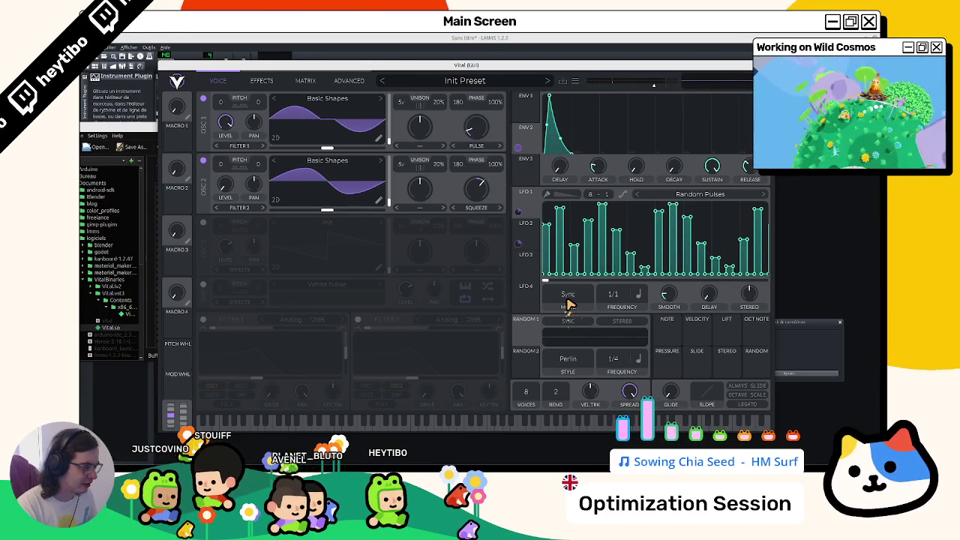
# Step: Set the triangle LFO to Envelope mode at a 1/1 rate, testing with keyboard notes
pyautogui.click(524, 225)
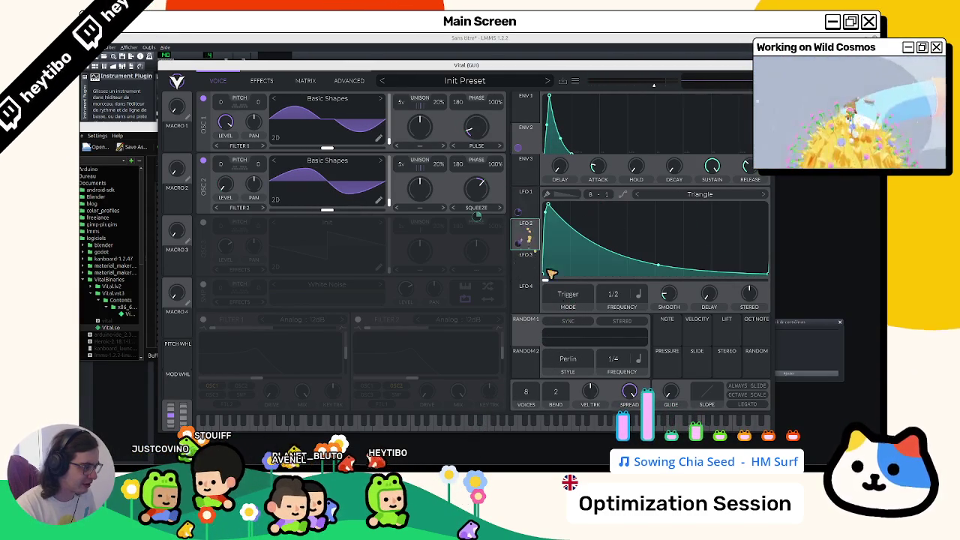
pyautogui.click(574, 298)
pyautogui.click(561, 341)
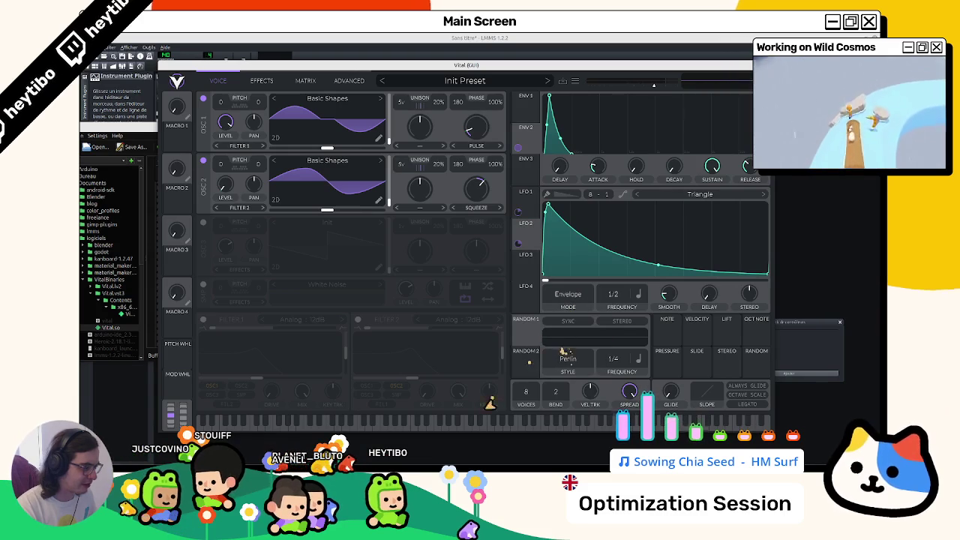
pyautogui.click(481, 423)
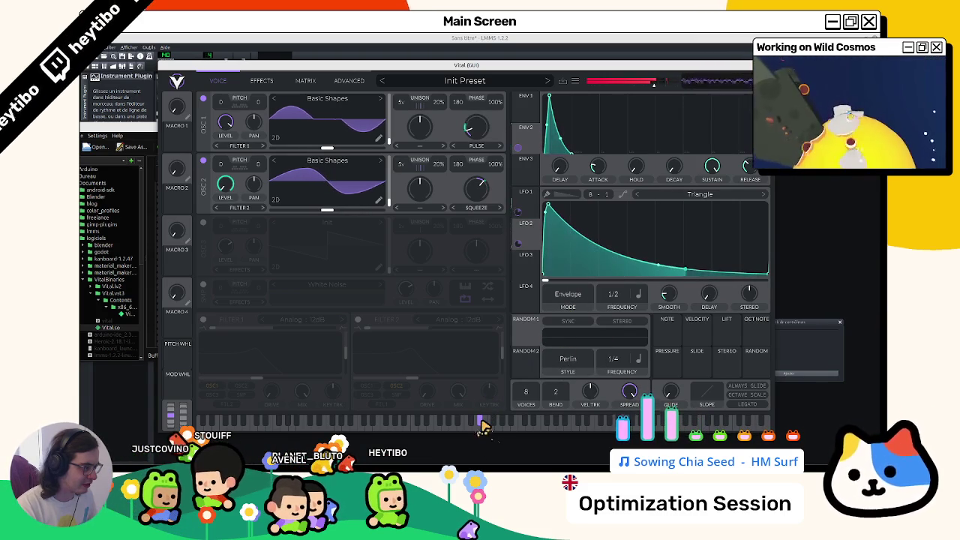
pyautogui.click(455, 427)
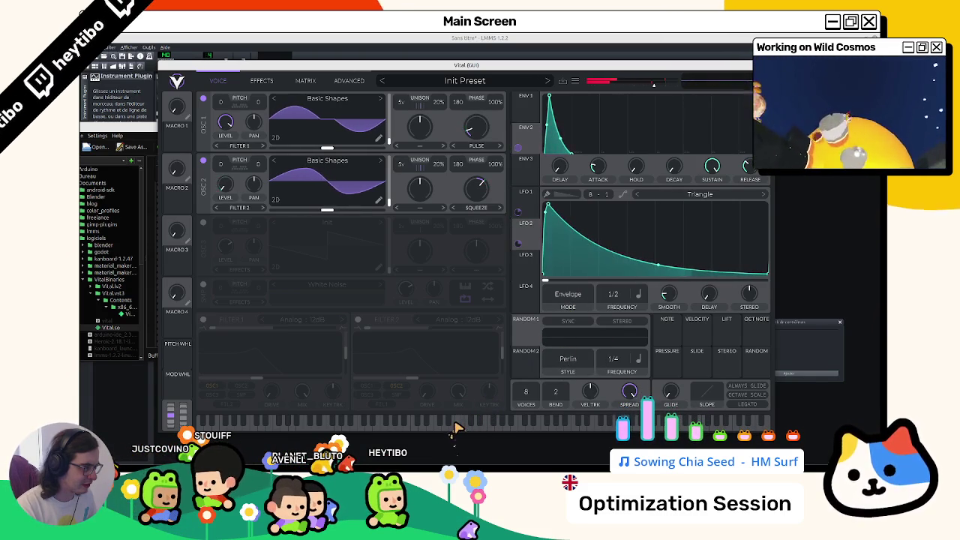
pyautogui.click(457, 428)
pyautogui.moveTo(614, 295); pyautogui.dragTo(621, 300)
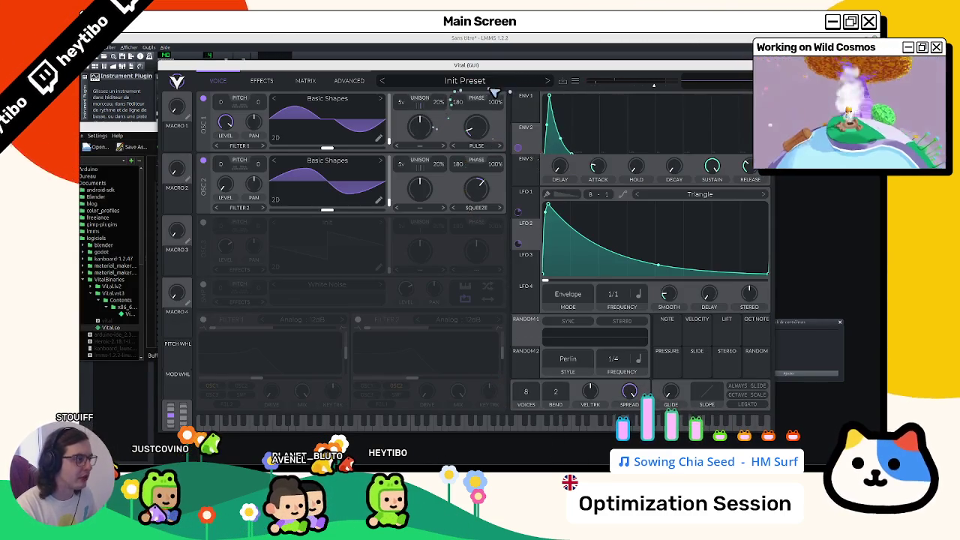
# Step: Save the Vital patch as the preset 'hurt' and close the Vital window
pyautogui.click(468, 82)
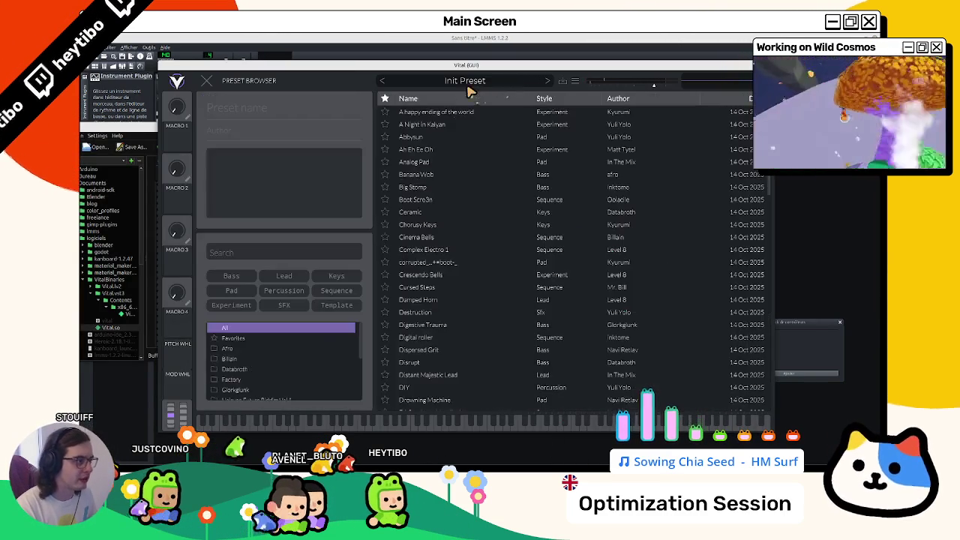
pyautogui.click(575, 82)
pyautogui.click(584, 105)
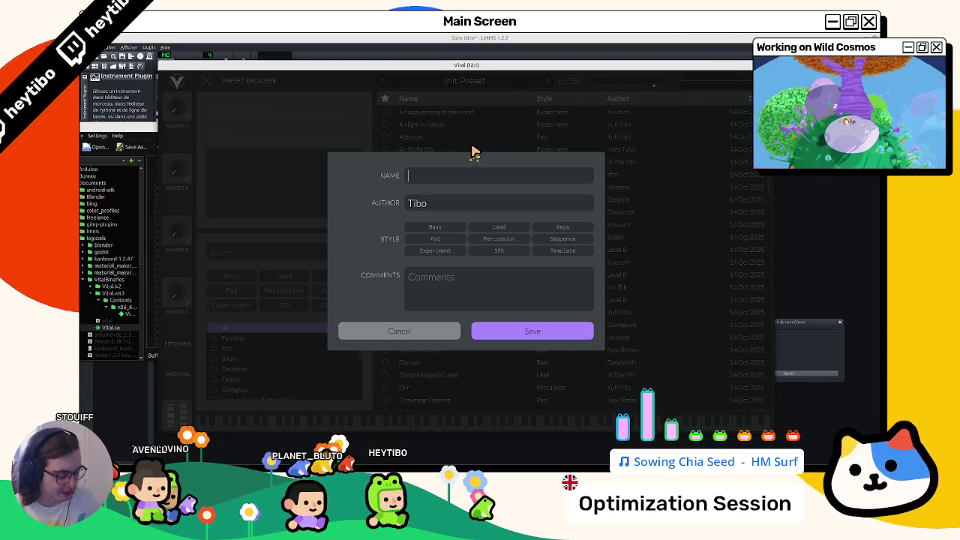
pyautogui.click(532, 331)
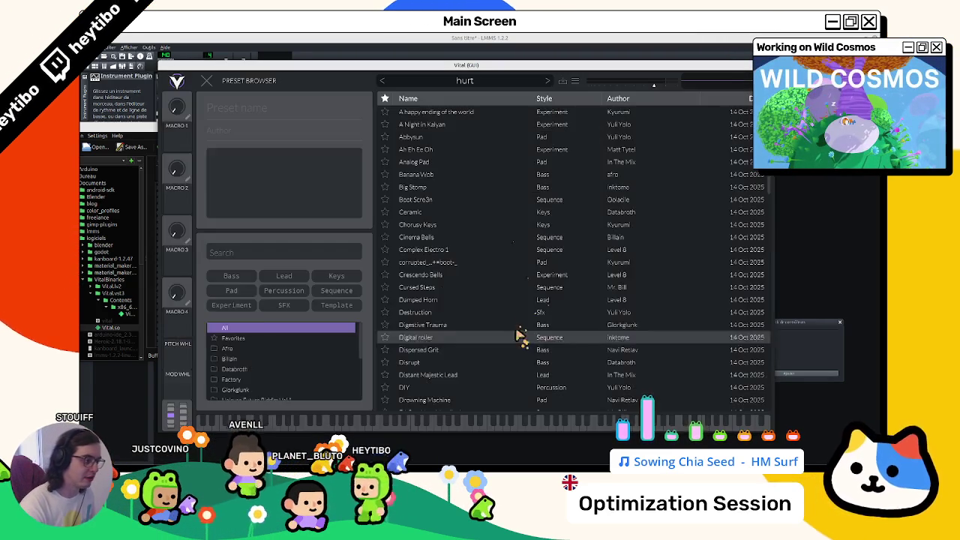
pyautogui.hotkey('alt', 'F4')
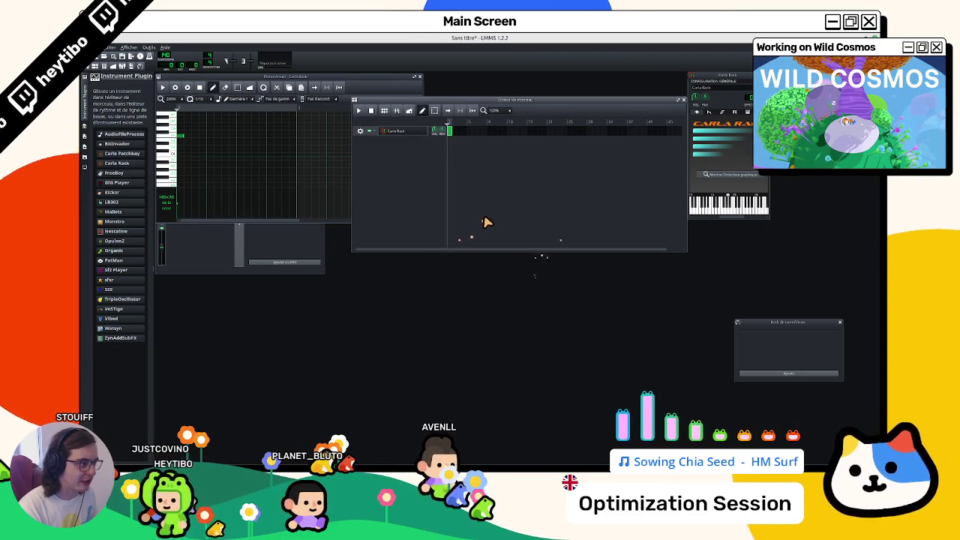
# Step: Audition pitches in the piano roll, place and remove a short note, and test playback
pyautogui.press('space')
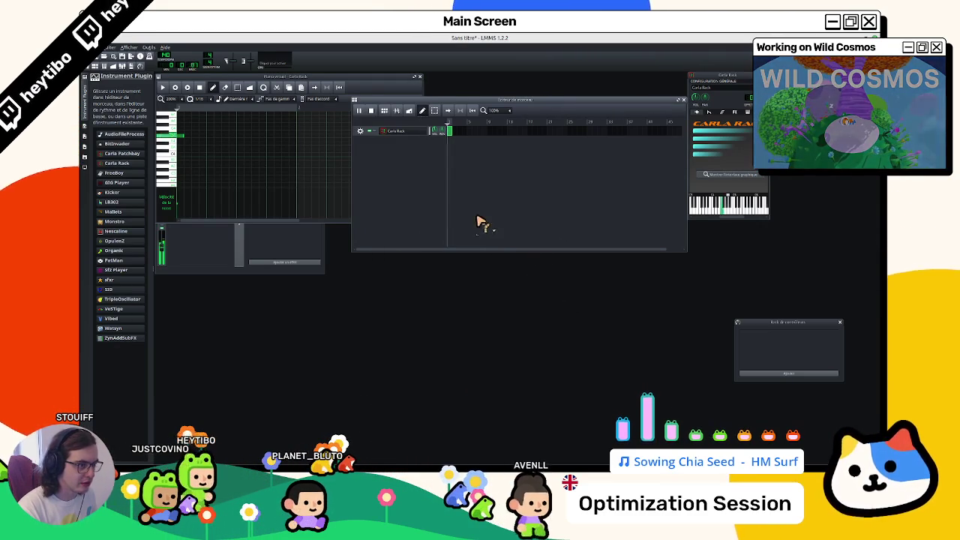
pyautogui.click(183, 155)
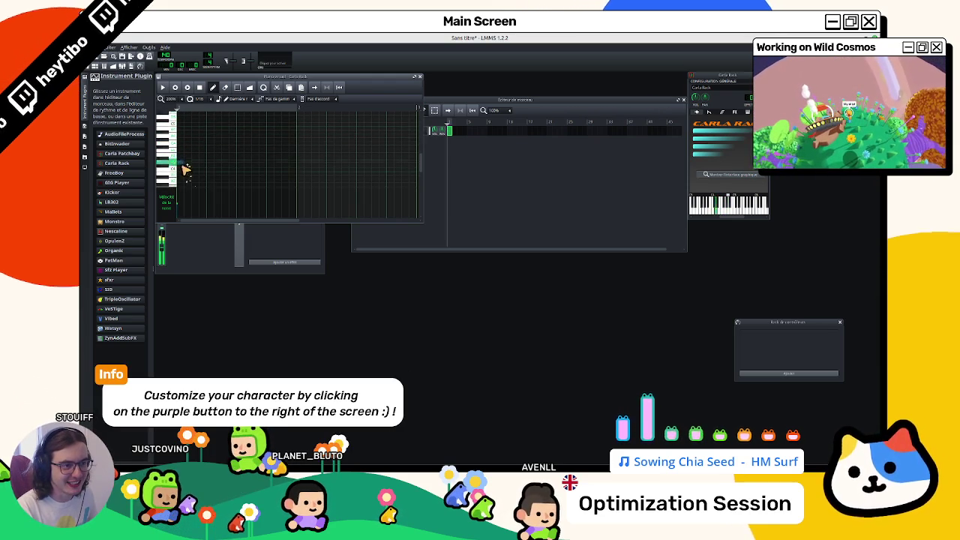
pyautogui.click(181, 167)
pyautogui.click(182, 159)
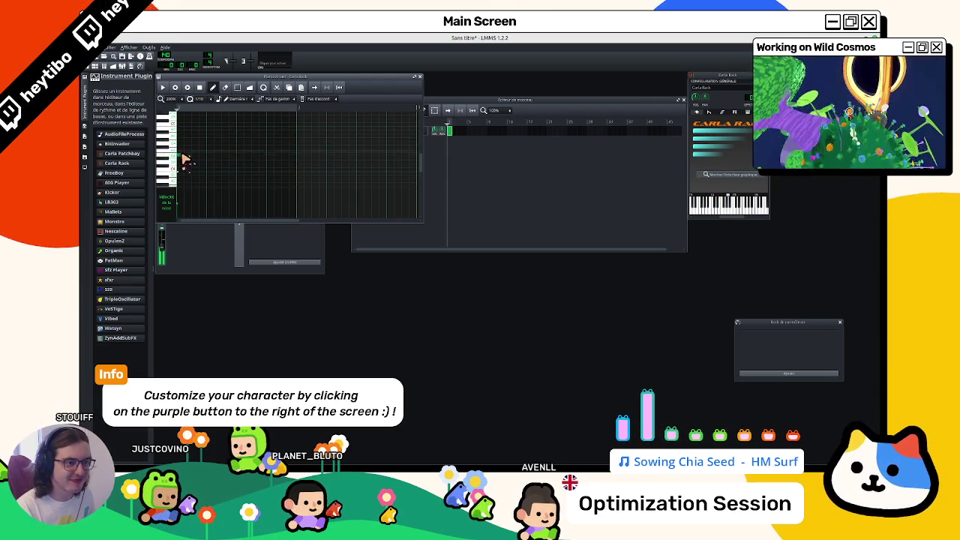
pyautogui.click(185, 154)
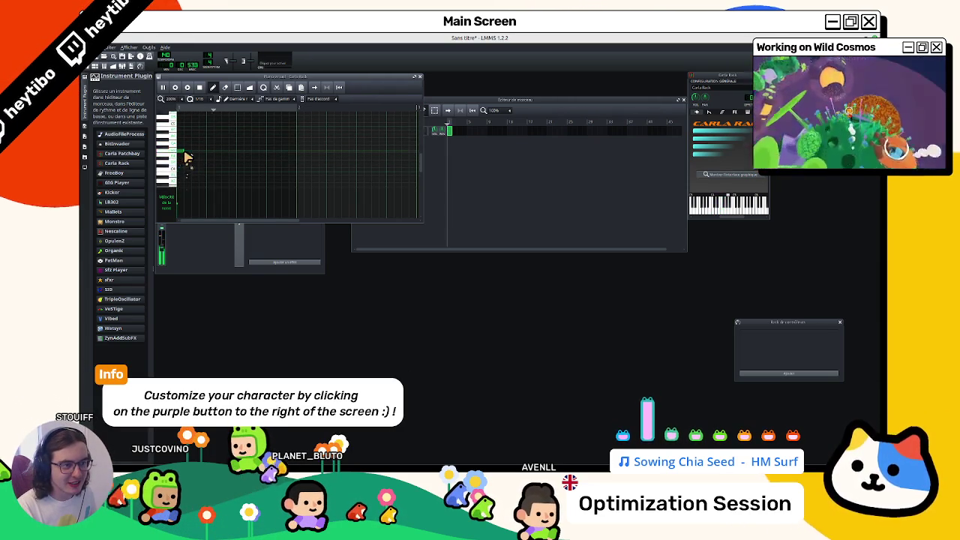
pyautogui.click(185, 153)
pyautogui.rightClick(192, 153)
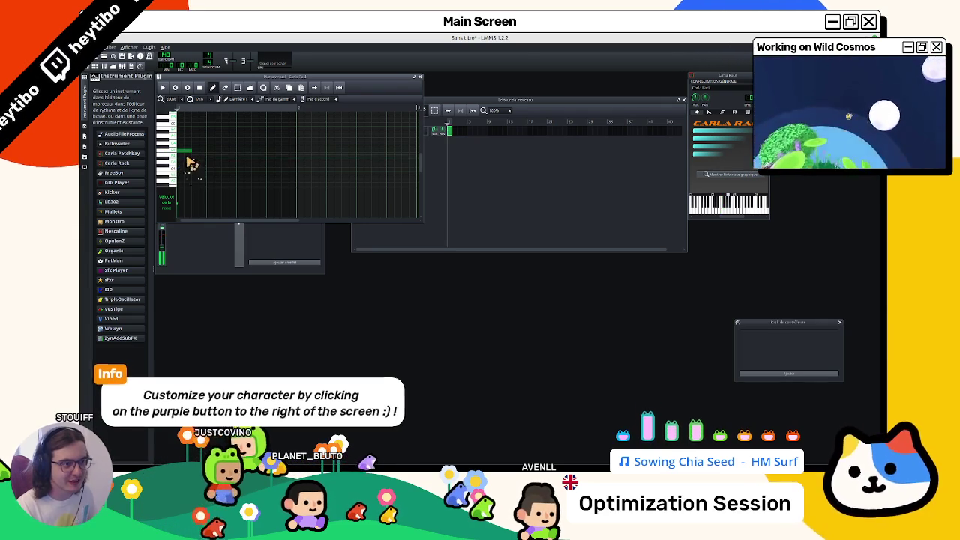
pyautogui.press('space')
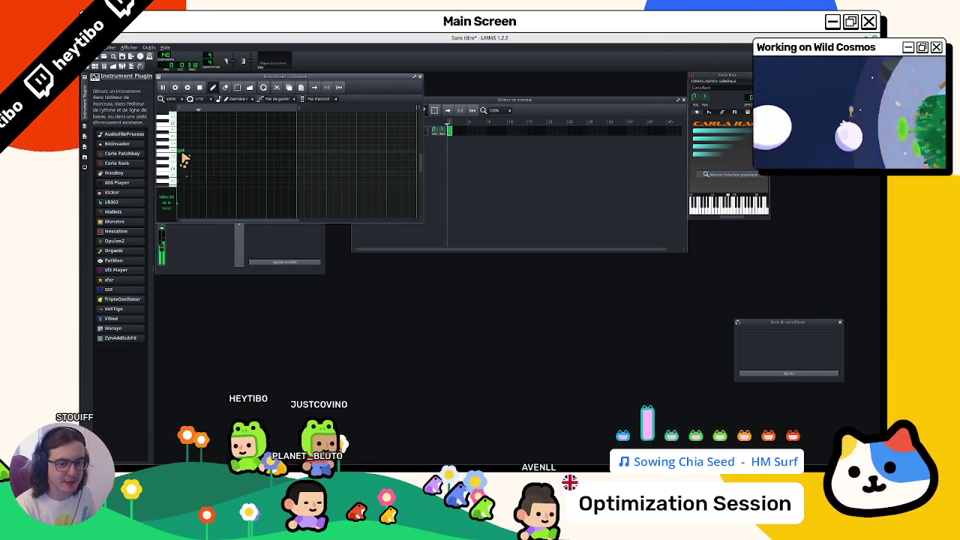
pyautogui.press('space')
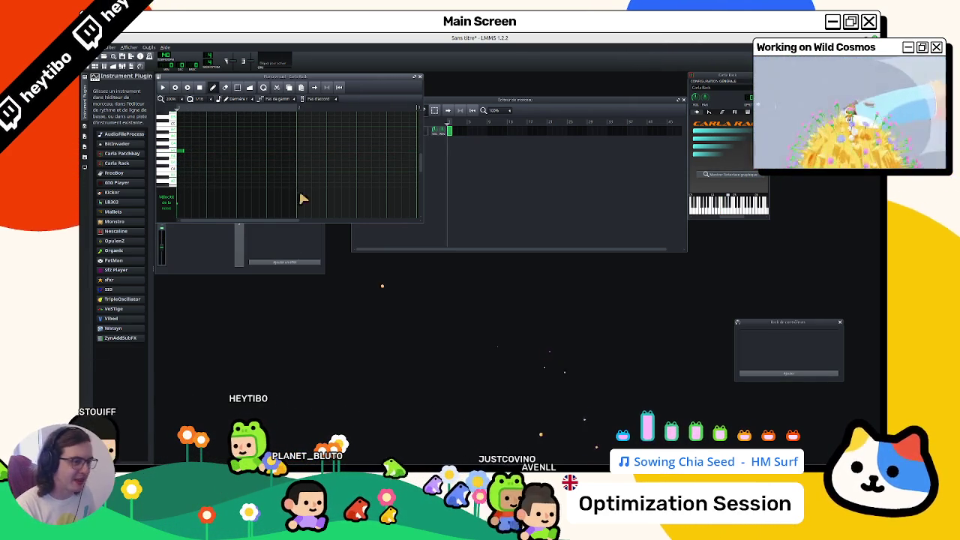
# Step: Place short test notes in the Carla Rack pattern, play it, and raise the Song Editor
pyautogui.rightClick(186, 154)
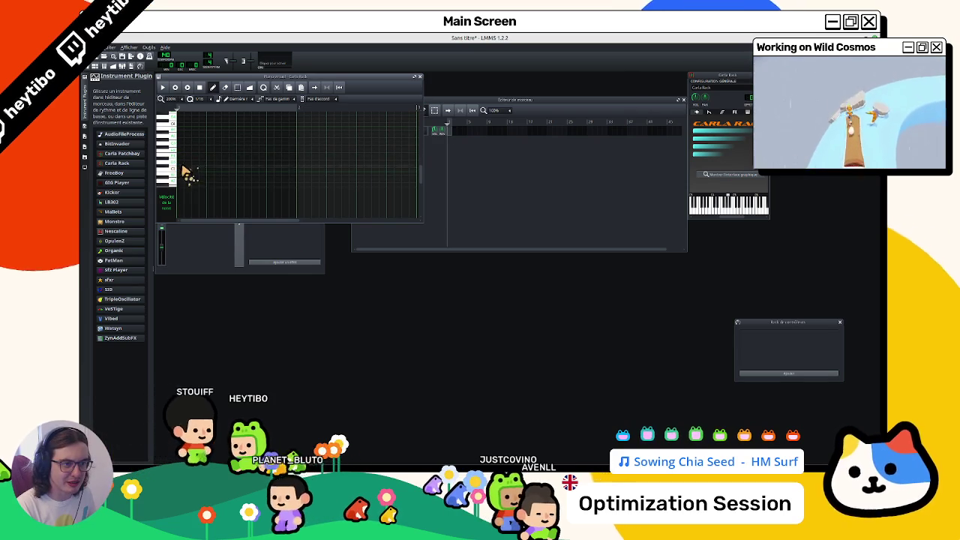
pyautogui.click(181, 155)
pyautogui.press('space')
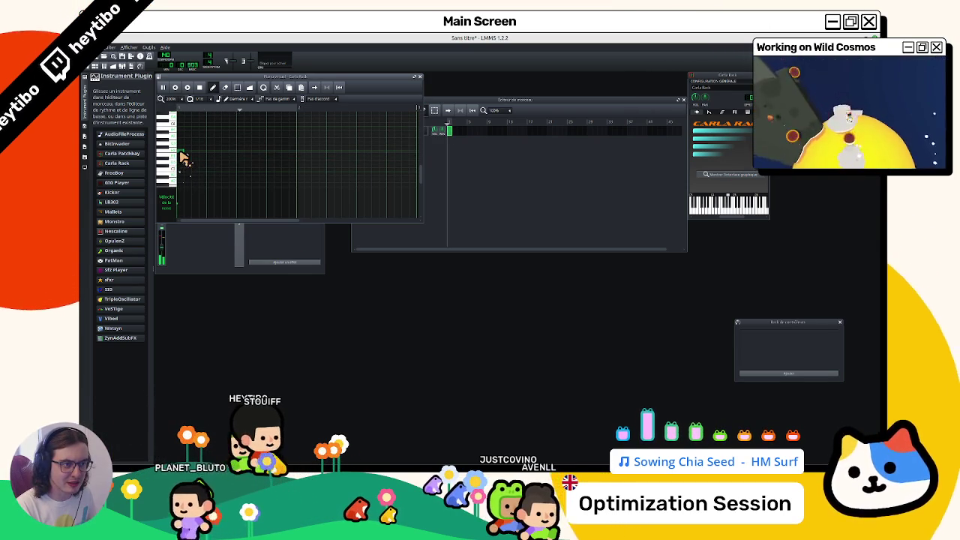
pyautogui.press('space')
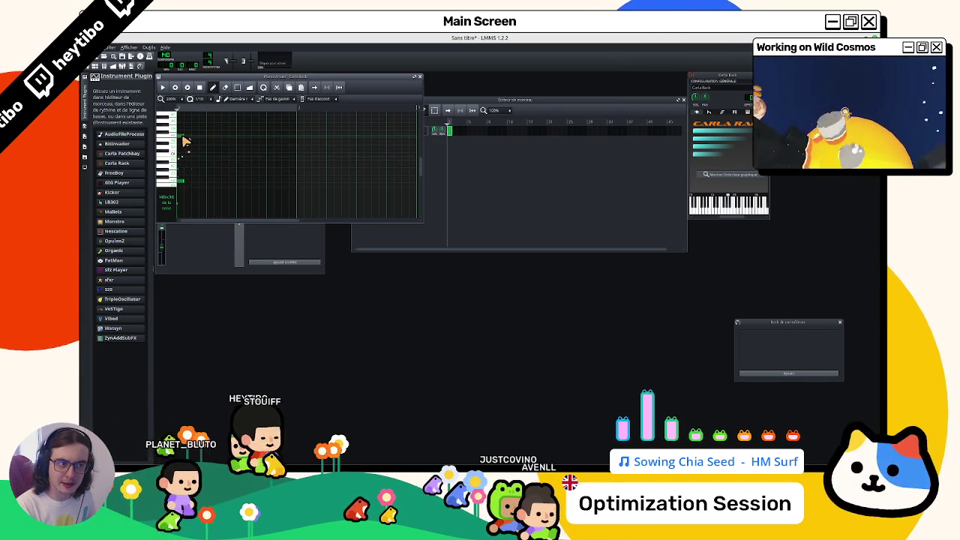
pyautogui.click(188, 142)
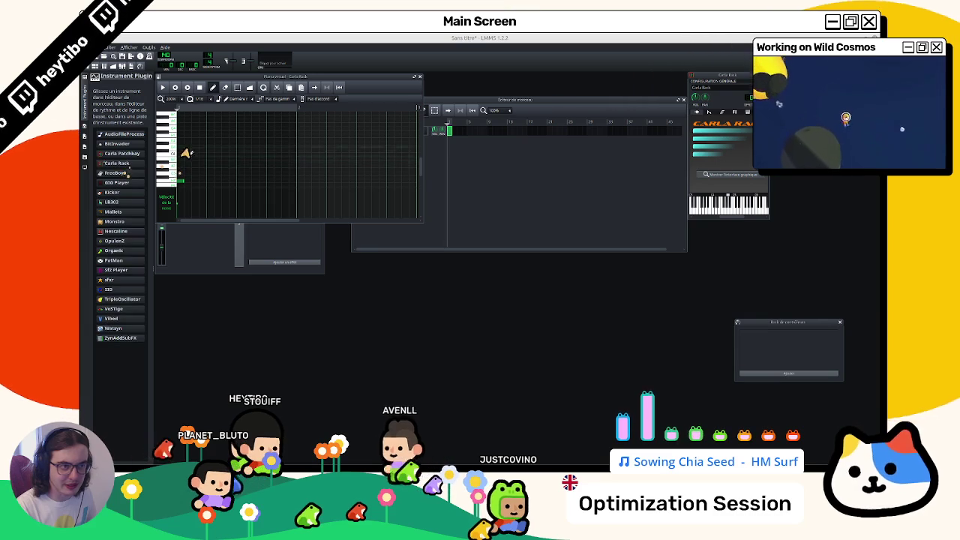
pyautogui.press('space')
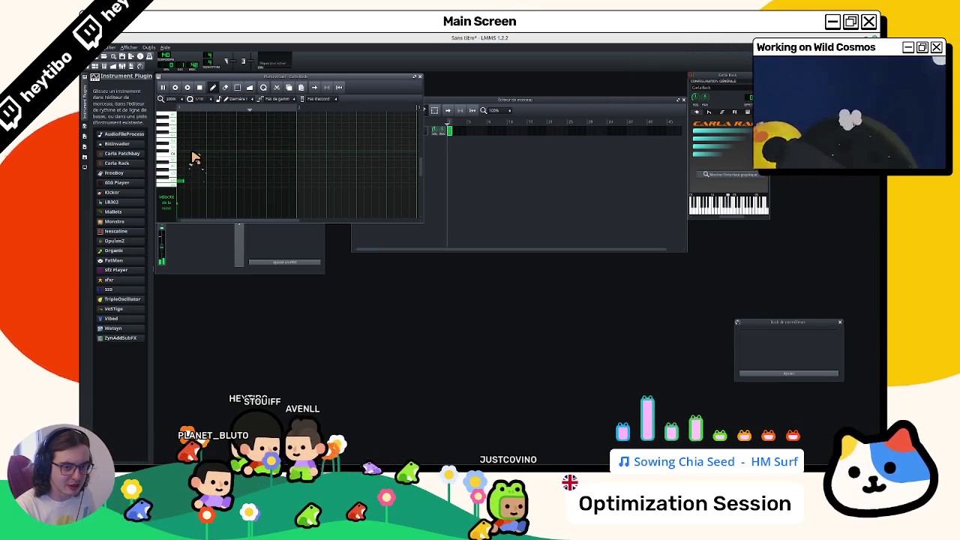
pyautogui.press('space')
pyautogui.click(180, 167)
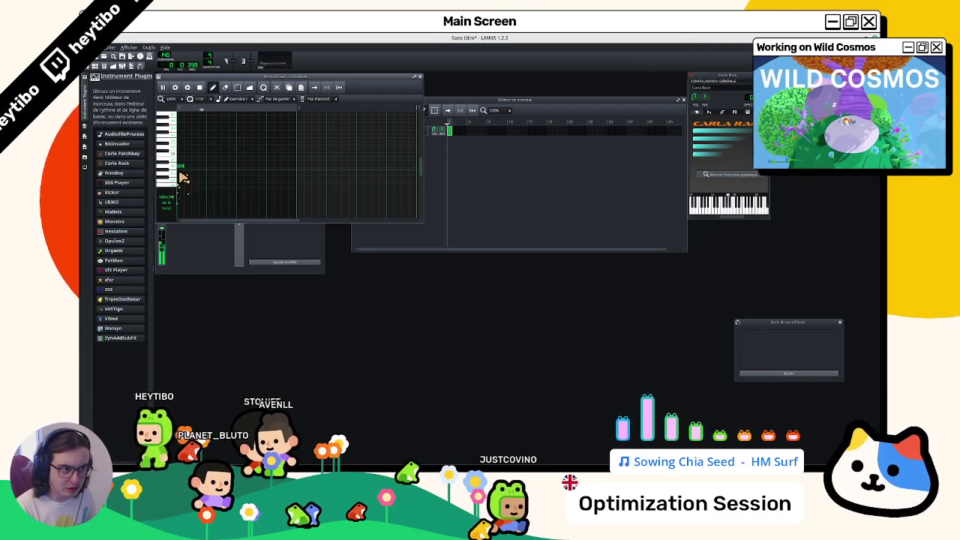
pyautogui.press('space')
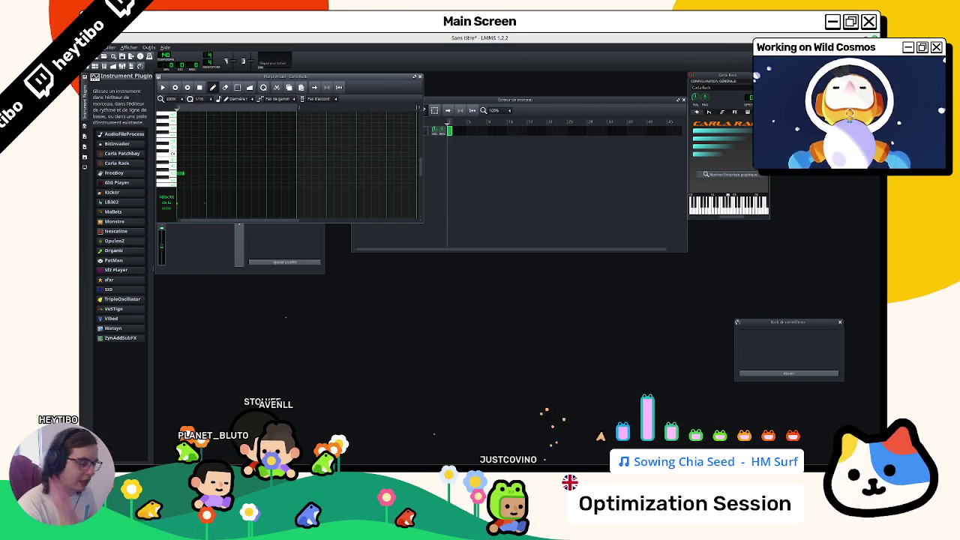
pyautogui.click(434, 233)
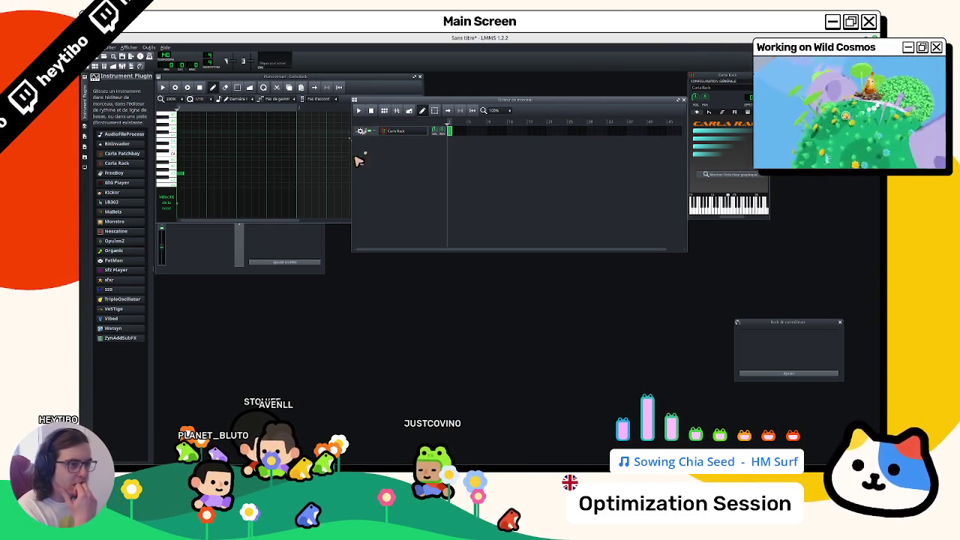
# Step: Add a second Carla Rack track and save the project as hurt_heal
pyautogui.moveTo(120, 163); pyautogui.dragTo(418, 188)
pyautogui.hotkey('ctrl', 's')
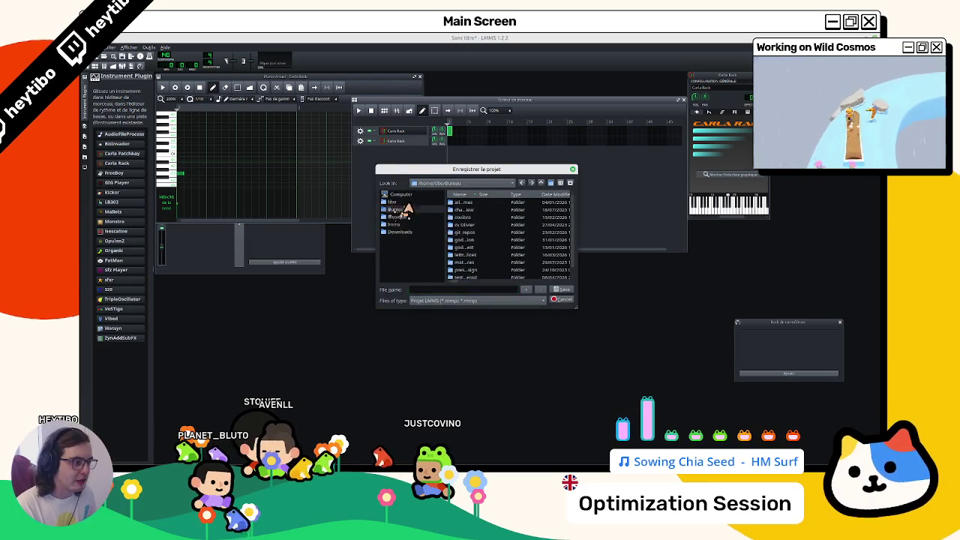
pyautogui.press('Escape')
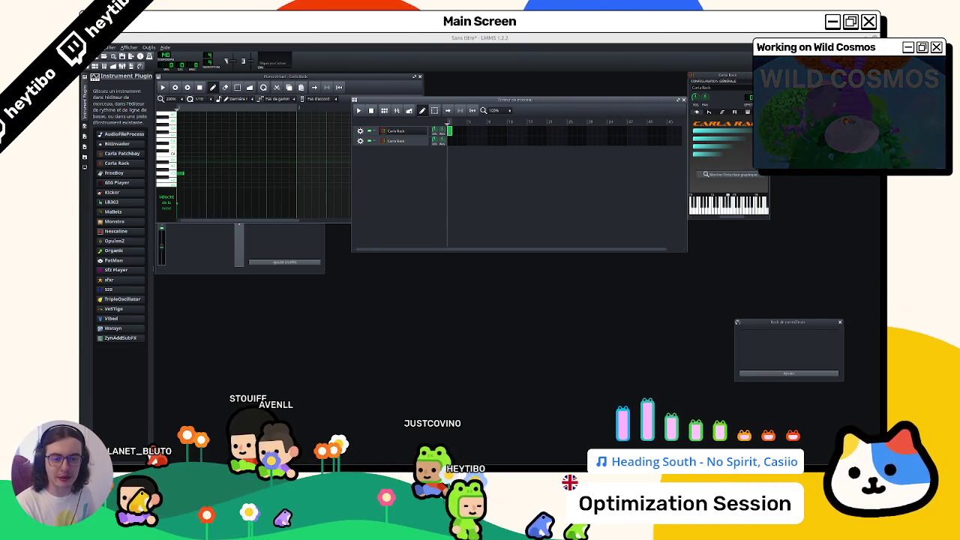
pyautogui.press('Return')
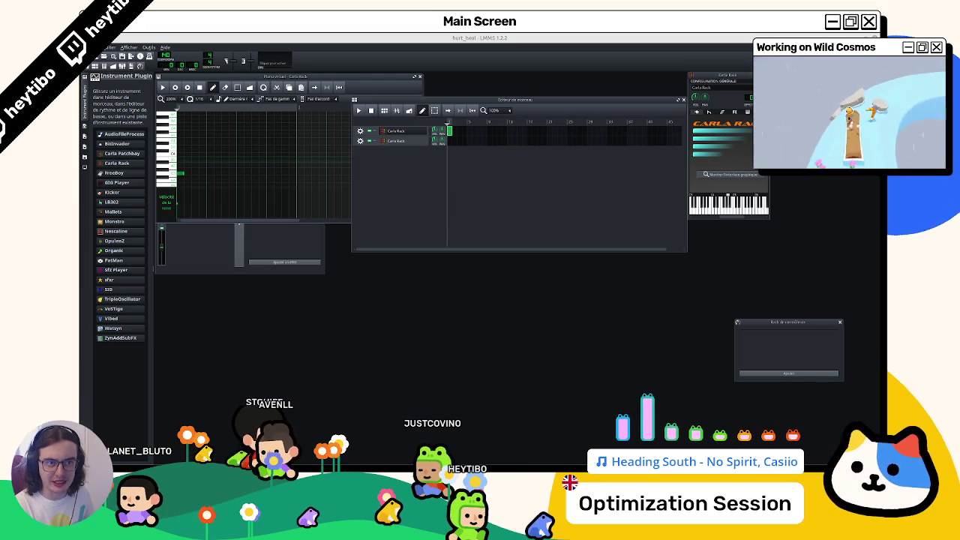
# Step: Launch another LMMS instance by entering lmms in the application launcher
pyautogui.press('super')
pyautogui.write('lmms')
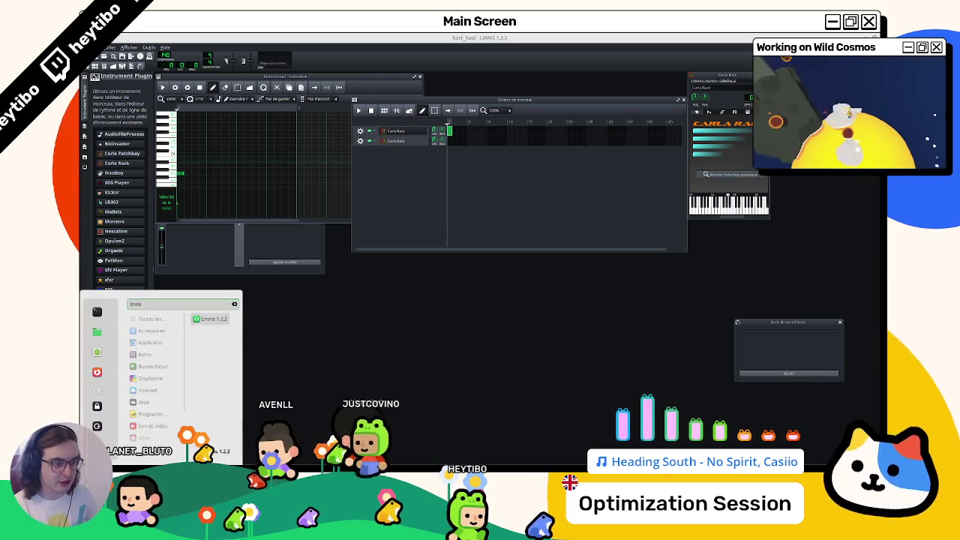
pyautogui.press('Return')
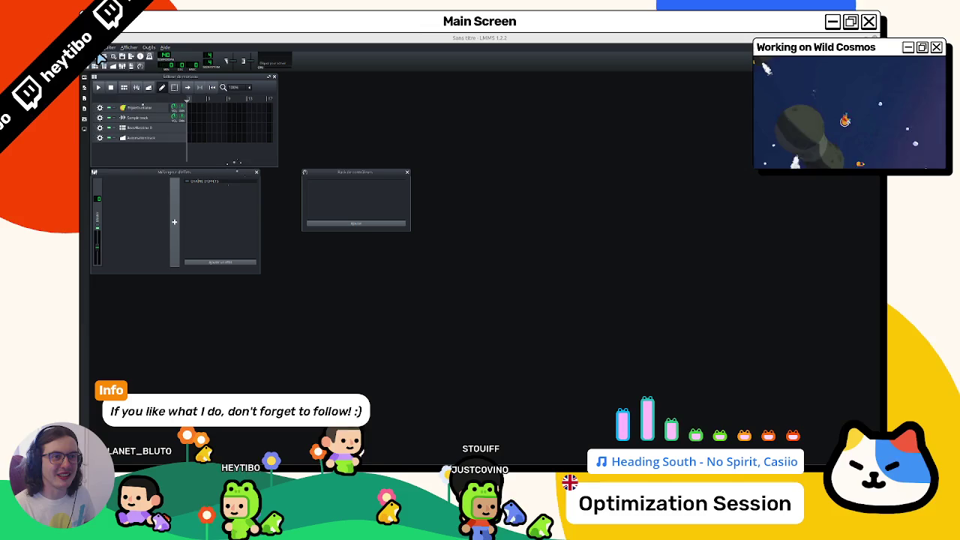
# Step: Browse for the hurt project through Fichier > Ouvrir in the Ouvrir le projet dialog
pyautogui.click(109, 47)
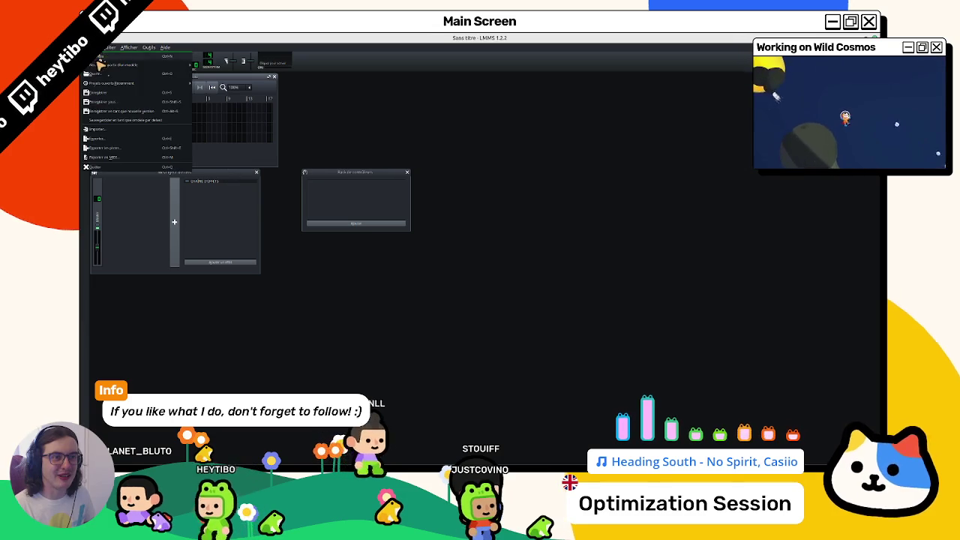
pyautogui.click(120, 71)
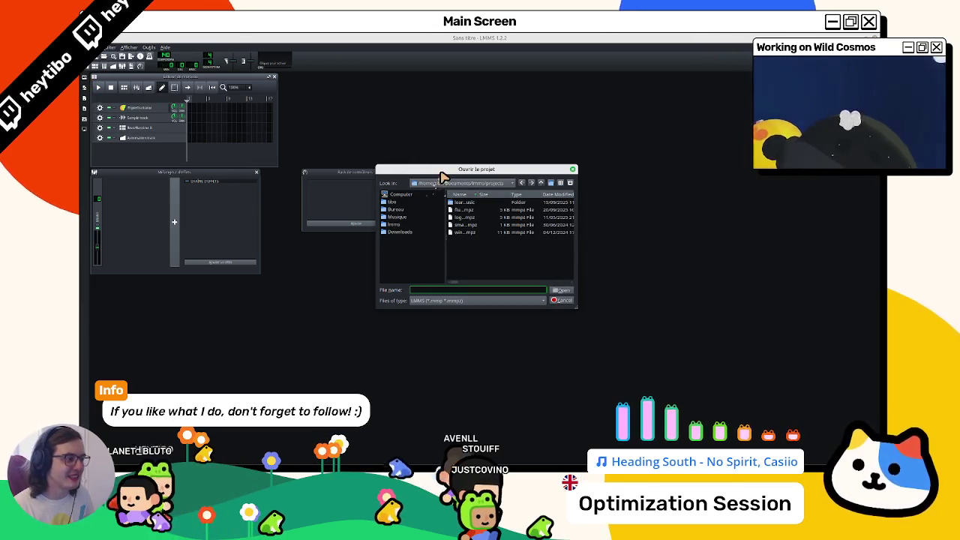
pyautogui.press('Escape')
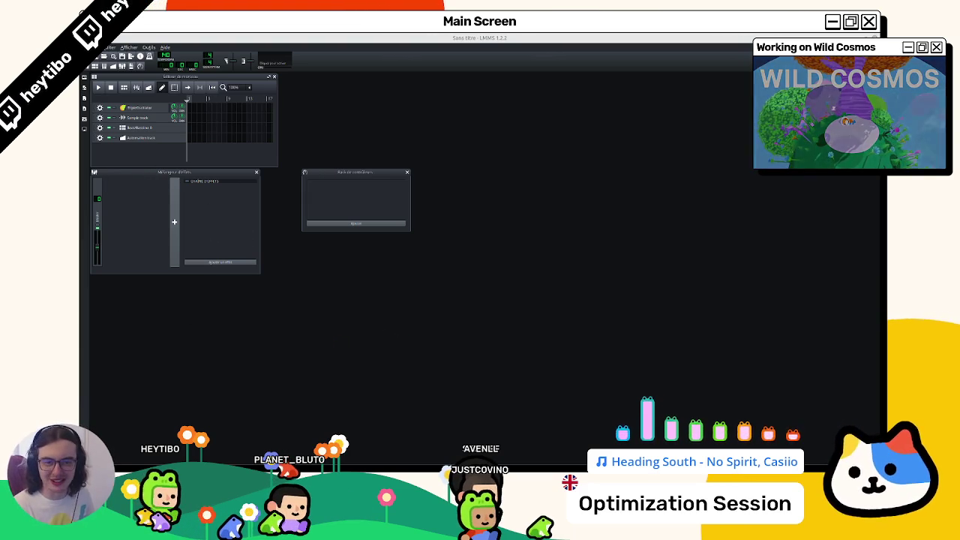
pyautogui.click(109, 47)
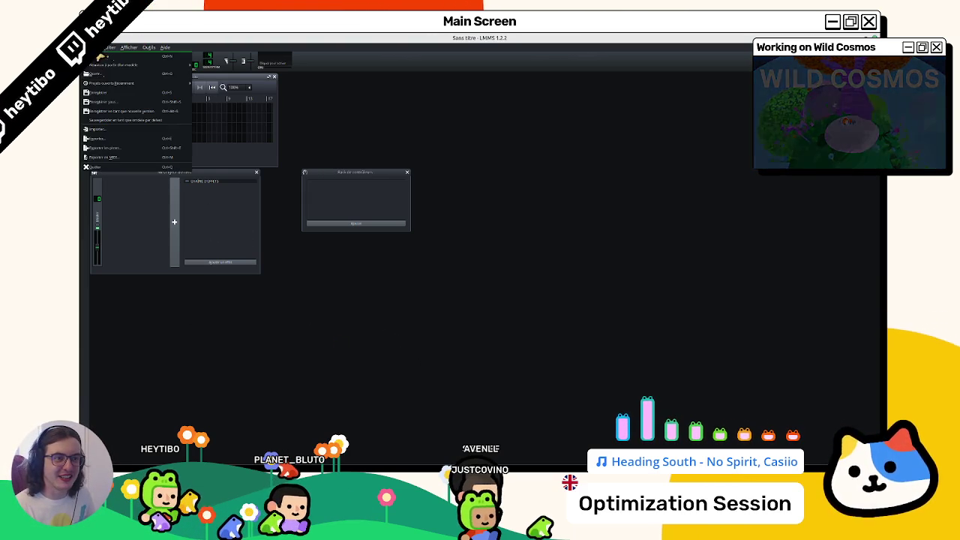
pyautogui.click(112, 74)
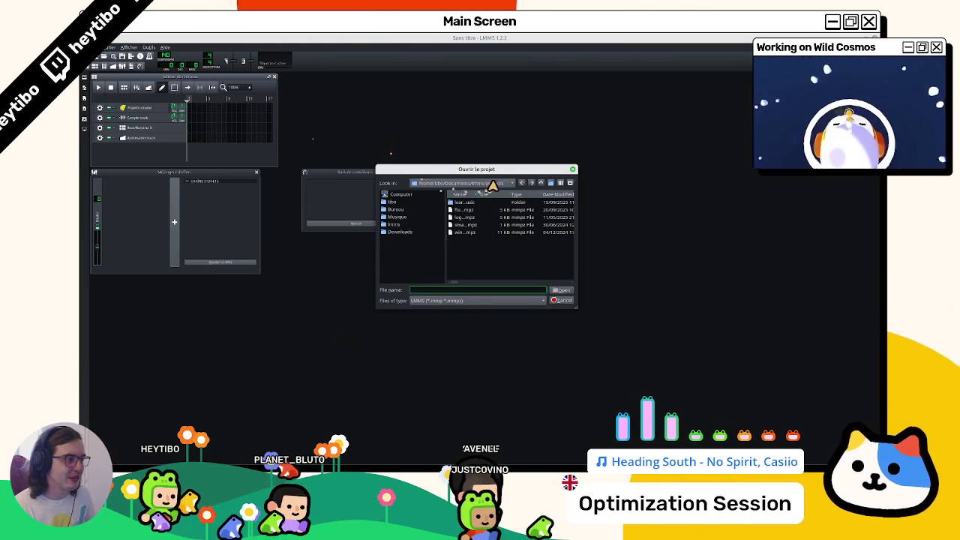
pyautogui.press('Escape')
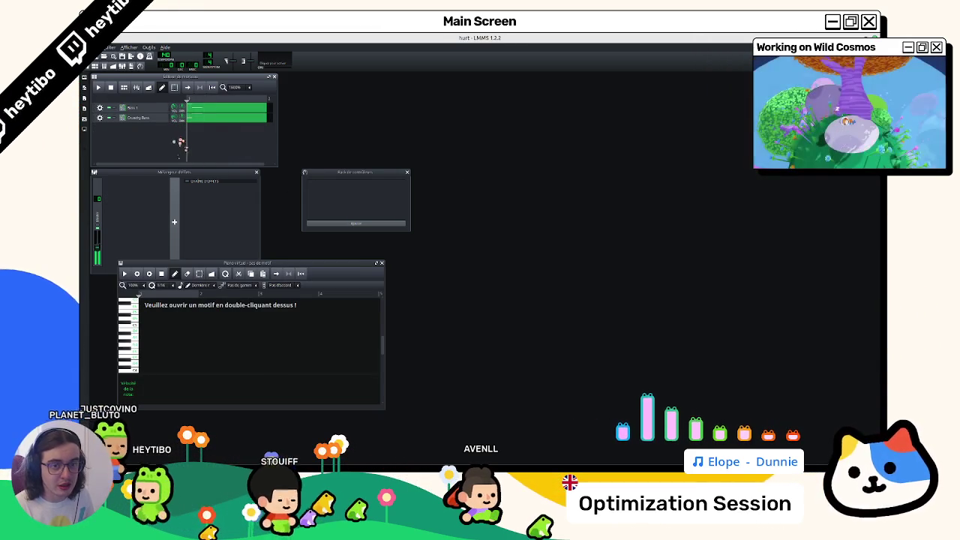
pyautogui.middleClick(206, 121)
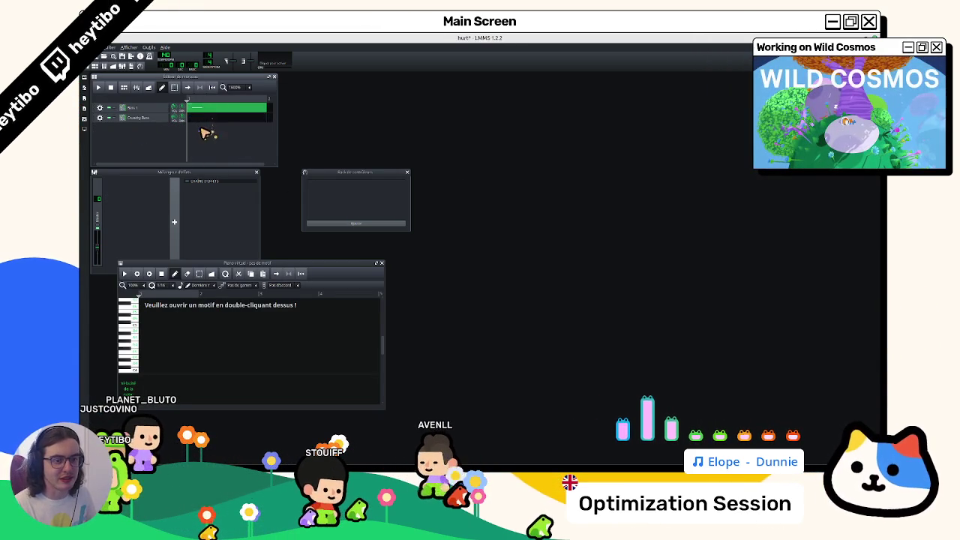
pyautogui.hotkey('ctrl', 'z')
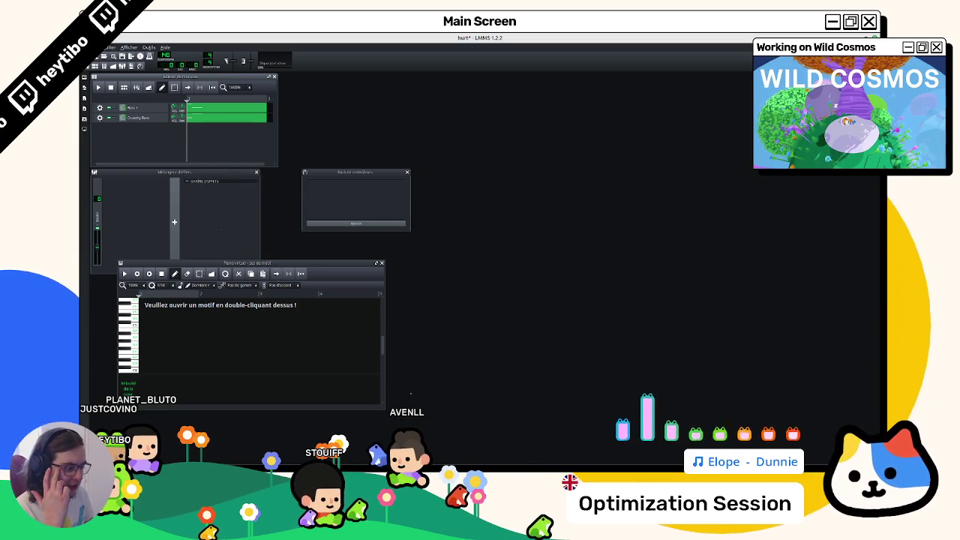
pyautogui.hotkey('alt', 'Tab')
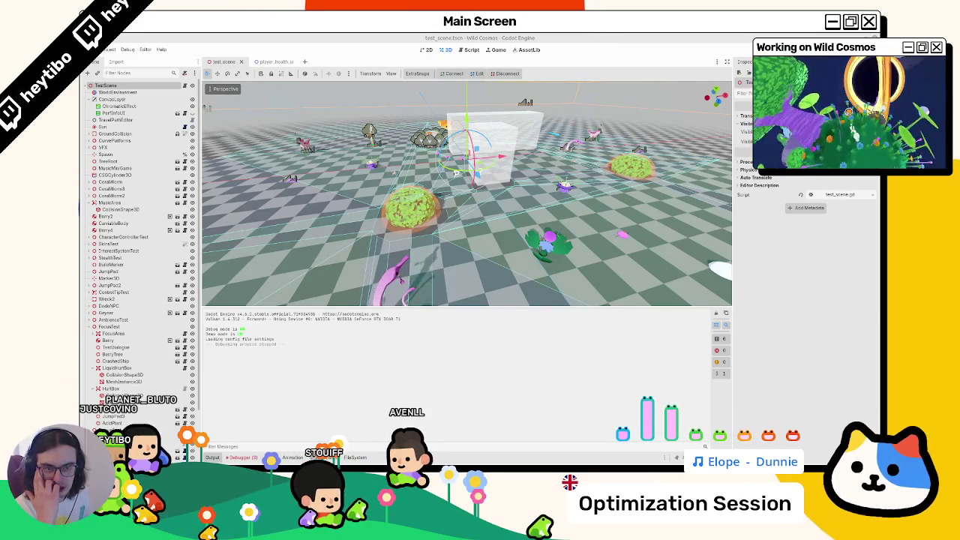
pyautogui.hotkey('alt', 'Tab')
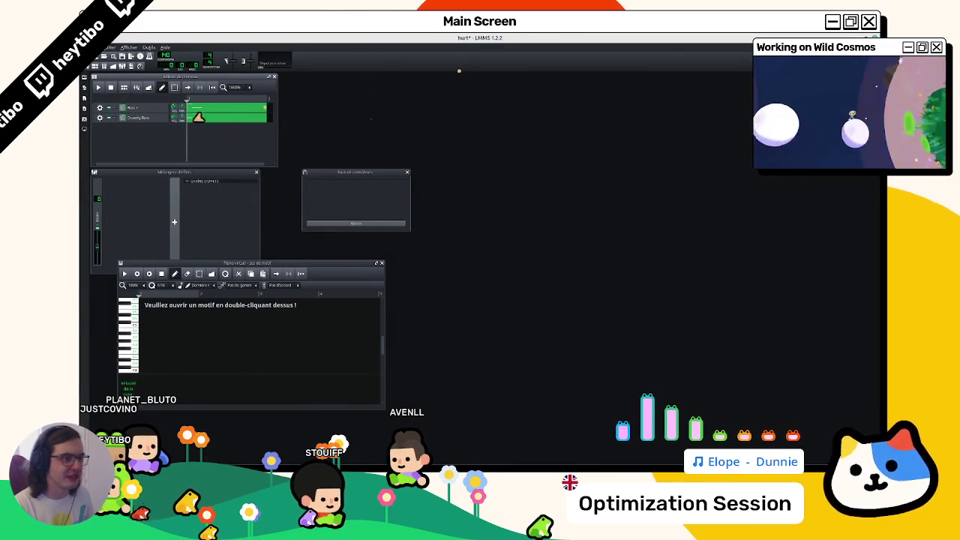
pyautogui.press('space')
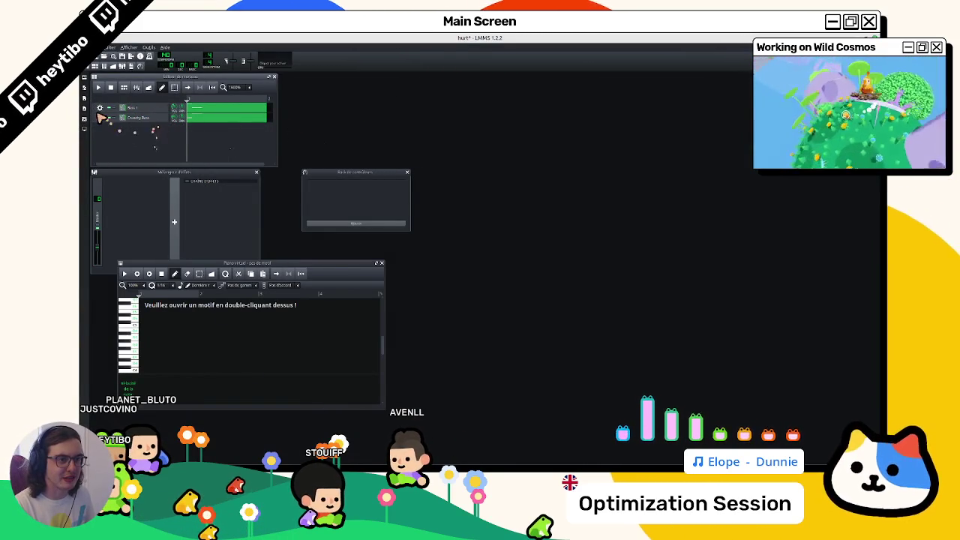
pyautogui.click(109, 107)
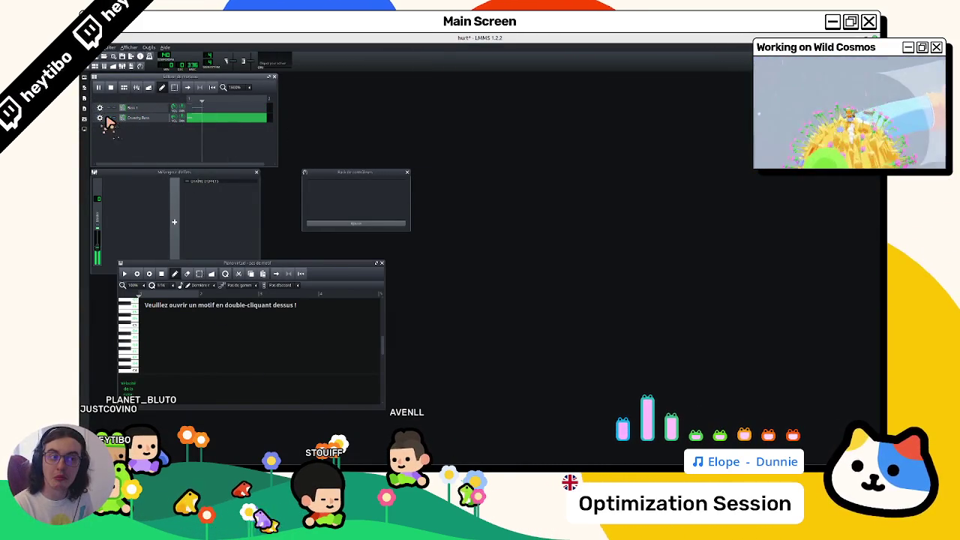
pyautogui.click(109, 118)
pyautogui.click(109, 107)
pyautogui.press('space')
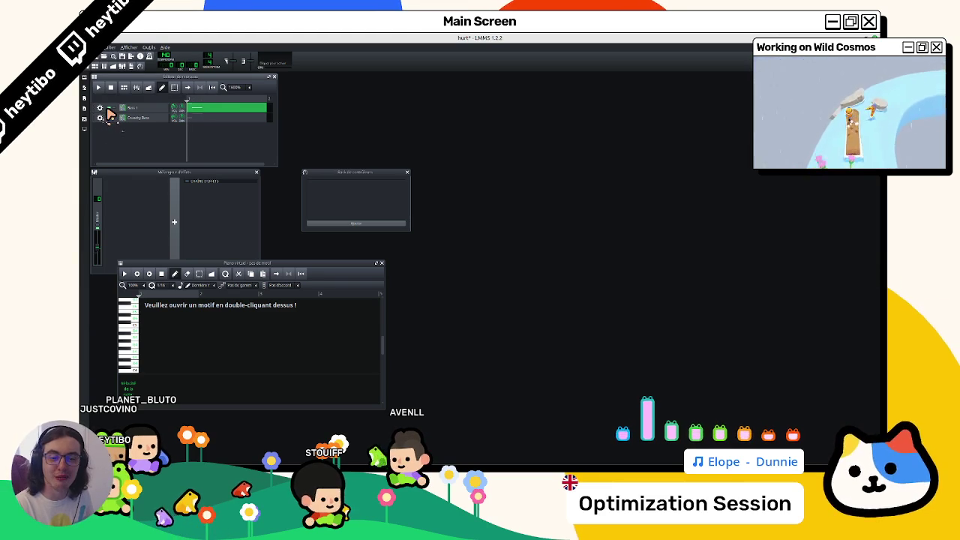
pyautogui.click(109, 108)
pyautogui.click(109, 107)
# Step: Play and stop the hurt song several times to hear both bass tracks together
pyautogui.click(109, 118)
pyautogui.press('space')
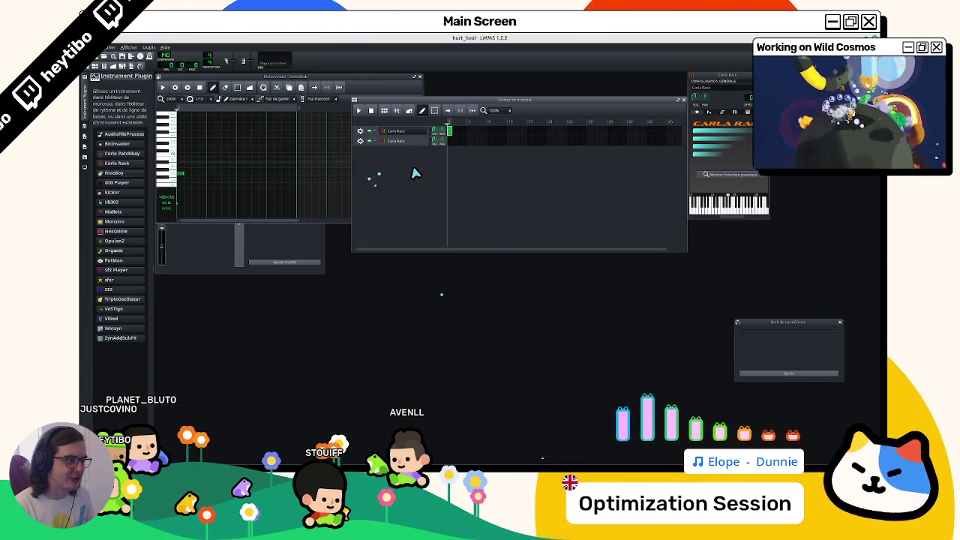
pyautogui.press('space')
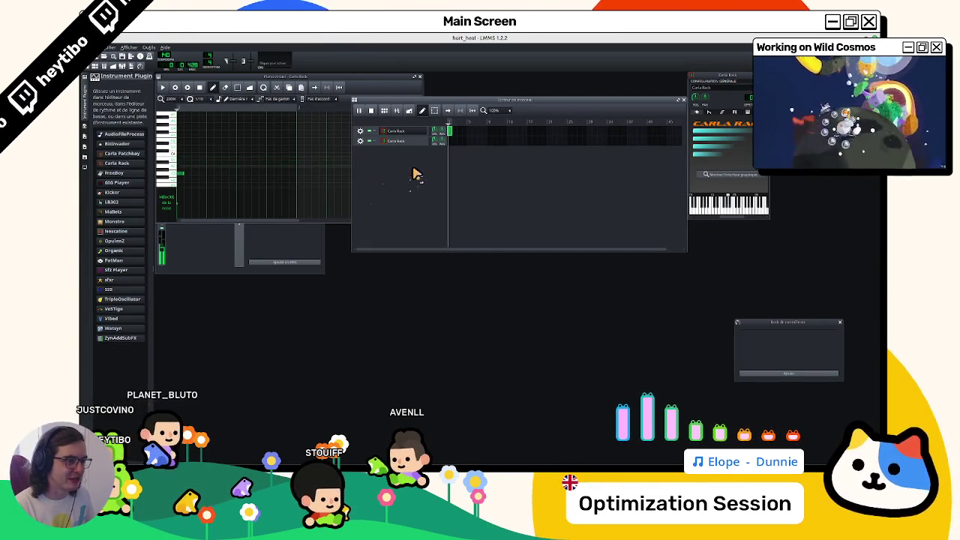
pyautogui.press('space')
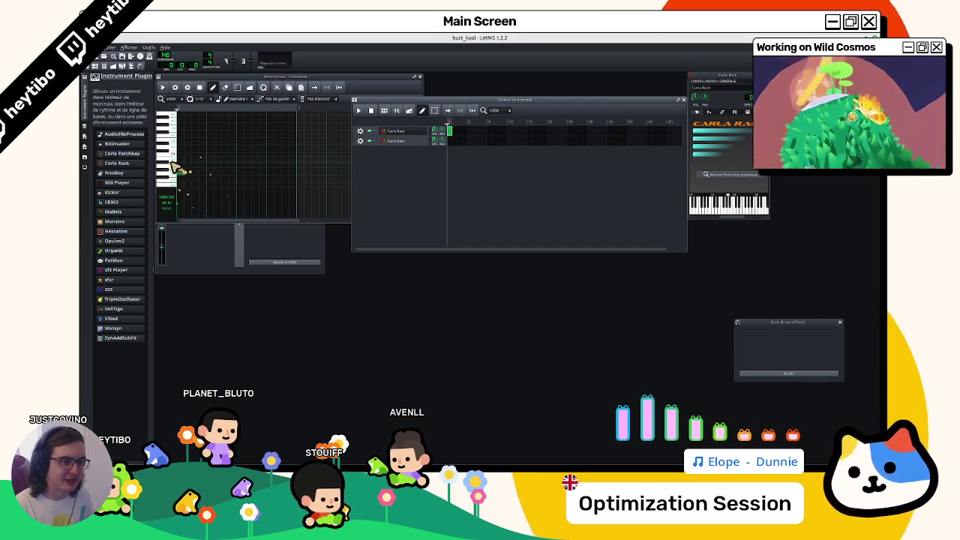
pyautogui.press('space')
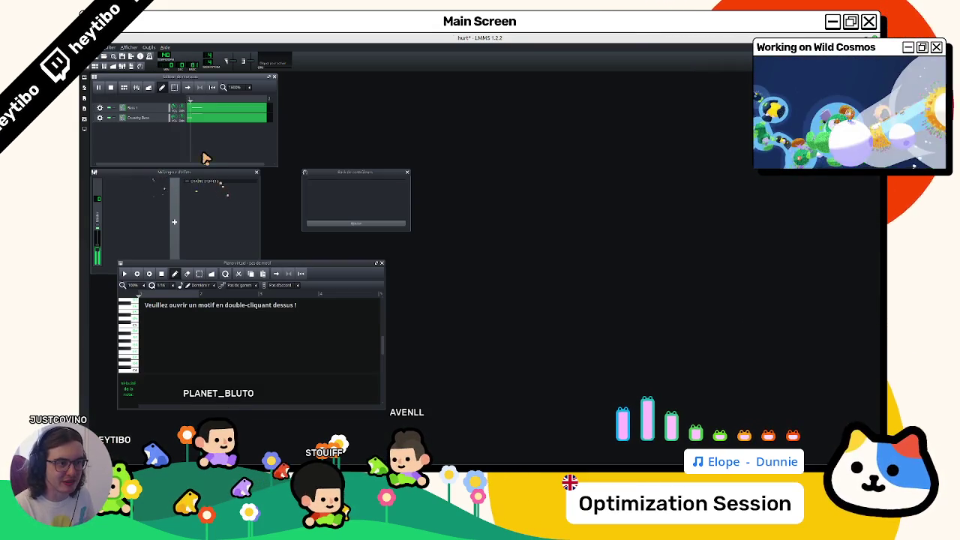
pyautogui.press('space')
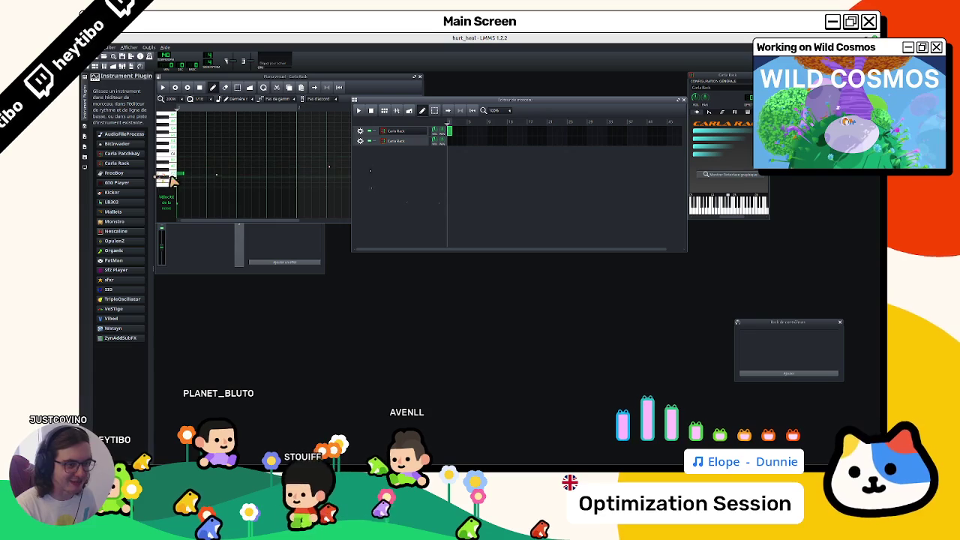
# Step: Switch the sidebar between browsers, settle on the presets browser, and widen the panel
pyautogui.click(83, 163)
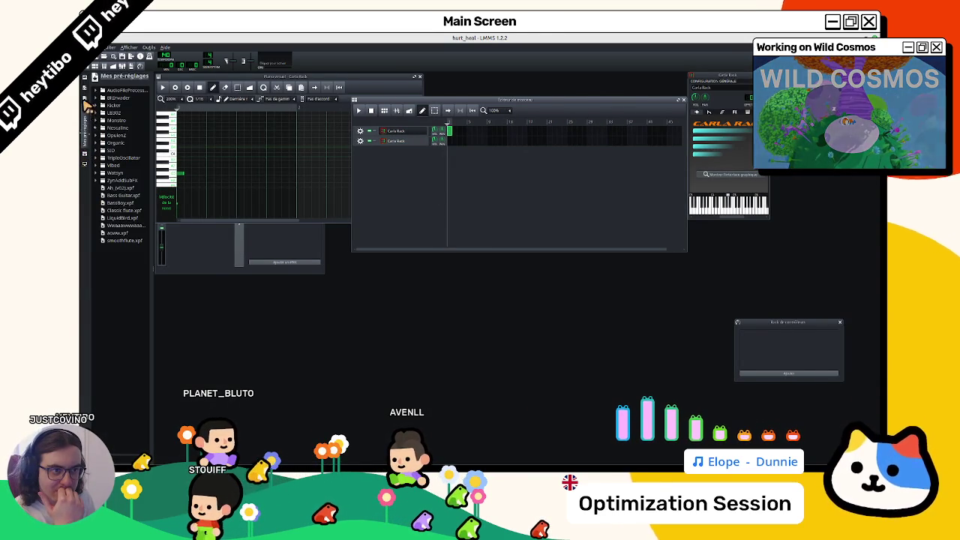
pyautogui.click(85, 108)
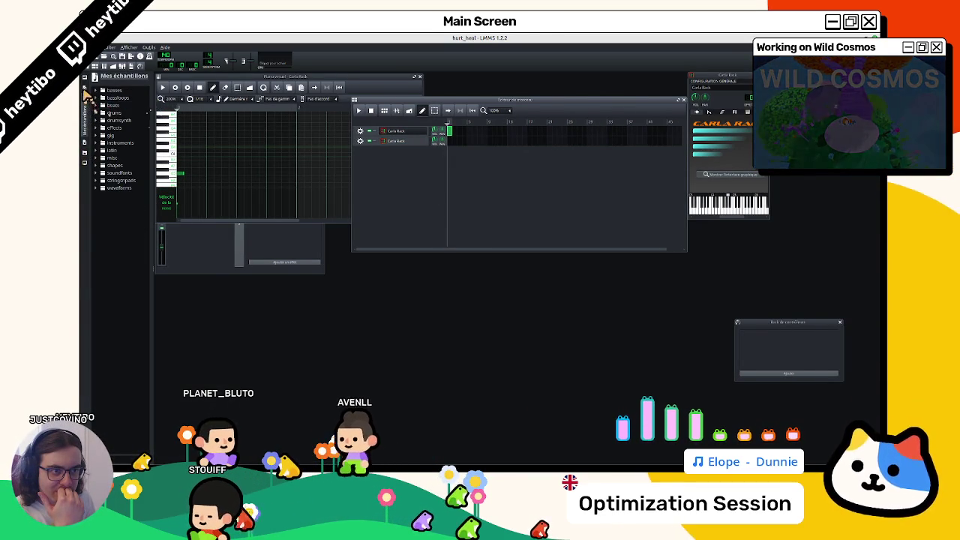
pyautogui.click(85, 135)
pyautogui.click(84, 148)
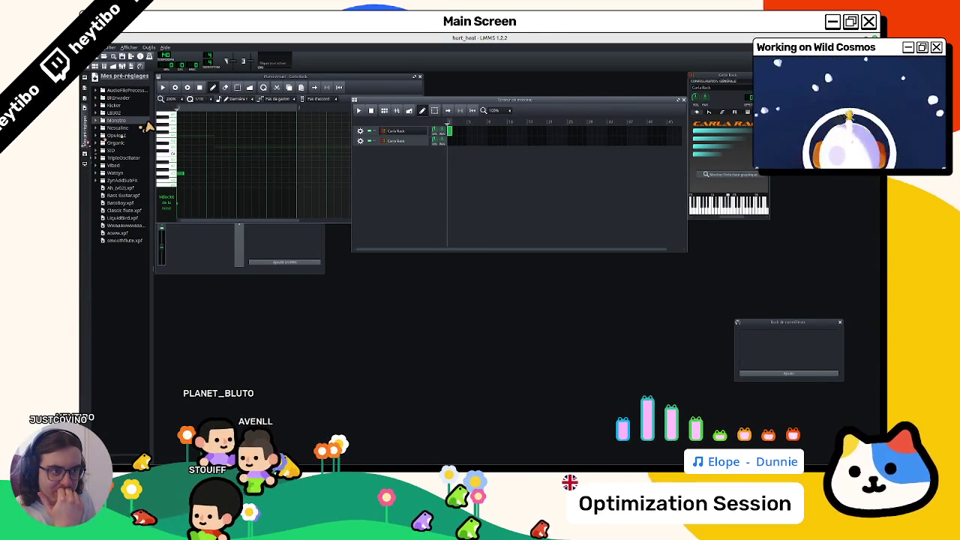
pyautogui.moveTo(155, 126); pyautogui.dragTo(289, 126)
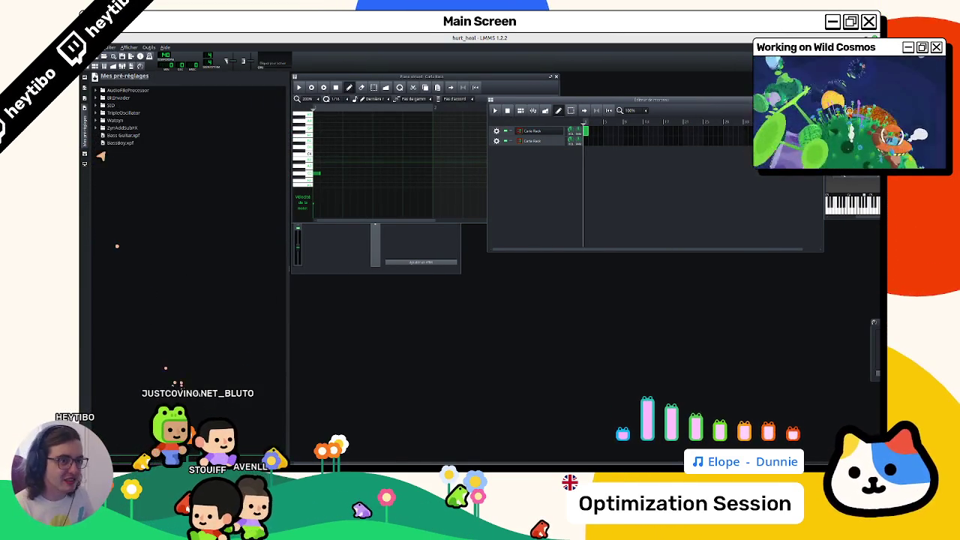
# Step: Expand ZynAddSubFX > Bass and drag the 0033-Wah Bass preset into the song
pyautogui.click(101, 128)
pyautogui.click(102, 128)
pyautogui.click(110, 135)
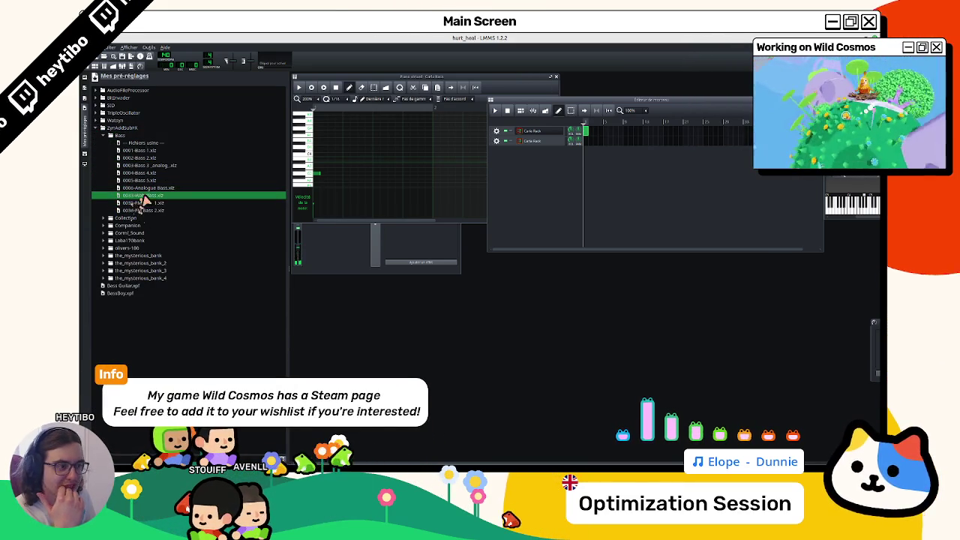
pyautogui.moveTo(131, 199)
pyautogui.mouseDown()
pyautogui.moveTo(516, 213)
pyautogui.moveTo(590, 150)
pyautogui.mouseUp()
# Step: Open the Wah Bass pattern, place and raise a test note, then delete it
pyautogui.doubleClick(589, 152)
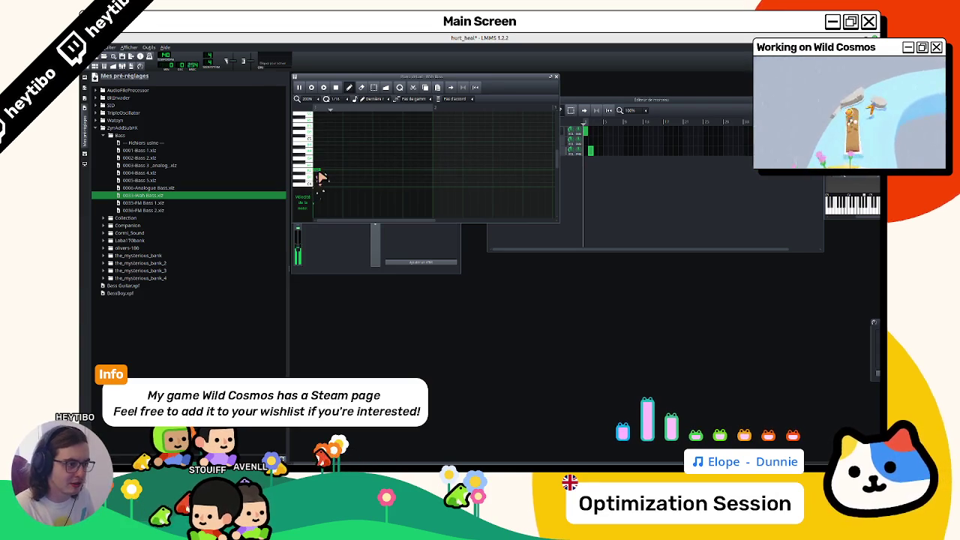
pyautogui.click(320, 173)
pyautogui.moveTo(318, 172); pyautogui.dragTo(326, 147)
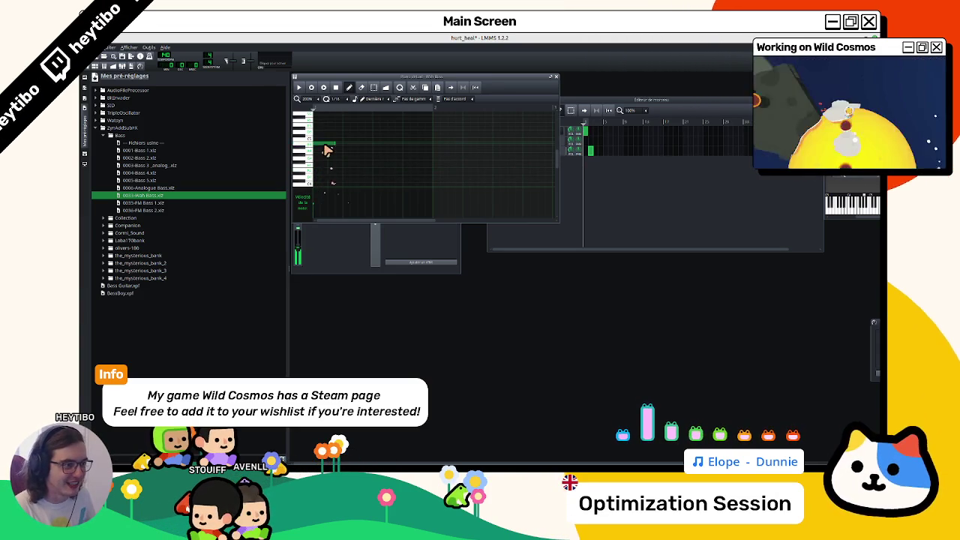
pyautogui.rightClick(331, 144)
# Step: Browse the first bass presets and drop 0002-Bass 2 onto the Wah Bass track
pyautogui.click(180, 150)
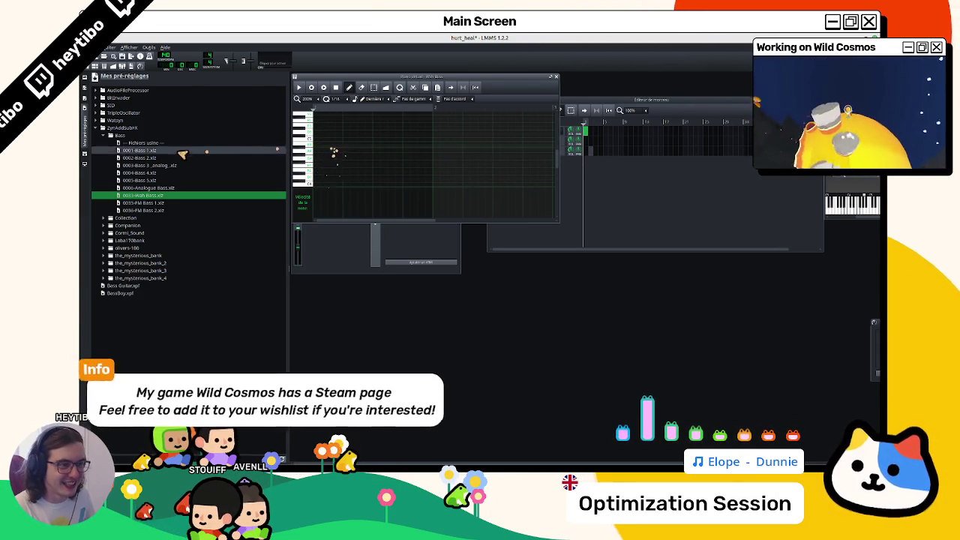
pyautogui.click(171, 158)
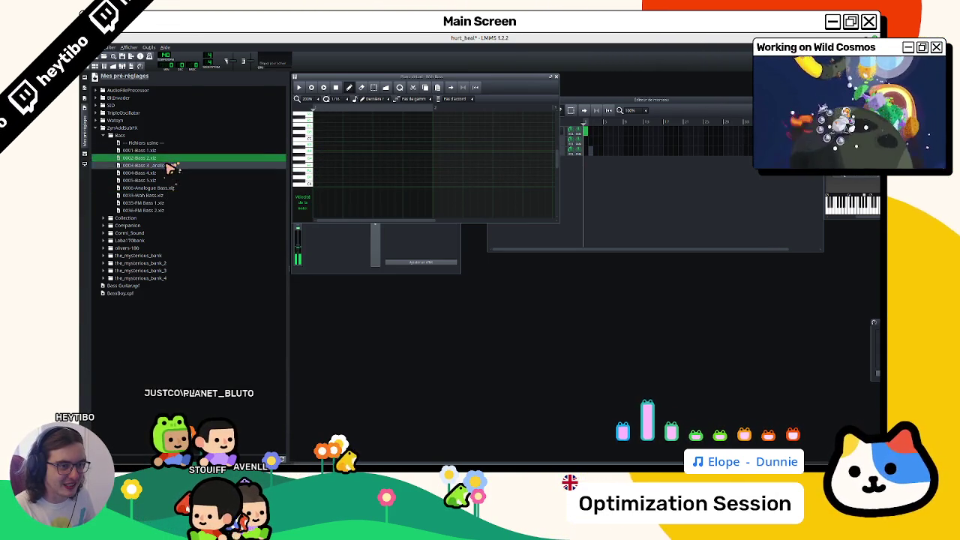
pyautogui.click(168, 165)
pyautogui.moveTo(166, 157)
pyautogui.mouseDown()
pyautogui.moveTo(308, 178)
pyautogui.moveTo(265, 159)
pyautogui.mouseUp()
pyautogui.moveTo(583, 109); pyautogui.dragTo(583, 216)
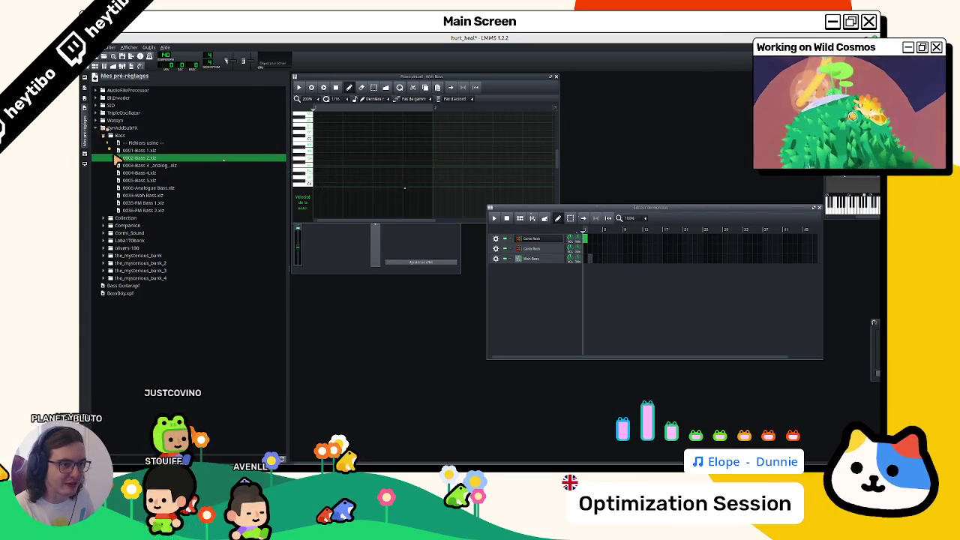
pyautogui.moveTo(553, 263); pyautogui.dragTo(553, 261)
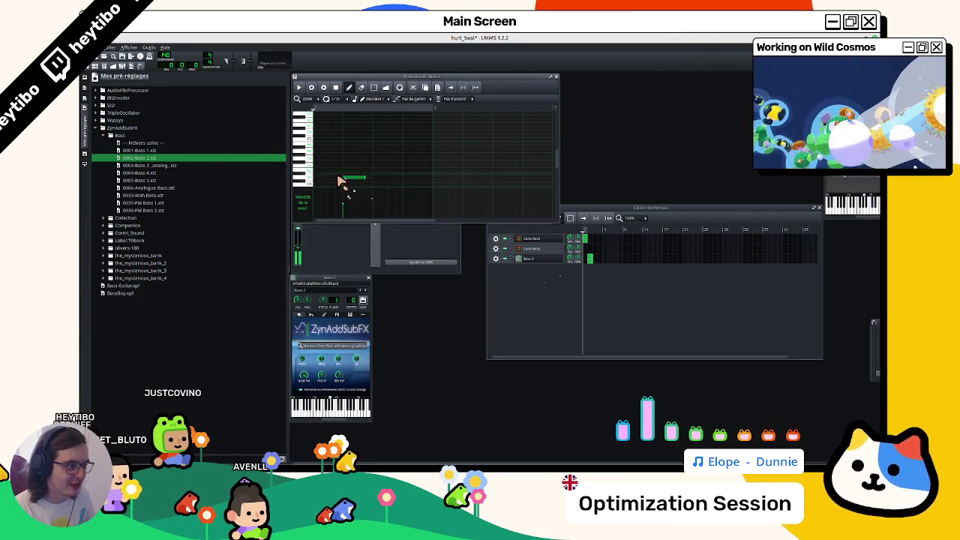
# Step: Place a test note to hear Bass 2, then delete it
pyautogui.click(329, 185)
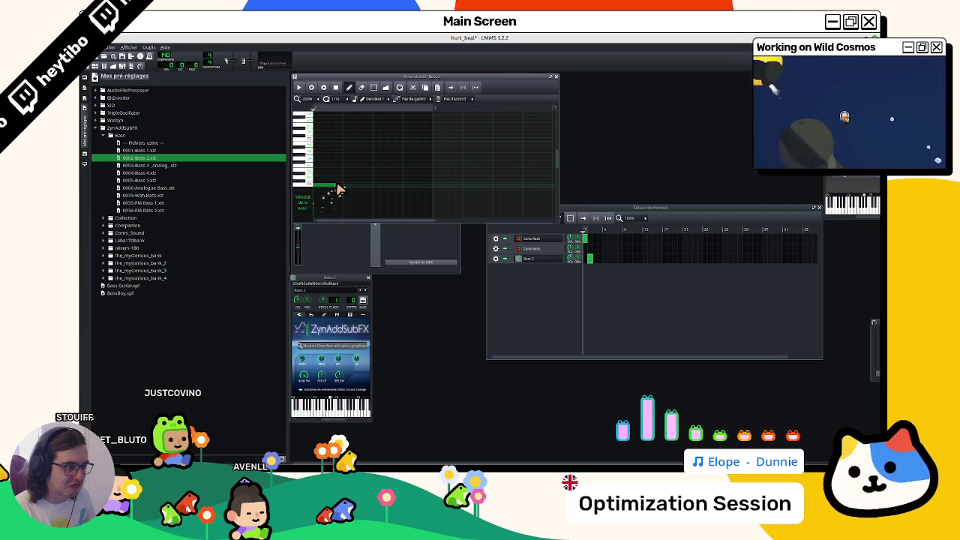
pyautogui.rightClick(334, 186)
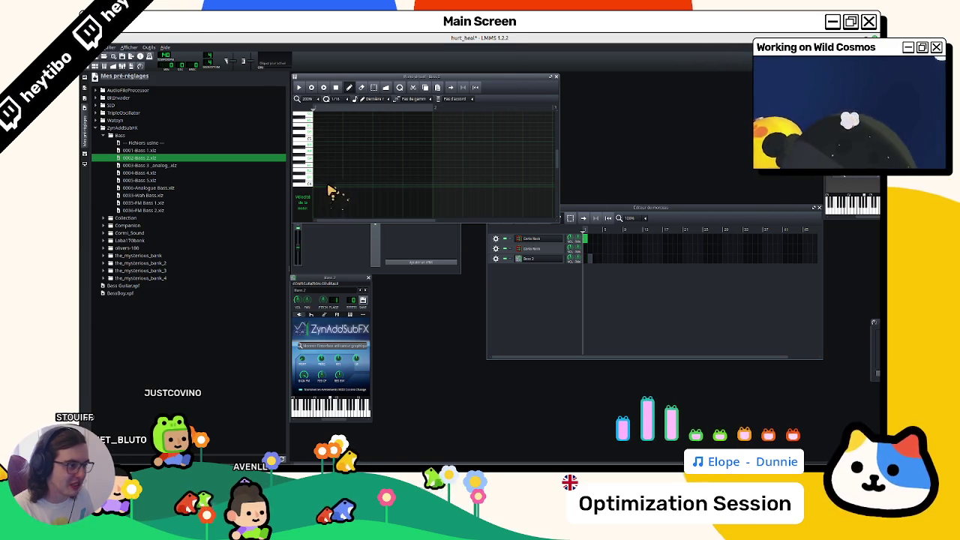
pyautogui.click(538, 269)
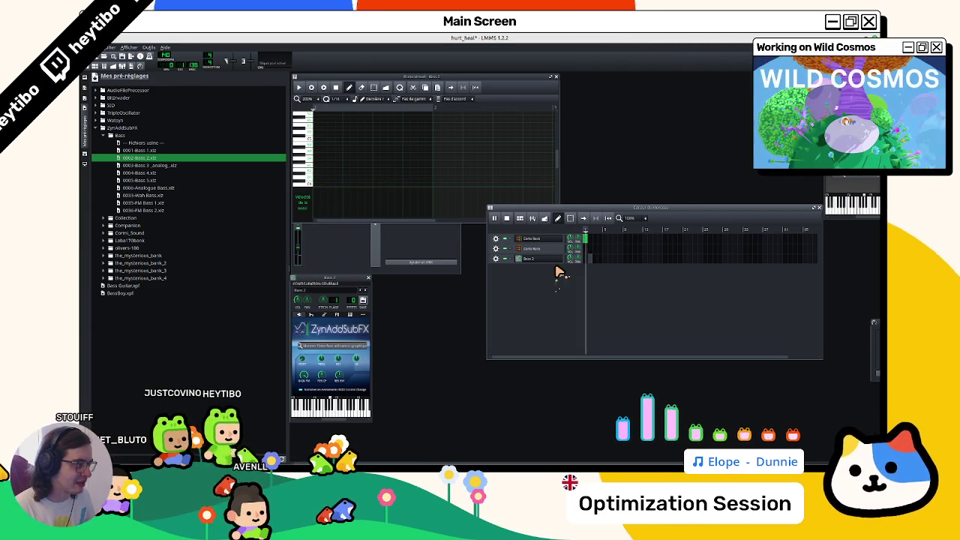
# Step: Delete the Bass 2 track and open the remaining Carla Rack instrument
pyautogui.click(531, 248)
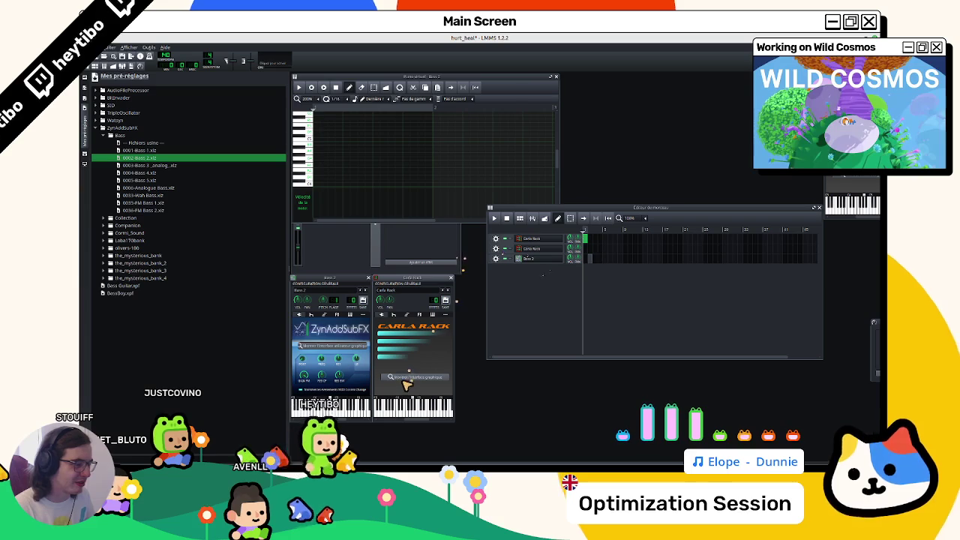
pyautogui.click(529, 258)
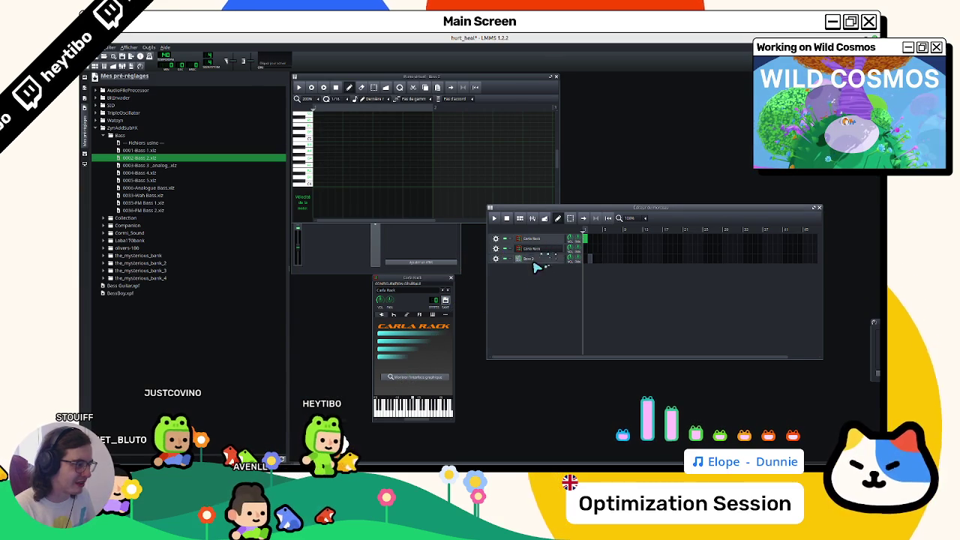
pyautogui.click(495, 258)
pyautogui.click(517, 281)
pyautogui.click(529, 249)
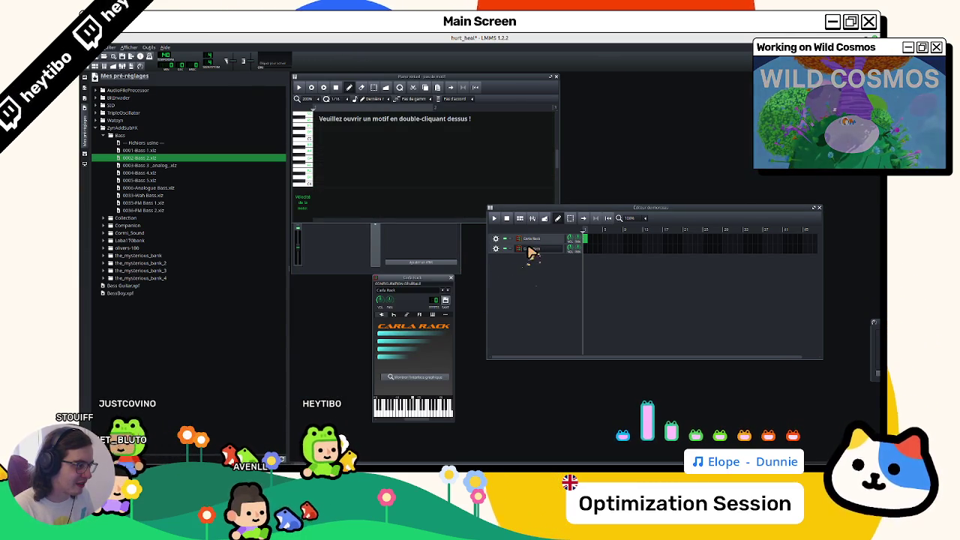
pyautogui.click(588, 249)
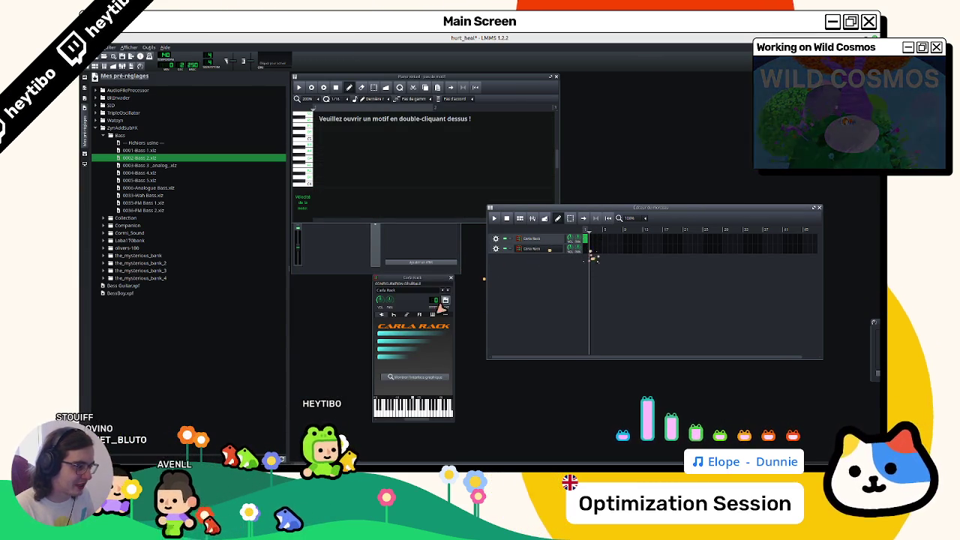
# Step: Load Vital.so from the vst folder into Carla Rack and open its Init Preset editor
pyautogui.click(424, 377)
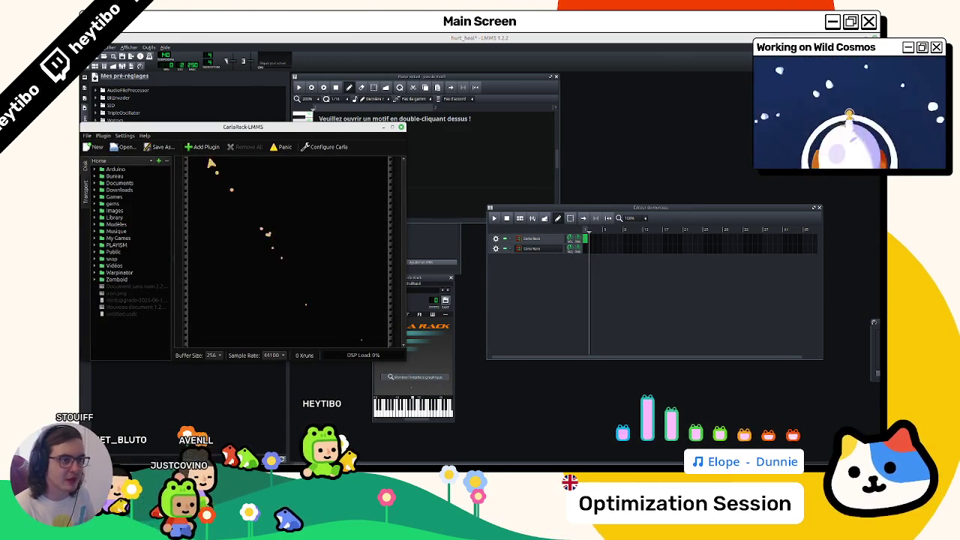
pyautogui.click(103, 162)
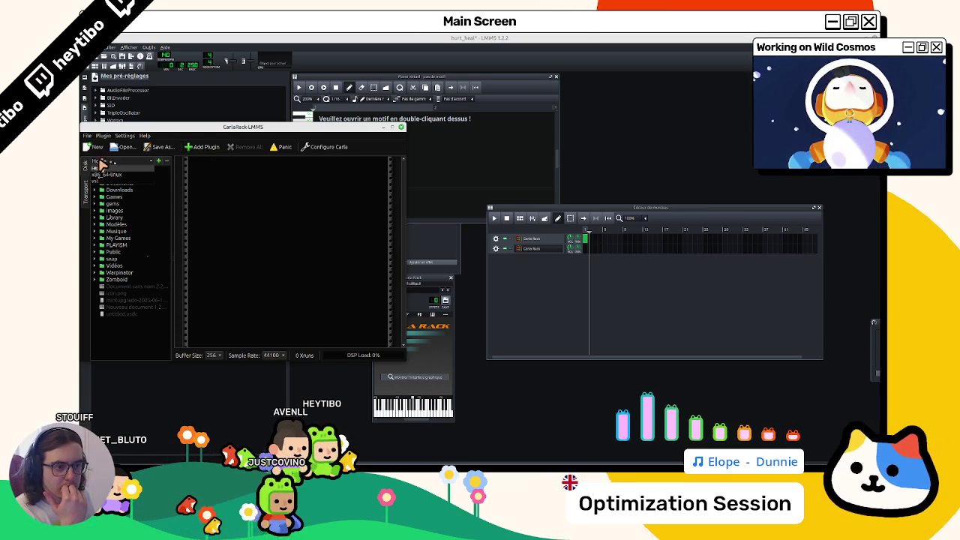
pyautogui.click(105, 181)
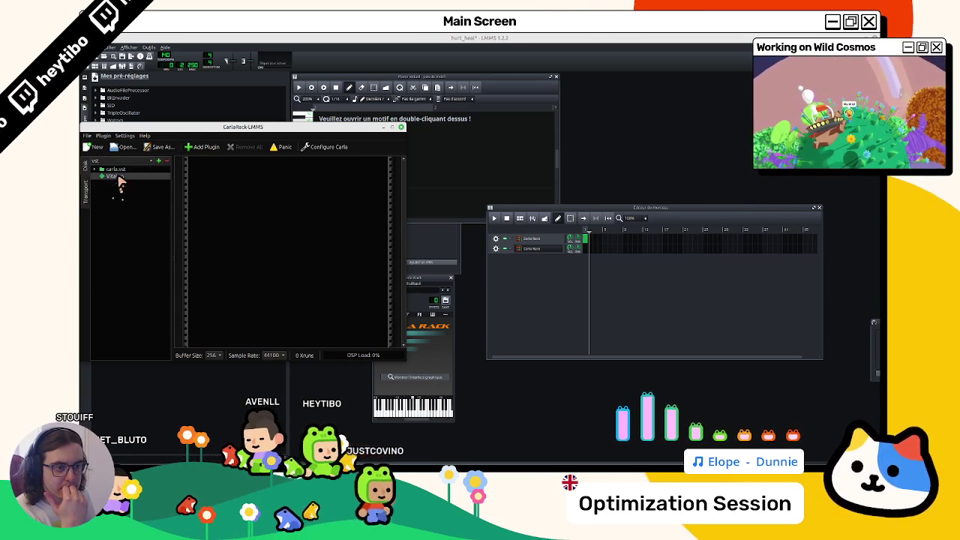
pyautogui.doubleClick(118, 179)
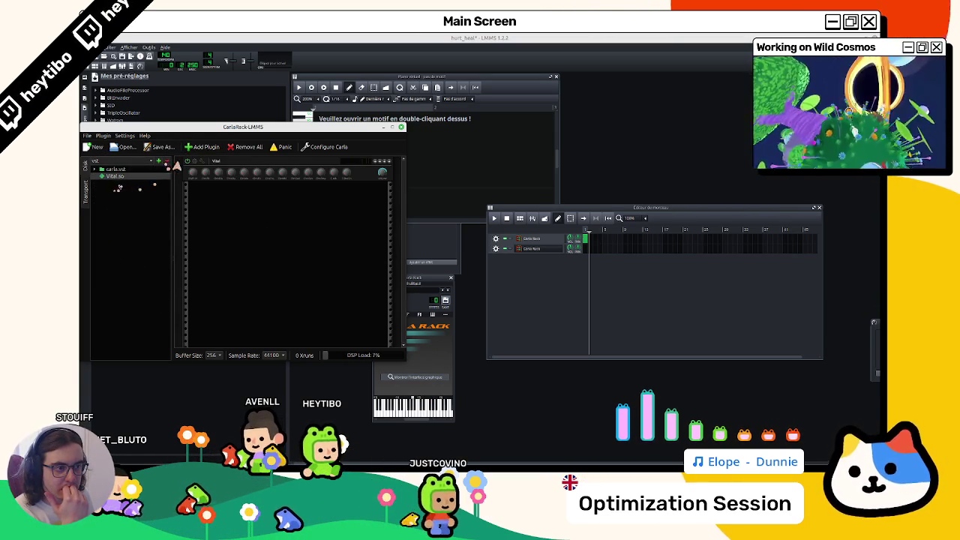
pyautogui.click(194, 162)
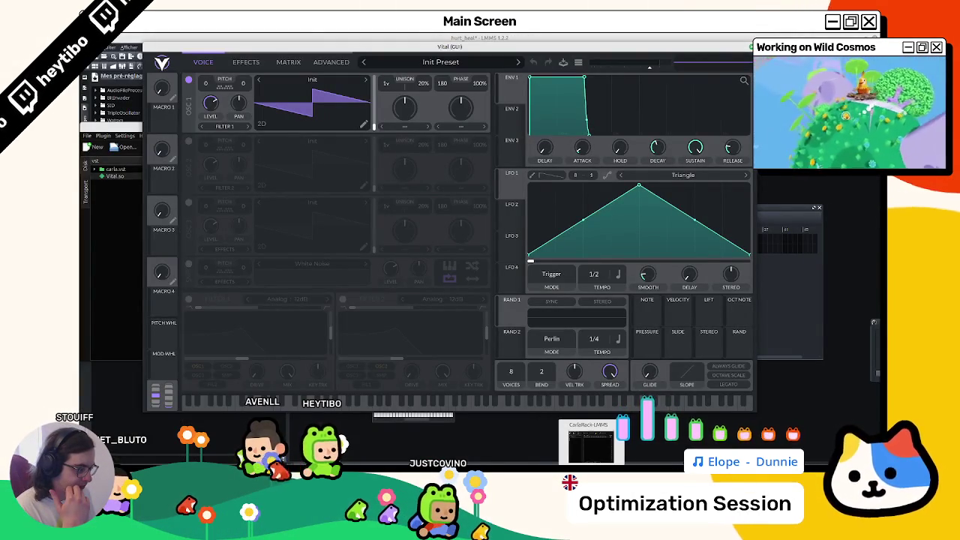
# Step: Audition Vital, switch it to the Positive preset, then close the Vital window
pyautogui.click(593, 459)
pyautogui.click(419, 308)
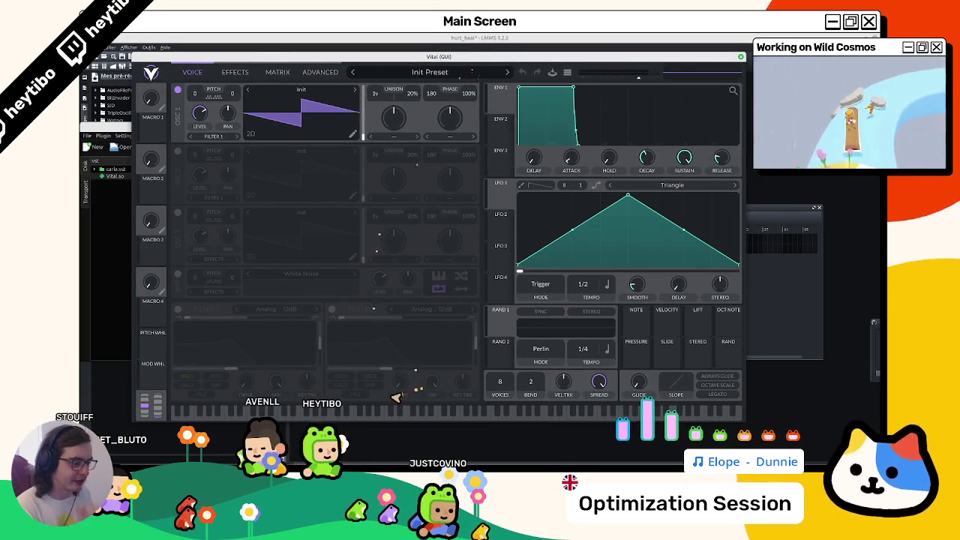
pyautogui.click(396, 413)
pyautogui.click(395, 74)
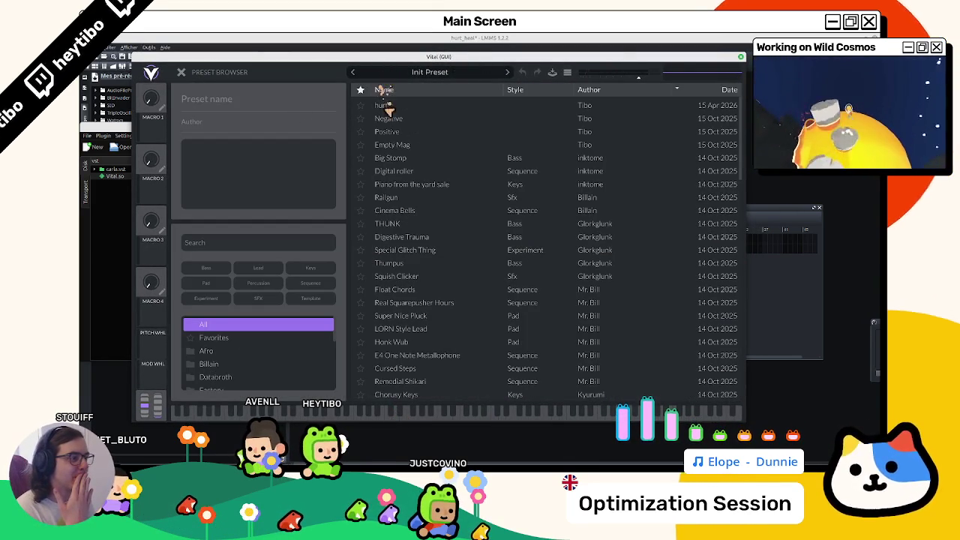
pyautogui.click(390, 132)
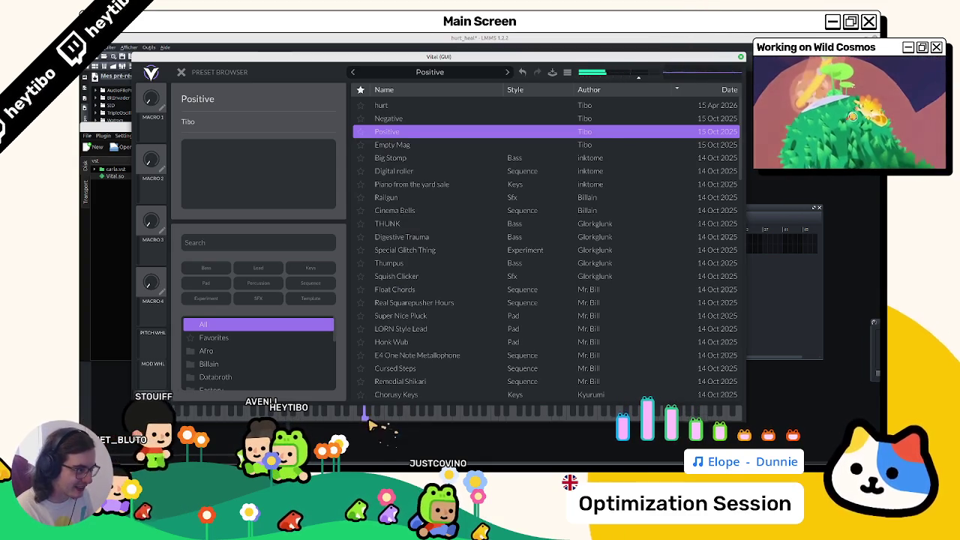
pyautogui.click(411, 421)
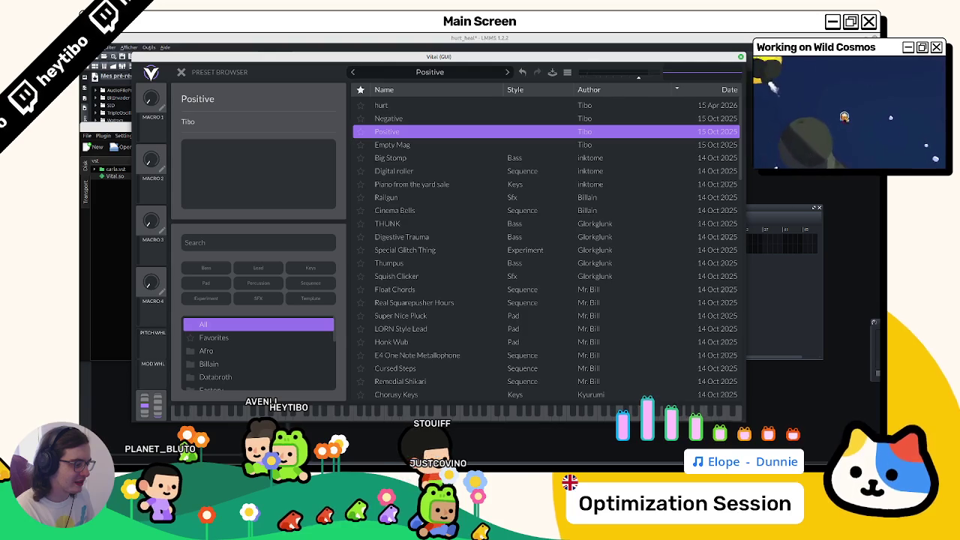
pyautogui.click(742, 58)
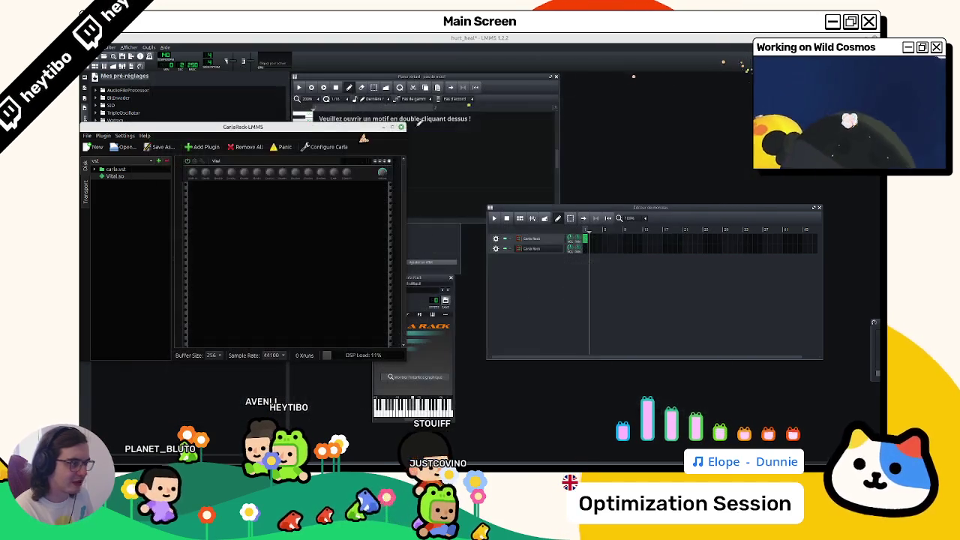
# Step: Navigate Carla's file tree through other folders and back to the vst folder
pyautogui.click(101, 171)
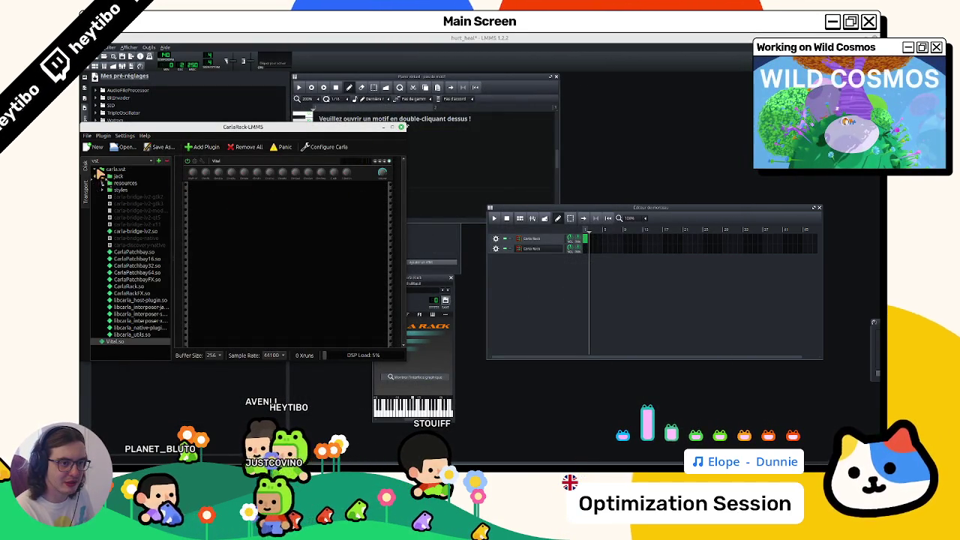
pyautogui.click(105, 162)
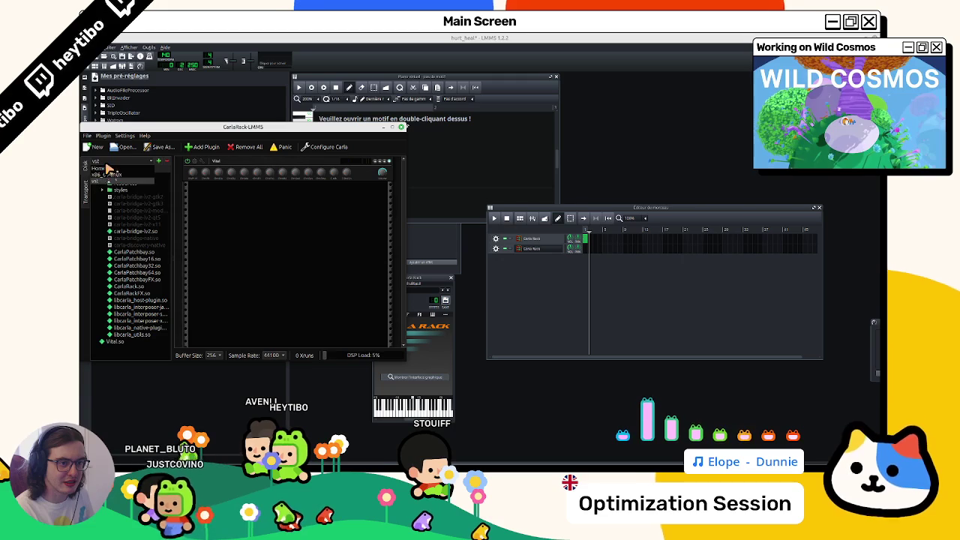
pyautogui.click(101, 167)
pyautogui.click(105, 162)
pyautogui.click(95, 180)
pyautogui.click(105, 162)
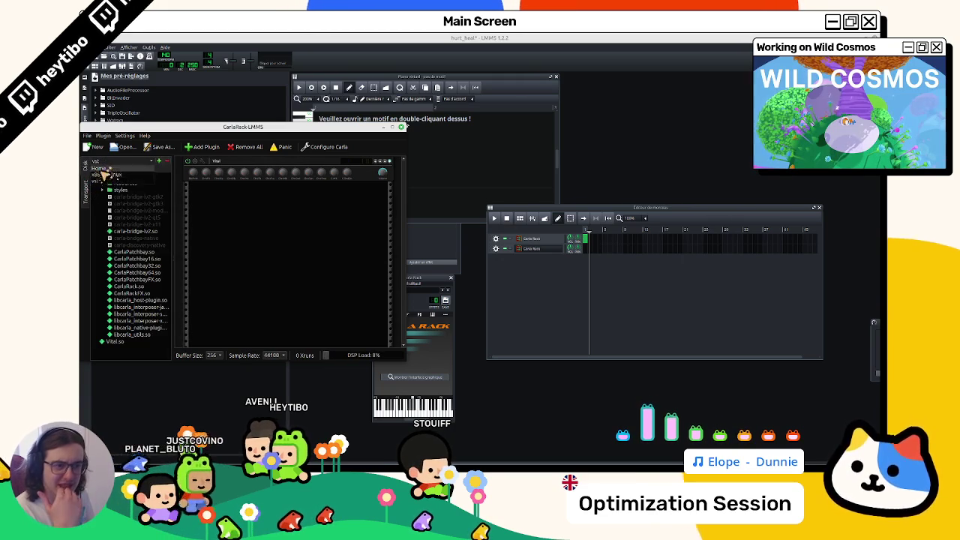
pyautogui.click(100, 170)
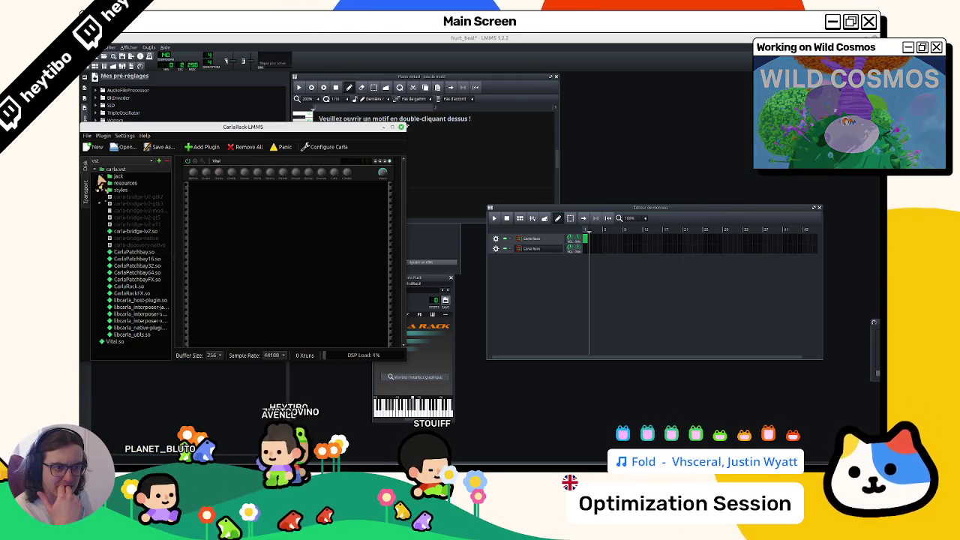
pyautogui.click(100, 169)
# Step: Add a second Vital instance, open and close its GUI, then remove it from the rack
pyautogui.doubleClick(102, 176)
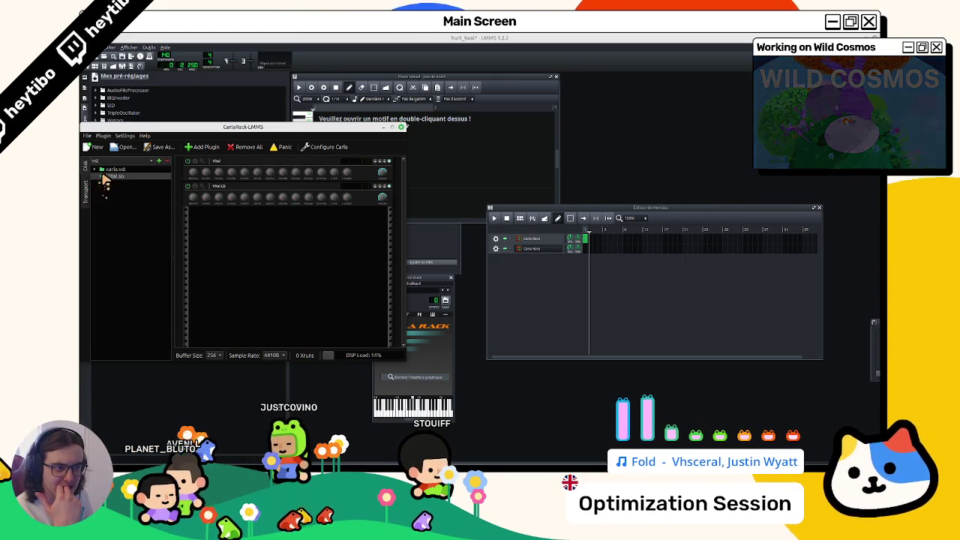
pyautogui.click(194, 188)
pyautogui.click(545, 85)
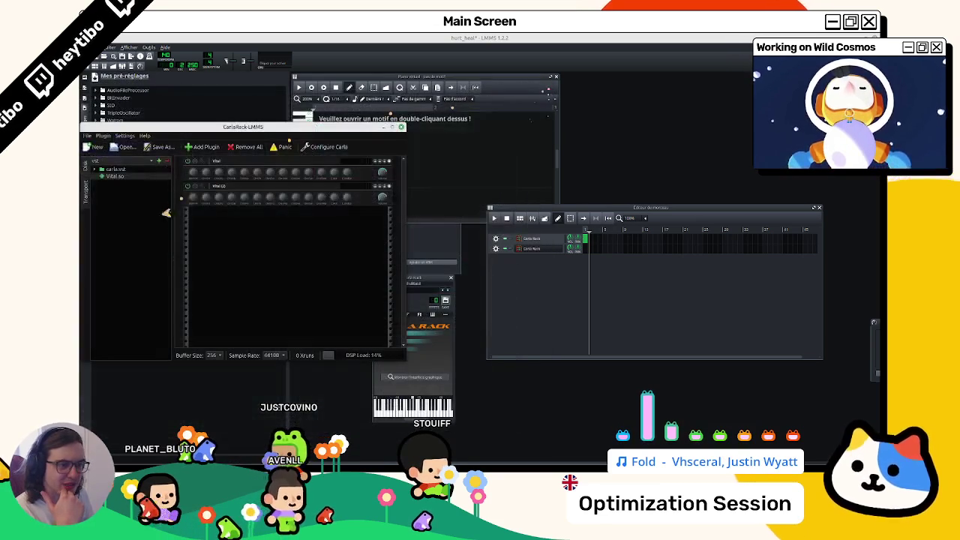
pyautogui.rightClick(236, 187)
pyautogui.click(251, 308)
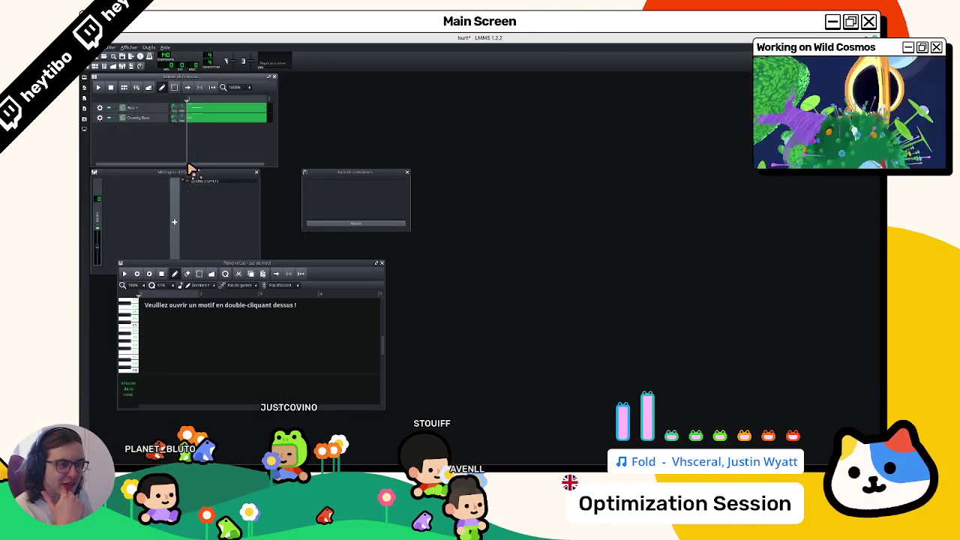
# Step: Open hurt_heal from the recent projects menu, choosing Close without saving
pyautogui.click(200, 234)
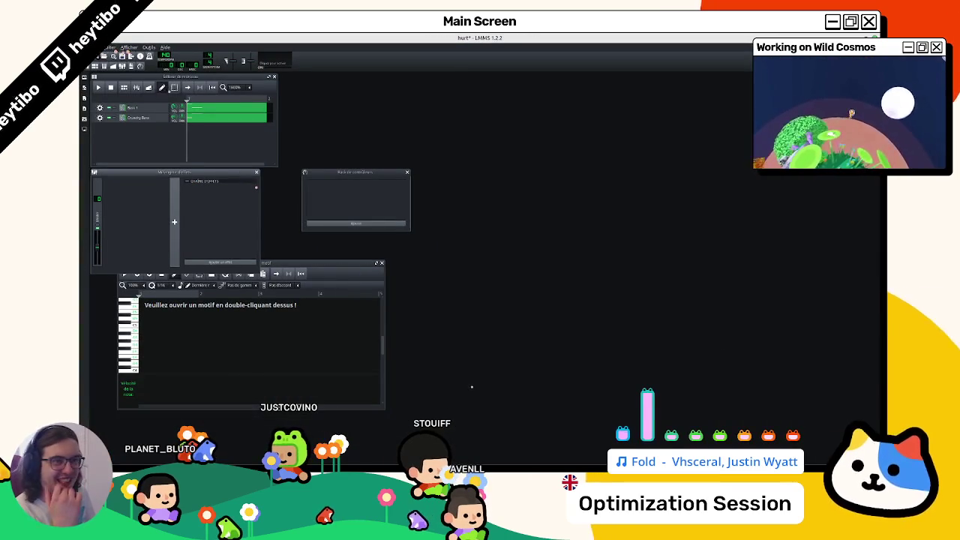
pyautogui.click(109, 47)
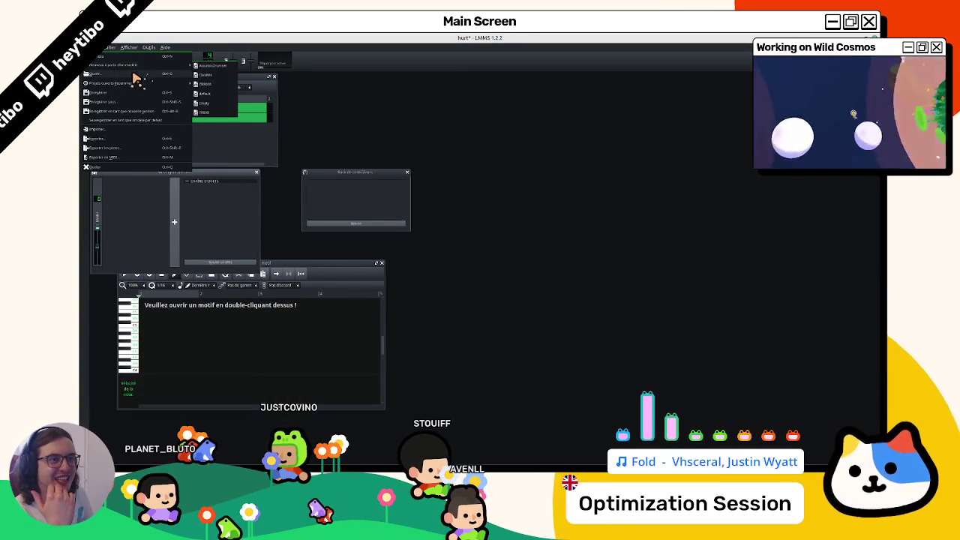
pyautogui.click(135, 77)
pyautogui.press('Escape')
pyautogui.click(110, 48)
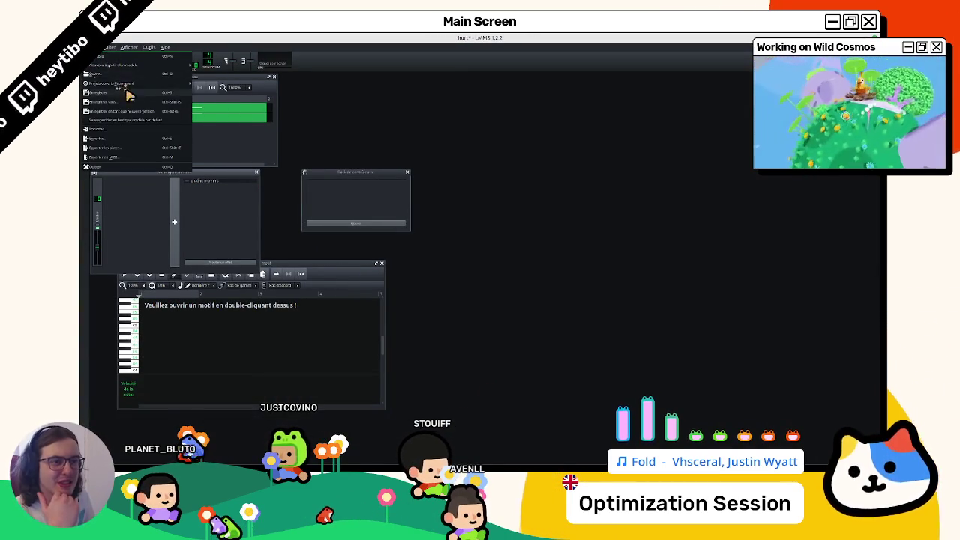
pyautogui.moveTo(133, 85)
pyautogui.click(268, 89)
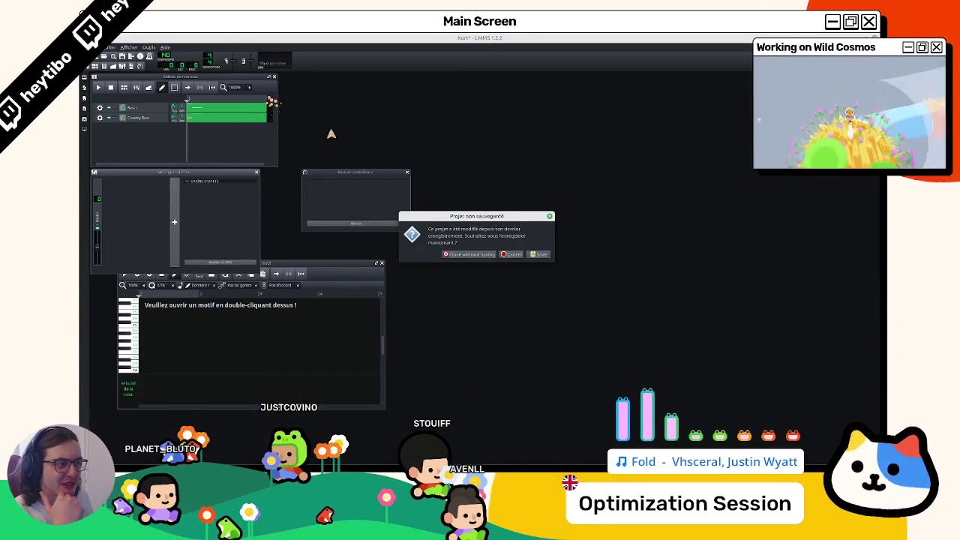
pyautogui.click(484, 255)
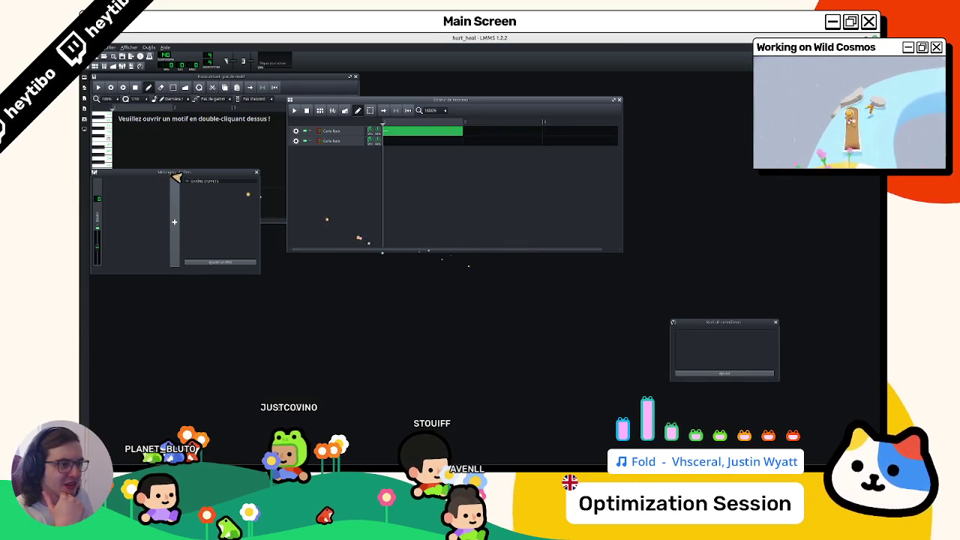
# Step: Load Vital.so into the first Carla Rack track's rack, then open the second track's instrument
pyautogui.click(331, 141)
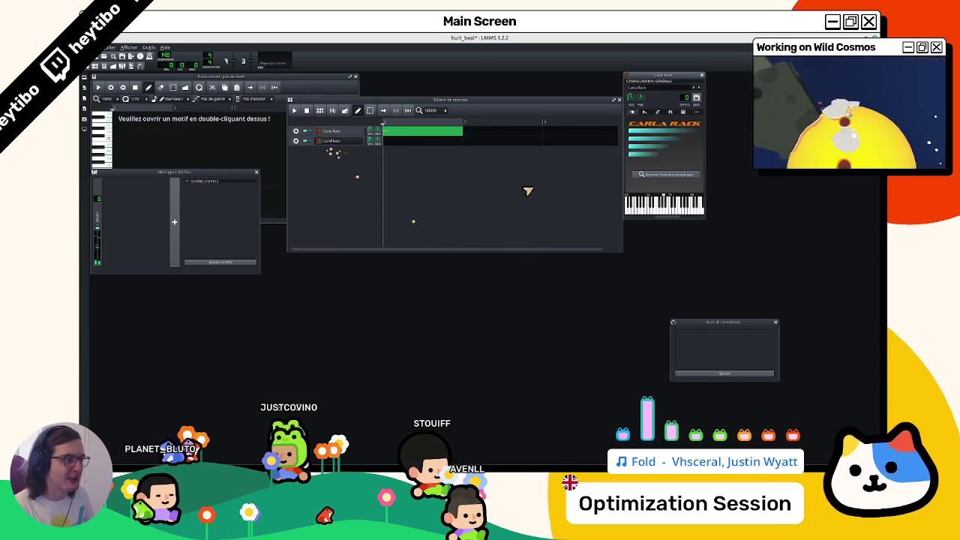
pyautogui.click(654, 177)
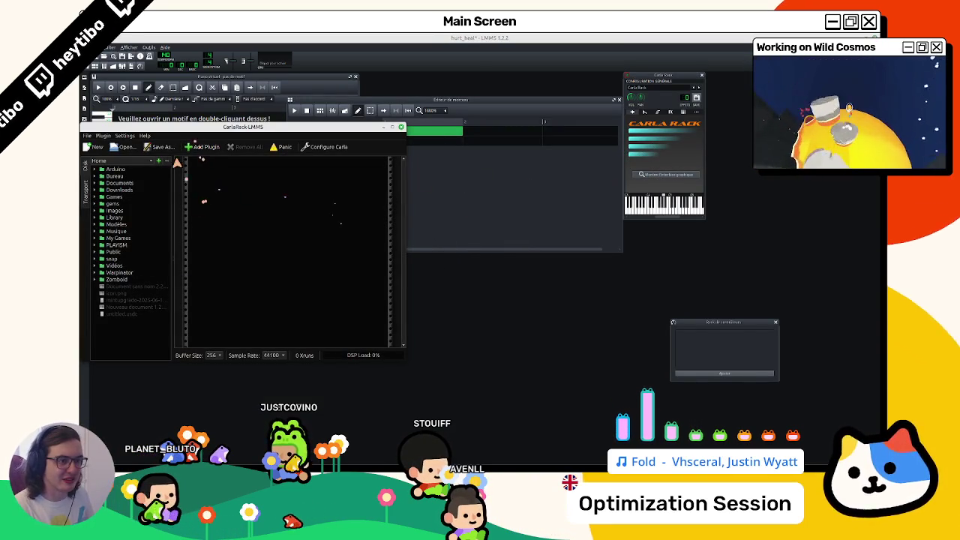
pyautogui.doubleClick(95, 175)
pyautogui.doubleClick(99, 177)
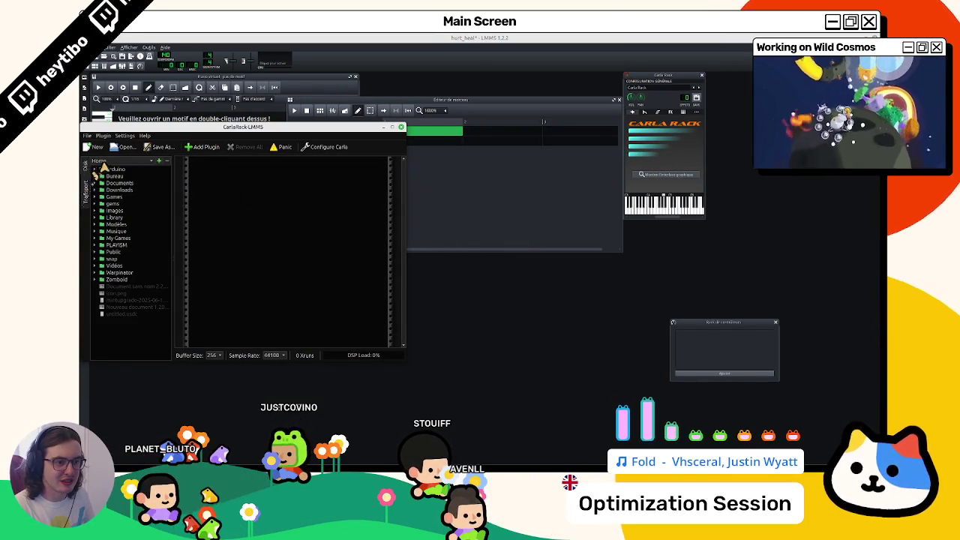
pyautogui.doubleClick(105, 177)
pyautogui.doubleClick(106, 179)
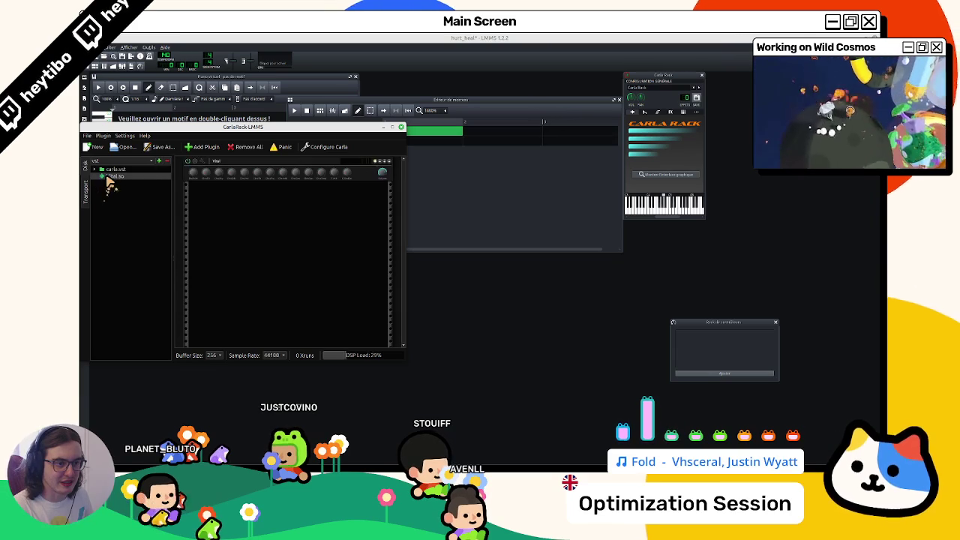
pyautogui.click(402, 128)
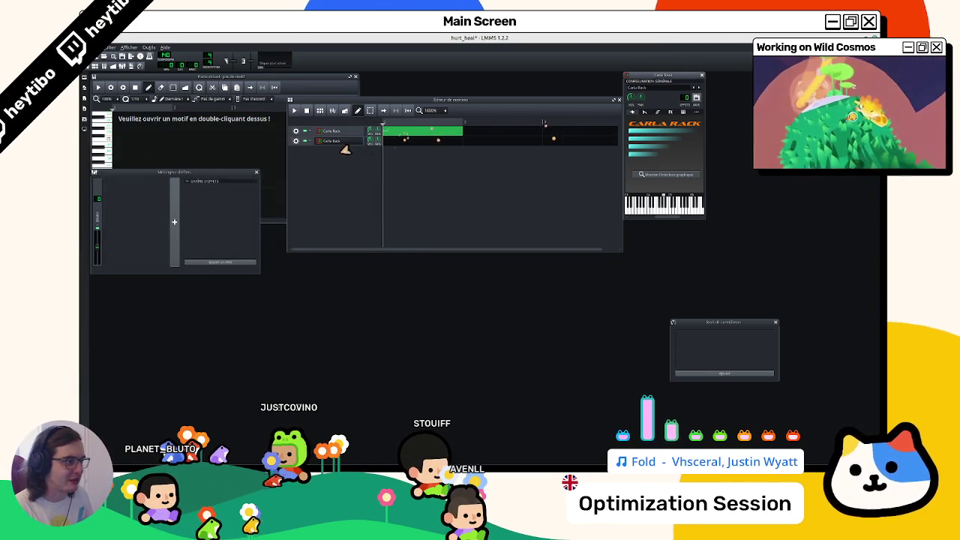
pyautogui.click(337, 139)
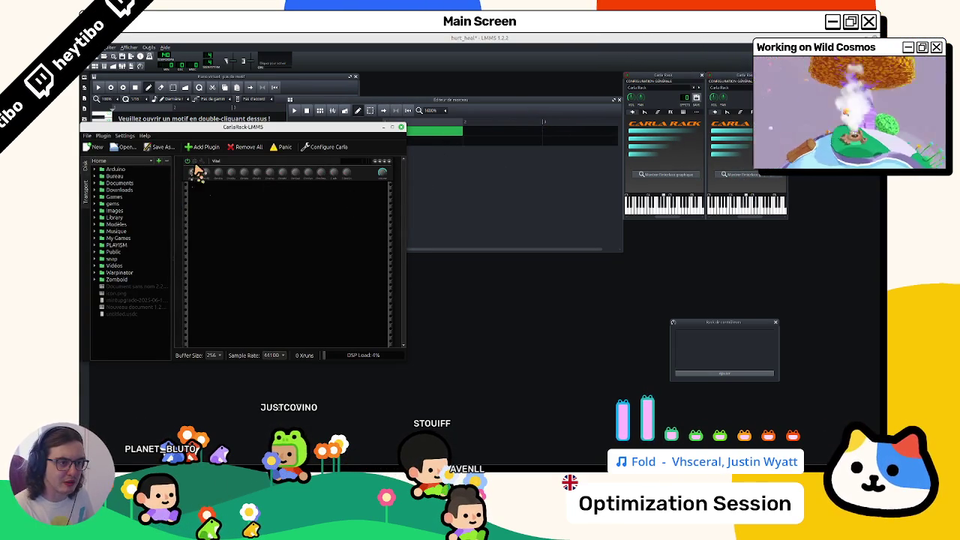
pyautogui.click(193, 167)
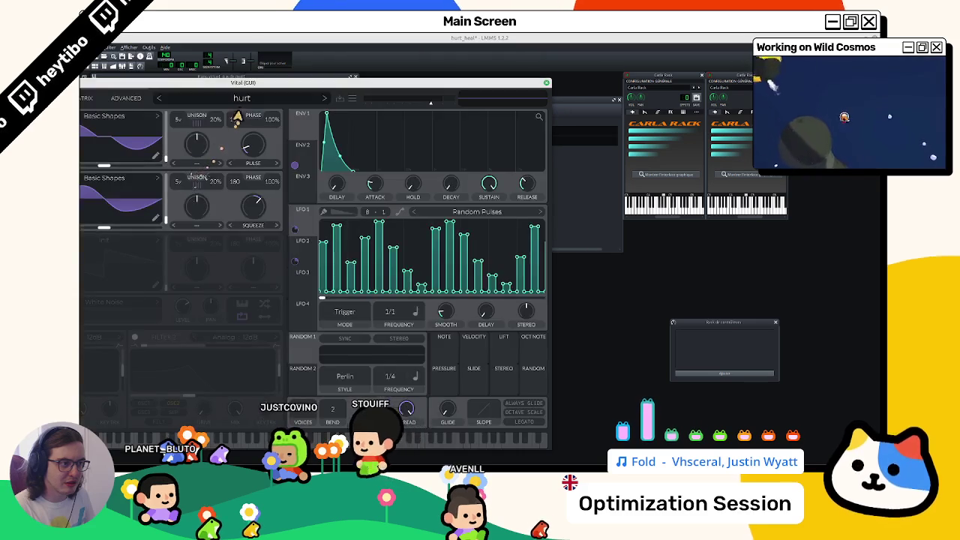
pyautogui.click(242, 98)
pyautogui.scroll(-10, 239, 160)
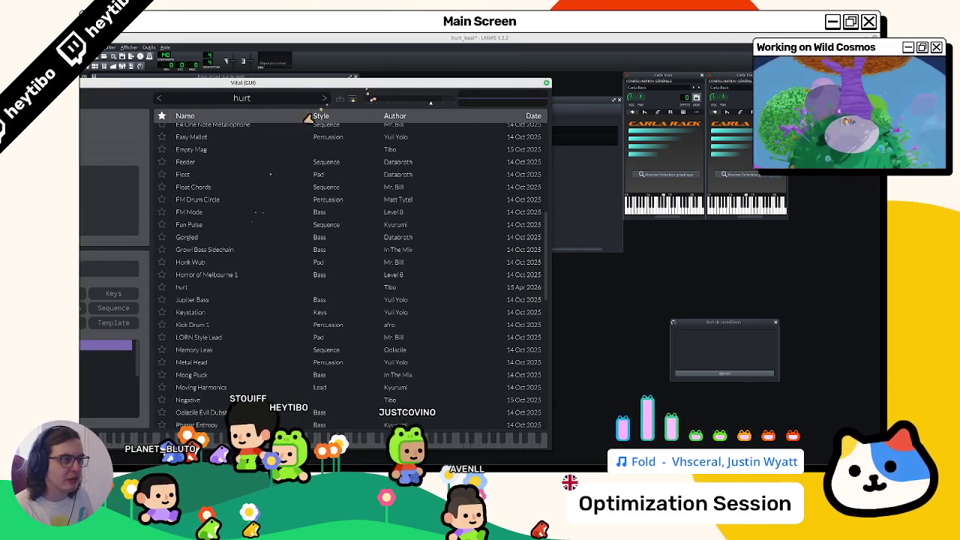
pyautogui.scroll(10, 245, 164)
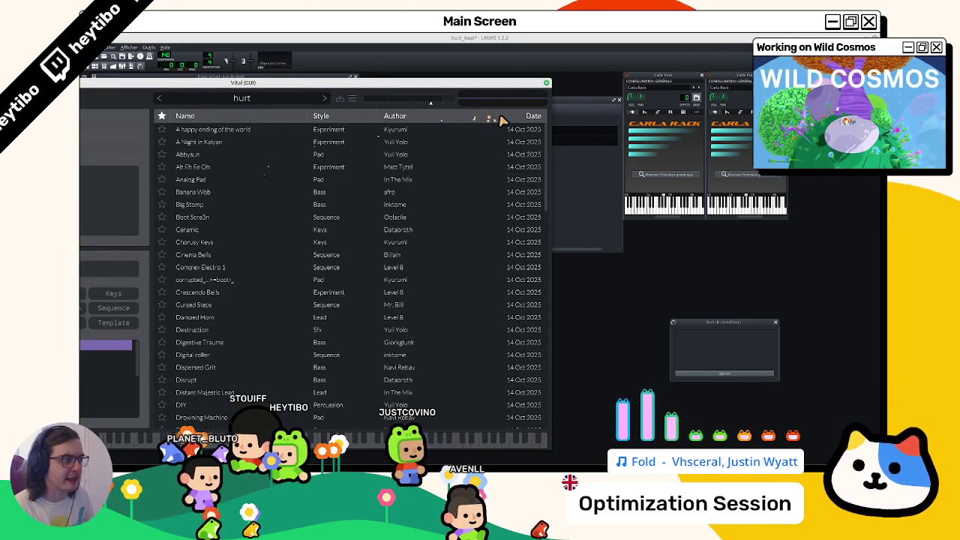
pyautogui.click(500, 118)
pyautogui.click(502, 118)
pyautogui.click(502, 119)
pyautogui.click(229, 153)
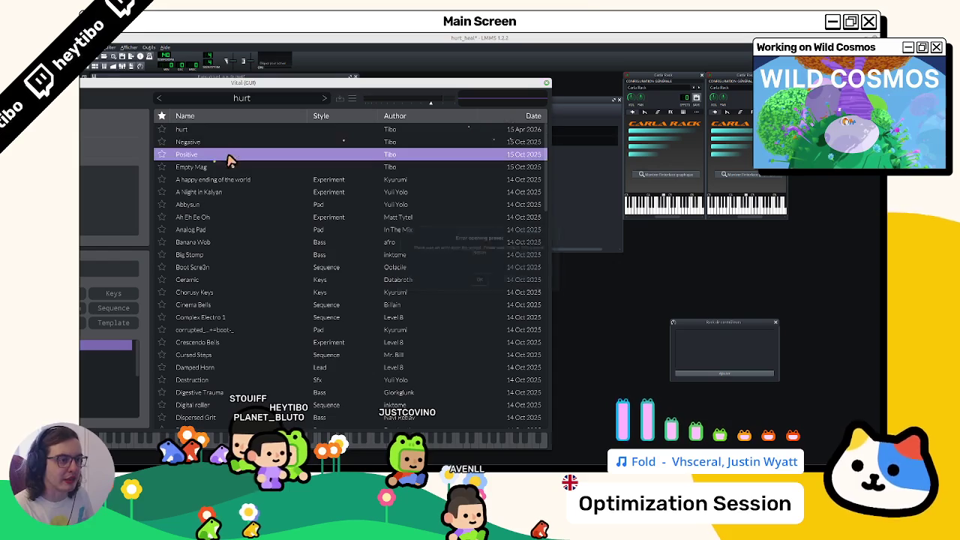
pyautogui.click(230, 142)
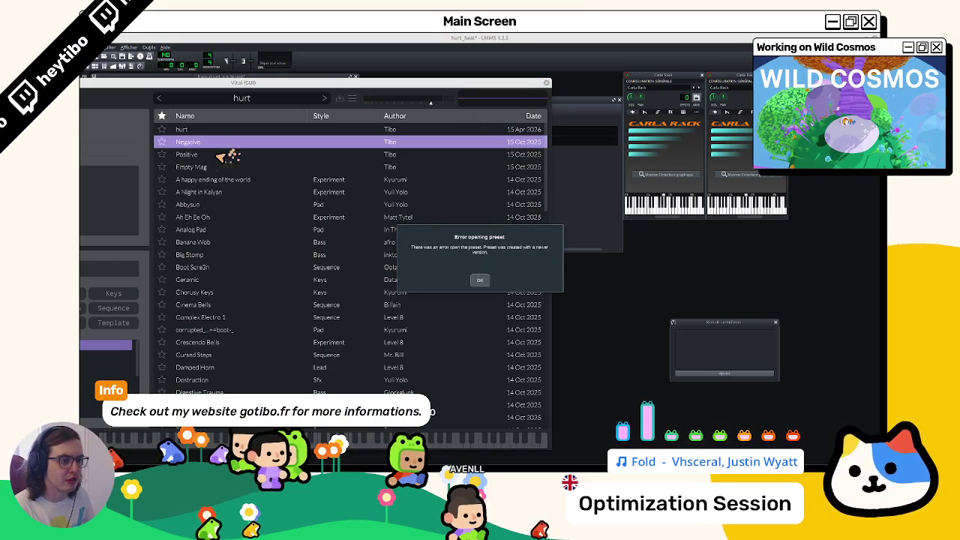
pyautogui.click(221, 155)
pyautogui.click(218, 167)
pyautogui.click(480, 280)
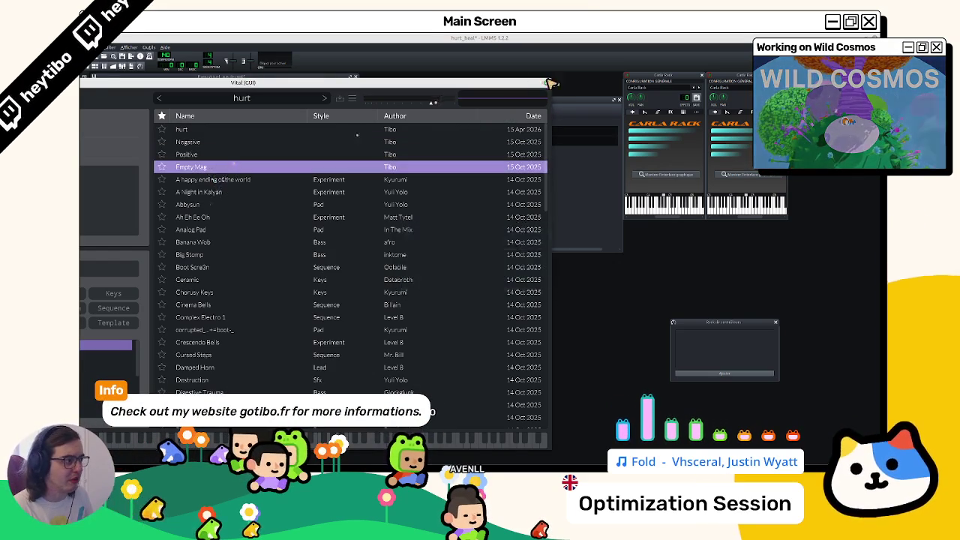
pyautogui.click(546, 82)
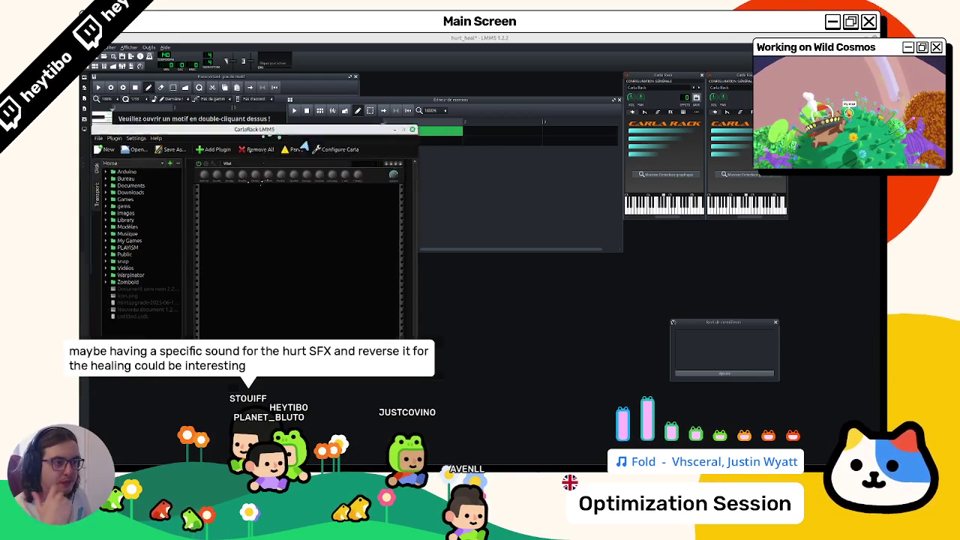
# Step: Move aside and close the Carla plugin rack, then open the second Carla Rack track's options
pyautogui.moveTo(272, 129); pyautogui.dragTo(389, 194)
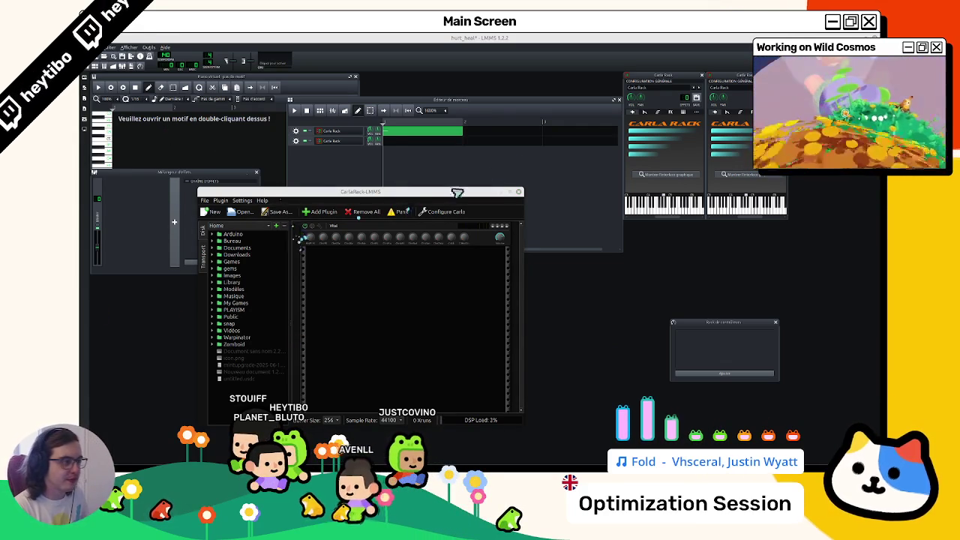
pyautogui.click(336, 142)
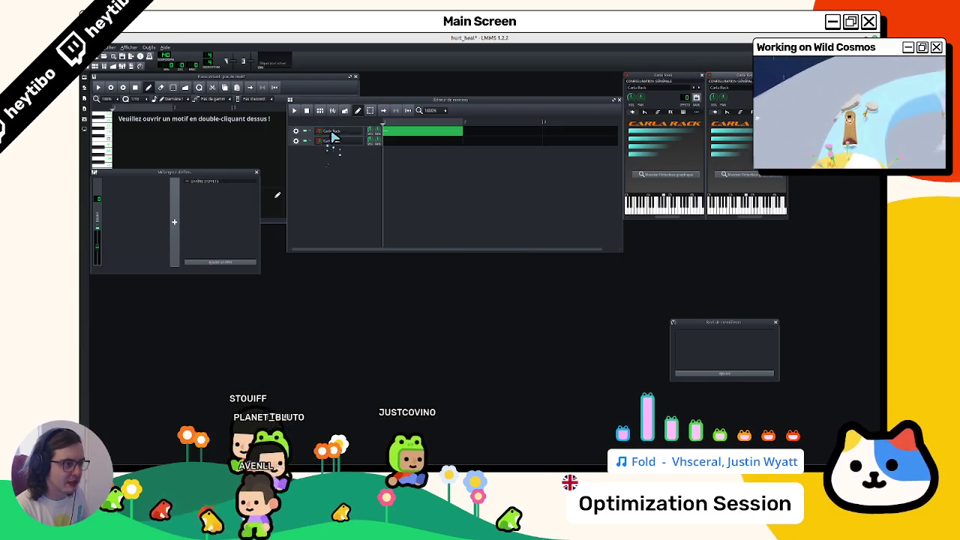
pyautogui.rightClick(333, 141)
# Step: Delete the second Carla Rack track and show the remaining track's Carla plugin rack
pyautogui.click(317, 154)
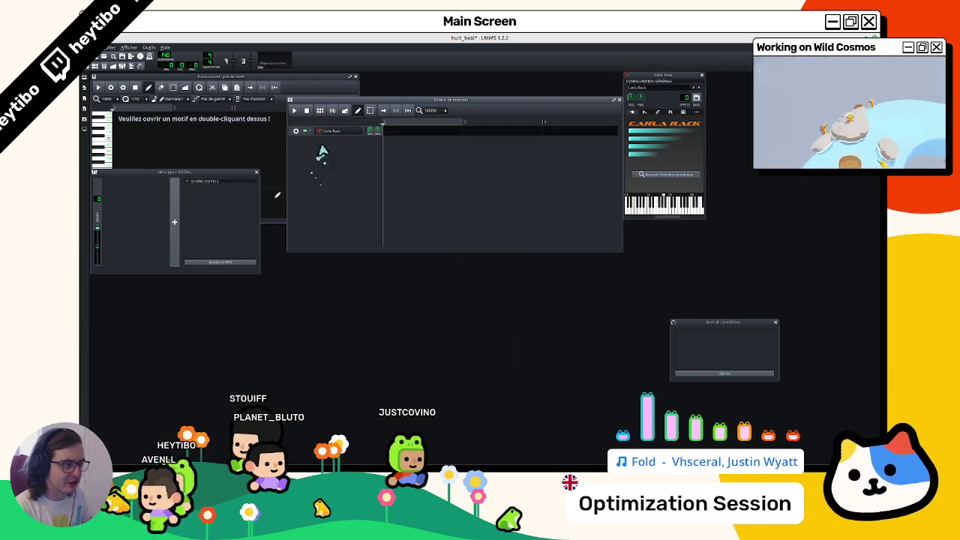
pyautogui.click(333, 141)
pyautogui.click(659, 174)
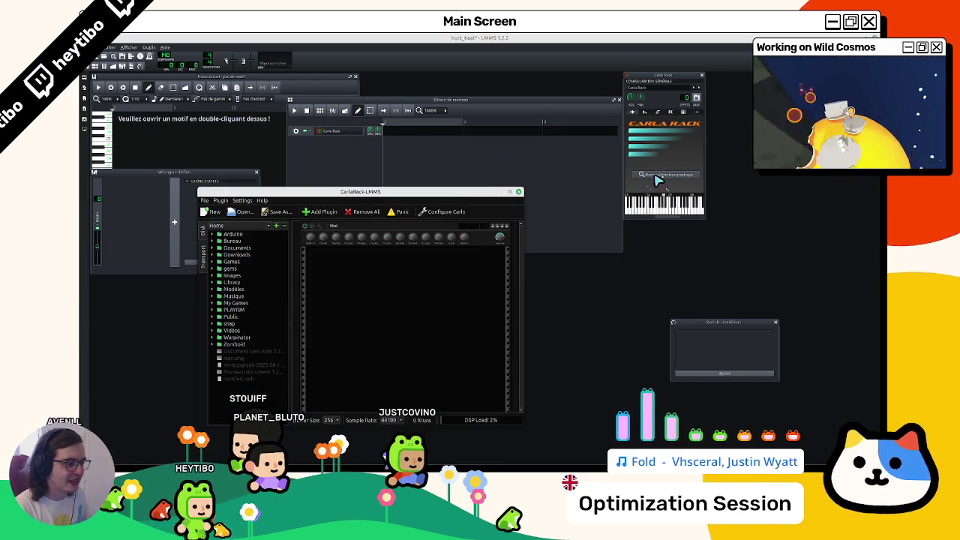
pyautogui.click(244, 224)
pyautogui.click(233, 235)
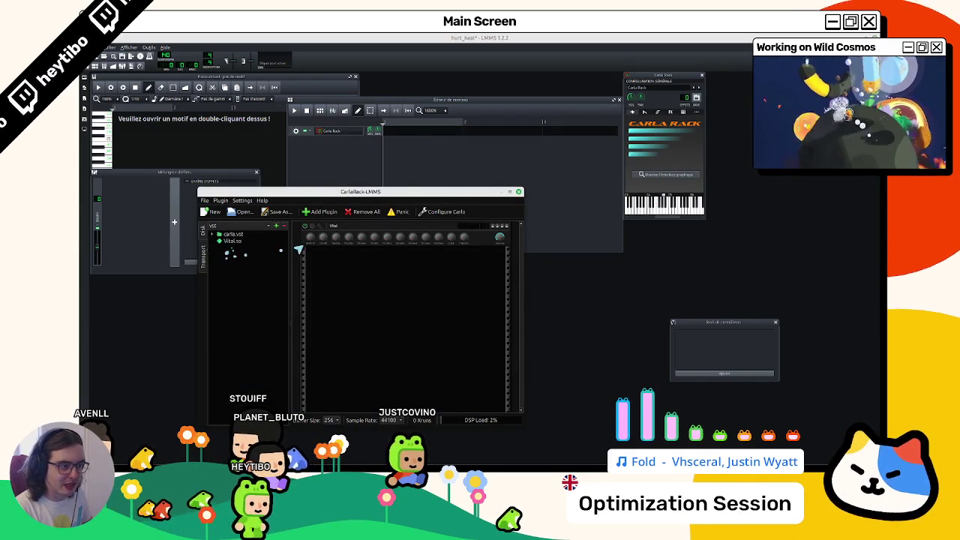
# Step: Open Vital's interface and load its Negative preset
pyautogui.click(312, 226)
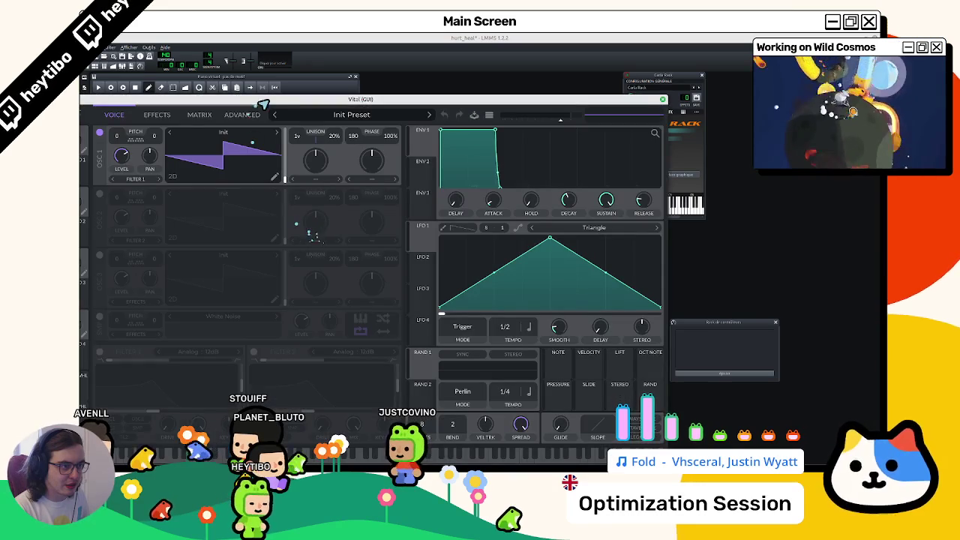
pyautogui.moveTo(293, 99); pyautogui.dragTo(369, 66)
pyautogui.click(453, 76)
pyautogui.click(420, 123)
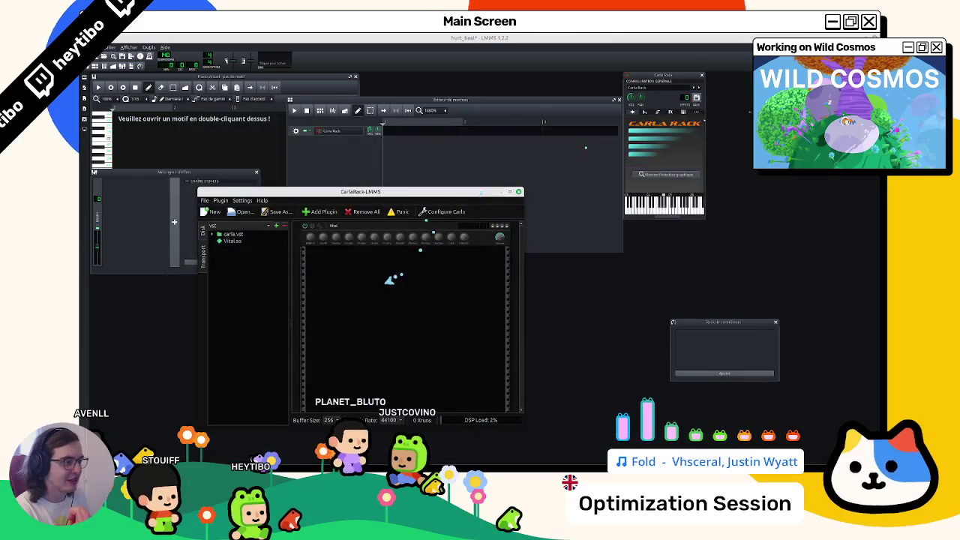
pyautogui.doubleClick(391, 135)
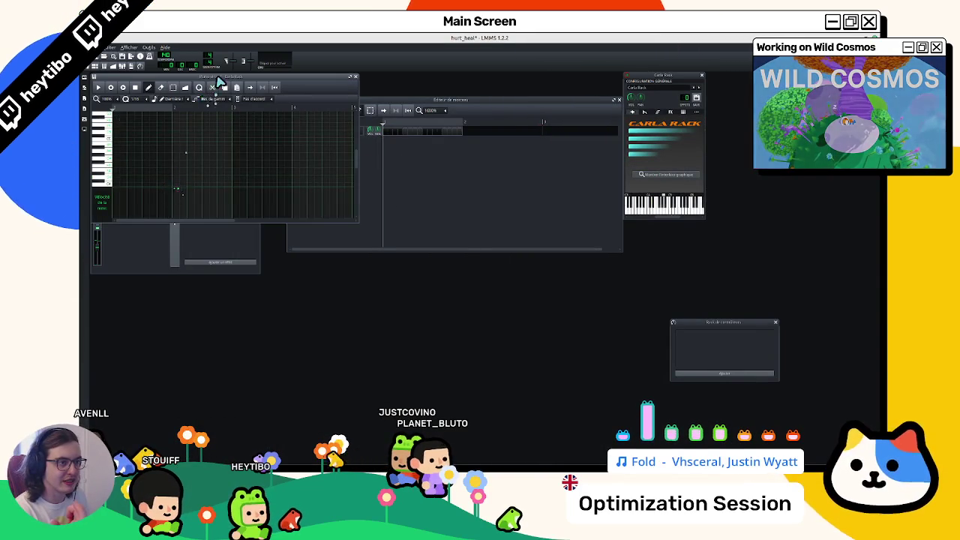
pyautogui.moveTo(218, 80)
pyautogui.mouseDown()
pyautogui.moveTo(417, 224)
pyautogui.moveTo(419, 258)
pyautogui.mouseUp()
pyautogui.click(334, 133)
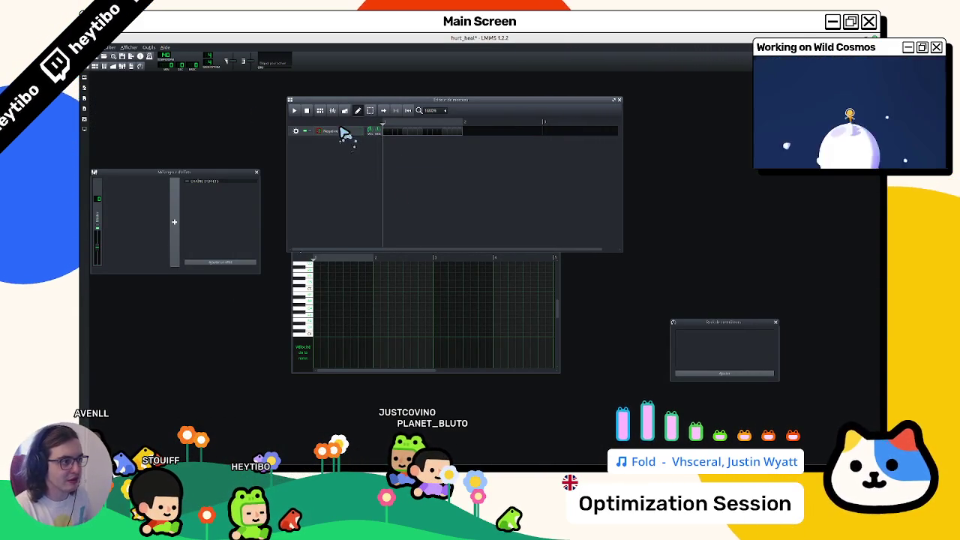
pyautogui.click(321, 315)
pyautogui.click(319, 303)
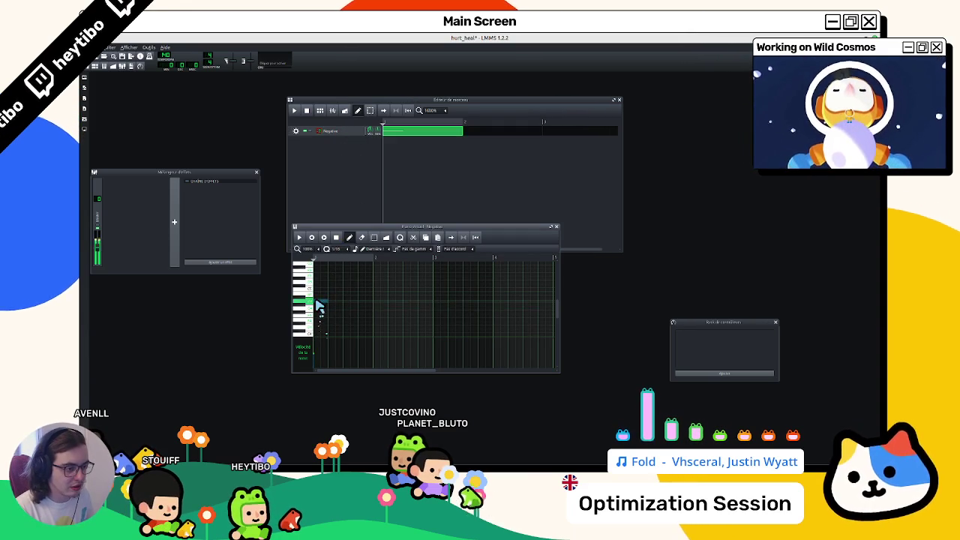
pyautogui.click(319, 306)
pyautogui.rightClick(321, 313)
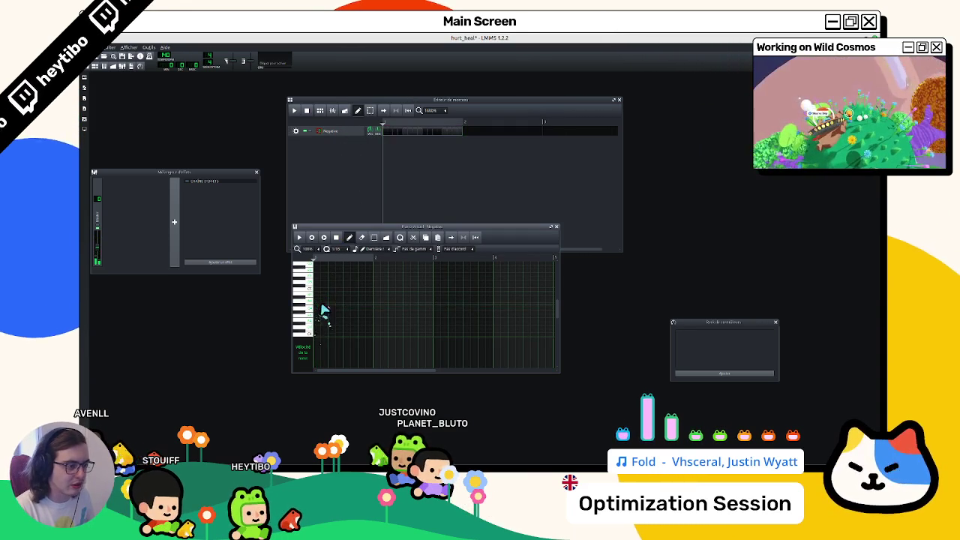
pyautogui.click(323, 300)
pyautogui.rightClick(322, 303)
pyautogui.click(321, 302)
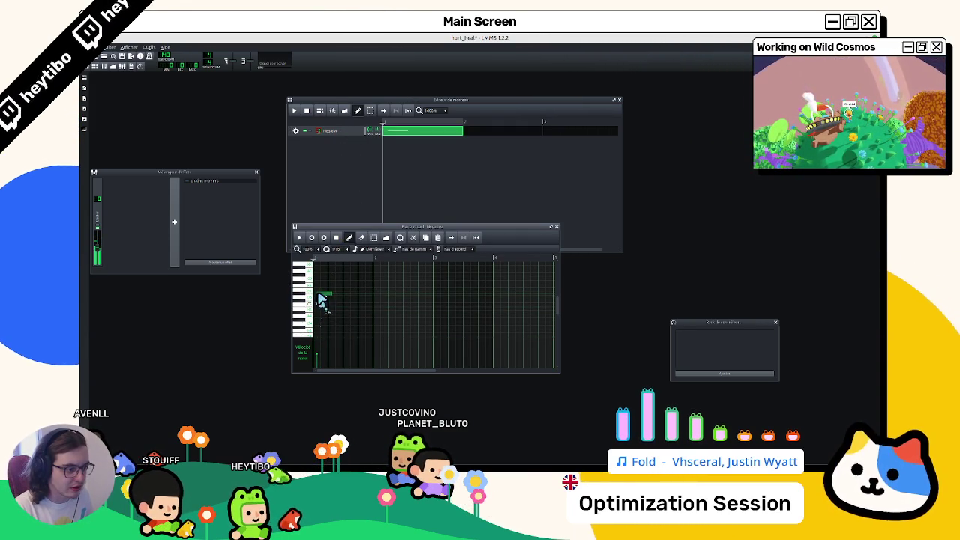
pyautogui.rightClick(324, 297)
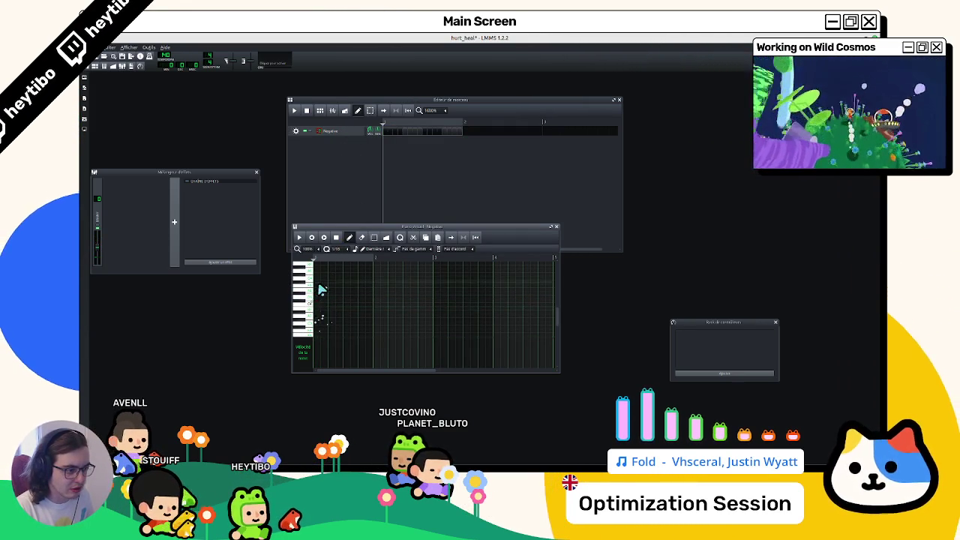
pyautogui.click(318, 288)
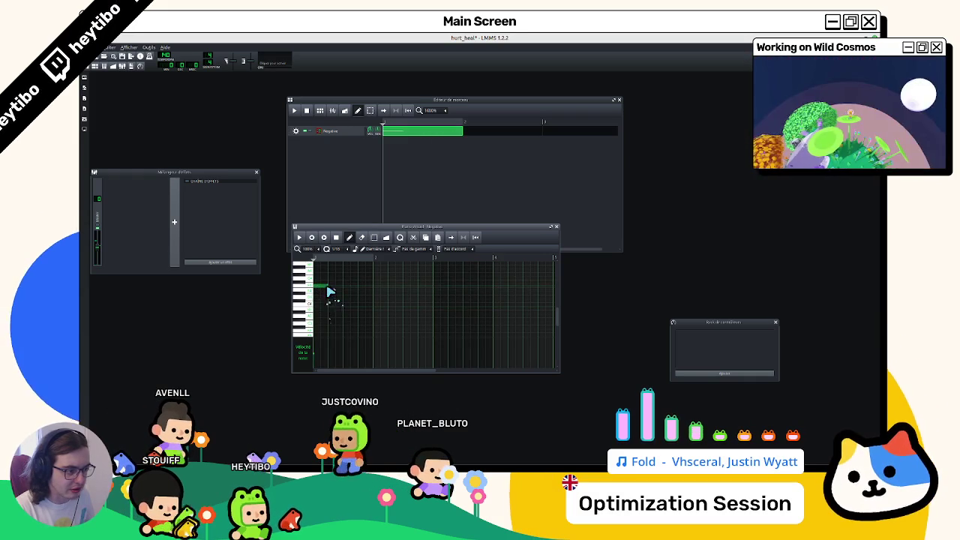
pyautogui.press('space')
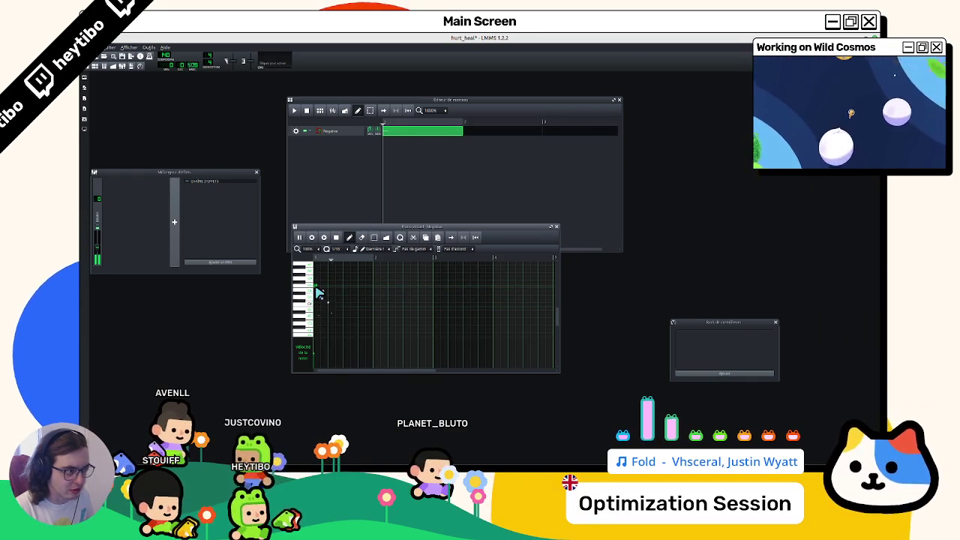
pyautogui.press('space')
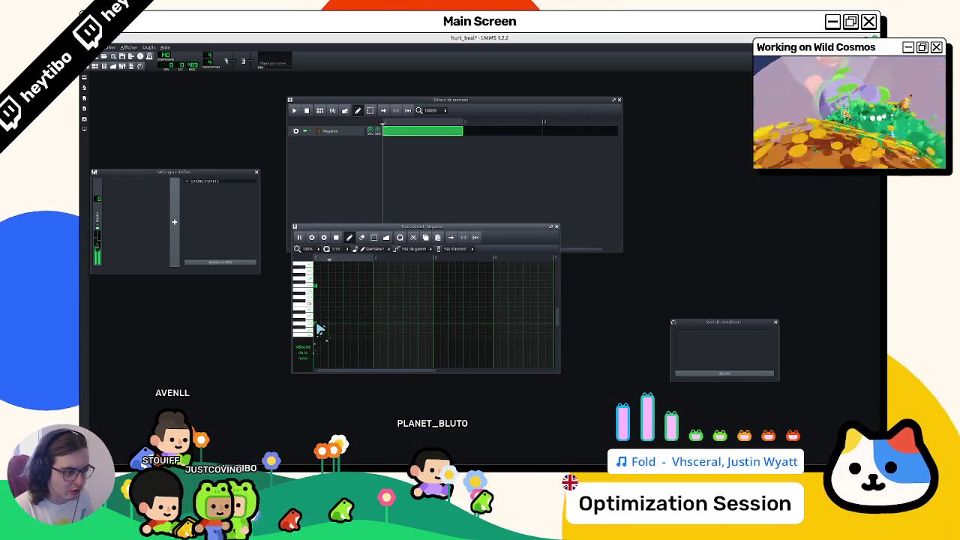
pyautogui.press('space')
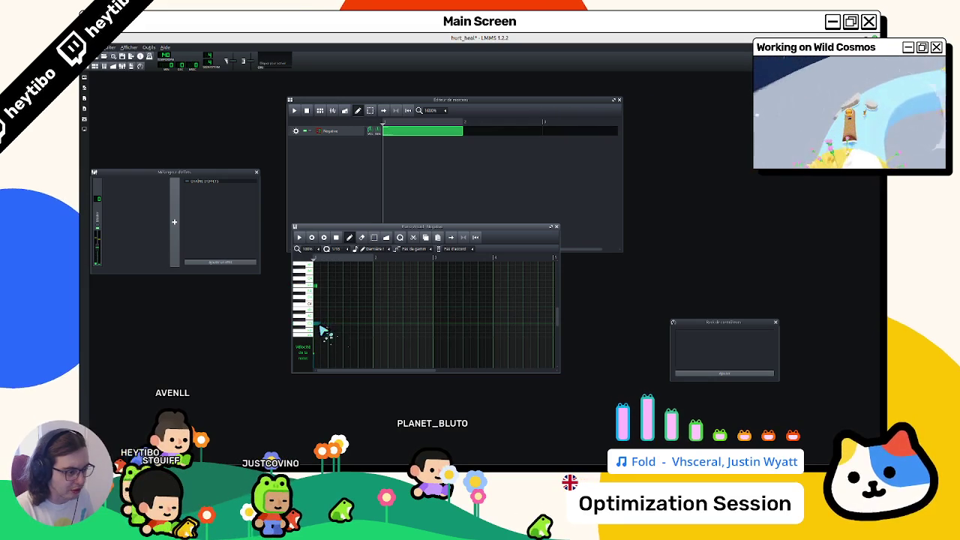
pyautogui.press('space')
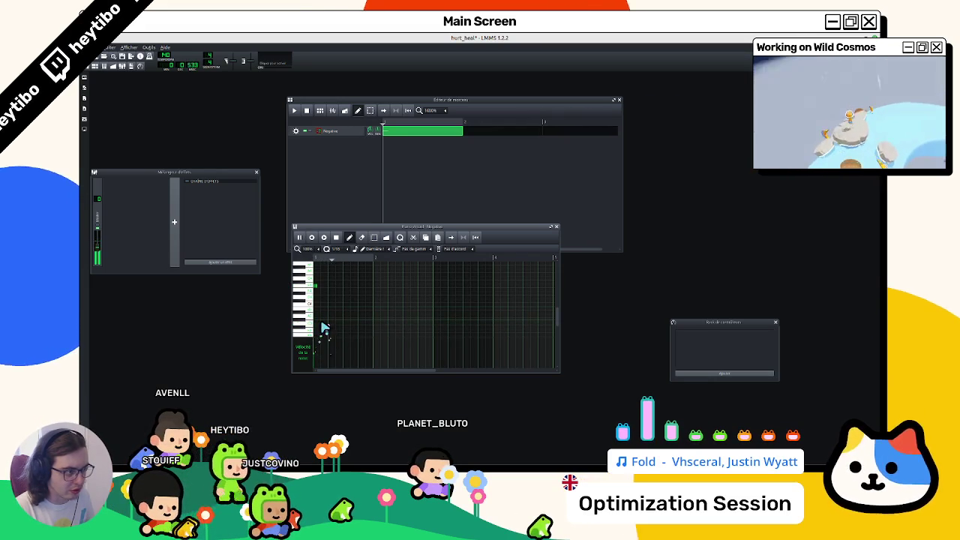
pyautogui.press('space')
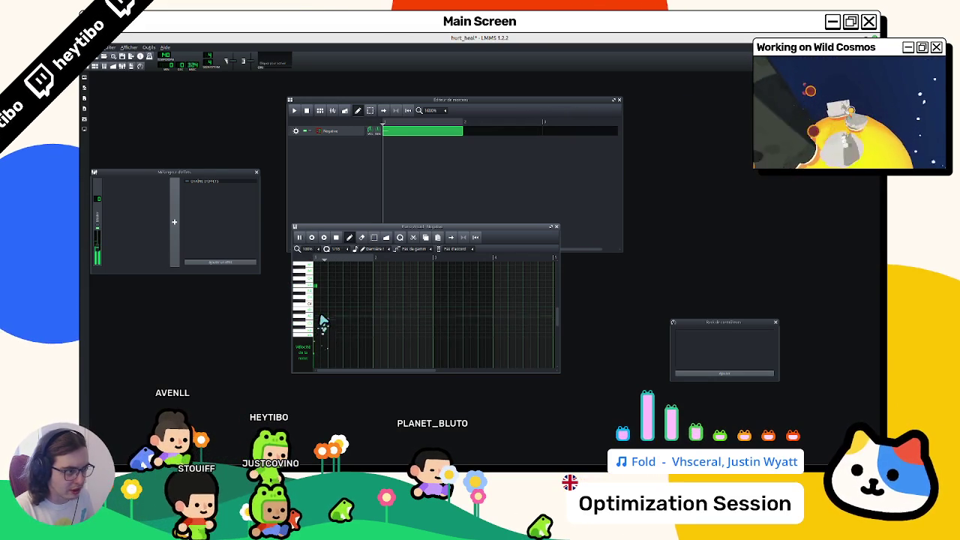
# Step: Clone the Negative track and rename the copy Positive
pyautogui.click(332, 134)
pyautogui.click(296, 131)
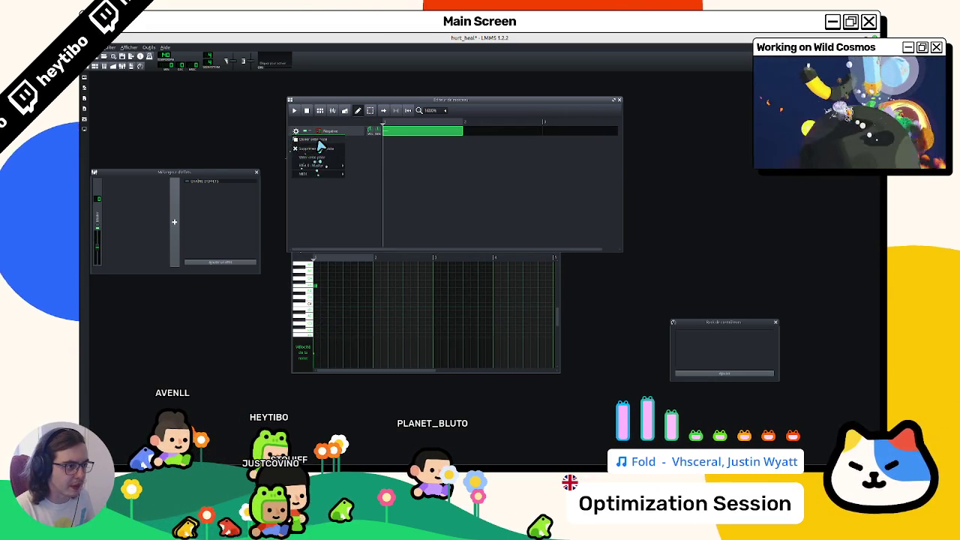
pyautogui.click(320, 139)
pyautogui.doubleClick(334, 141)
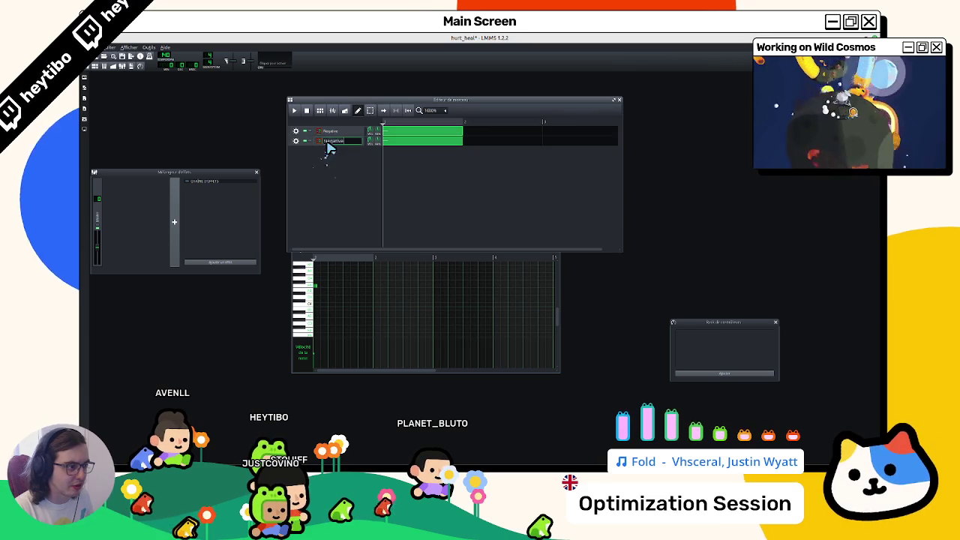
pyautogui.write('Positive')
pyautogui.press('Return')
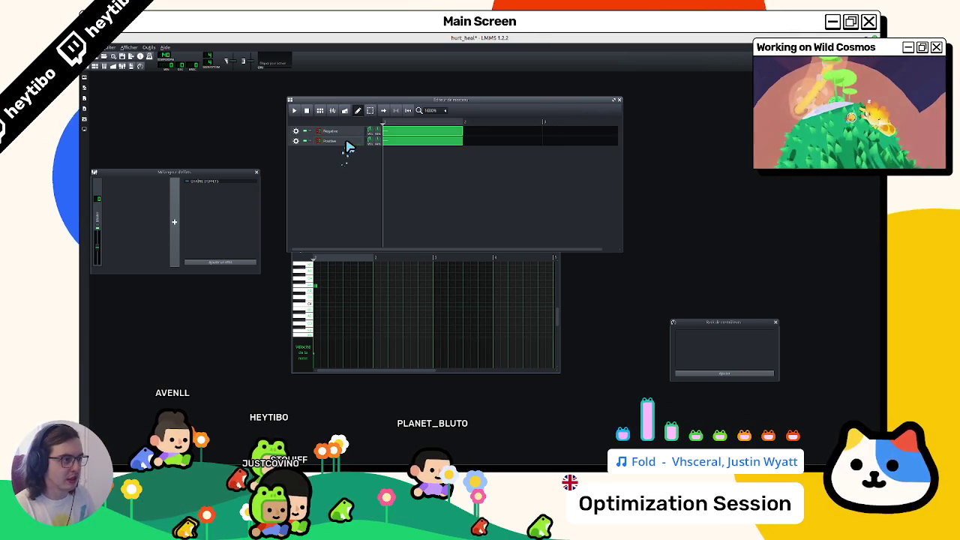
# Step: Replace the Positive pattern's copied note with a new note and play the song
pyautogui.doubleClick(397, 141)
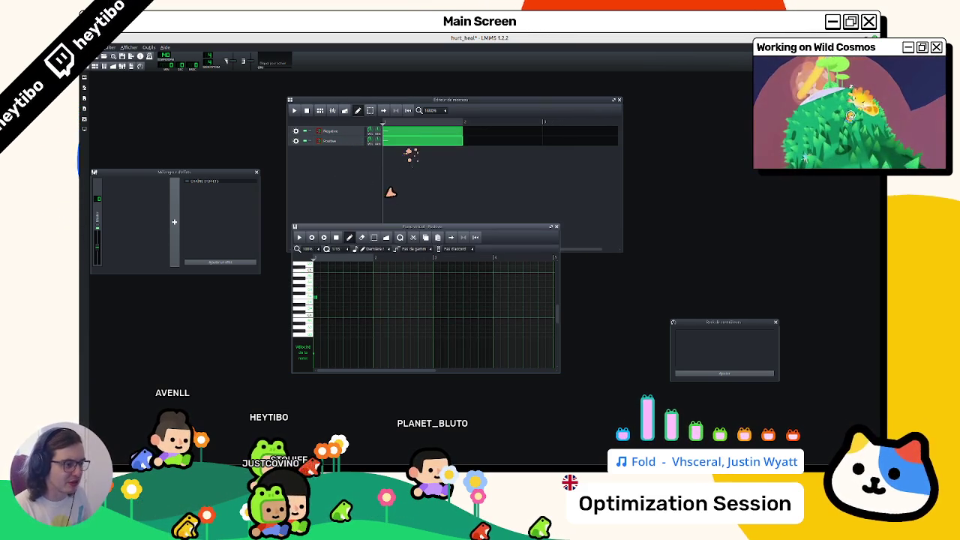
pyautogui.rightClick(321, 302)
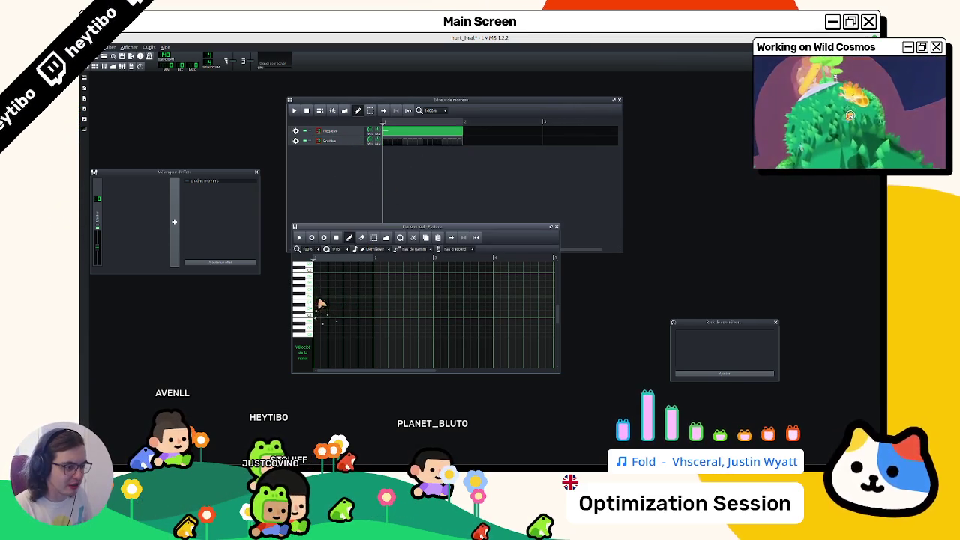
pyautogui.click(375, 284)
pyautogui.click(435, 193)
pyautogui.press('space')
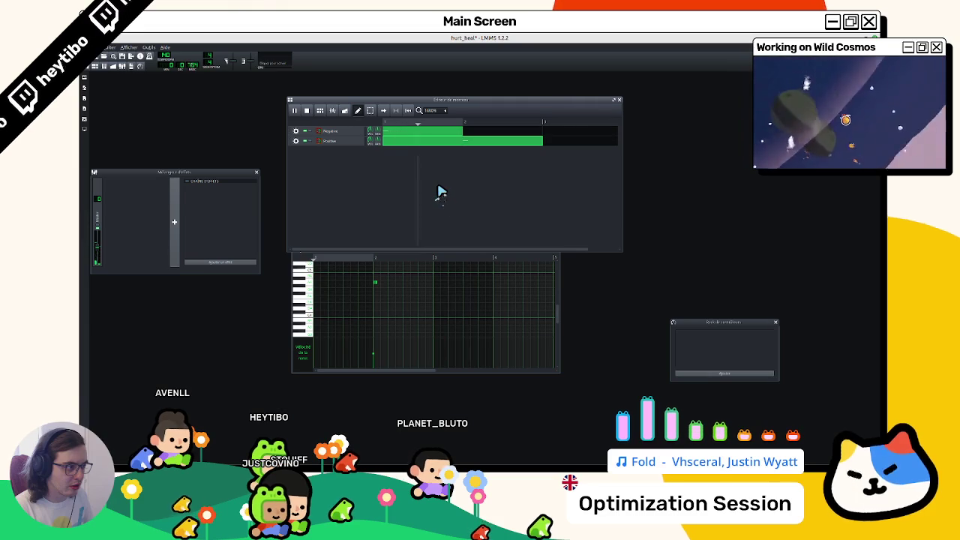
pyautogui.press('space')
# Step: Load Vital's Positive preset on the Positive track through Carla Rack
pyautogui.click(330, 141)
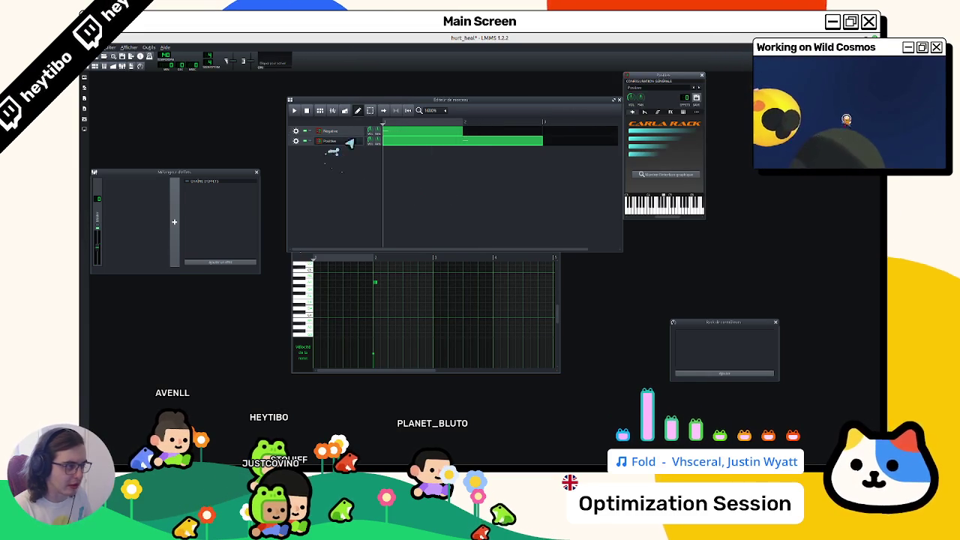
pyautogui.click(651, 176)
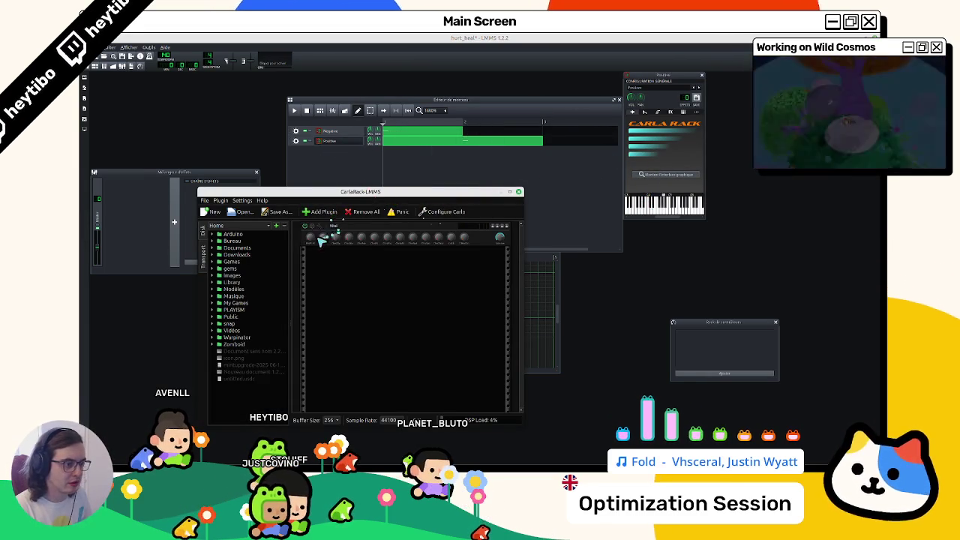
pyautogui.click(315, 235)
pyautogui.click(365, 114)
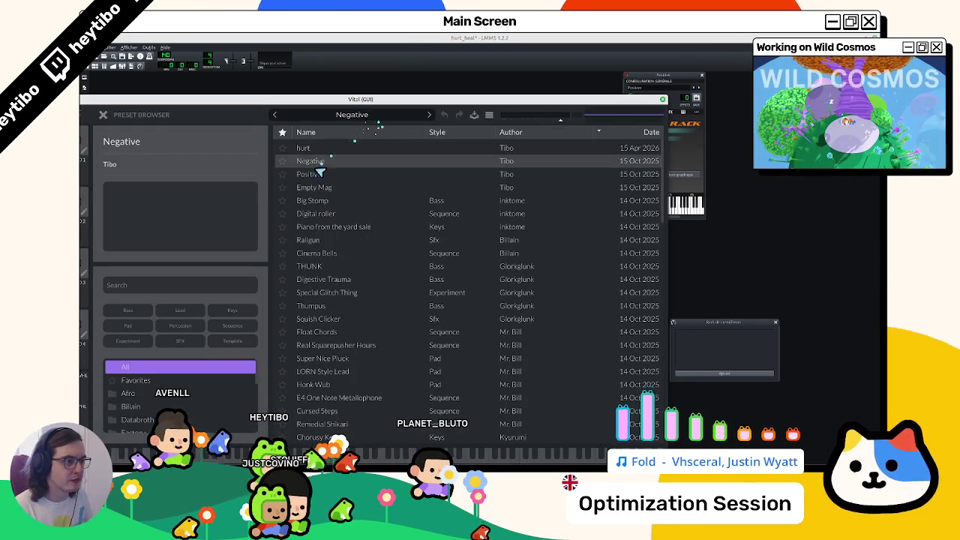
pyautogui.click(314, 174)
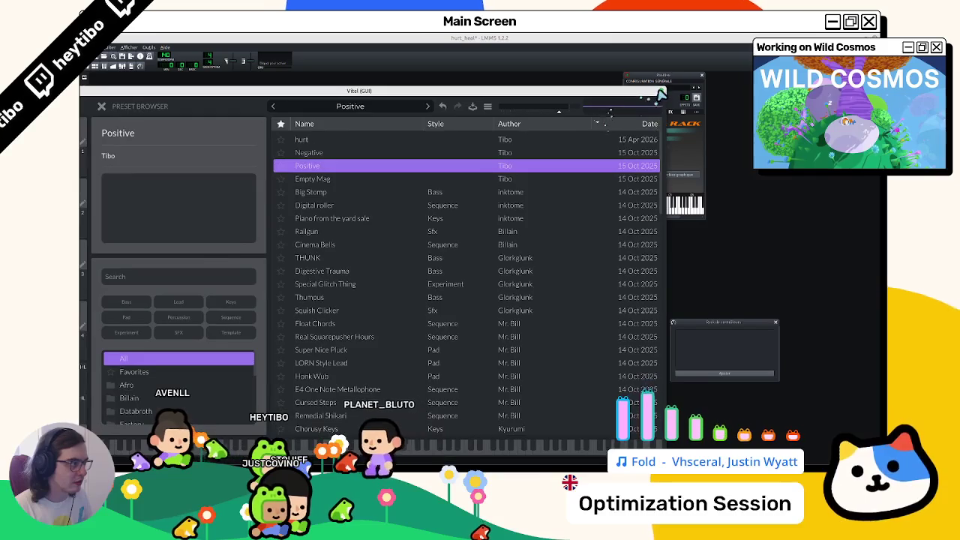
pyautogui.press('Escape')
# Step: Play the song several times to compare the Negative and Positive sounds
pyautogui.click(368, 165)
pyautogui.press('space')
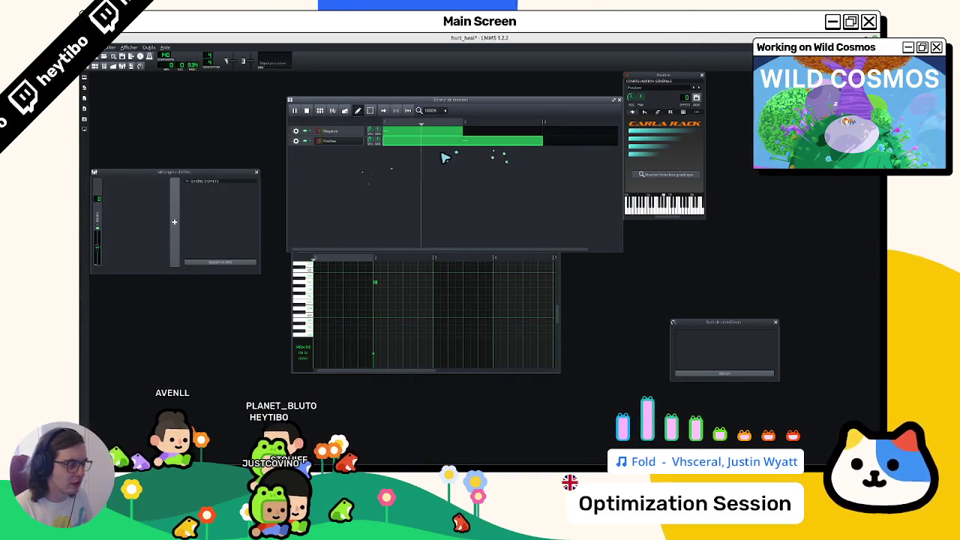
pyautogui.press('space')
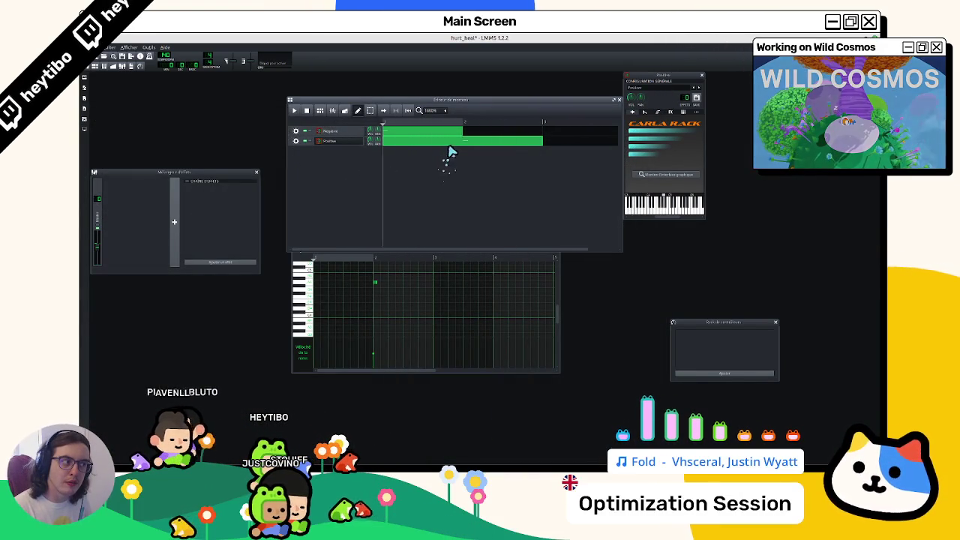
pyautogui.press('space')
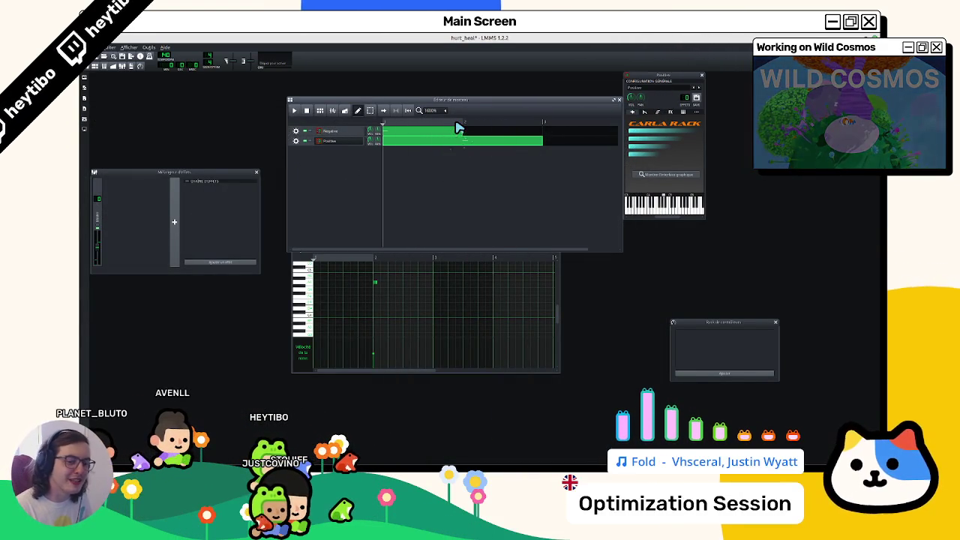
pyautogui.press('space')
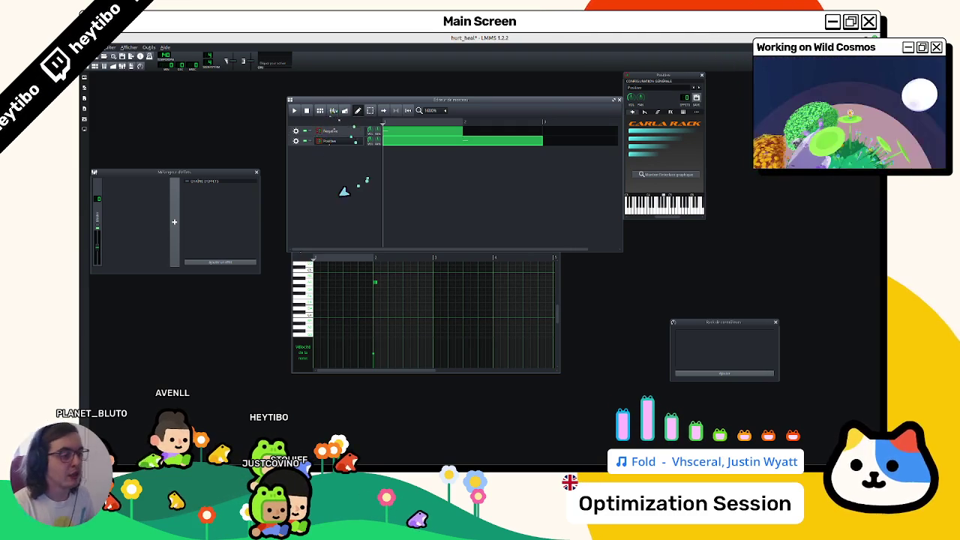
pyautogui.press('space')
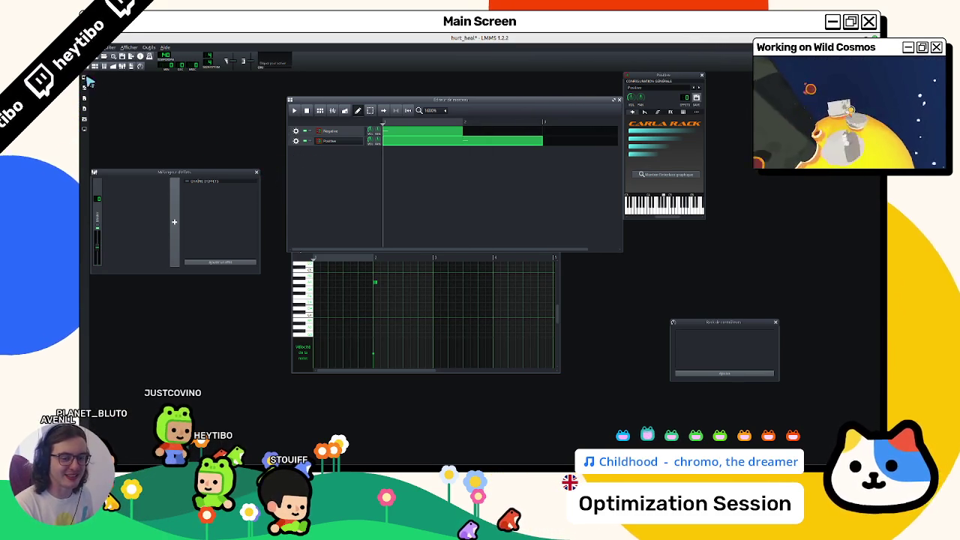
# Step: Export the LMMS project audio as hurt_heal.wav, then minimise LMMS
pyautogui.click(108, 47)
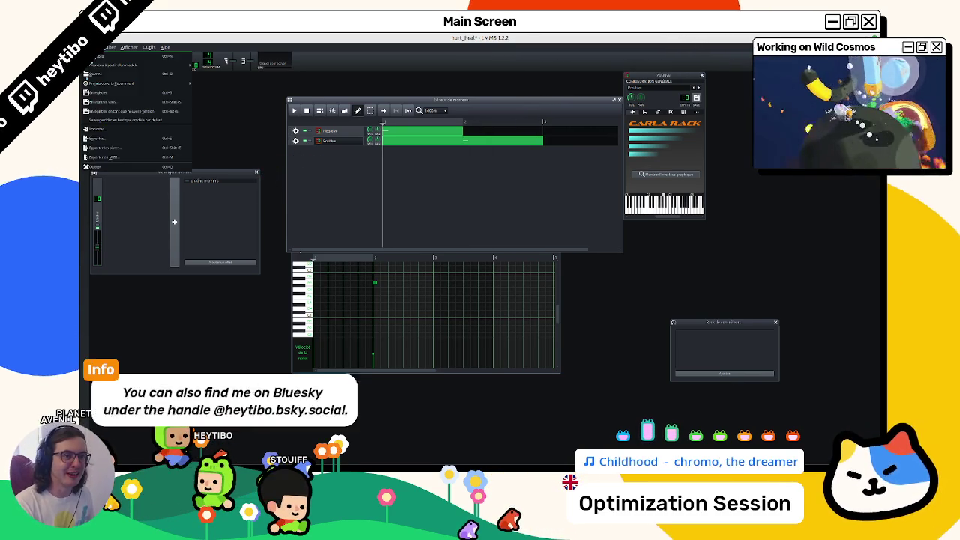
pyautogui.click(108, 47)
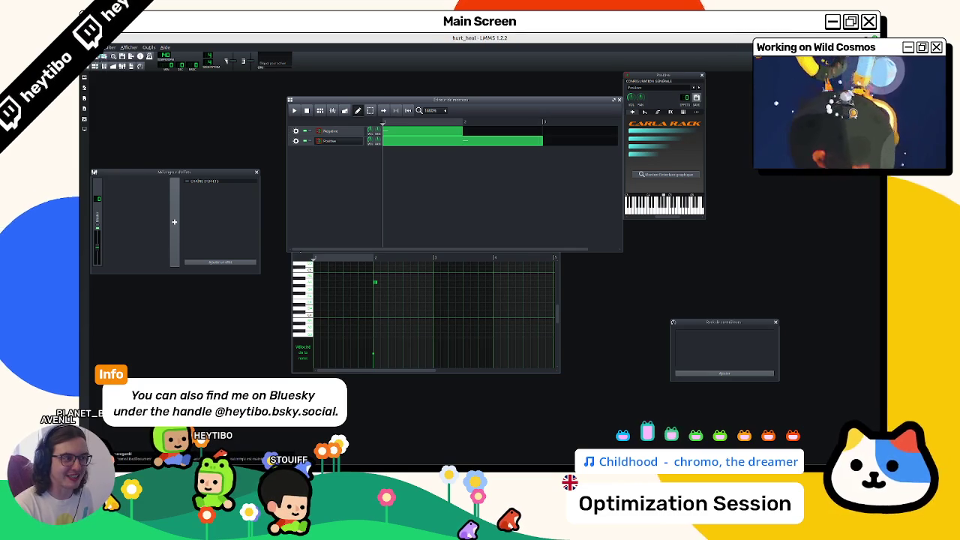
pyautogui.click(108, 48)
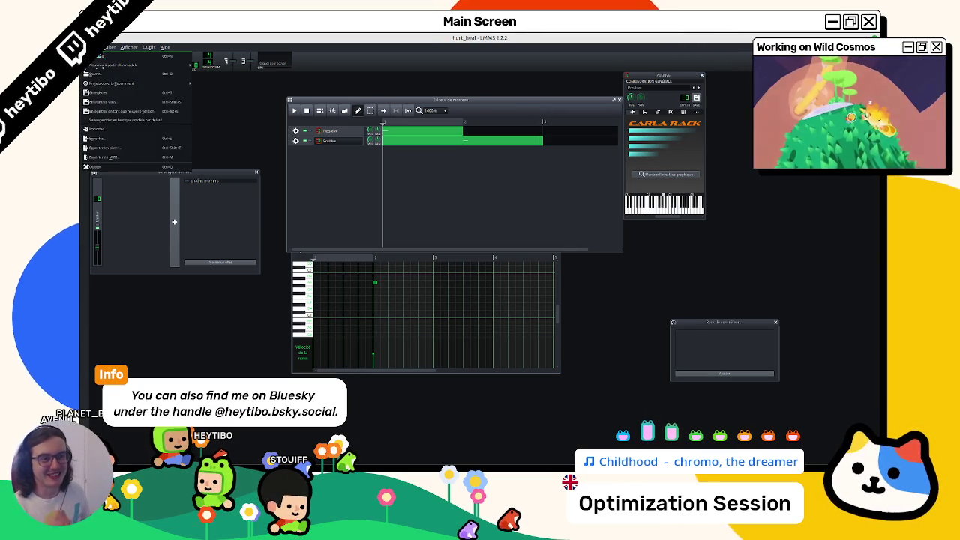
pyautogui.click(98, 138)
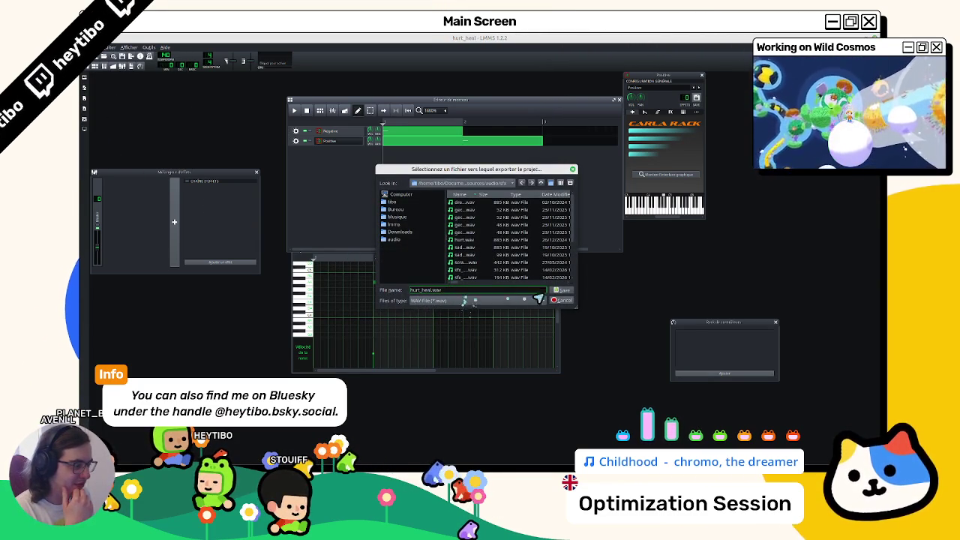
pyautogui.scroll(-3, 545, 272)
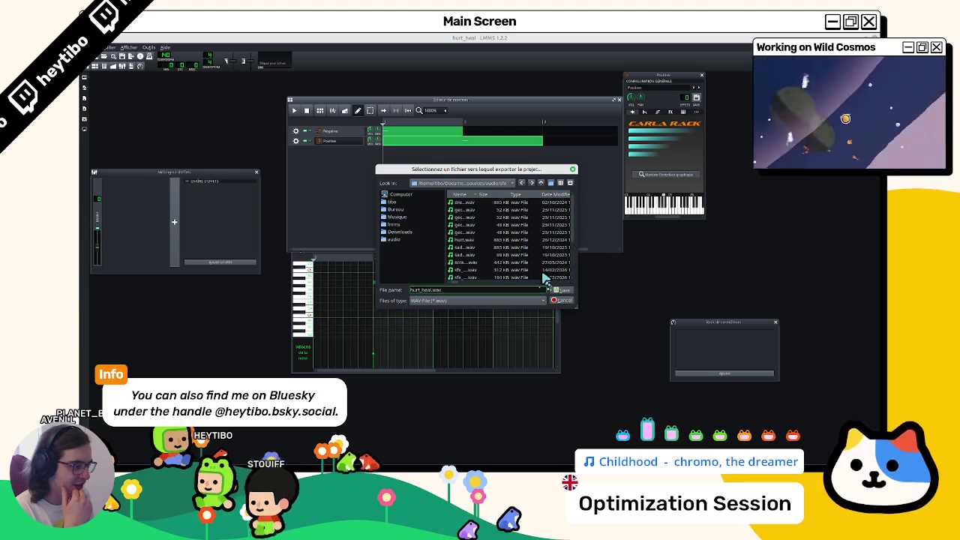
pyautogui.click(562, 290)
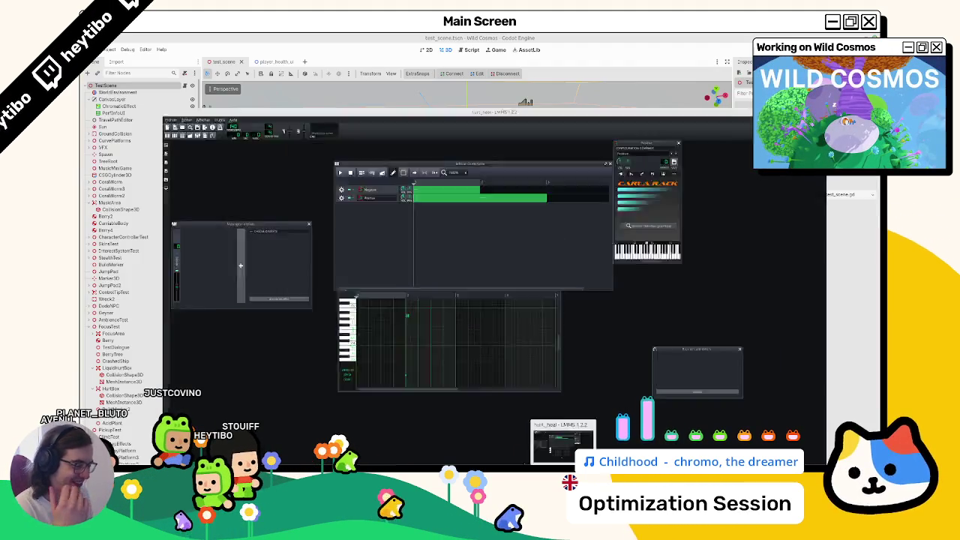
pyautogui.click(572, 459)
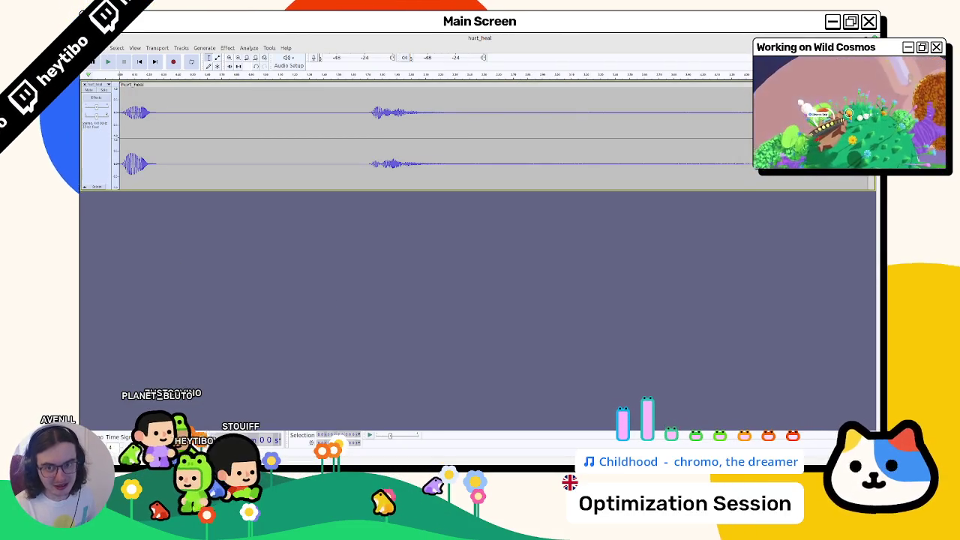
# Step: Play back the exported hurt_heal audio in Audacity
pyautogui.rightClick(201, 196)
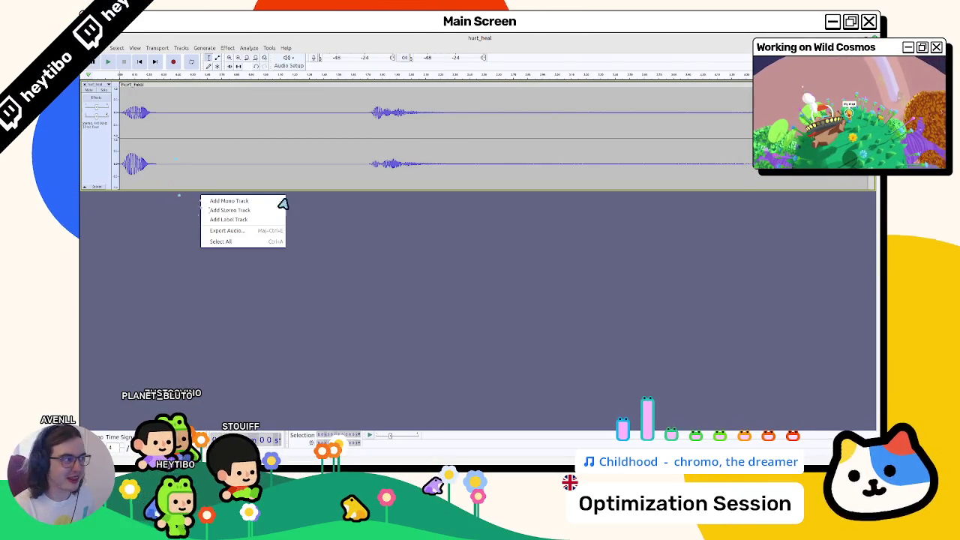
pyautogui.press('Escape')
pyautogui.press('space')
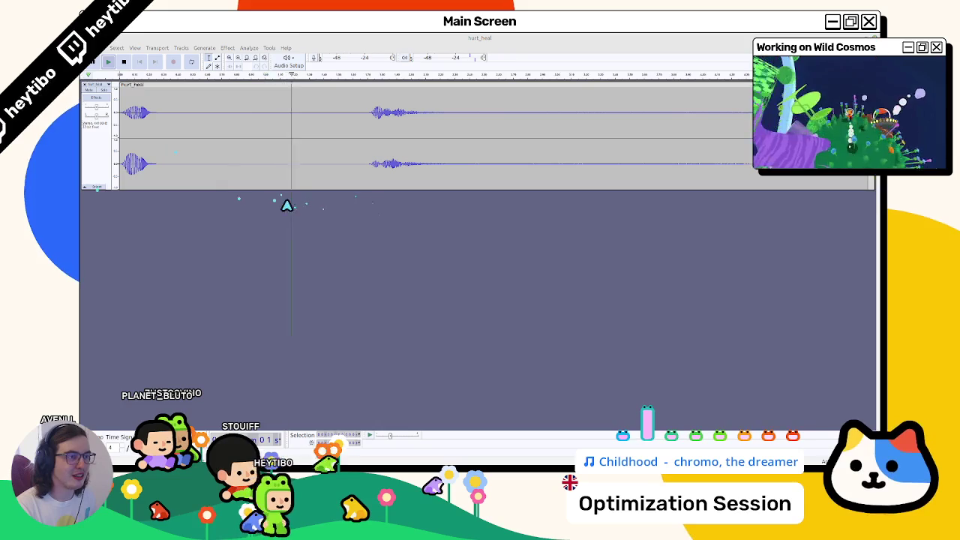
pyautogui.rightClick(287, 205)
pyautogui.press('Escape')
pyautogui.press('space')
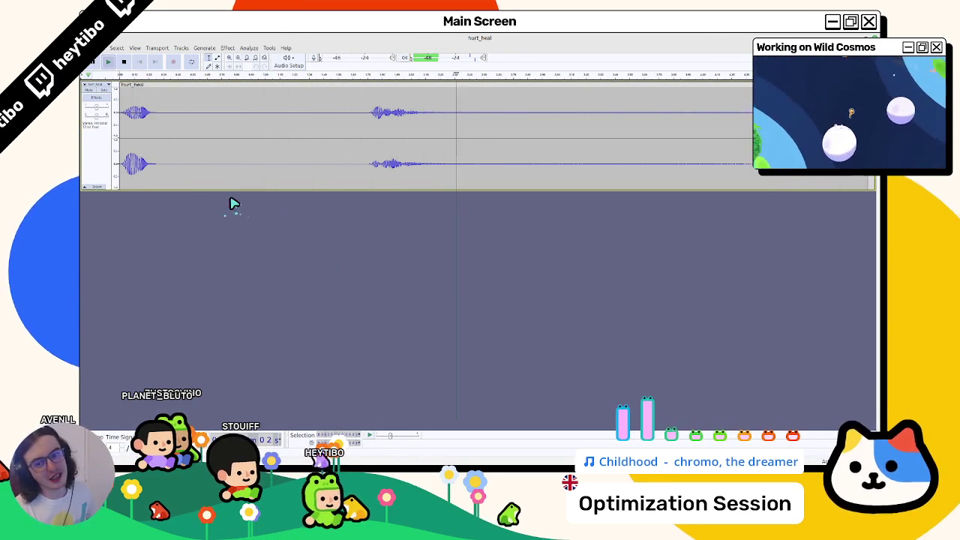
pyautogui.press('space')
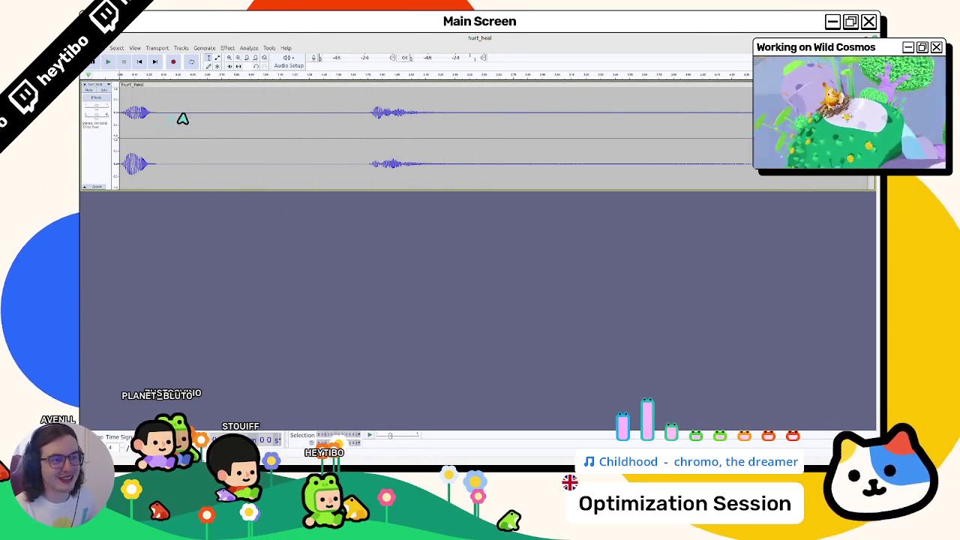
# Step: Add labels over the first sound at the track start and the second sound mid-track
pyautogui.click(182, 112)
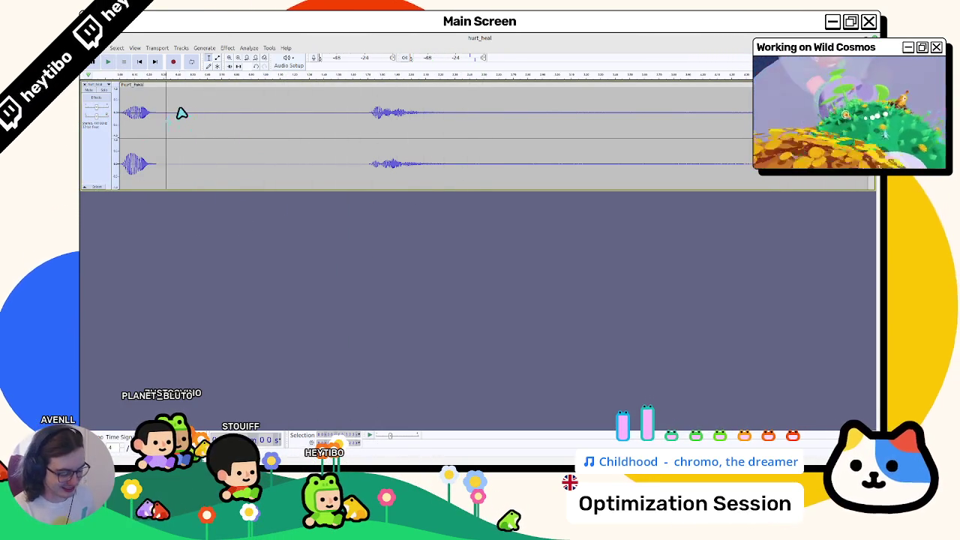
pyautogui.moveTo(177, 122); pyautogui.dragTo(122, 121)
pyautogui.hotkey('ctrl', 'b')
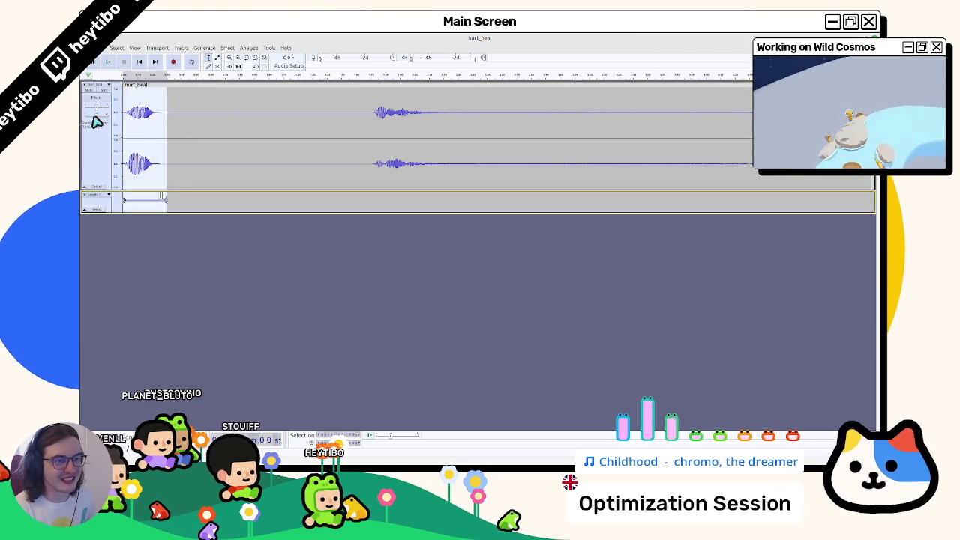
pyautogui.moveTo(369, 114)
pyautogui.mouseDown()
pyautogui.moveTo(488, 120)
pyautogui.moveTo(463, 123)
pyautogui.mouseUp()
pyautogui.hotkey('ctrl', 'b')
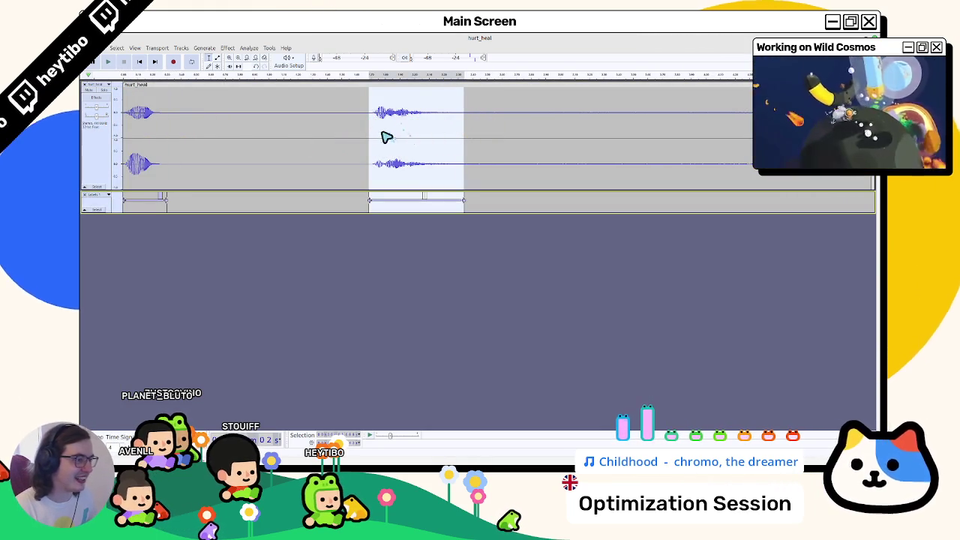
pyautogui.press('space')
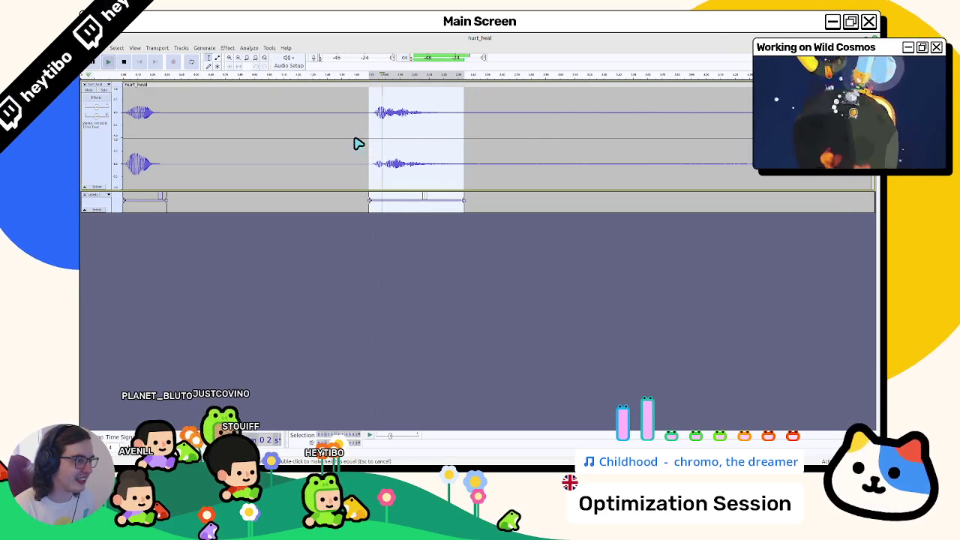
# Step: Redo the second label over a wider region around the later sound and check playback
pyautogui.hotkey('ctrl', 'z')
pyautogui.click(361, 135)
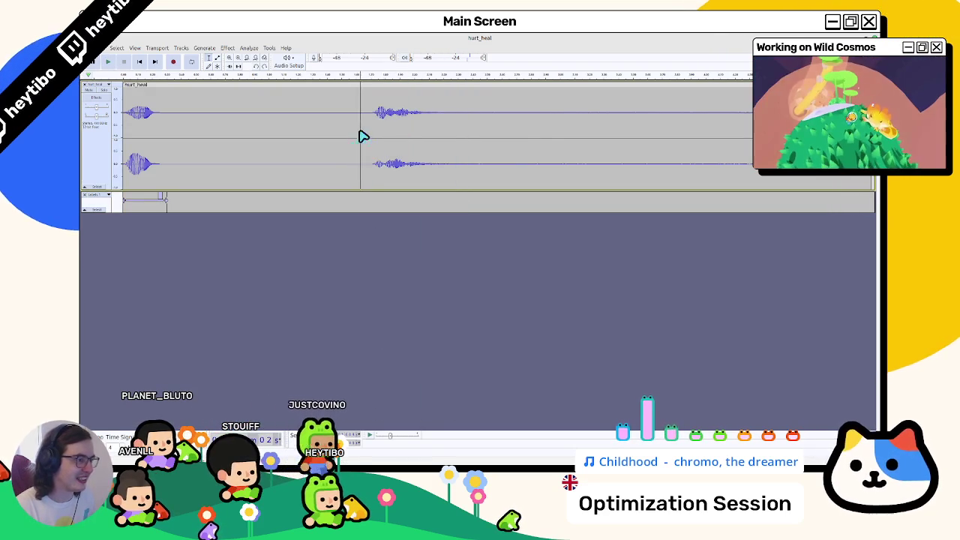
pyautogui.moveTo(361, 136); pyautogui.dragTo(517, 141)
pyautogui.hotkey('ctrl', 'b')
pyautogui.press('space')
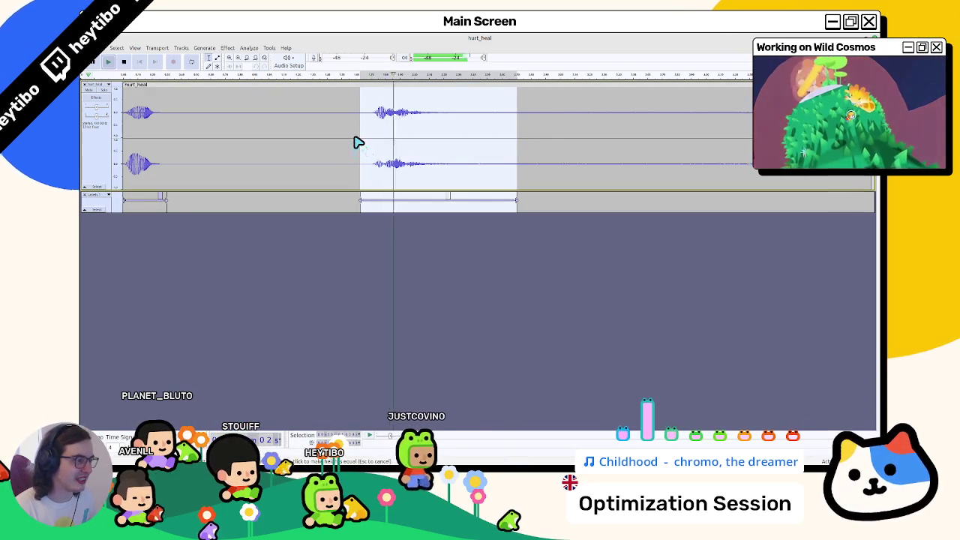
pyautogui.press('space')
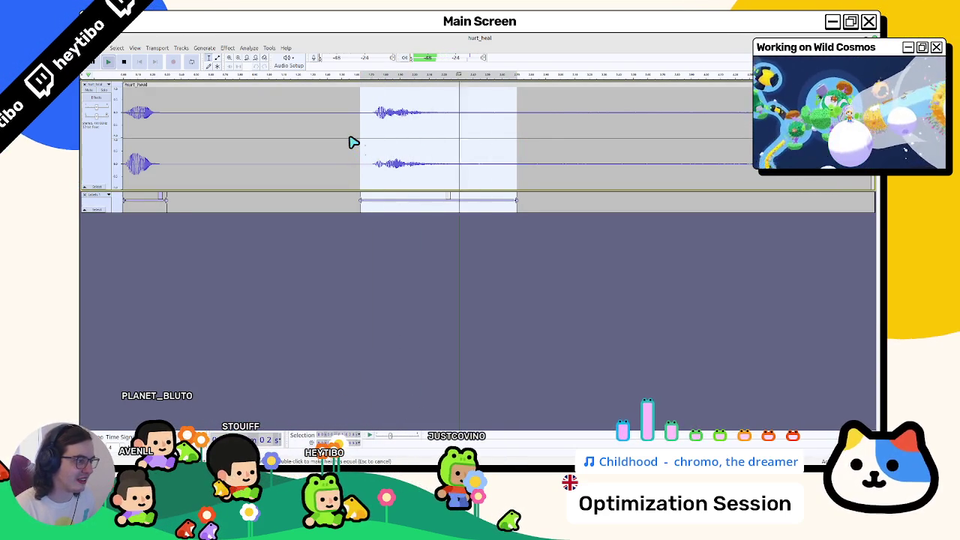
pyautogui.click(163, 197)
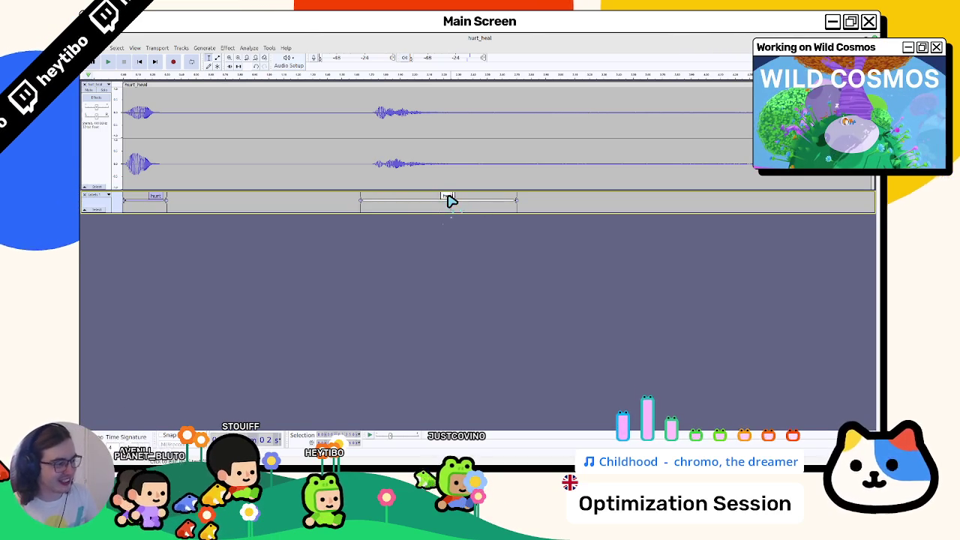
# Step: Export the hurt and heal labeled regions as separate WAV files into the sfx folder
pyautogui.hotkey('ctrl', 's')
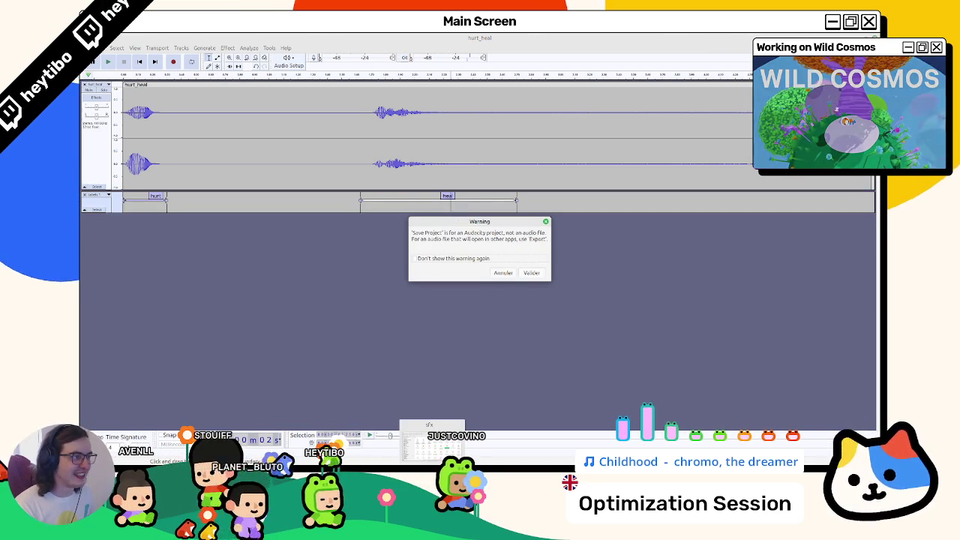
pyautogui.press('Escape')
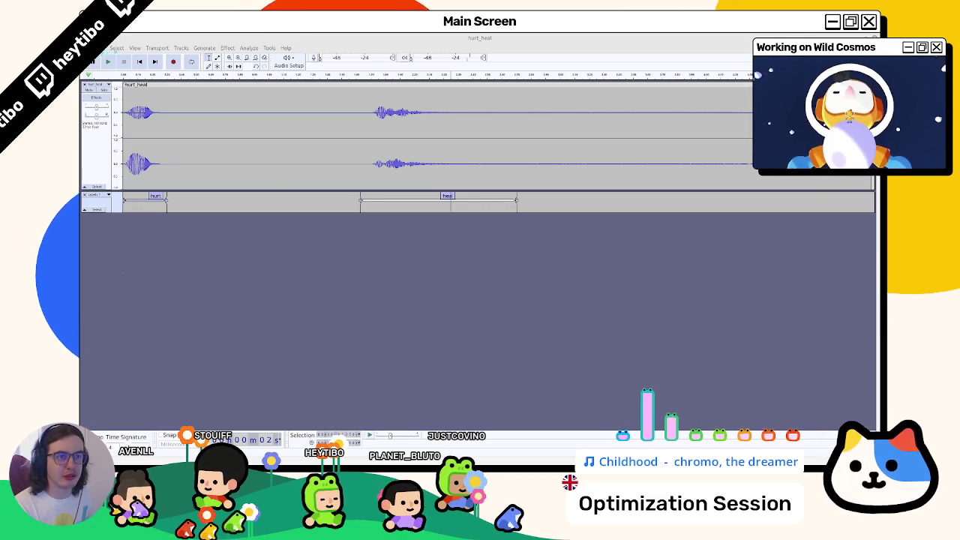
pyautogui.click(96, 48)
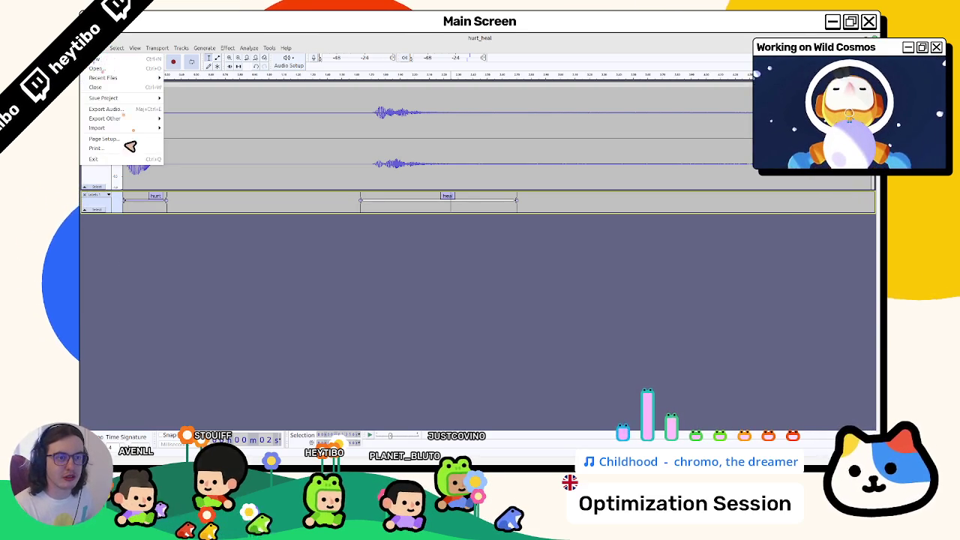
pyautogui.click(135, 110)
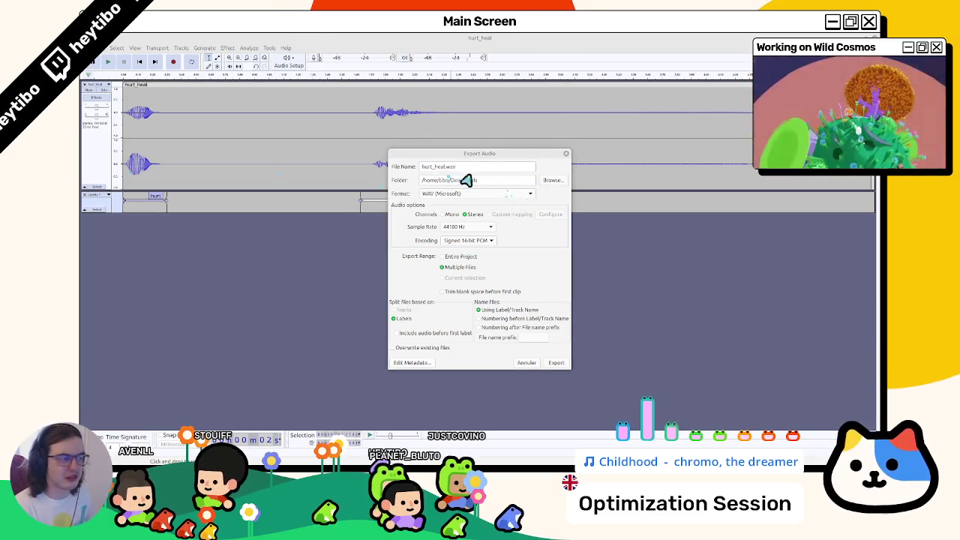
pyautogui.tripleClick(479, 182)
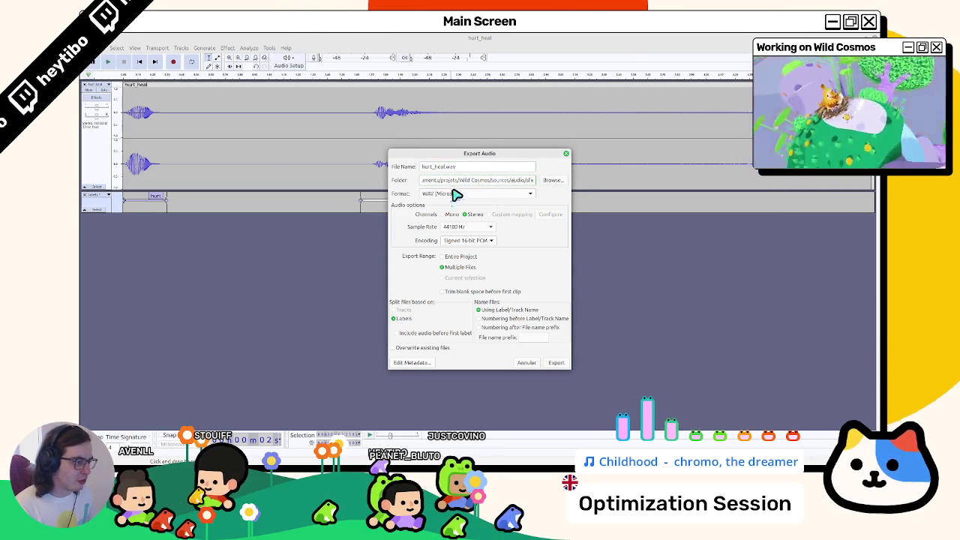
pyautogui.click(563, 364)
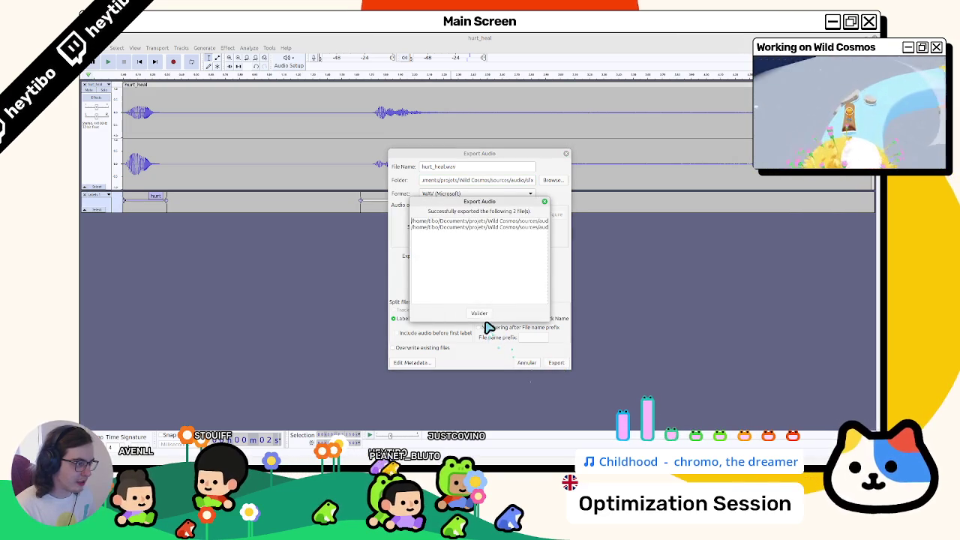
pyautogui.moveTo(551, 305); pyautogui.dragTo(652, 303)
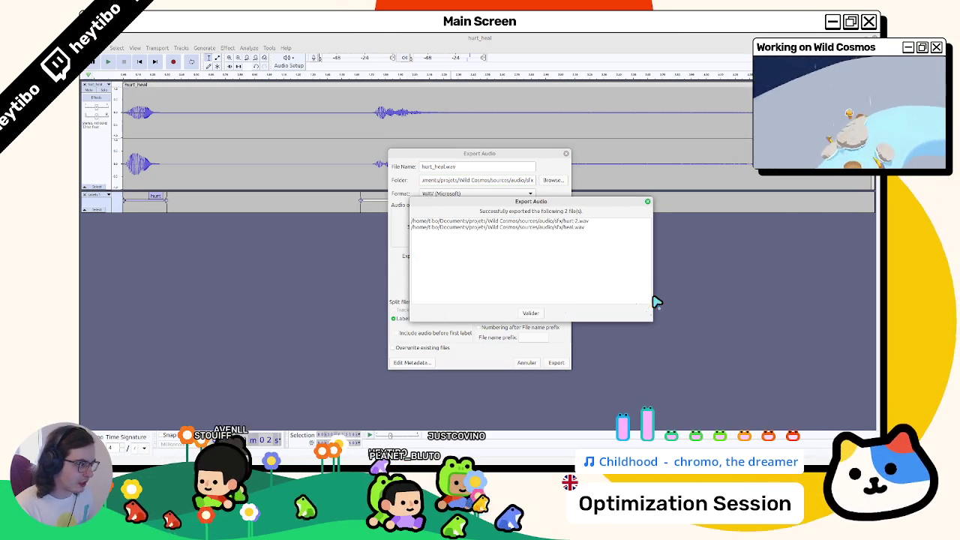
pyautogui.click(532, 314)
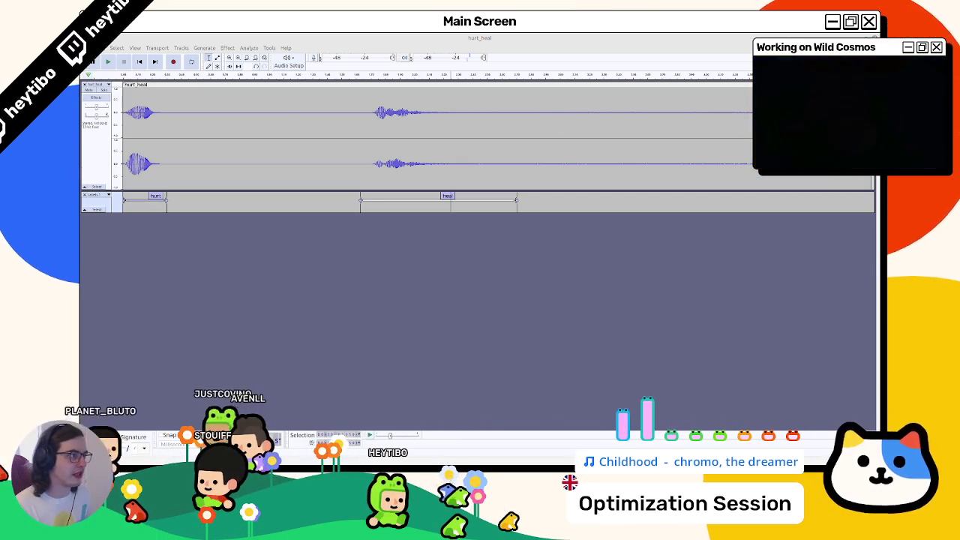
# Step: Close Audacity without saving and bring up Godot's project files panel
pyautogui.hotkey('ctrl', 'w')
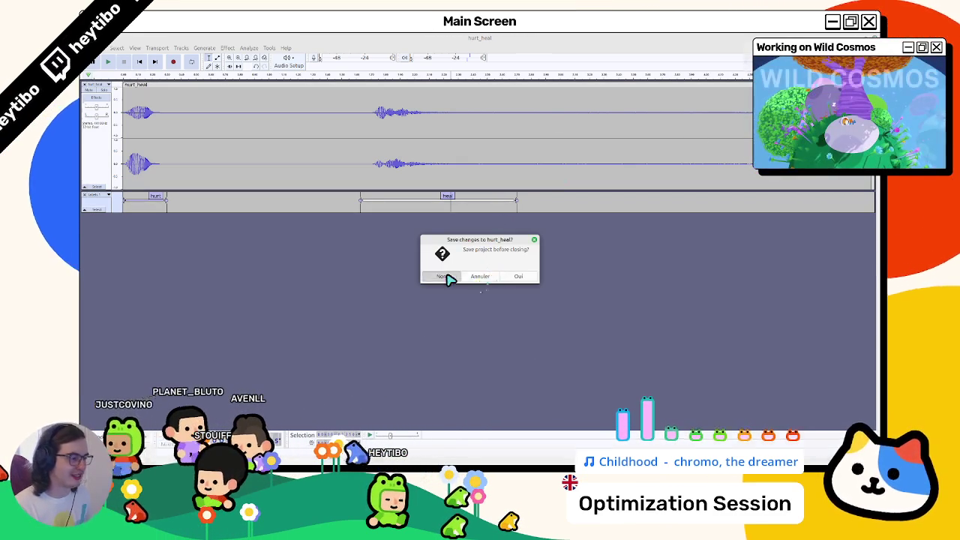
pyautogui.click(444, 277)
pyautogui.click(355, 457)
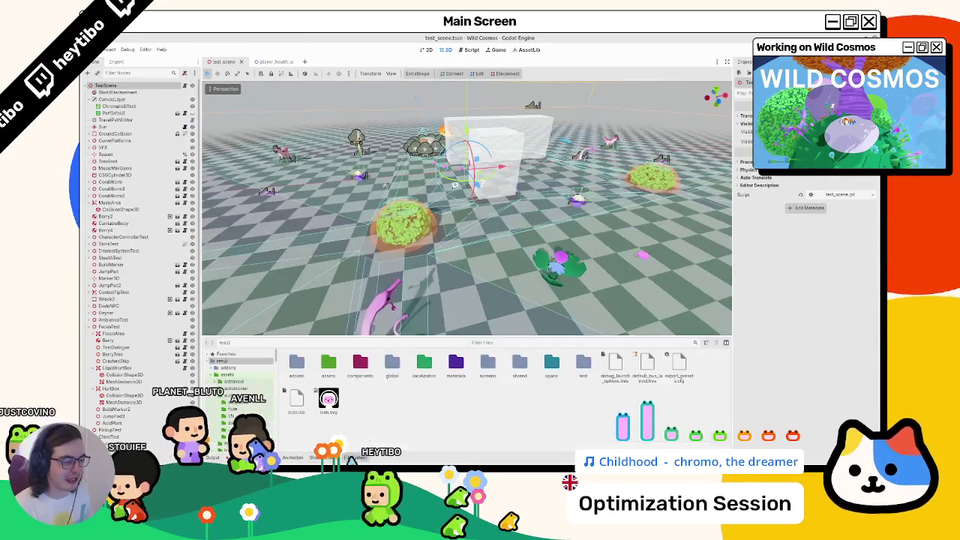
pyautogui.doubleClick(358, 361)
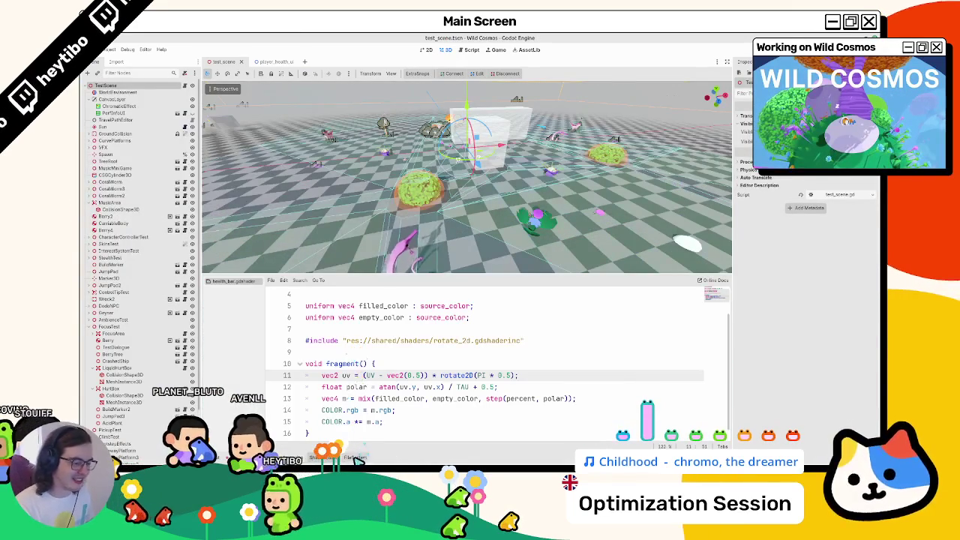
pyautogui.click(355, 456)
# Step: Filter the files for hurt.wav, open its sfx folder, and enlarge the panel
pyautogui.click(482, 342)
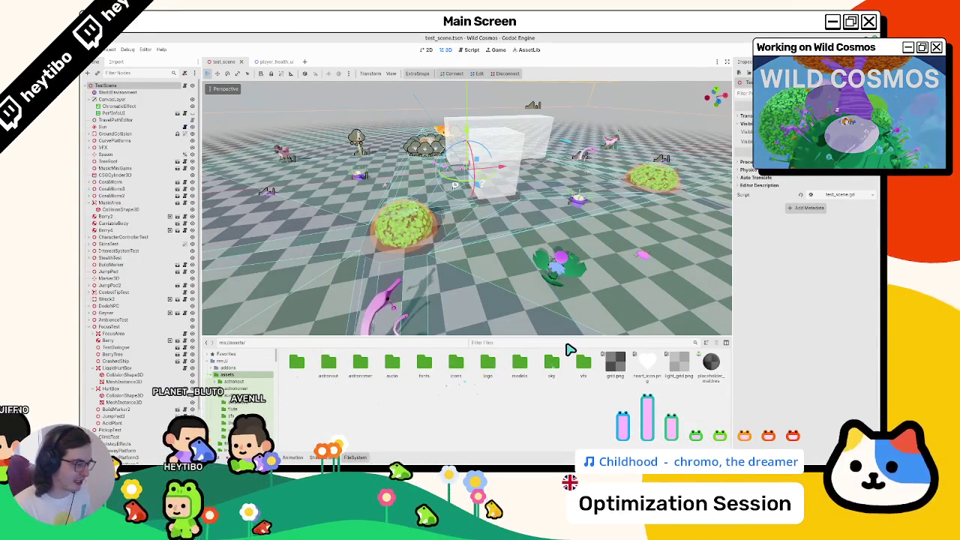
pyautogui.write('hurt.w')
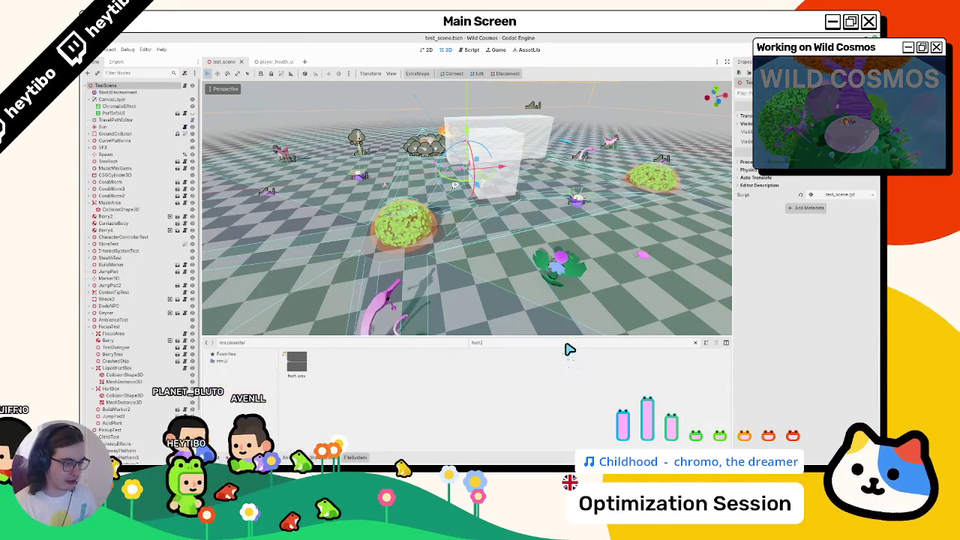
pyautogui.click(694, 343)
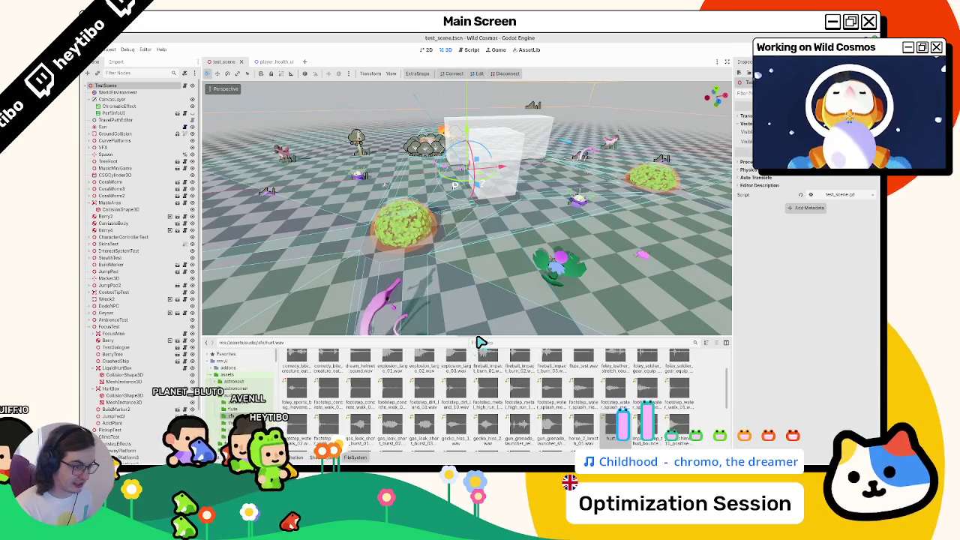
pyautogui.moveTo(480, 342); pyautogui.dragTo(481, 241)
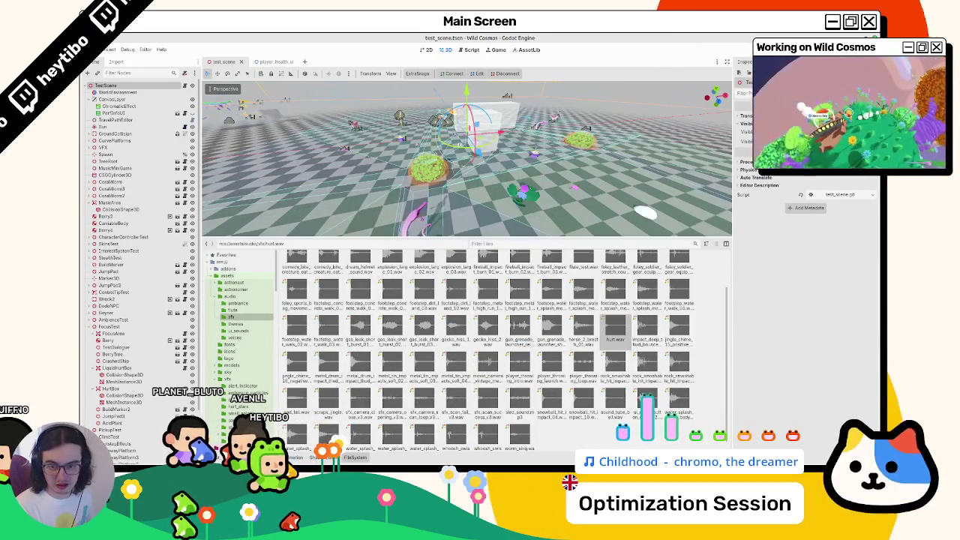
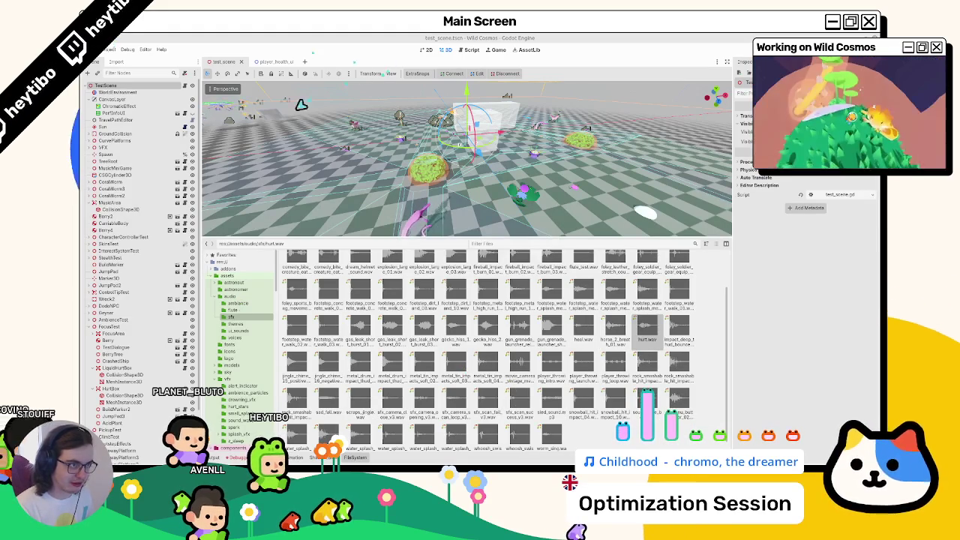
# Step: In player_health_ui, duplicate the HurtAudio node and rename the copy HealAudio
pyautogui.click(274, 62)
pyautogui.click(119, 99)
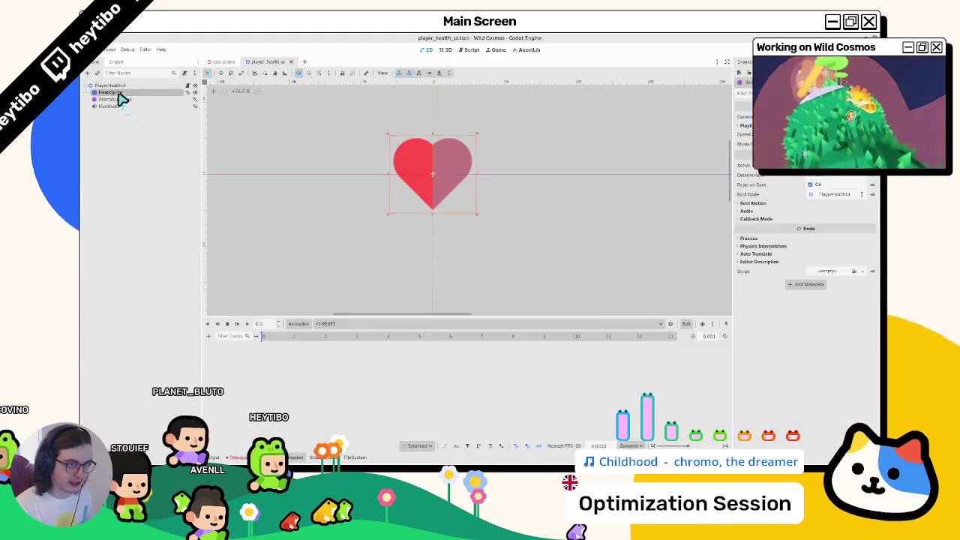
pyautogui.click(113, 105)
pyautogui.hotkey('ctrl', 'a')
pyautogui.press('Escape')
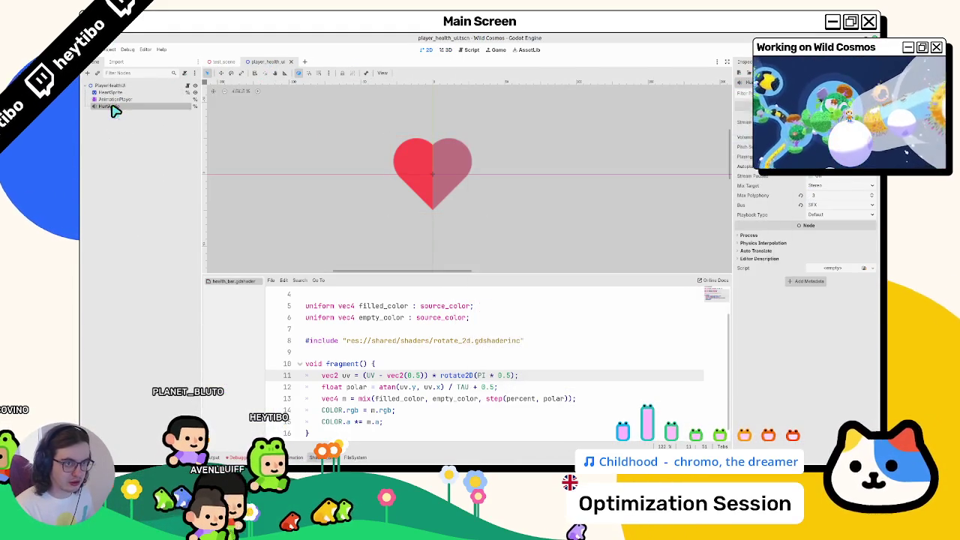
pyautogui.hotkey('ctrl', 'd')
pyautogui.doubleClick(129, 114)
pyautogui.write('HealAudio')
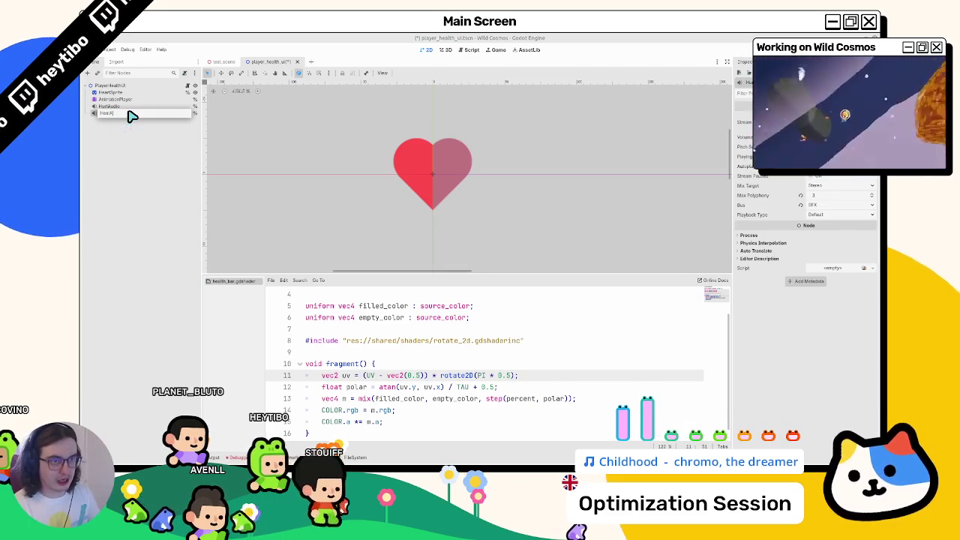
pyautogui.press('Return')
# Step: Preview HurtAudio's stream, select HealAudio, and check the sound project in LMMS
pyautogui.click(120, 106)
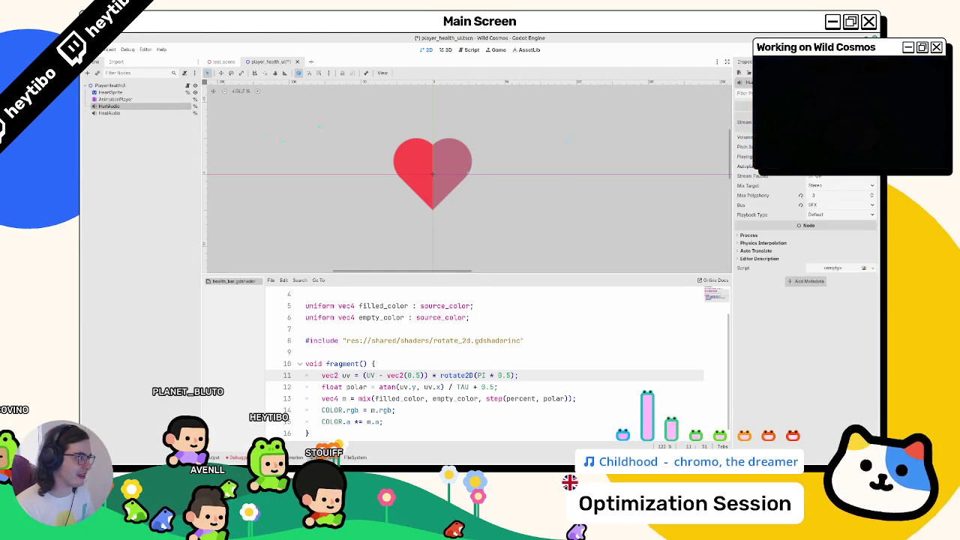
pyautogui.click(840, 122)
pyautogui.click(840, 122)
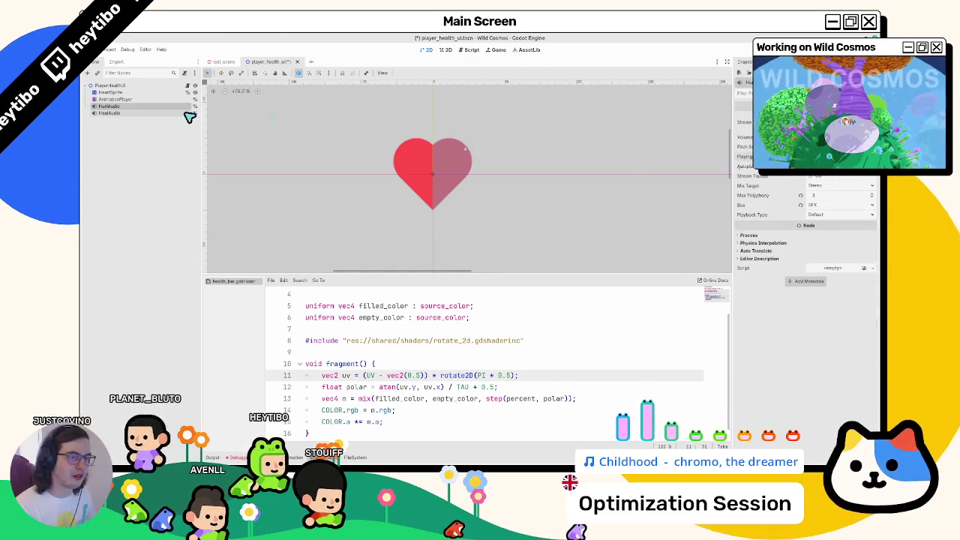
pyautogui.click(140, 113)
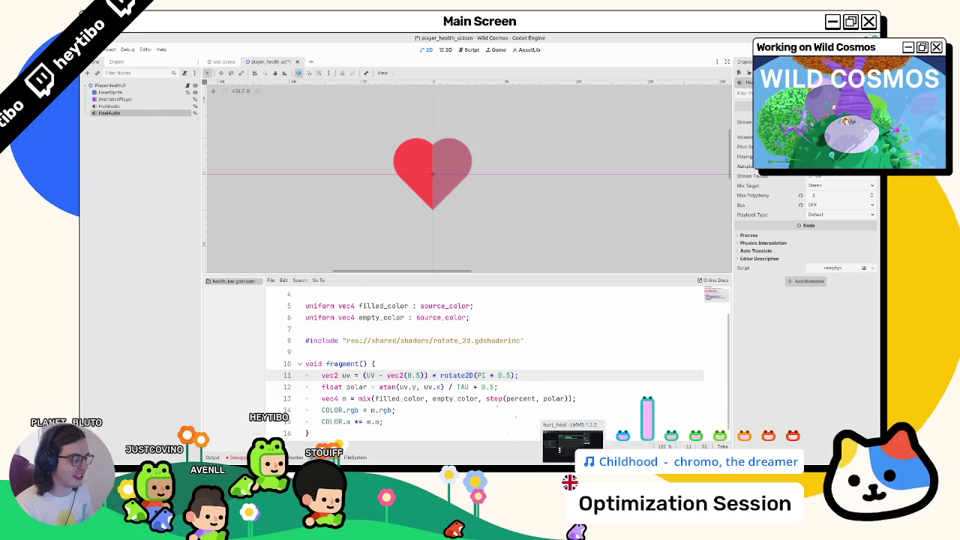
pyautogui.hotkey('alt', 'Tab')
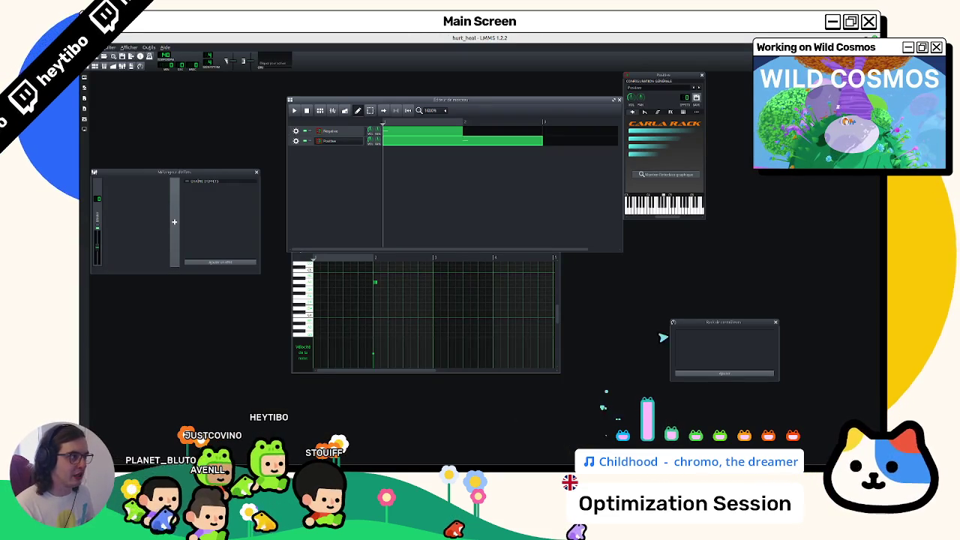
pyautogui.hotkey('alt', 'Tab')
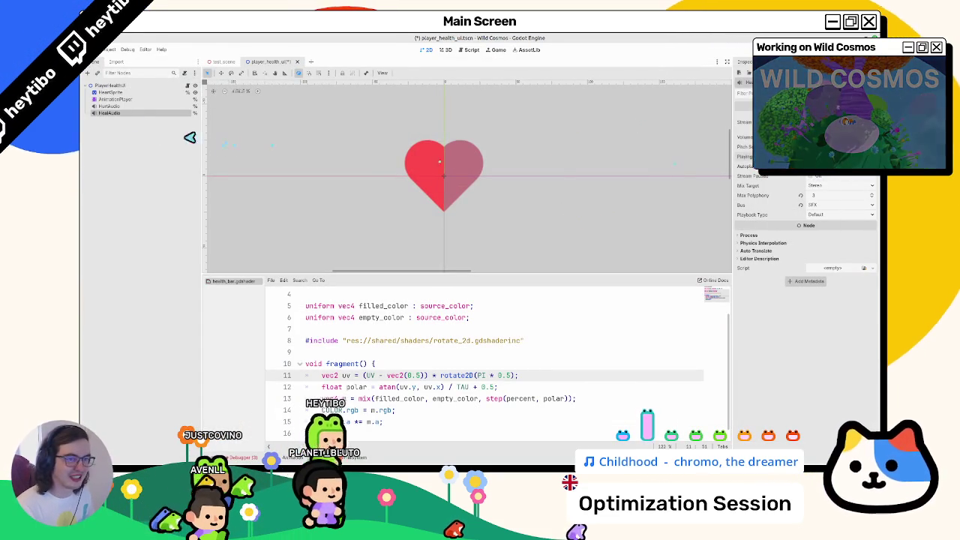
# Step: Quick-load heal.wav as HealAudio's Stream
pyautogui.press('Up')
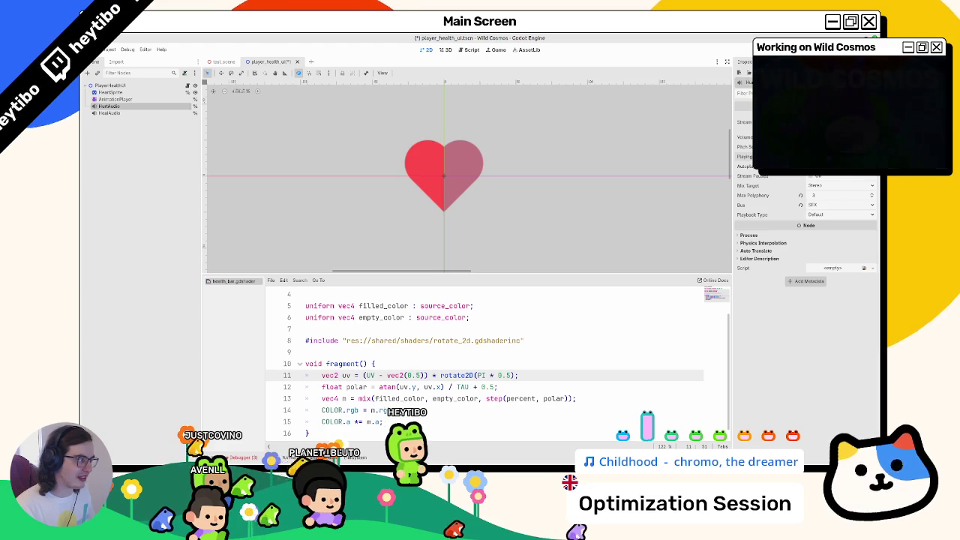
pyautogui.press('Down')
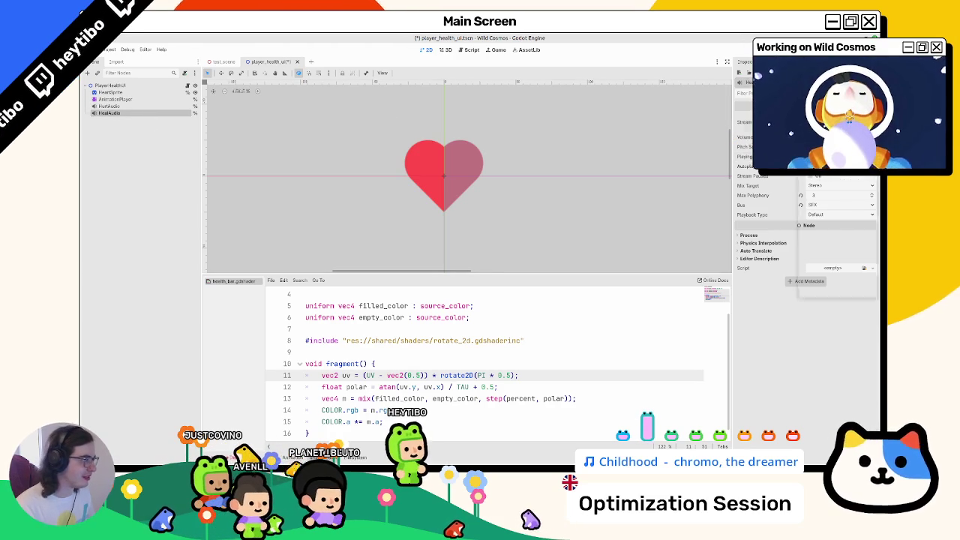
pyautogui.click(871, 122)
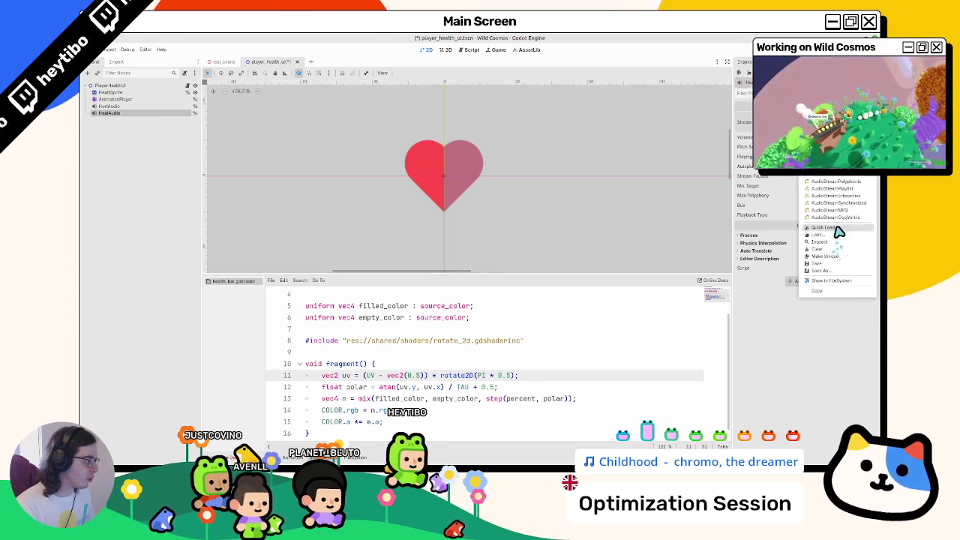
pyautogui.click(836, 227)
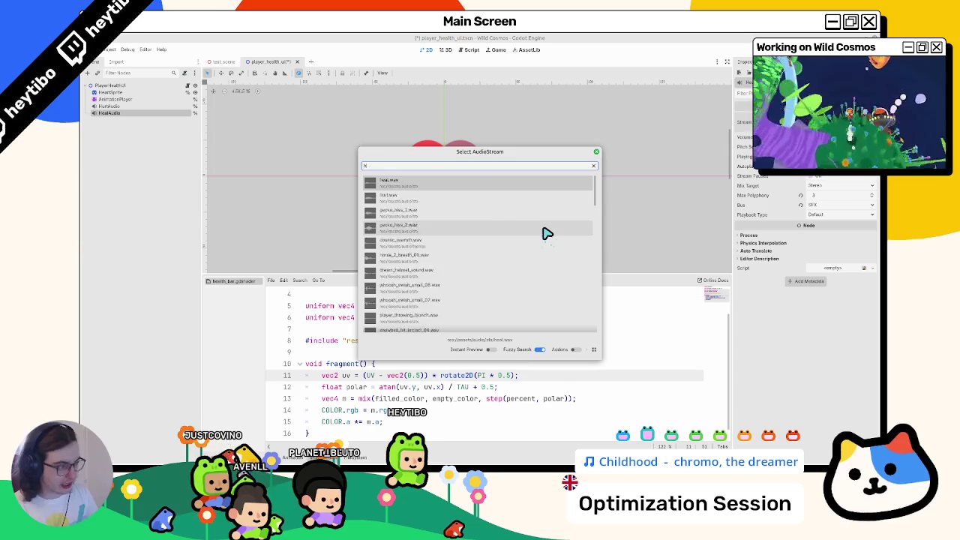
pyautogui.write('heal')
pyautogui.press('Return')
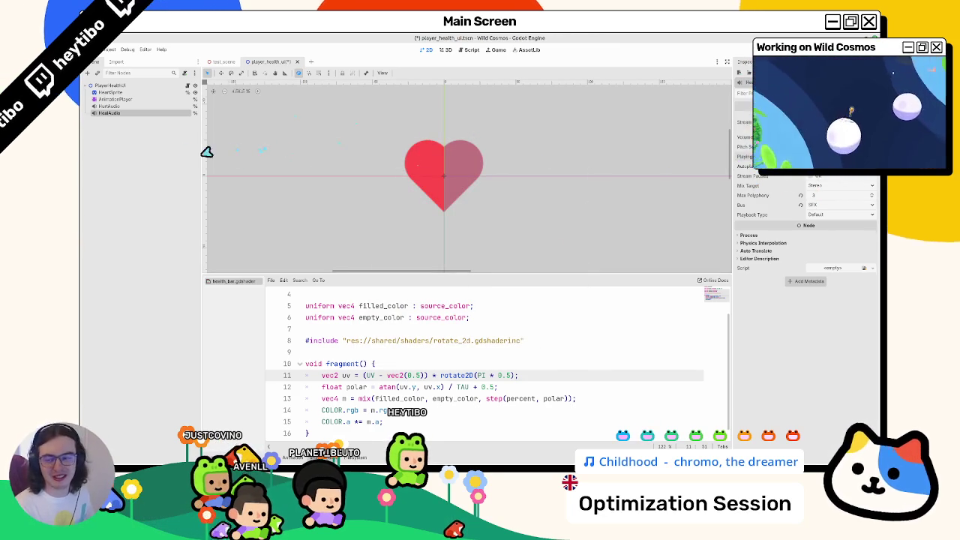
# Step: Compare with HurtAudio, reassign heal.wav to HealAudio's stream, and save the scene
pyautogui.click(111, 106)
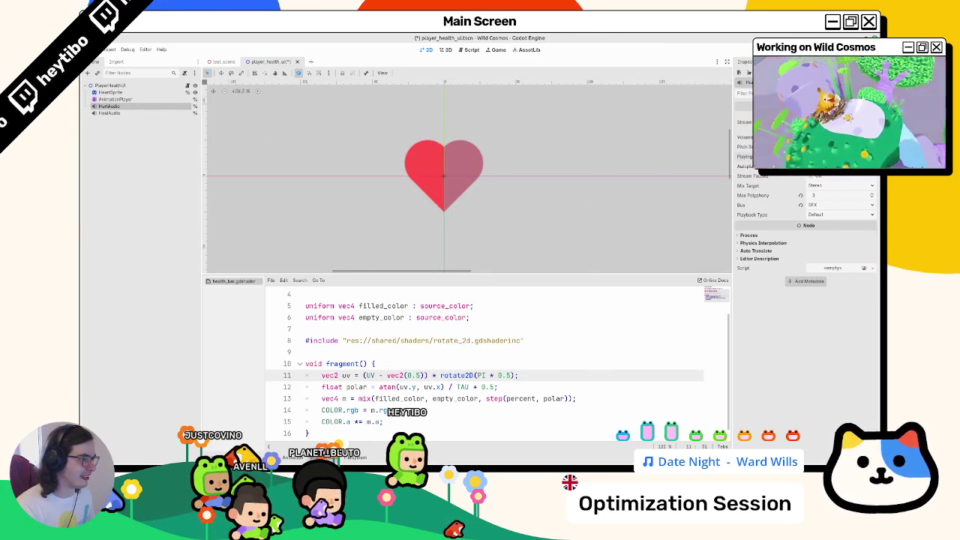
pyautogui.scroll(-6, 450, 197)
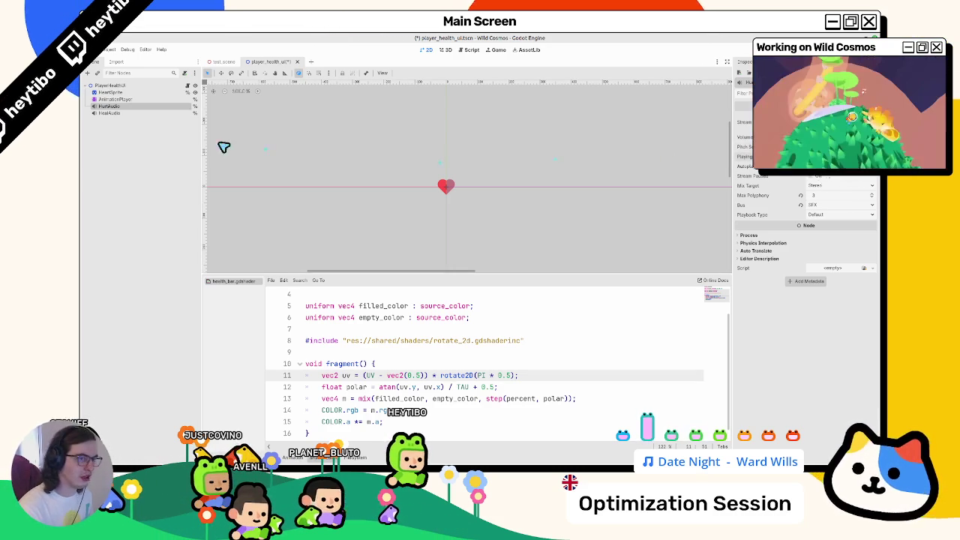
pyautogui.click(154, 114)
pyautogui.click(870, 105)
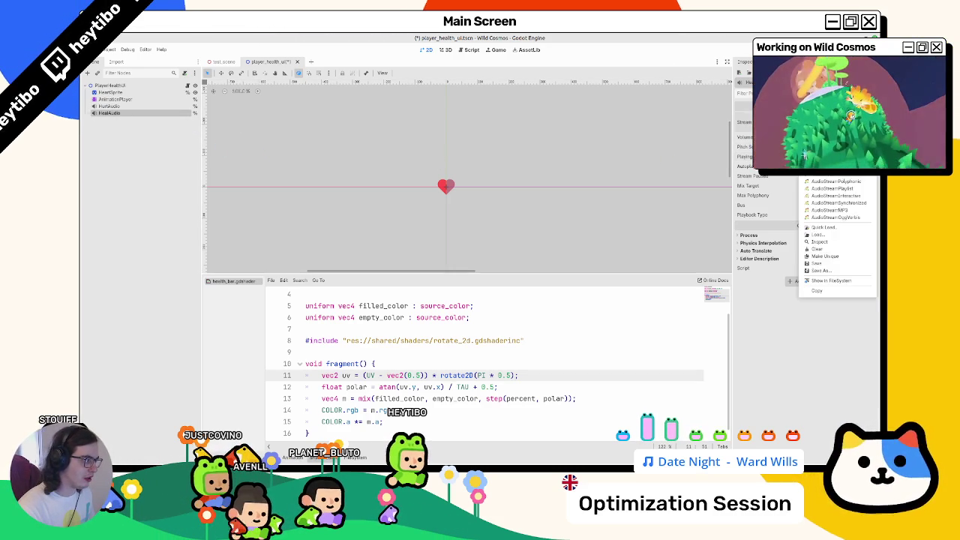
pyautogui.click(831, 229)
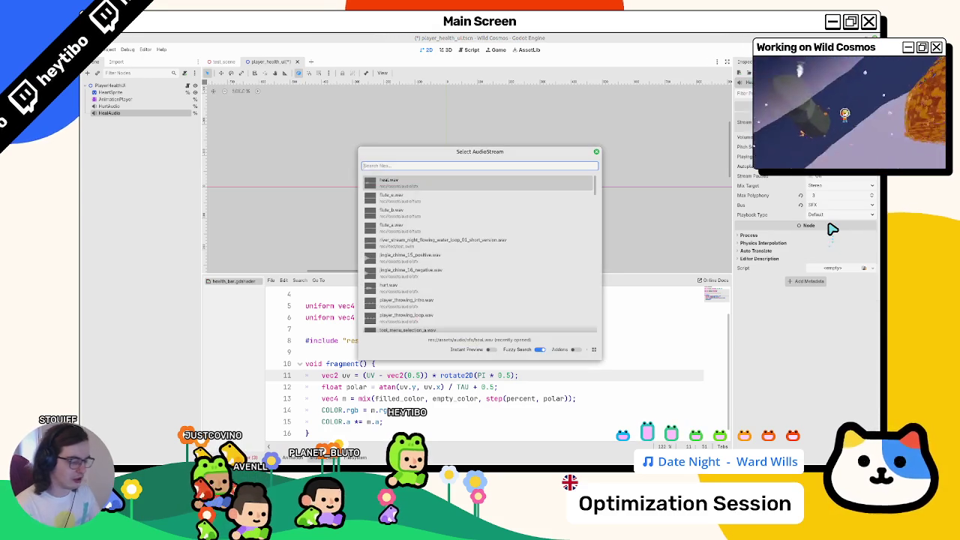
pyautogui.write('huheal')
pyautogui.press('Return')
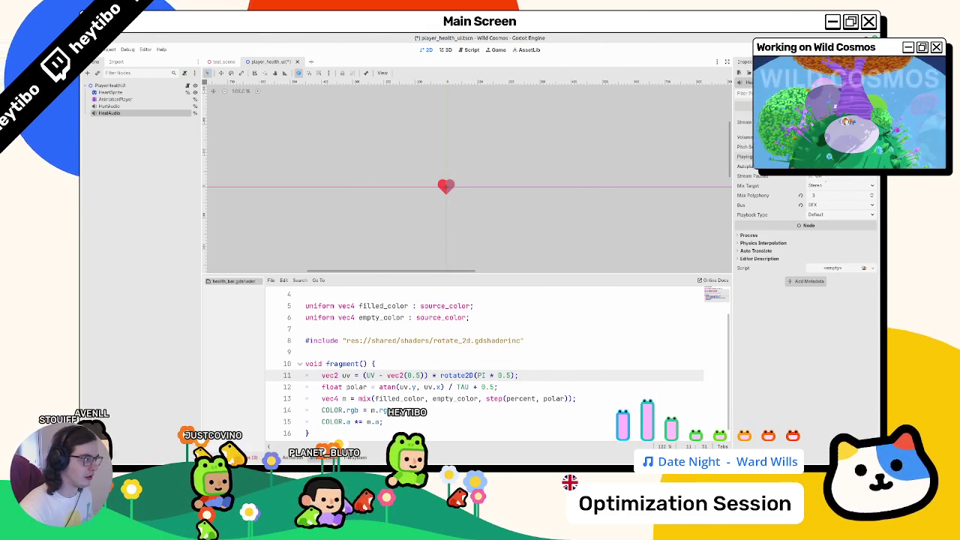
pyautogui.click(164, 106)
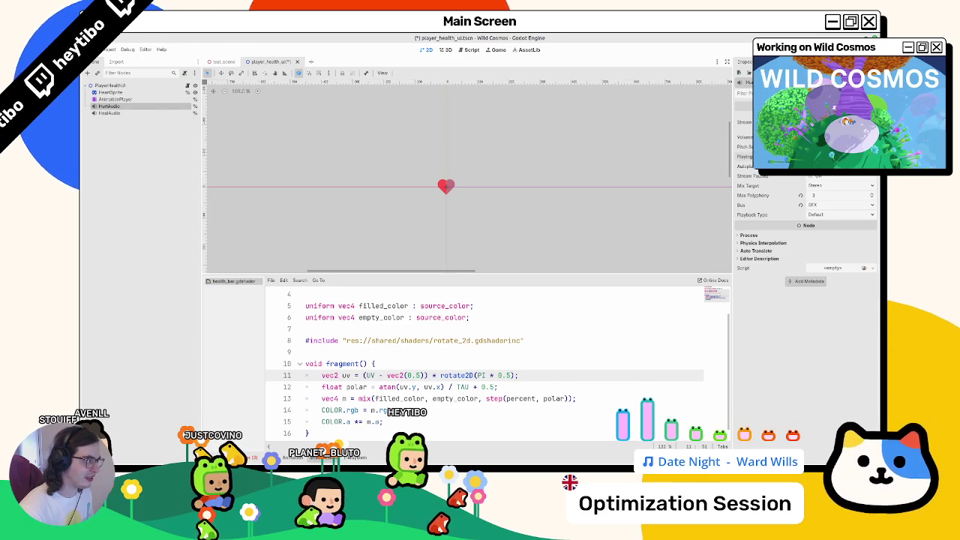
pyautogui.hotkey('ctrl', 's')
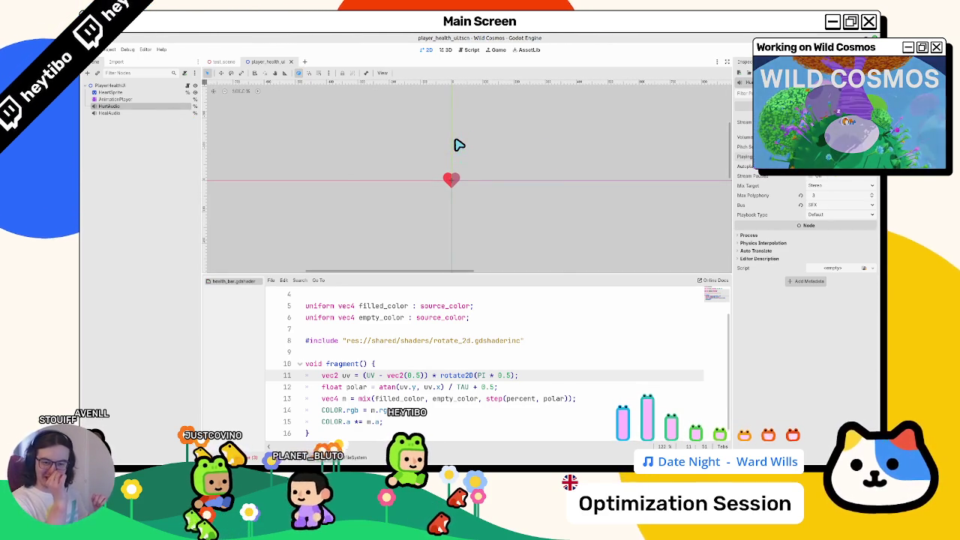
# Step: Drag typed references for both audio nodes into player_health_ui.gd, deleting the old hurt_audio line
pyautogui.click(194, 86)
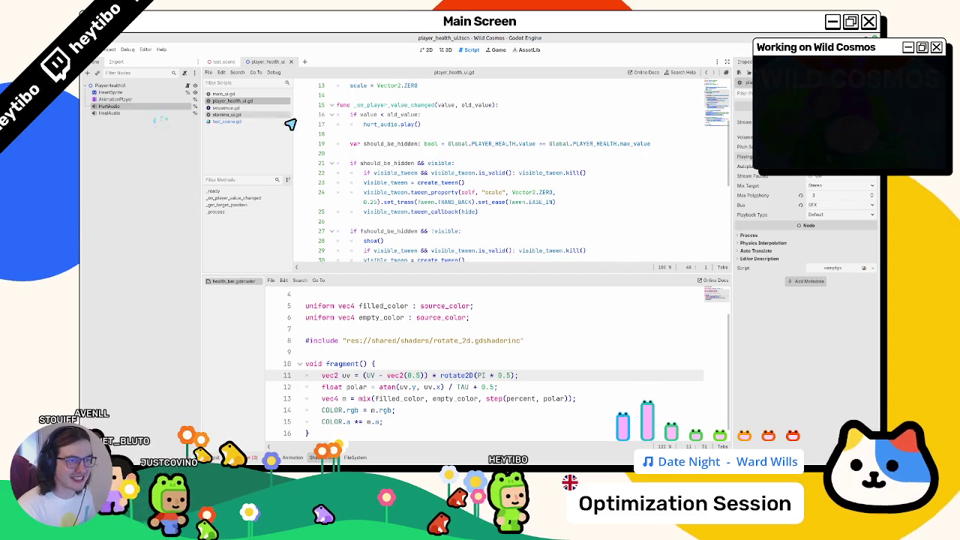
pyautogui.scroll(4, 285, 124)
pyautogui.moveTo(126, 110)
pyautogui.mouseDown()
pyautogui.moveTo(418, 152)
pyautogui.moveTo(422, 133)
pyautogui.moveTo(412, 124)
pyautogui.mouseUp()
pyautogui.tripleClick(411, 115)
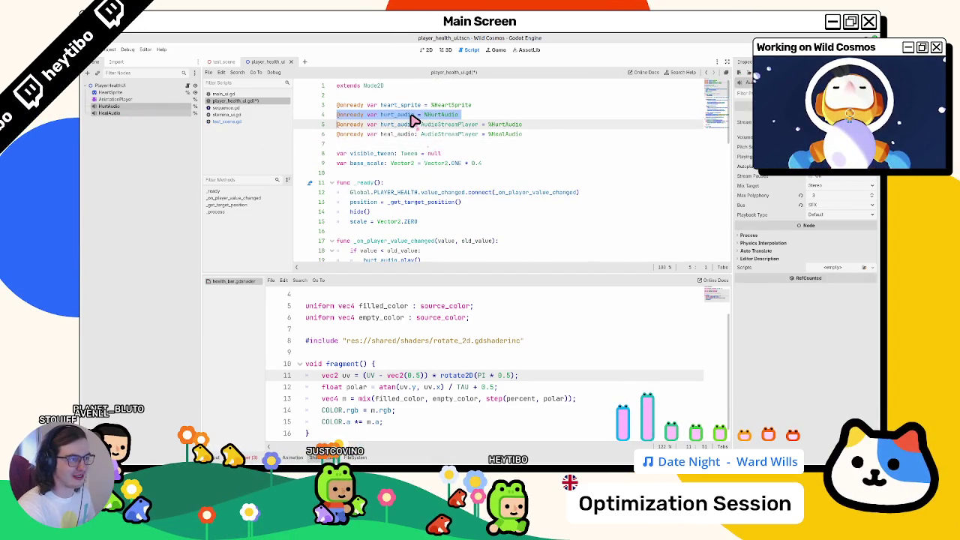
pyautogui.press('BackSpace')
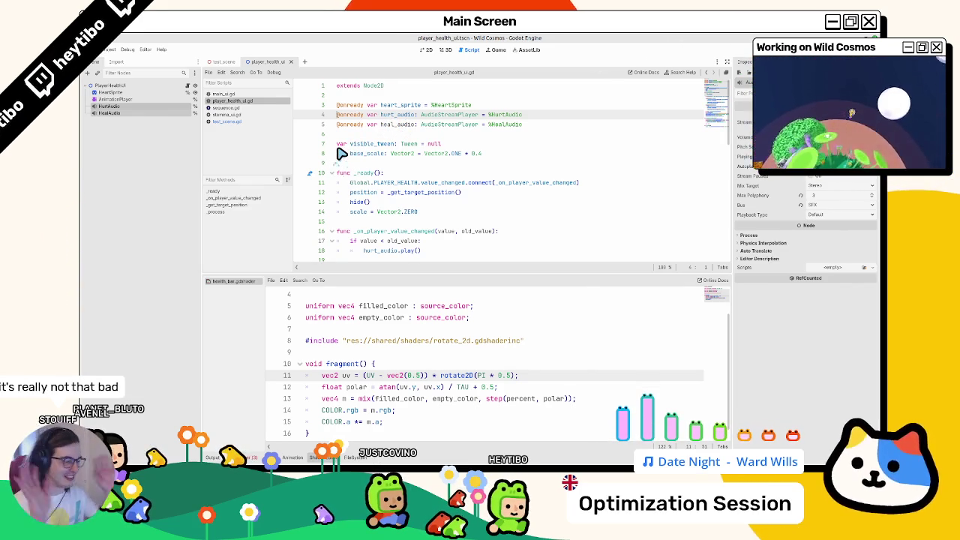
# Step: Add an else branch calling heal_audio.play() after the hurt sound, then run the game
pyautogui.doubleClick(405, 117)
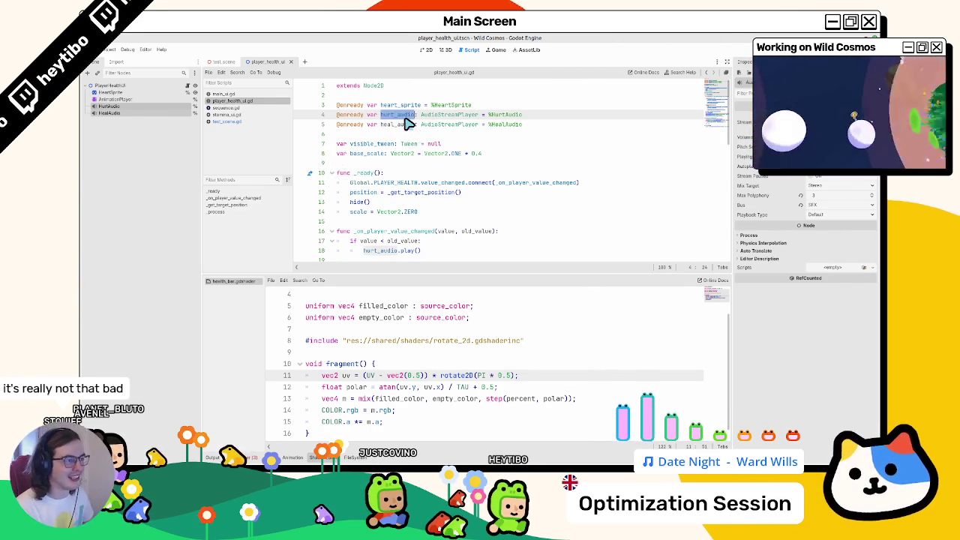
pyautogui.scroll(-4, 450, 187)
pyautogui.moveTo(365, 133); pyautogui.dragTo(455, 135)
pyautogui.click(455, 135)
pyautogui.press('Return')
pyautogui.press('BackSpace')
pyautogui.write('e')
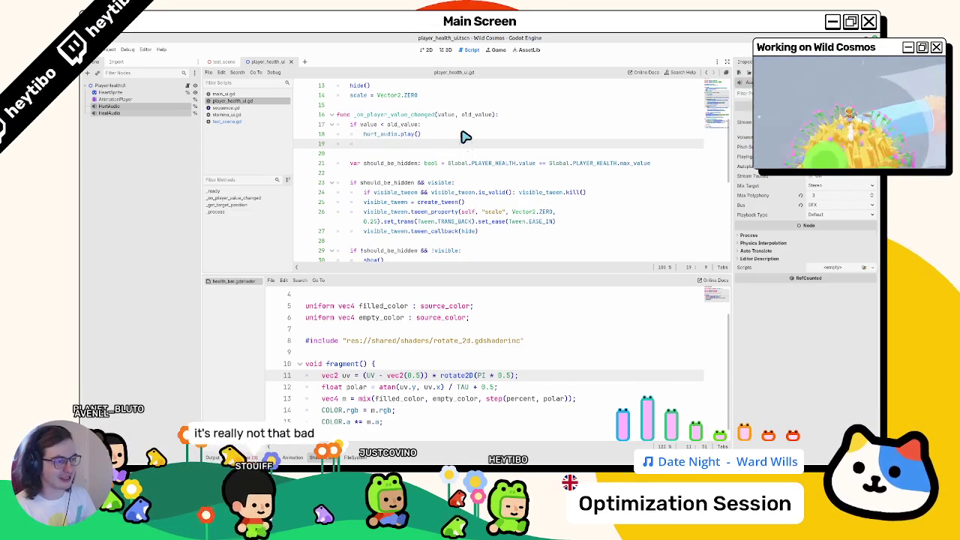
pyautogui.write('lse:')
pyautogui.press('Return')
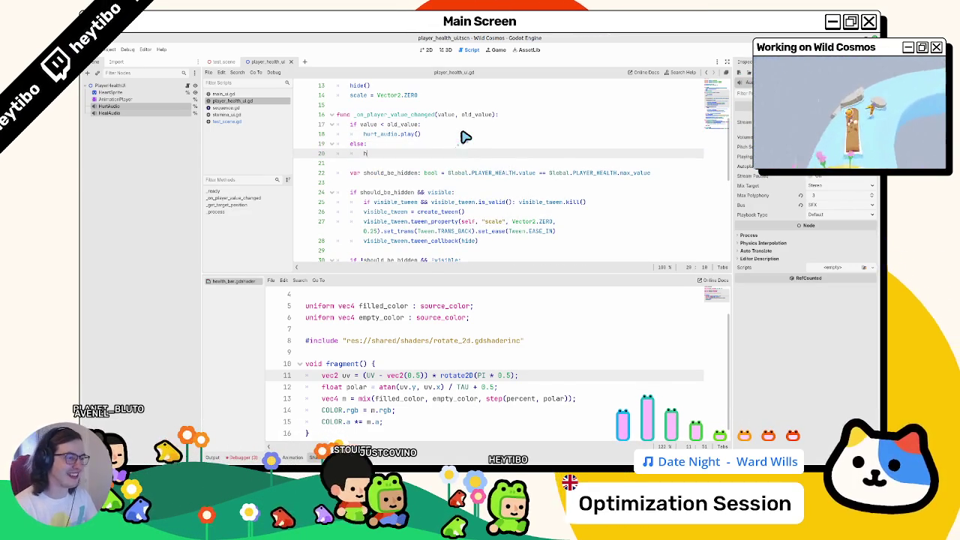
pyautogui.write('heal')
pyautogui.press('Return')
pyautogui.write('.pl')
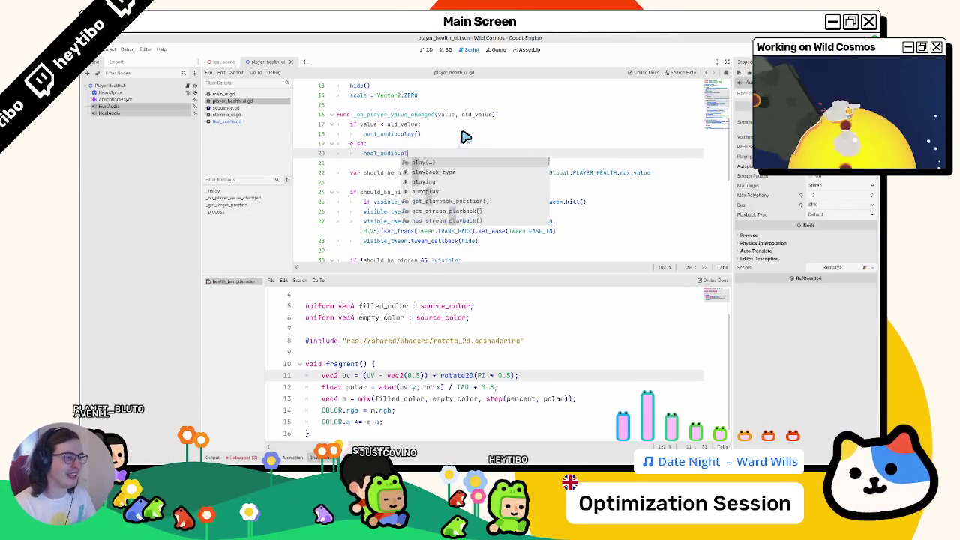
pyautogui.press('Return')
pyautogui.press('Escape')
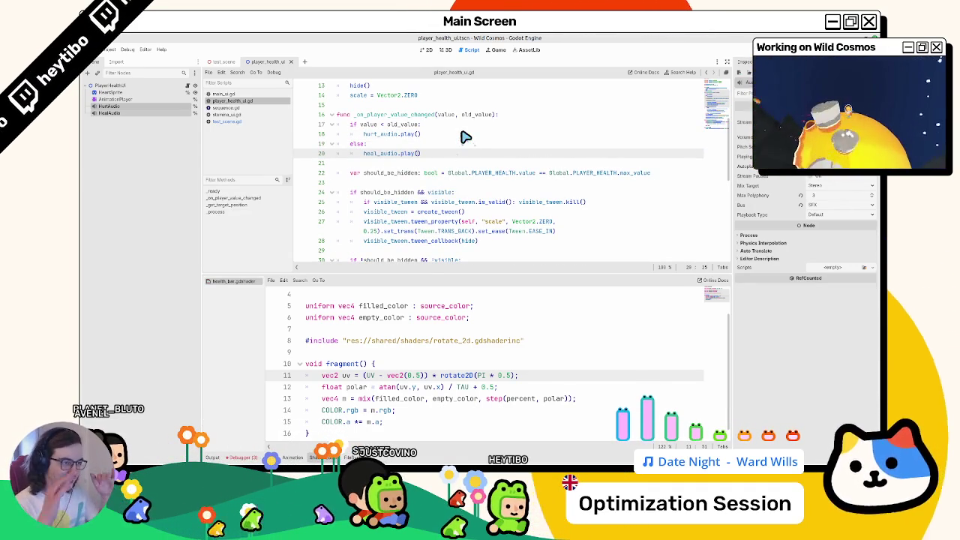
pyautogui.press('F5')
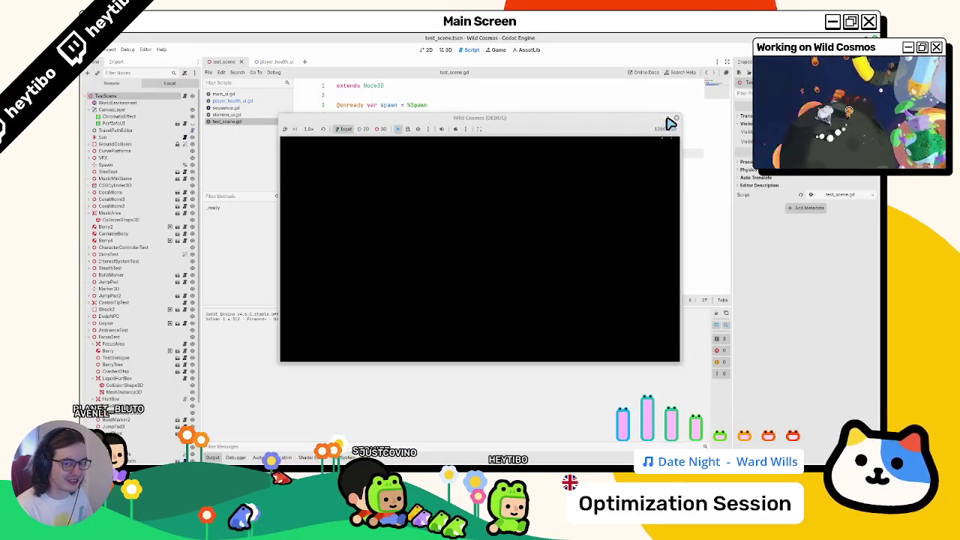
# Step: Enlarge the game window, restart the test scene with F6, and play until stopping it
pyautogui.click(673, 119)
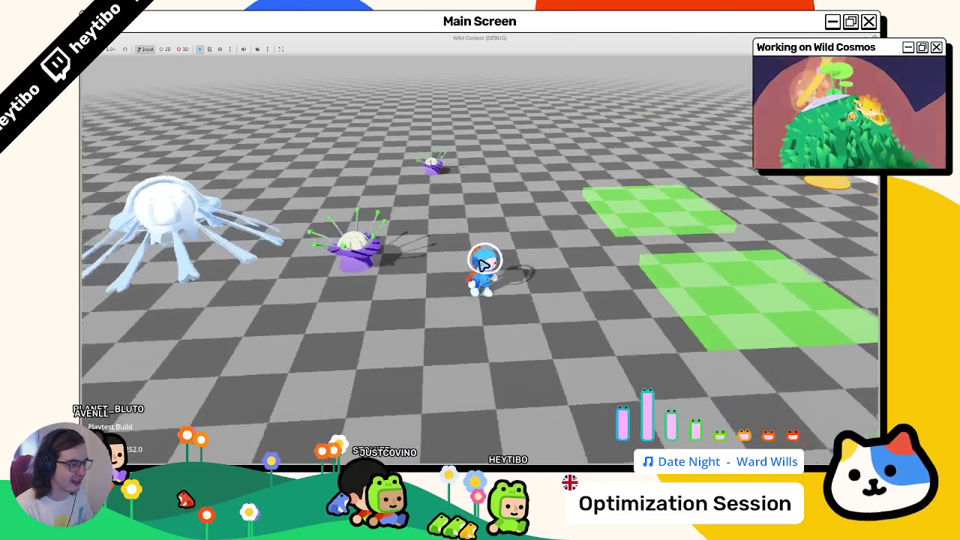
pyautogui.press('F8')
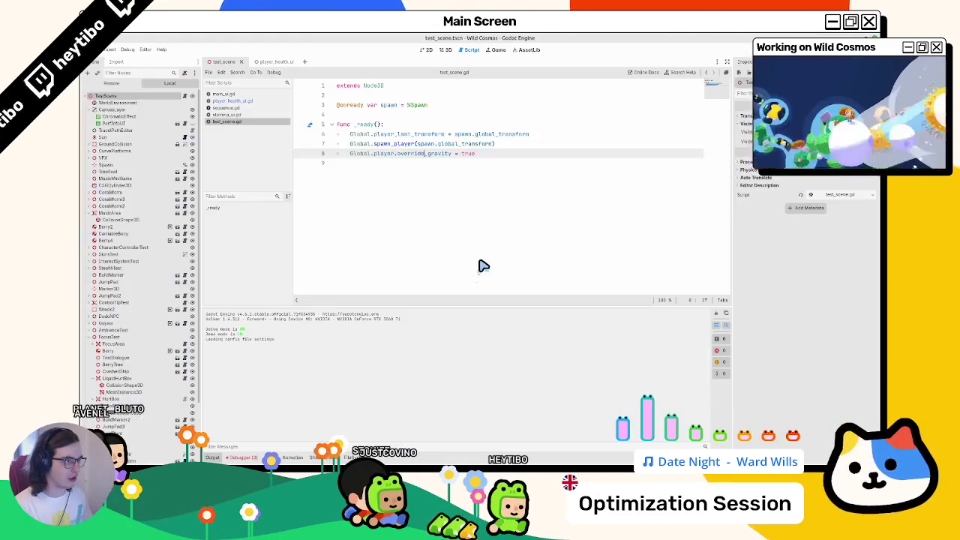
pyautogui.press('F6')
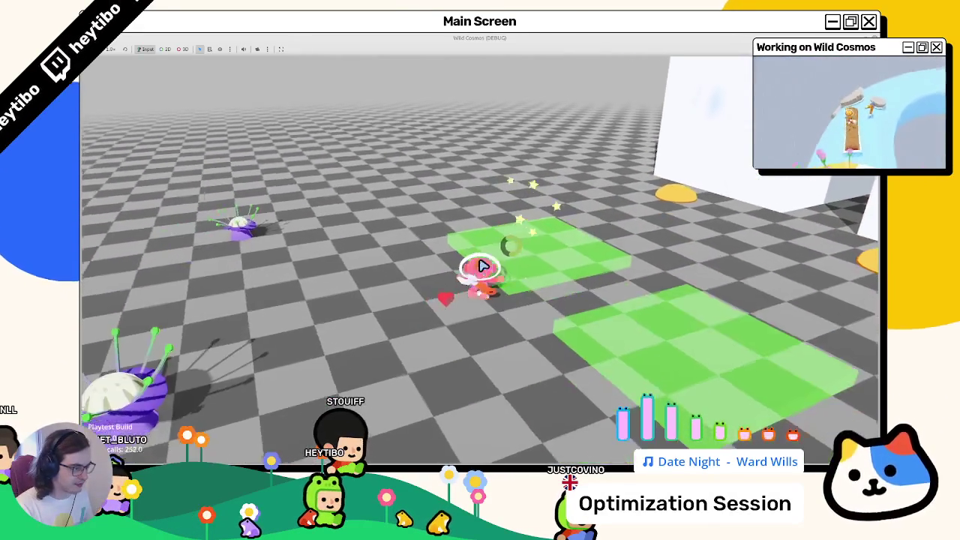
pyautogui.press('Escape')
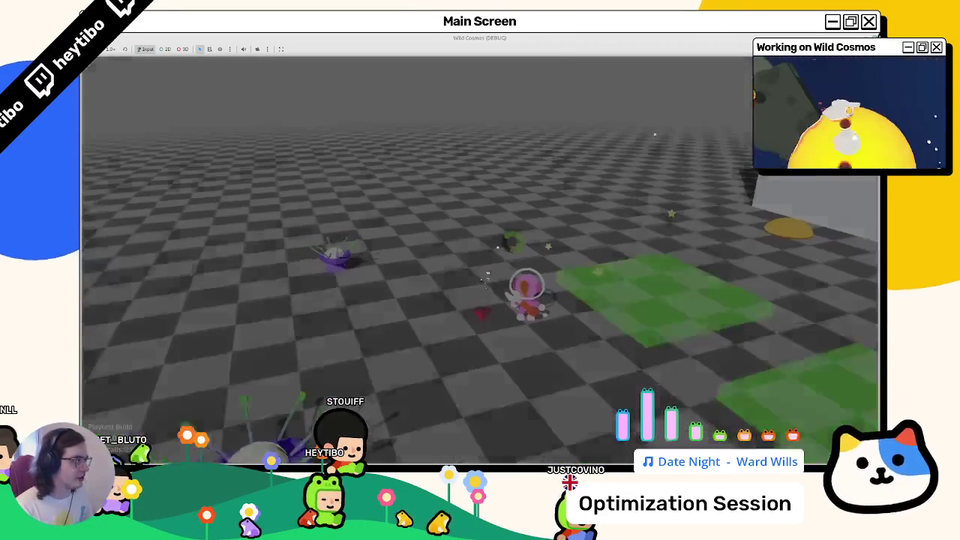
# Step: Change line 19's else to 'elif value > old_value:' and rerun the test scene with F6
pyautogui.click(267, 63)
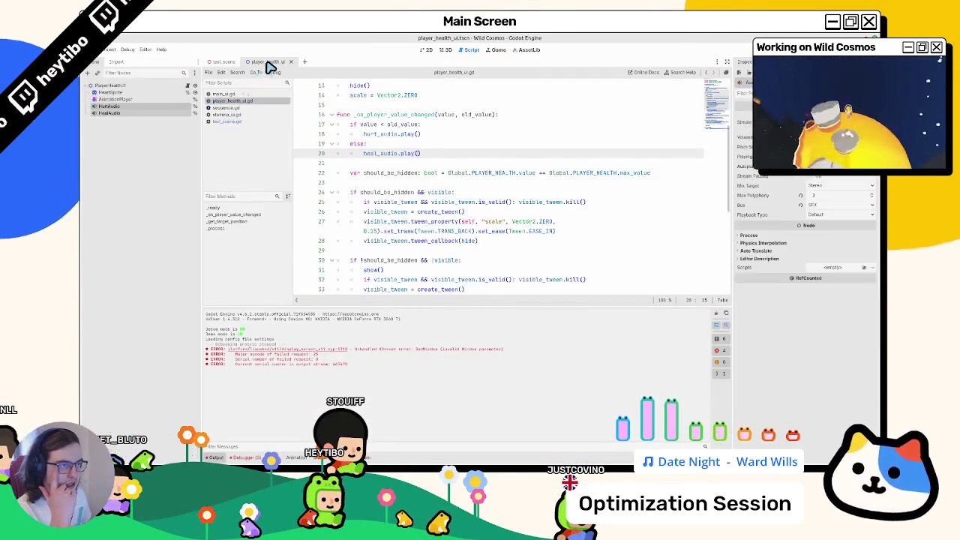
pyautogui.scroll(4, 406, 199)
pyautogui.doubleClick(391, 233)
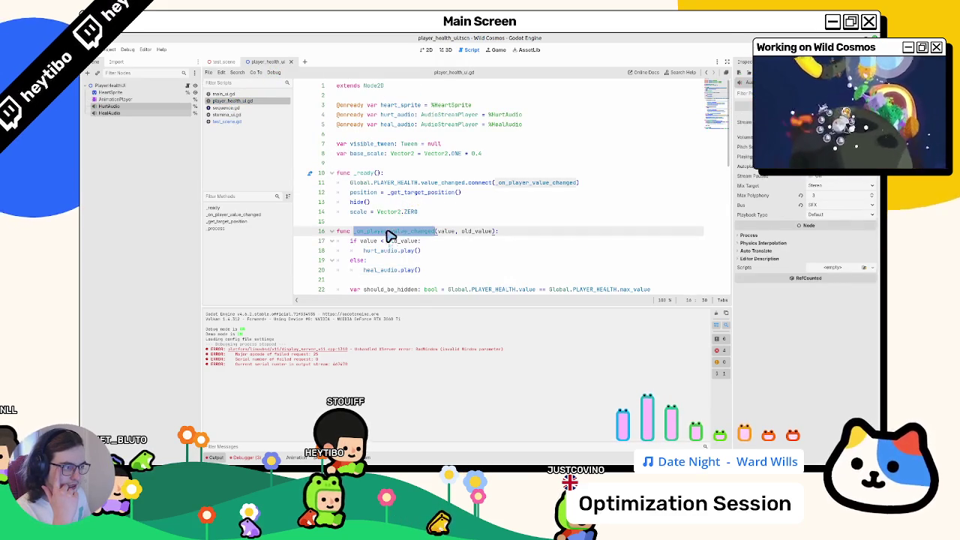
pyautogui.scroll(-3, 451, 152)
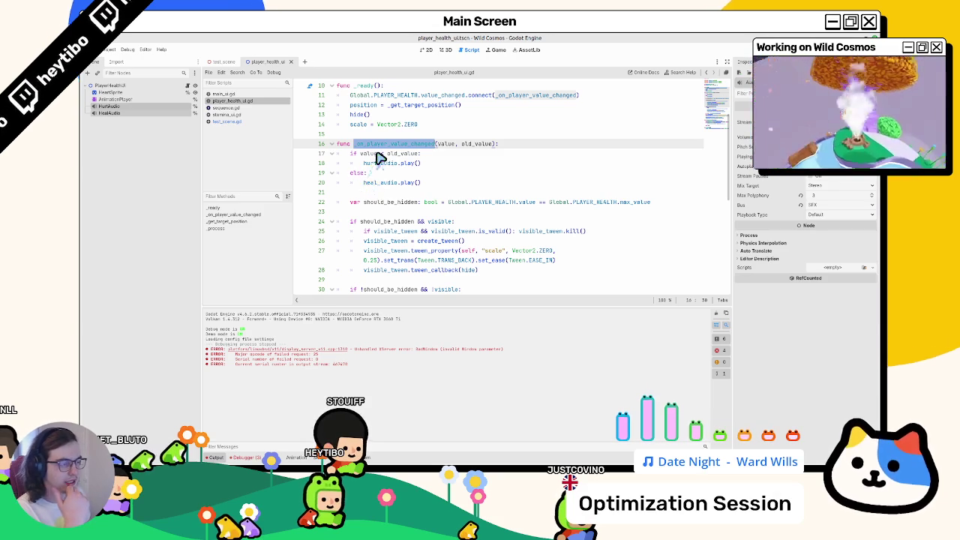
pyautogui.click(382, 154)
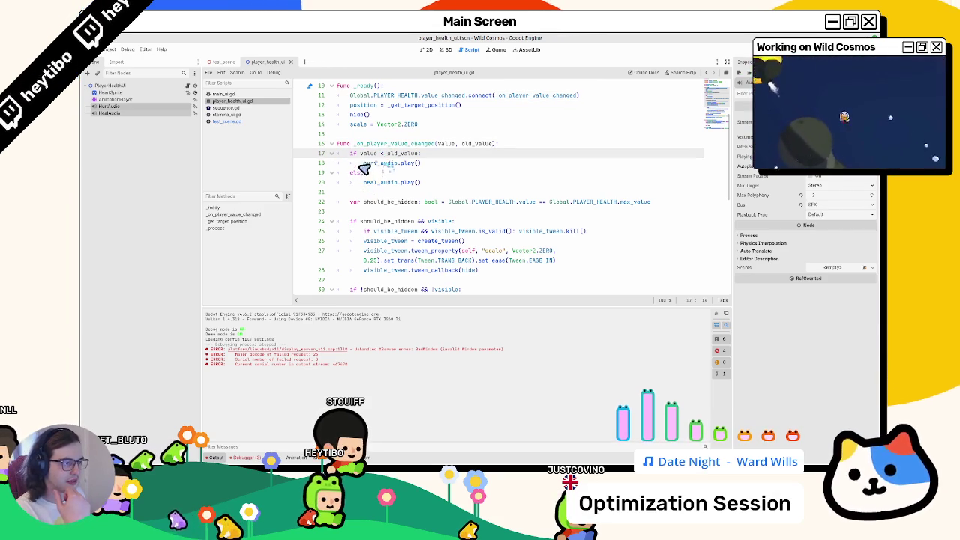
pyautogui.doubleClick(358, 173)
pyautogui.write('f value > ol')
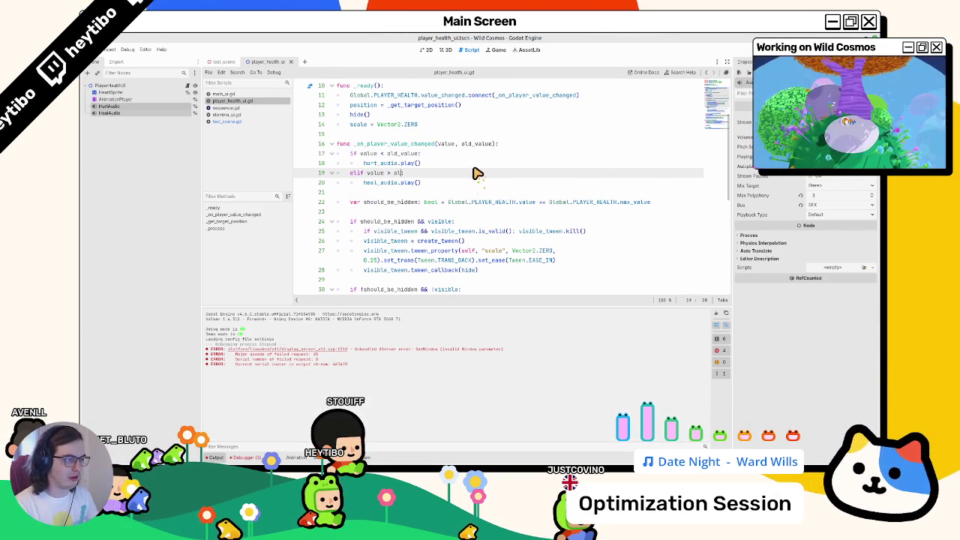
pyautogui.press('BackSpace')
pyautogui.write('> old_value')
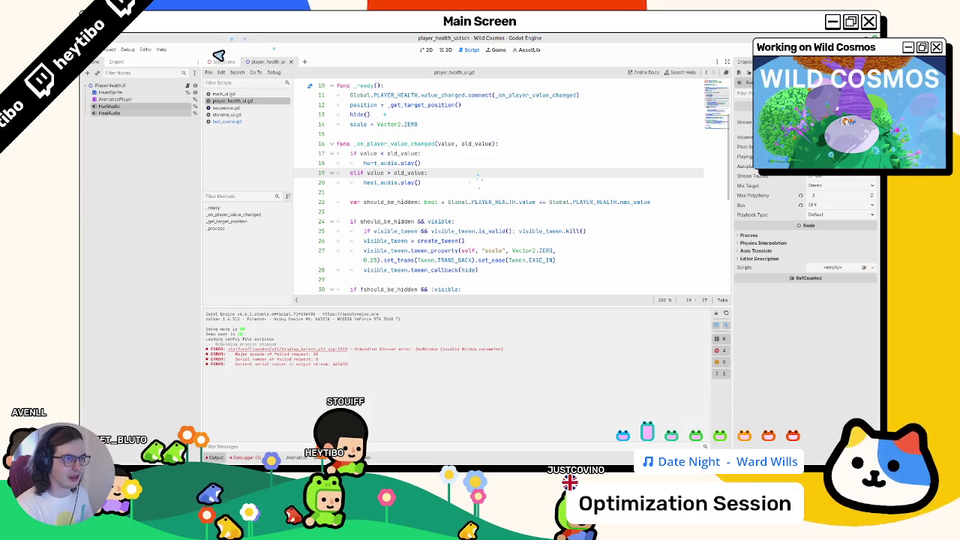
pyautogui.click(223, 62)
pyautogui.press('F6')
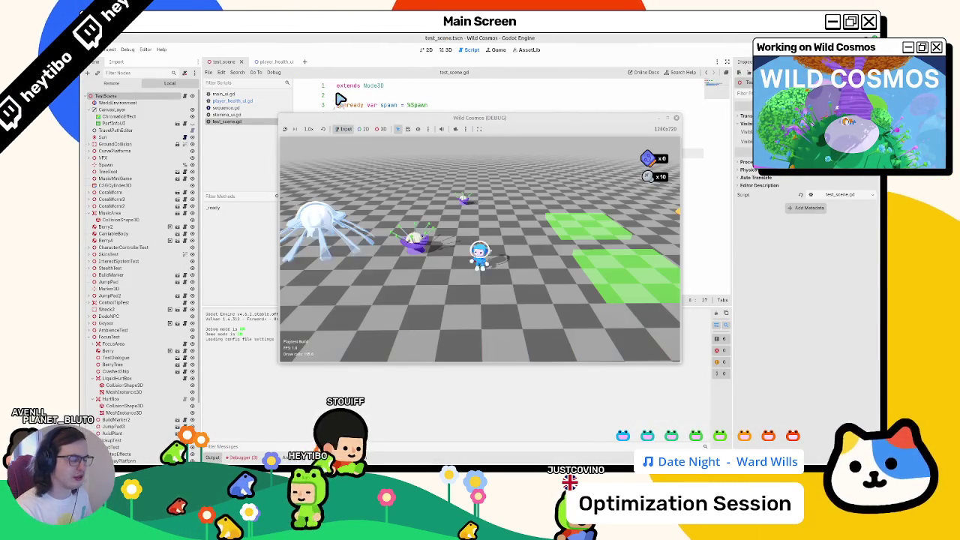
# Step: Stop the game and revert line 19 of the heal branch back to a plain else
pyautogui.press('w')
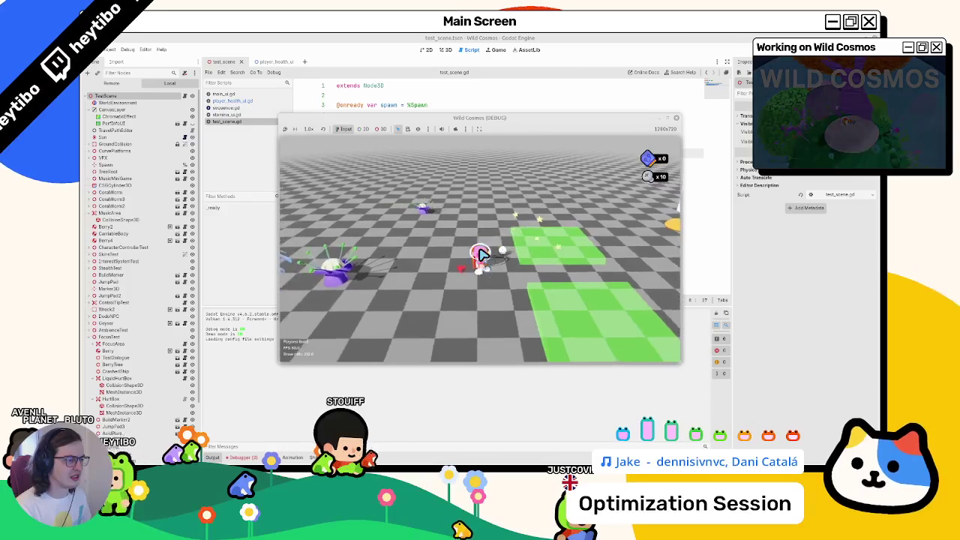
pyautogui.press('F8')
pyautogui.click(232, 101)
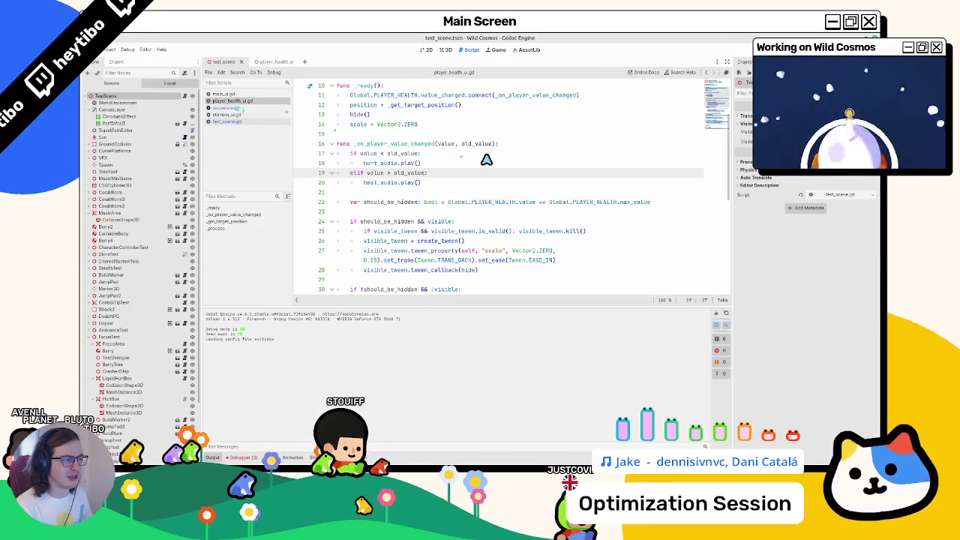
pyautogui.write('.pl')
pyautogui.write('else:')
pyautogui.press('Return')
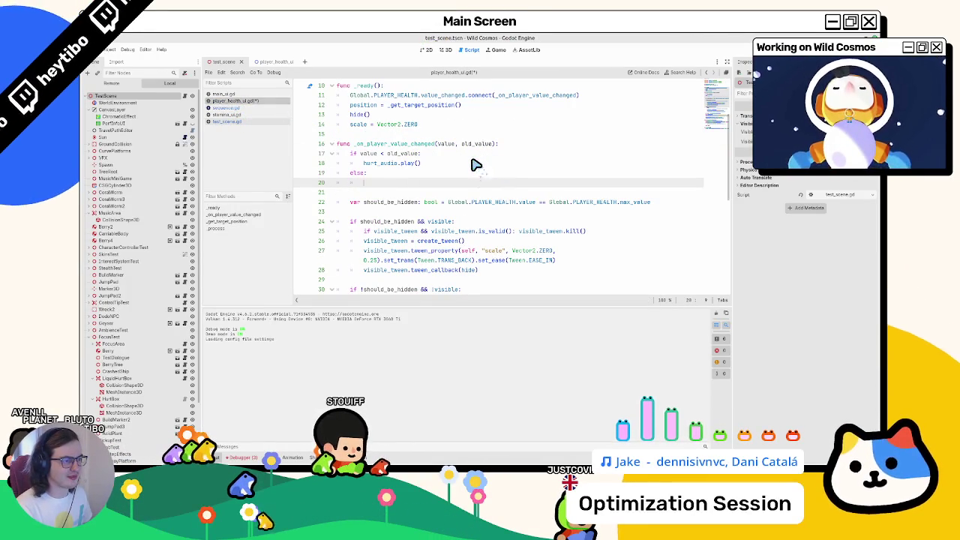
pyautogui.click(474, 171)
pyautogui.press('BackSpace')
pyautogui.press('BackSpace')
pyautogui.press('BackSpace')
pyautogui.write('if value <')
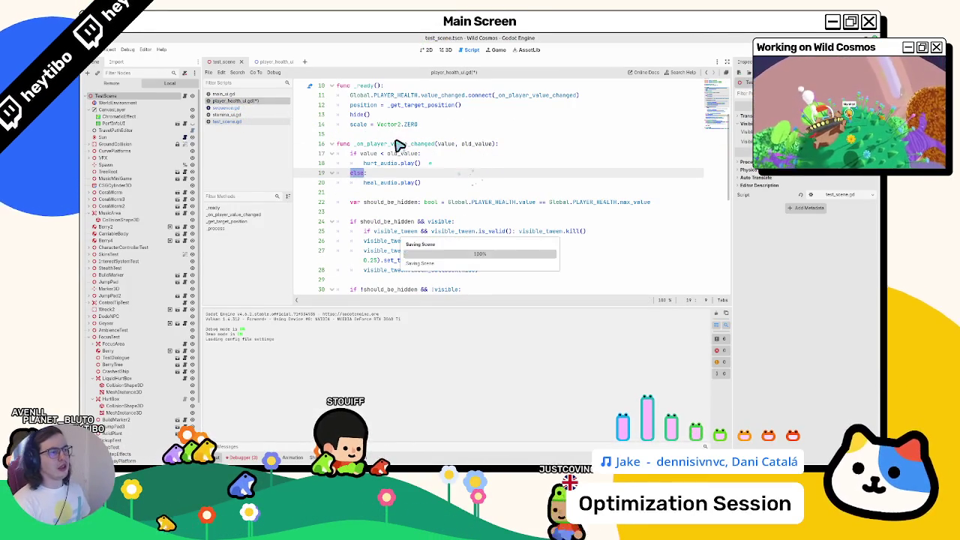
pyautogui.hotkey('ctrl', 'z')
# Step: Trace value_changed from _on_player_value_changed to its definition in stat_value_builder.gd
pyautogui.doubleClick(395, 143)
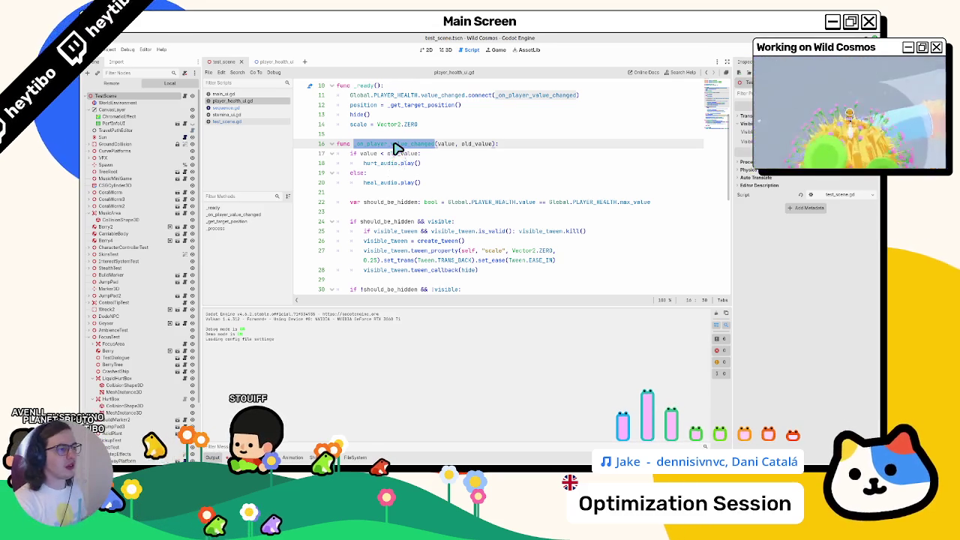
pyautogui.keyDown('ctrl'); pyautogui.click(446, 96); pyautogui.keyUp('ctrl')
pyautogui.scroll(1, 422, 131)
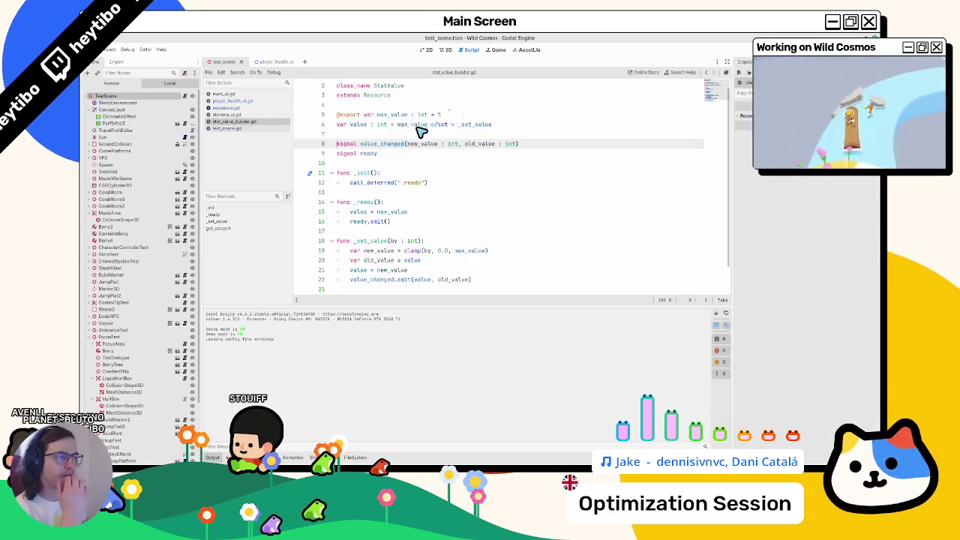
pyautogui.doubleClick(400, 144)
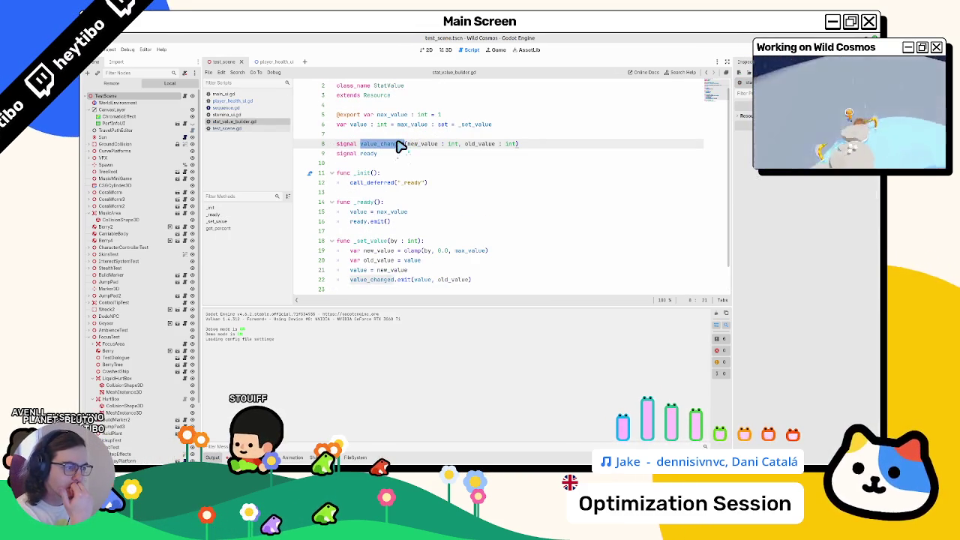
pyautogui.scroll(-1, 400, 144)
# Step: Inspect the _set_value function, the value variable on line 6, and the StatValue class name
pyautogui.doubleClick(375, 212)
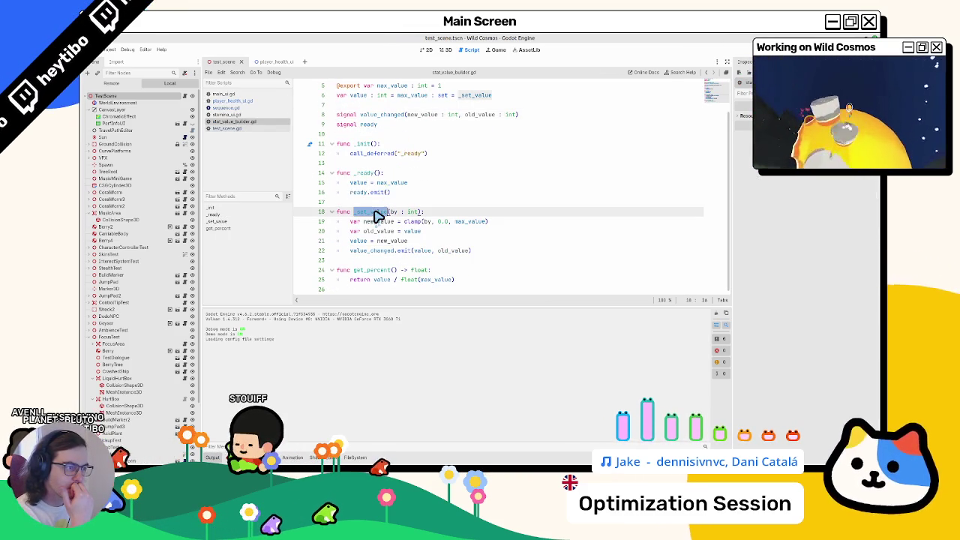
pyautogui.scroll(2, 377, 215)
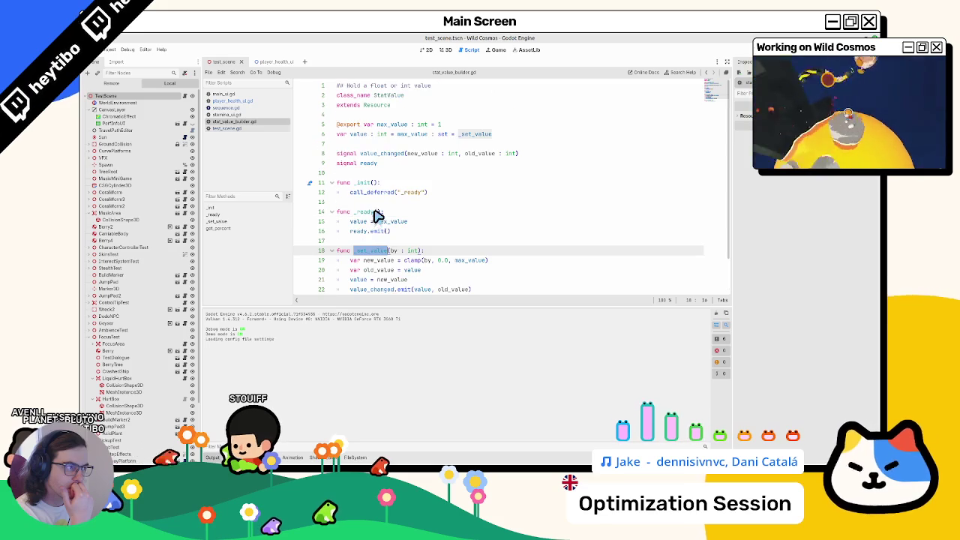
pyautogui.doubleClick(363, 134)
pyautogui.scroll(-2, 366, 143)
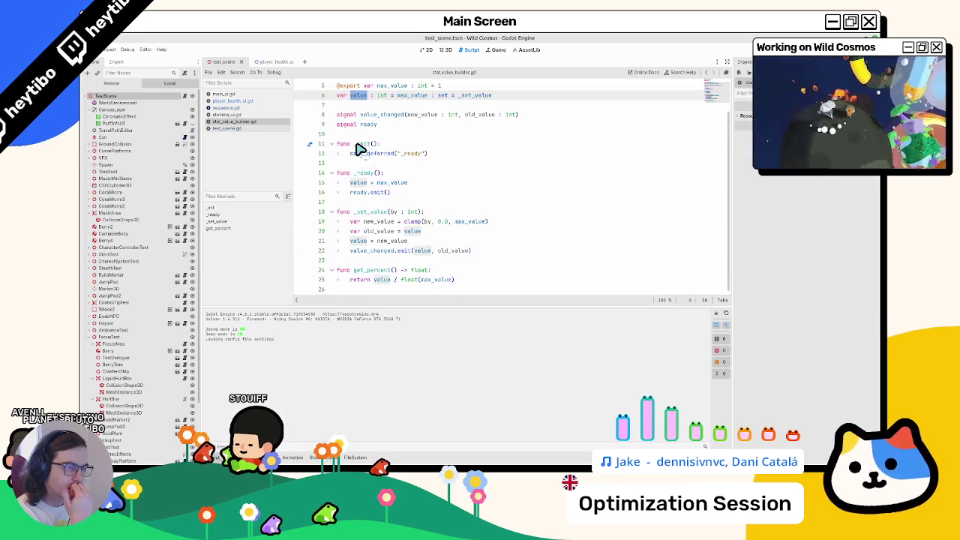
pyautogui.moveTo(358, 149)
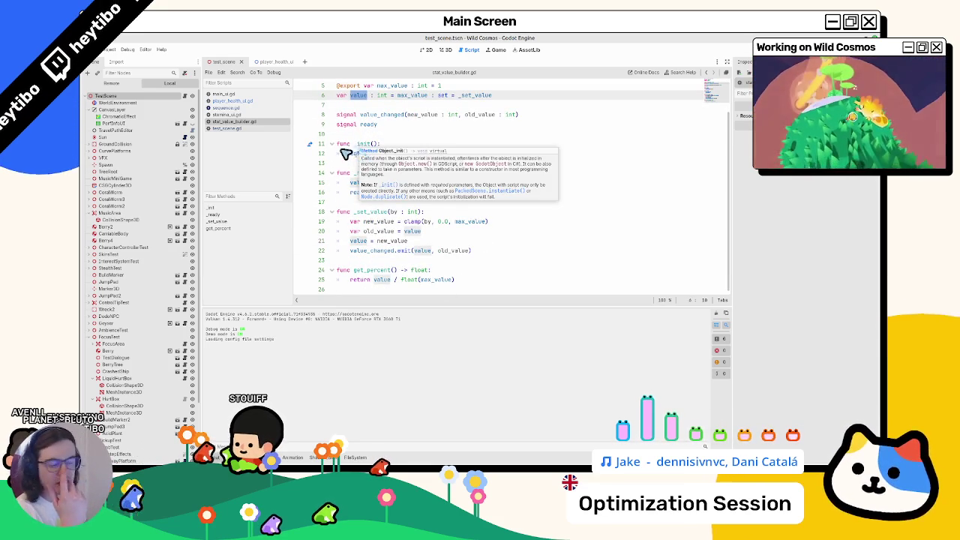
pyautogui.scroll(2, 323, 160)
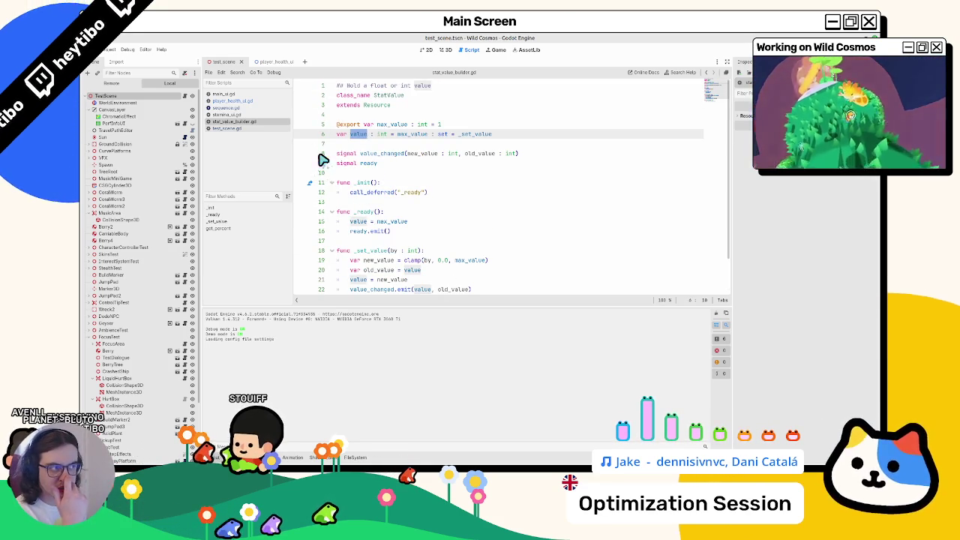
pyautogui.doubleClick(397, 95)
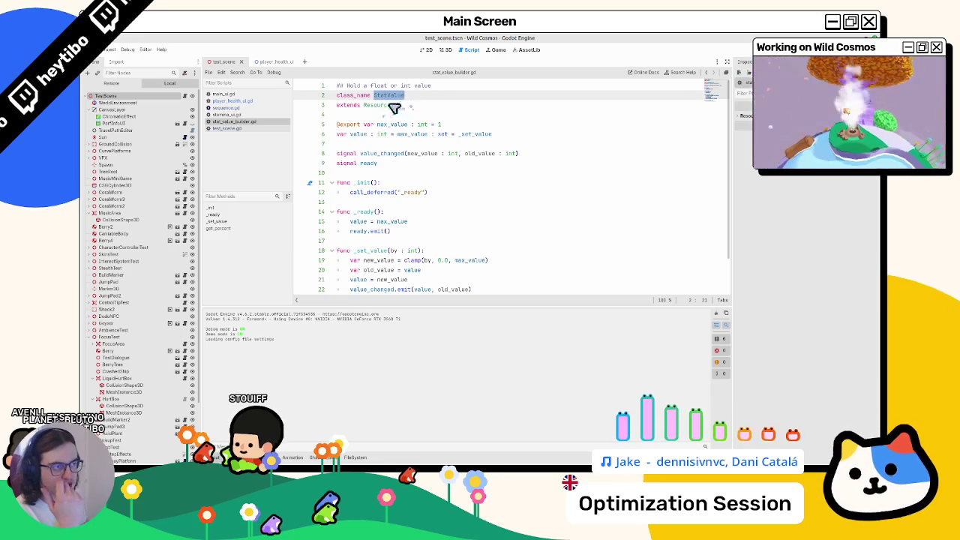
pyautogui.scroll(-2, 393, 113)
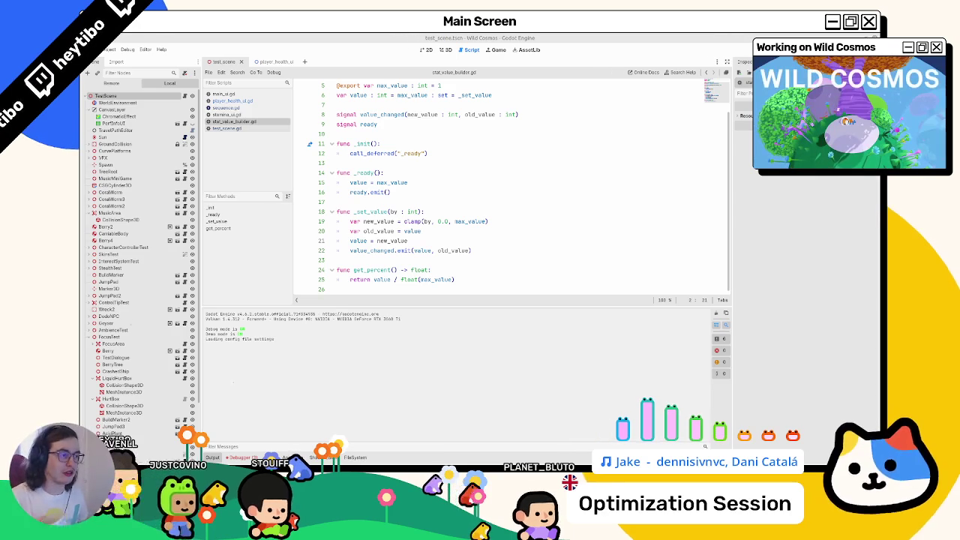
# Step: Close stat_value_builder.gd and the other extra open scripts
pyautogui.middleClick(252, 122)
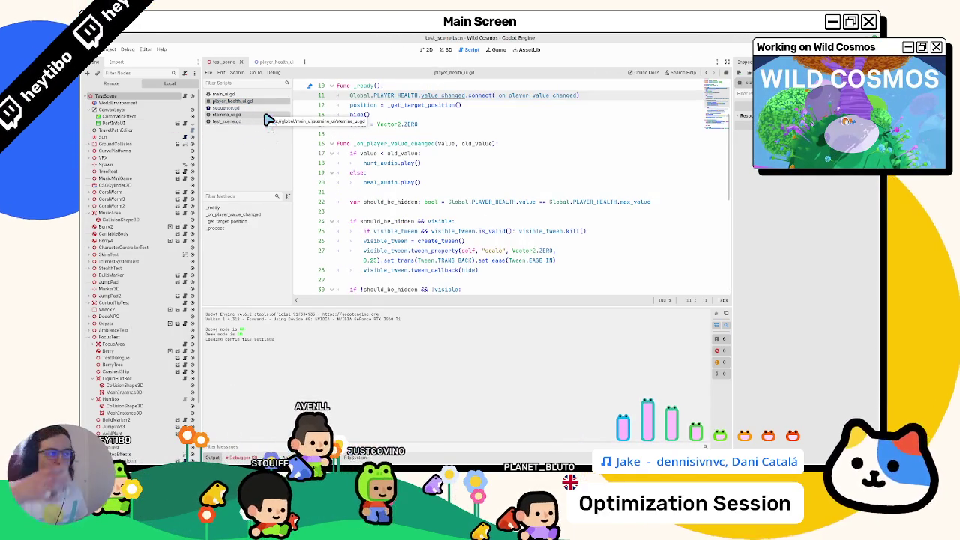
pyautogui.middleClick(255, 114)
pyautogui.middleClick(255, 114)
pyautogui.middleClick(239, 107)
pyautogui.middleClick(233, 94)
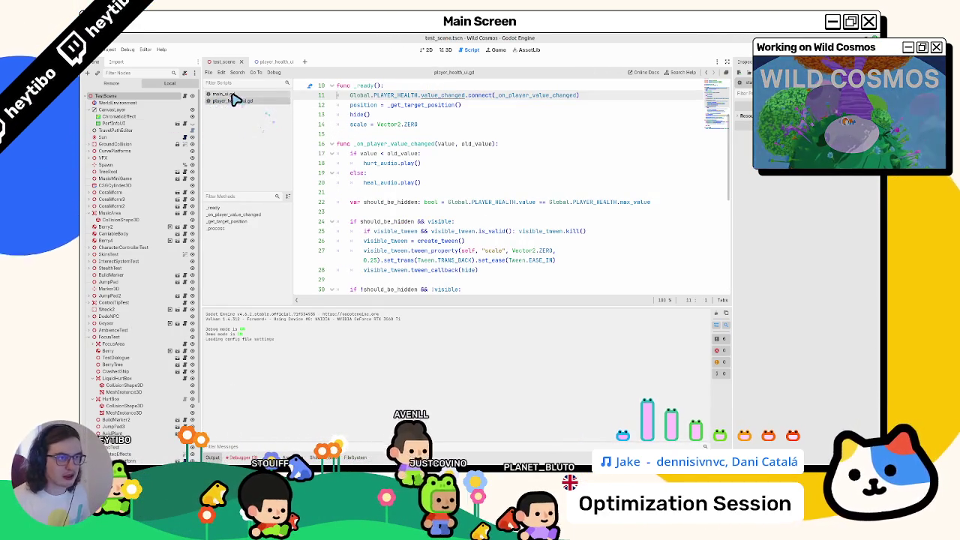
# Step: Run the game with F6, steer the player around the test level, then stop it
pyautogui.press('F6')
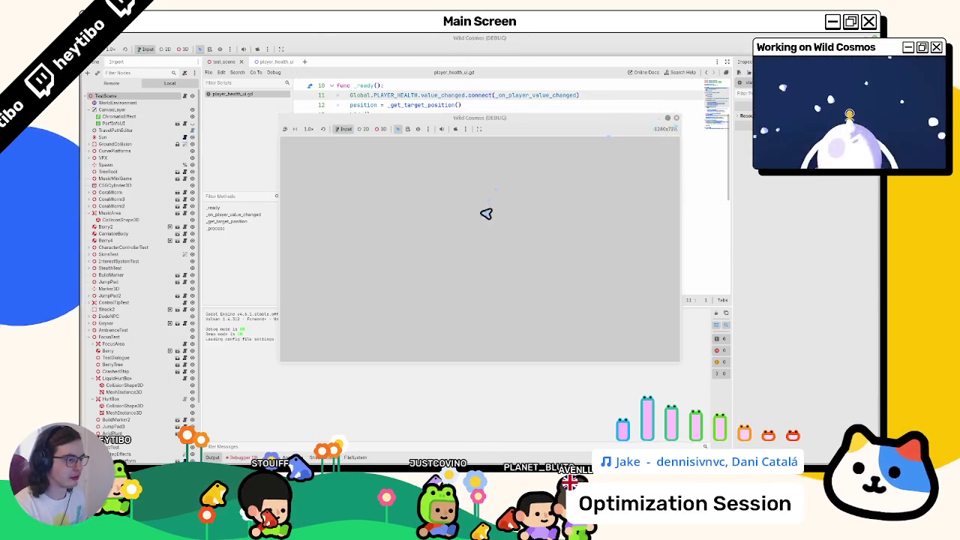
pyautogui.press('d')
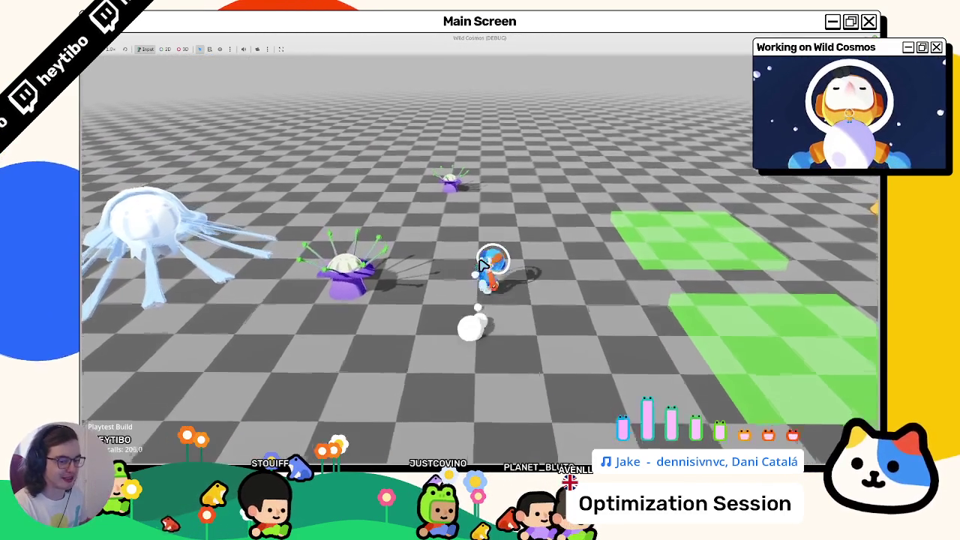
pyautogui.press('d')
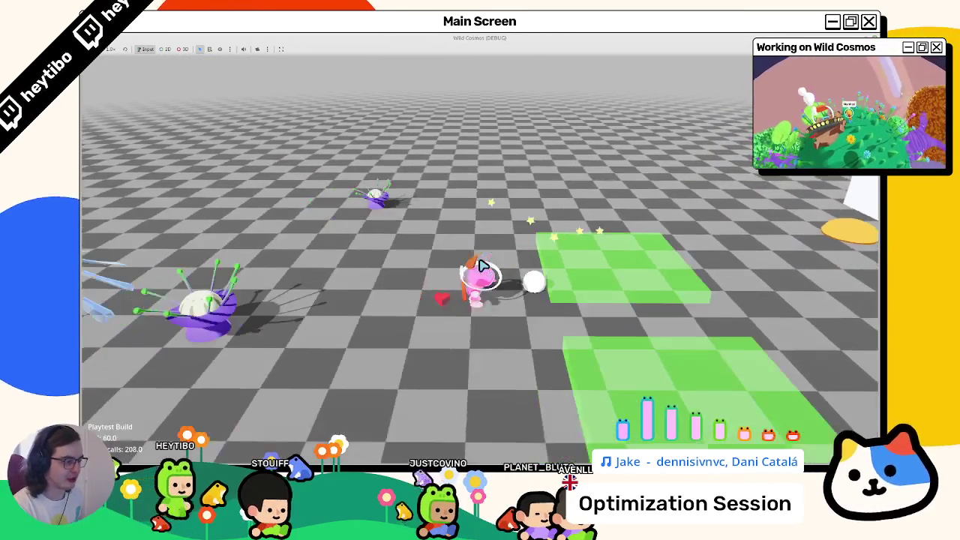
pyautogui.press('d')
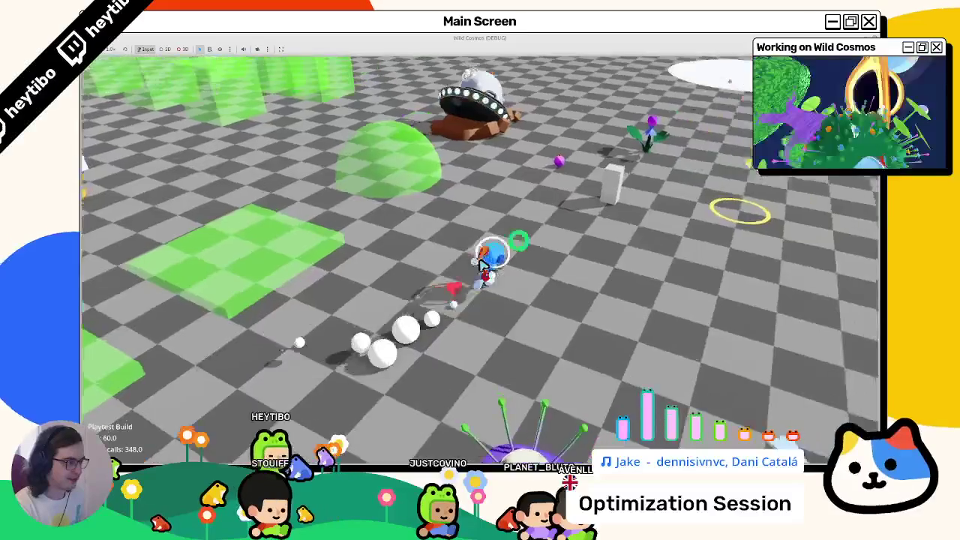
pyautogui.press('d')
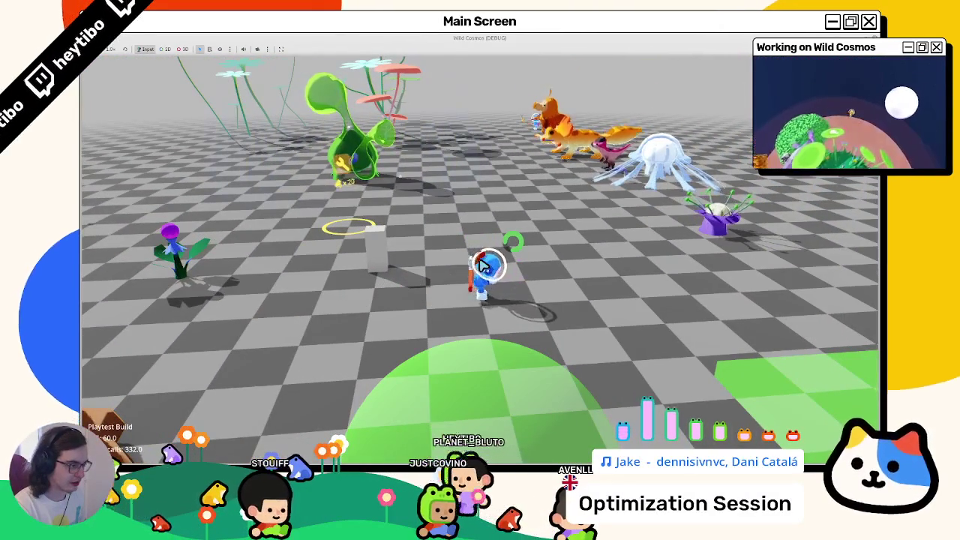
pyautogui.press('d')
pyautogui.press('d')
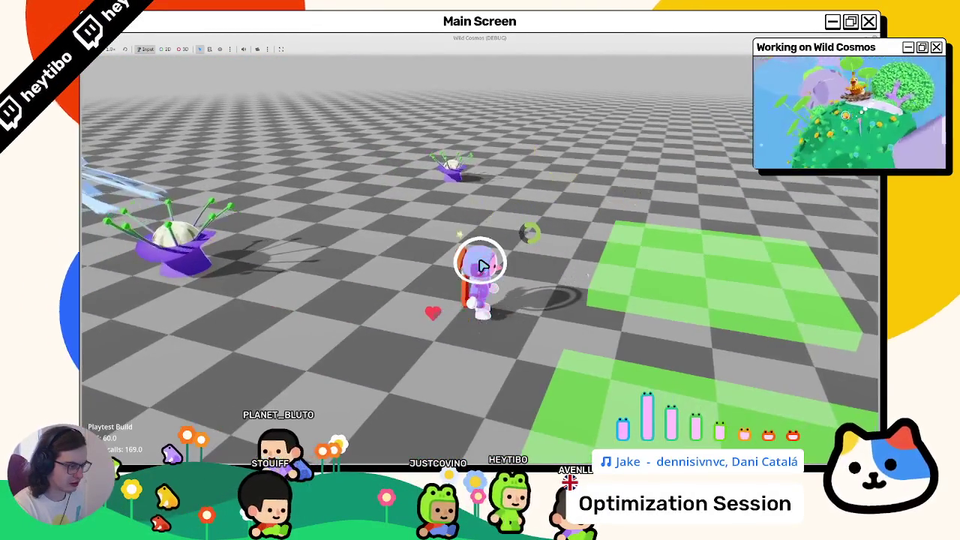
pyautogui.press('d')
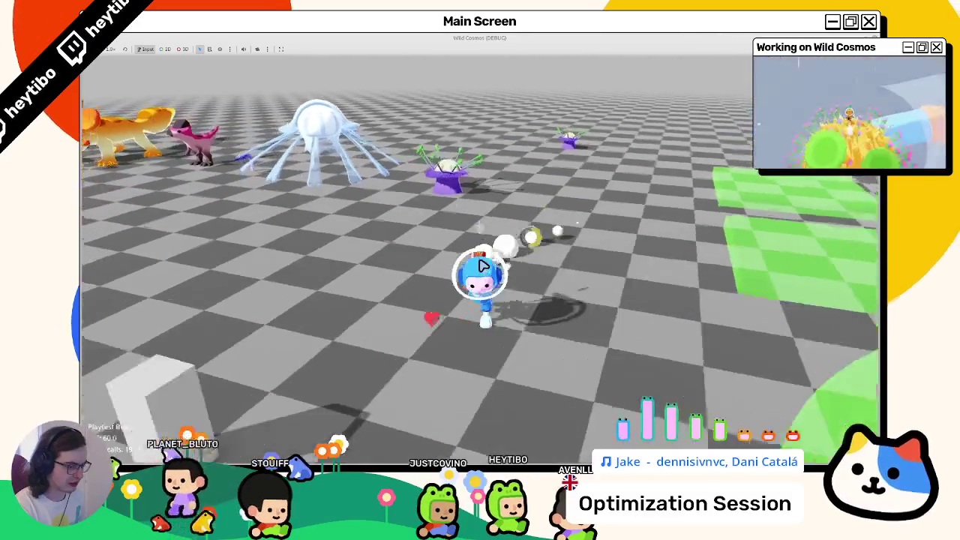
pyautogui.press('F8')
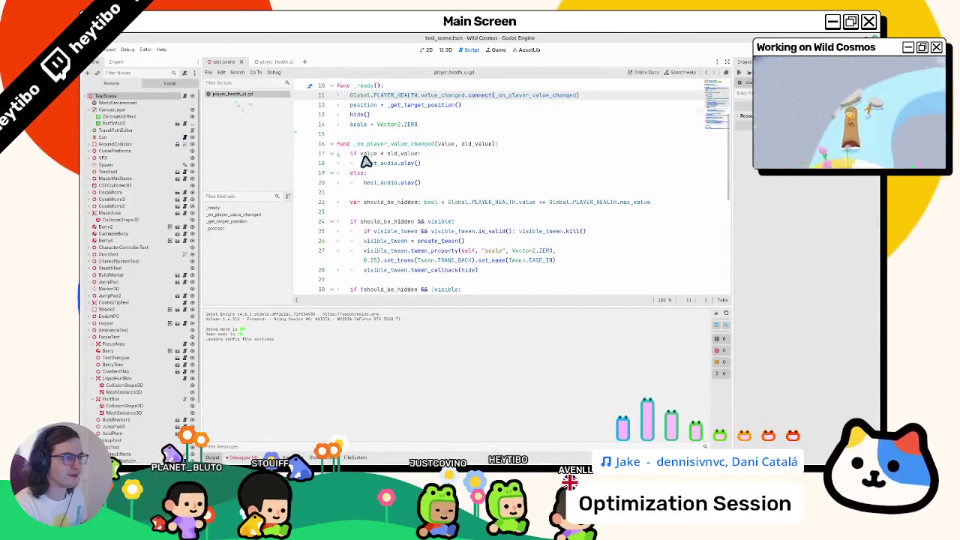
# Step: Rewrite line 19's else as 'elif value > old_value:' and launch the game with F5
pyautogui.scroll(3, 365, 161)
pyautogui.scroll(-4, 429, 164)
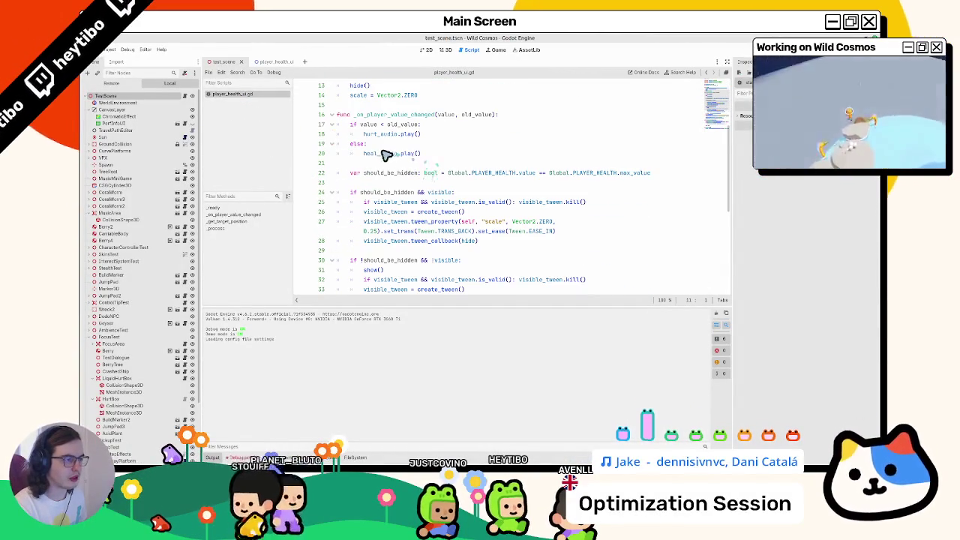
pyautogui.doubleClick(388, 125)
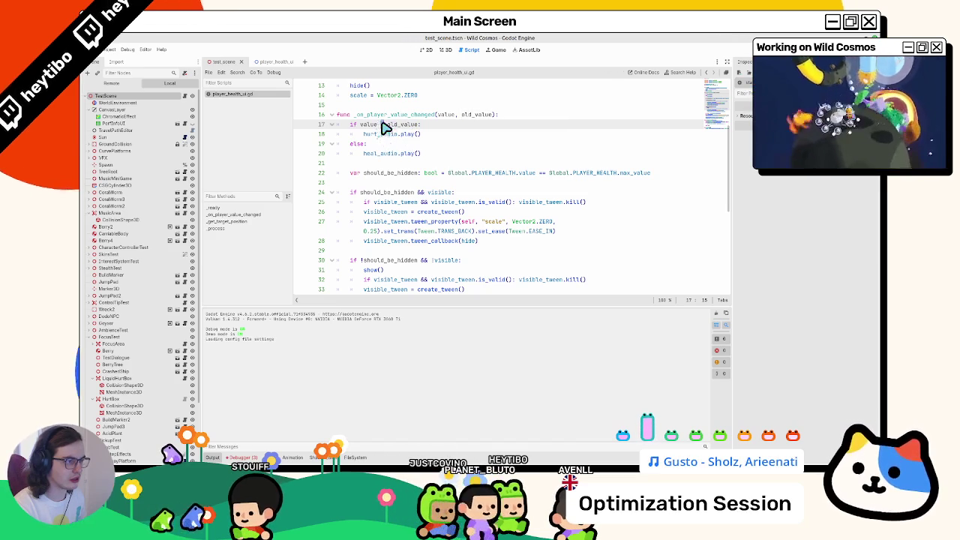
pyautogui.moveTo(386, 128); pyautogui.dragTo(367, 129)
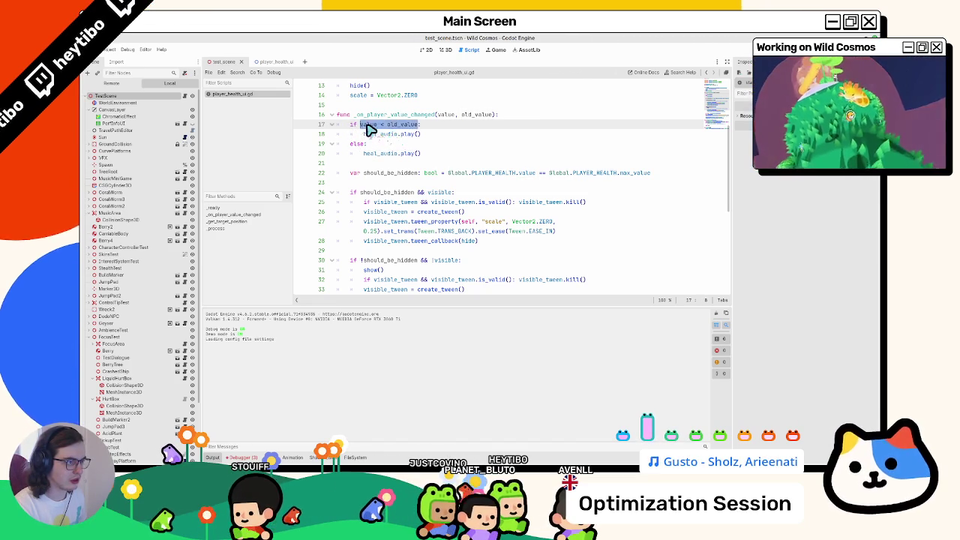
pyautogui.doubleClick(361, 145)
pyautogui.write('if value > old_value:')
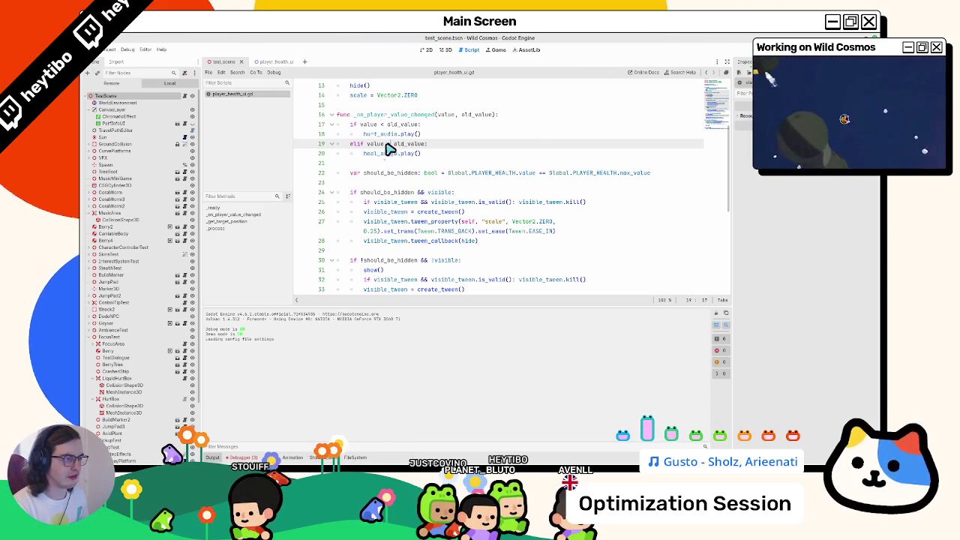
pyautogui.doubleClick(372, 144)
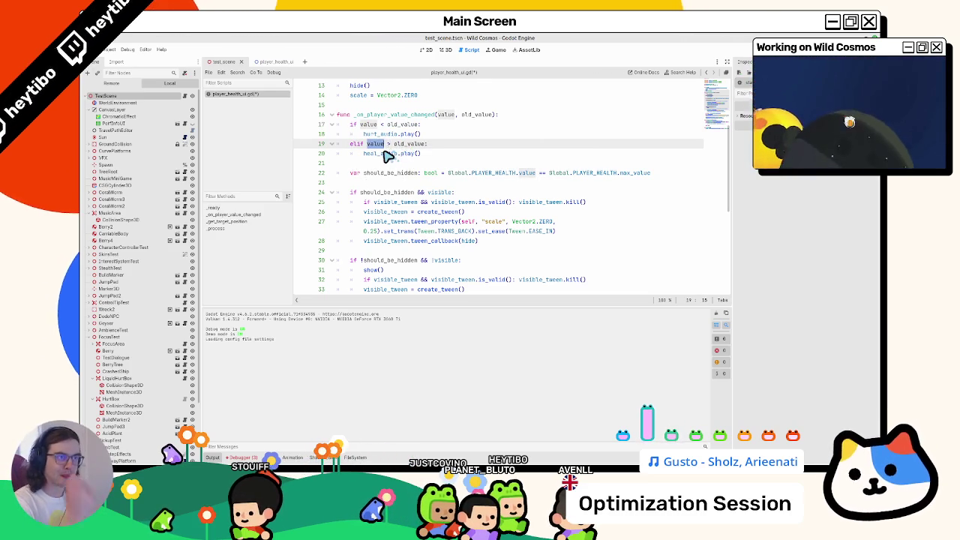
pyautogui.click(388, 156)
pyautogui.press('F5')
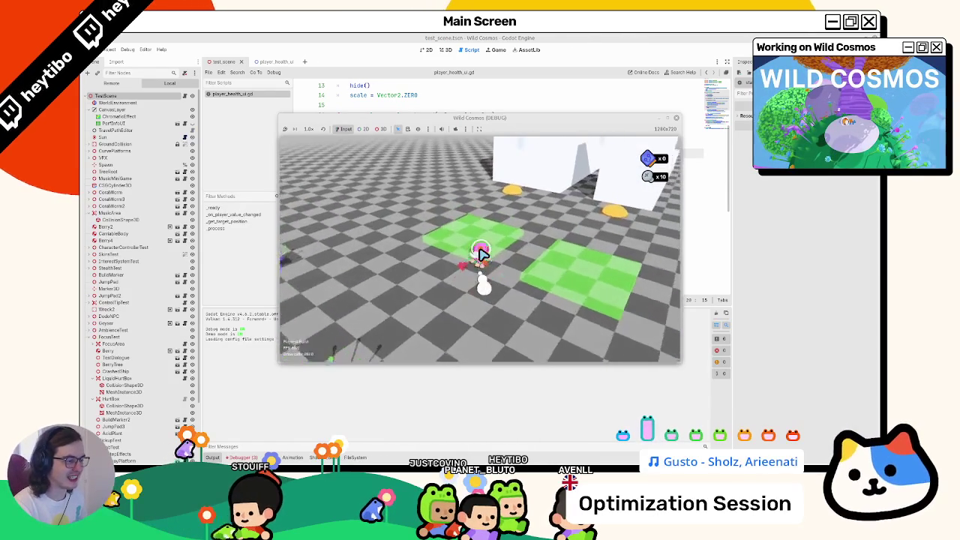
# Step: Swing the camera and run the player past the plants, then stop and return to the 3D view
pyautogui.moveTo(481, 254); pyautogui.dragTo(539, 254)
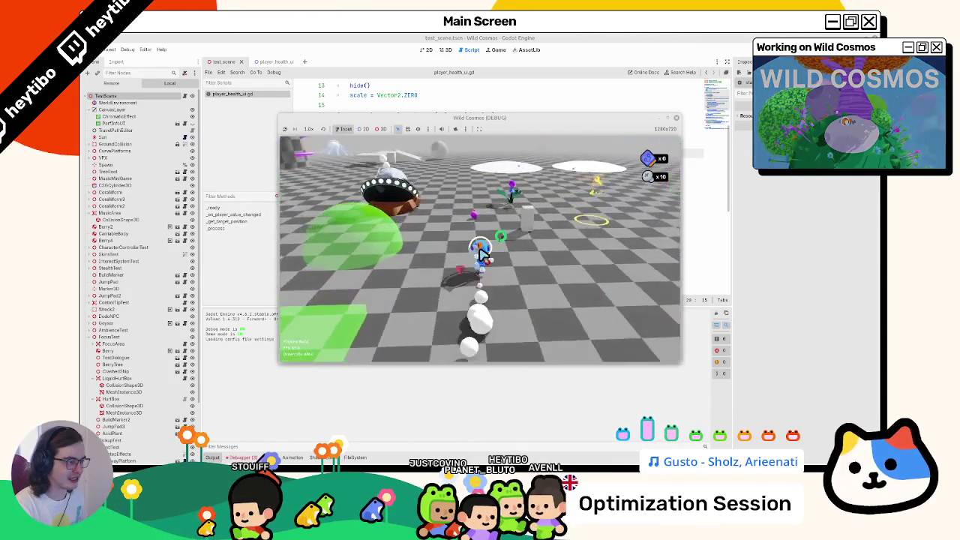
pyautogui.press('w')
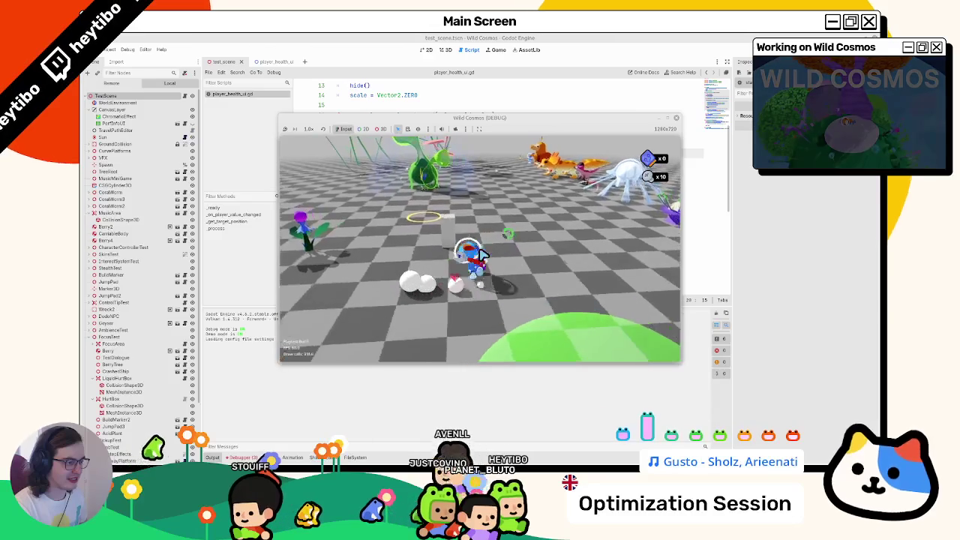
pyautogui.press('a')
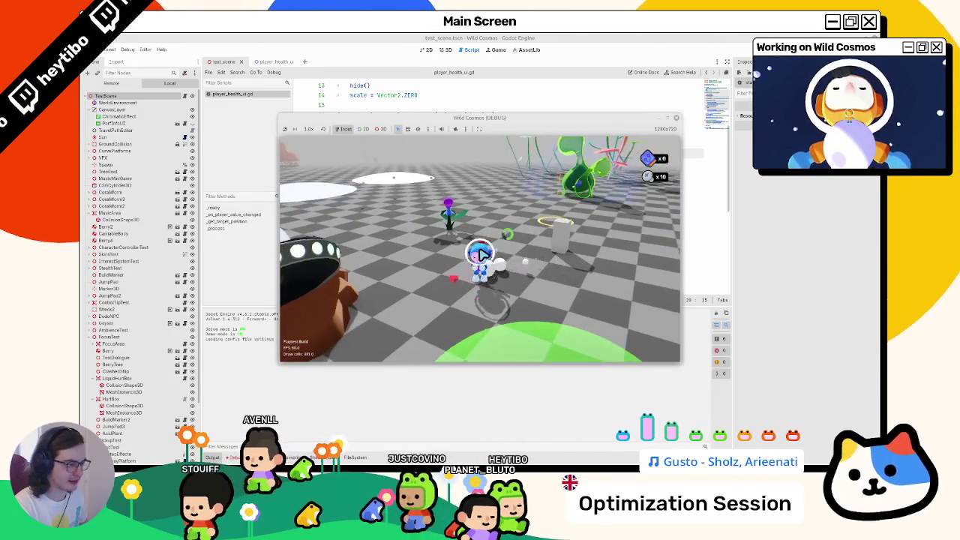
pyautogui.press('w')
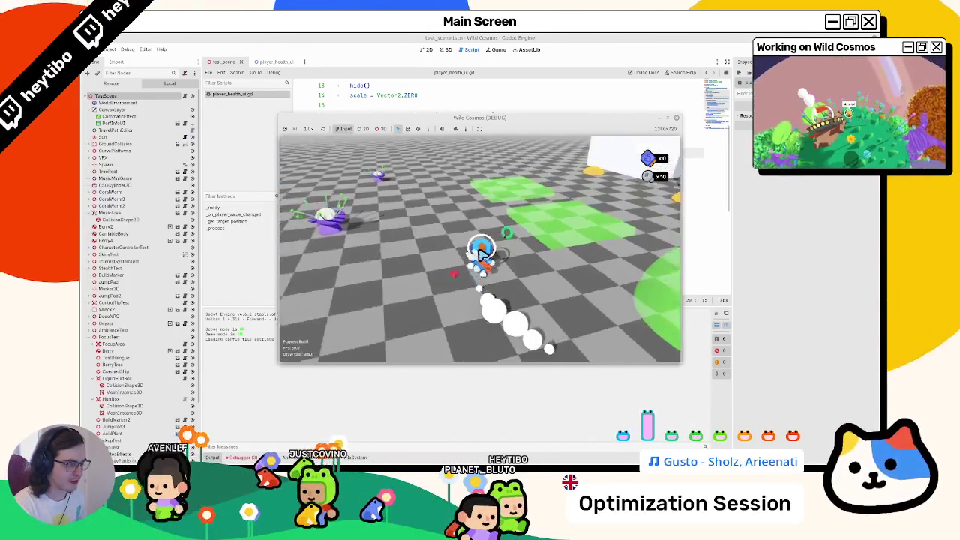
pyautogui.press('w')
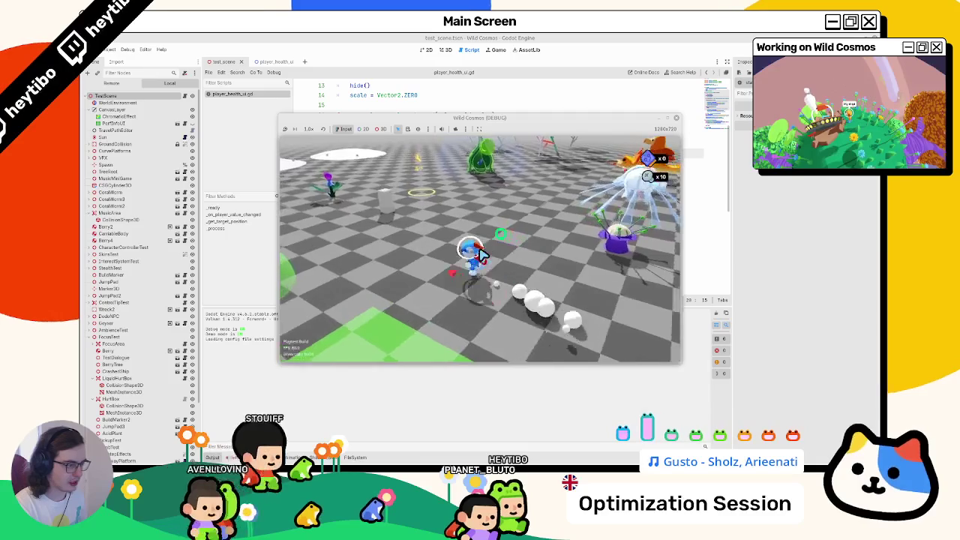
pyautogui.press('w')
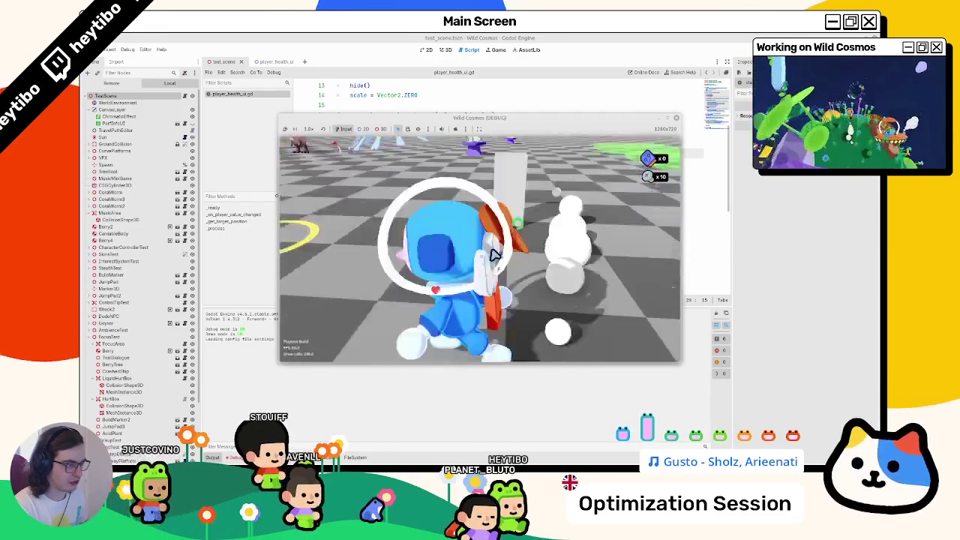
pyautogui.press('w')
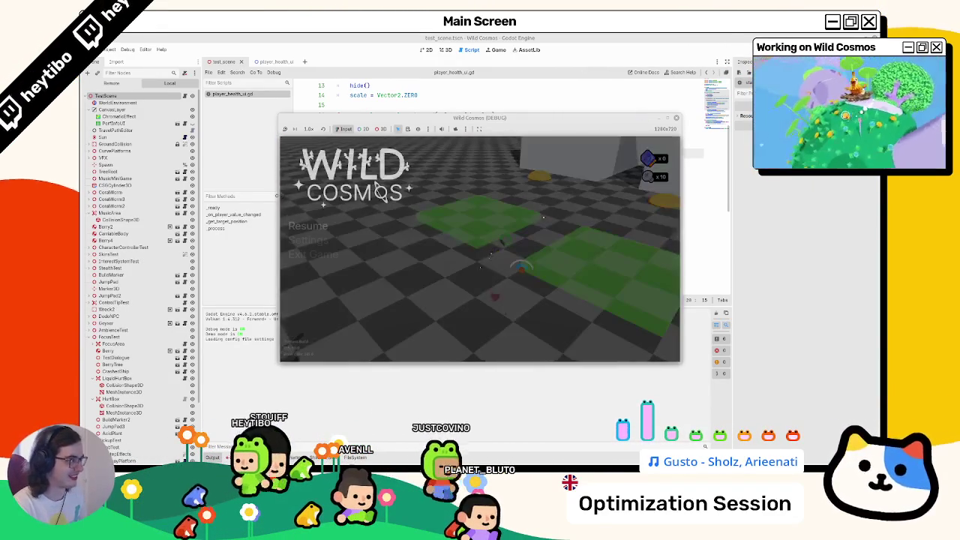
pyautogui.press('F8')
pyautogui.hotkey('ctrl', 'F2')
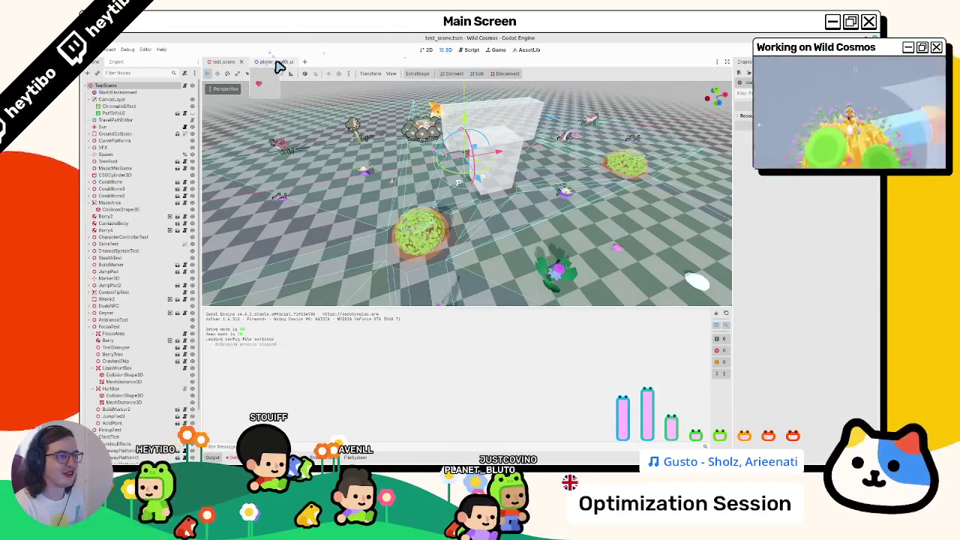
# Step: Select the HeartSprite in player_health_ui to bring up its health_bar shader
pyautogui.click(274, 60)
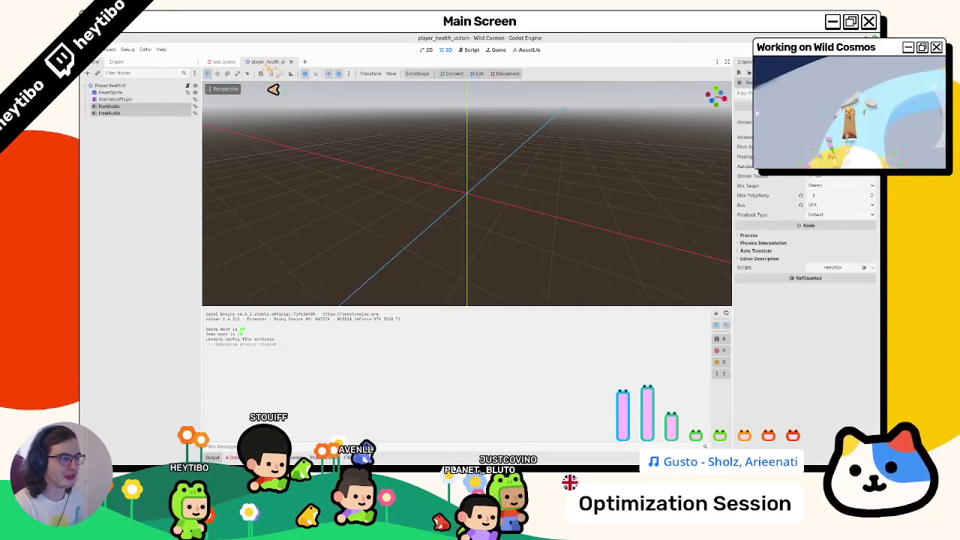
pyautogui.click(140, 100)
pyautogui.click(139, 92)
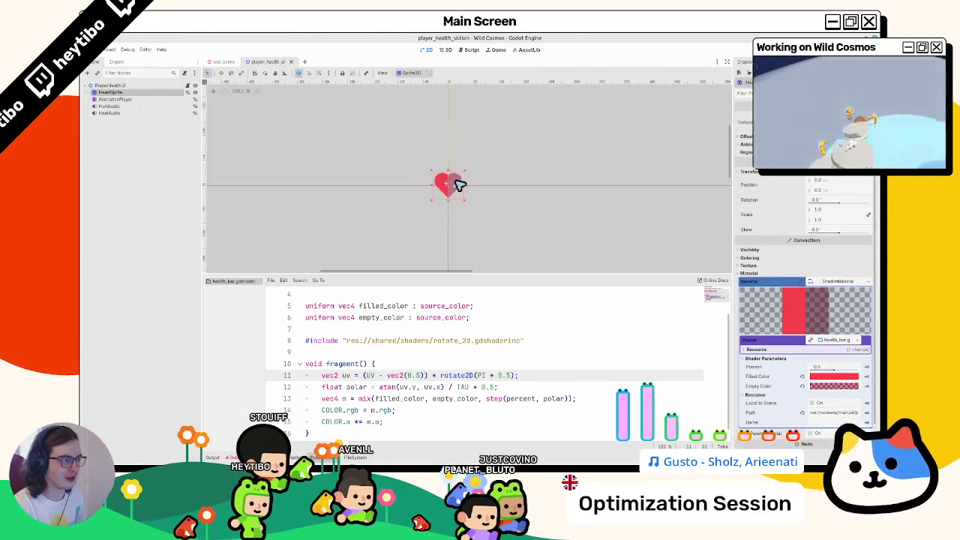
pyautogui.click(93, 98)
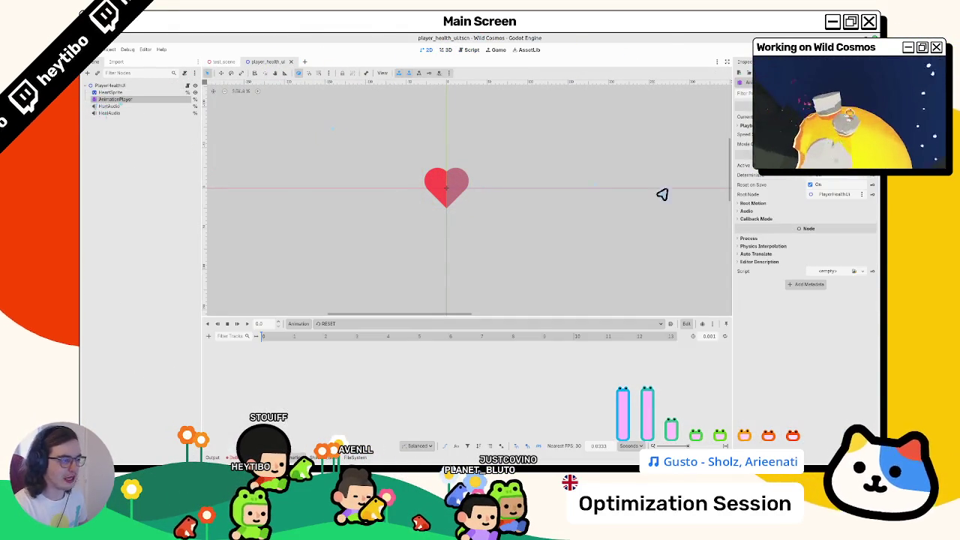
pyautogui.click(143, 92)
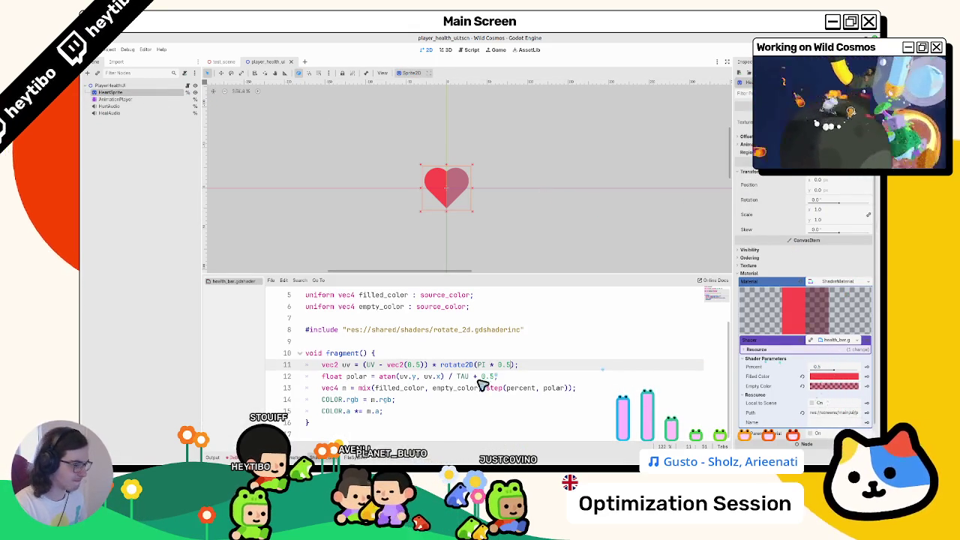
pyautogui.scroll(3, 405, 375)
# Step: Add 'uniform float intensity = 1.0;' to the shader and save it
pyautogui.click(523, 354)
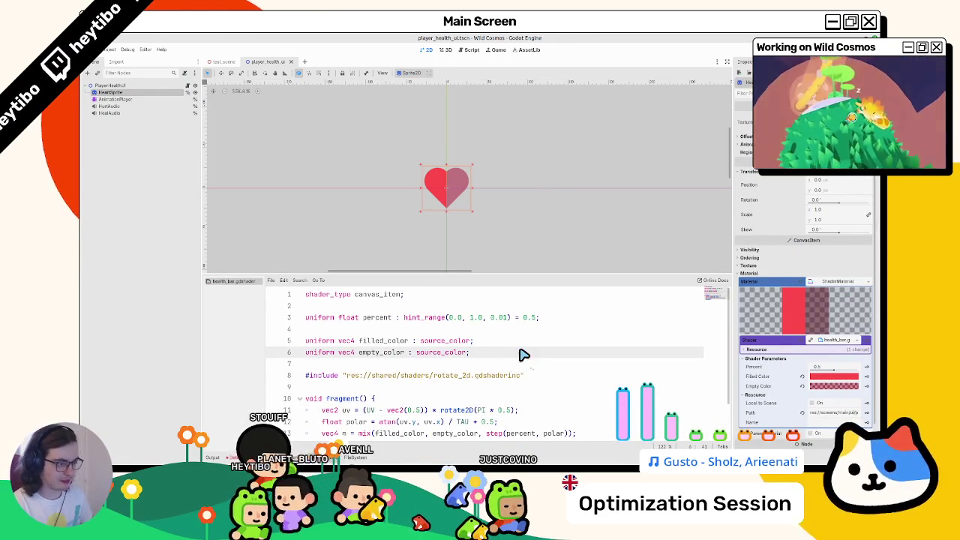
pyautogui.press('Up')
pyautogui.press('Up')
pyautogui.write('rm')
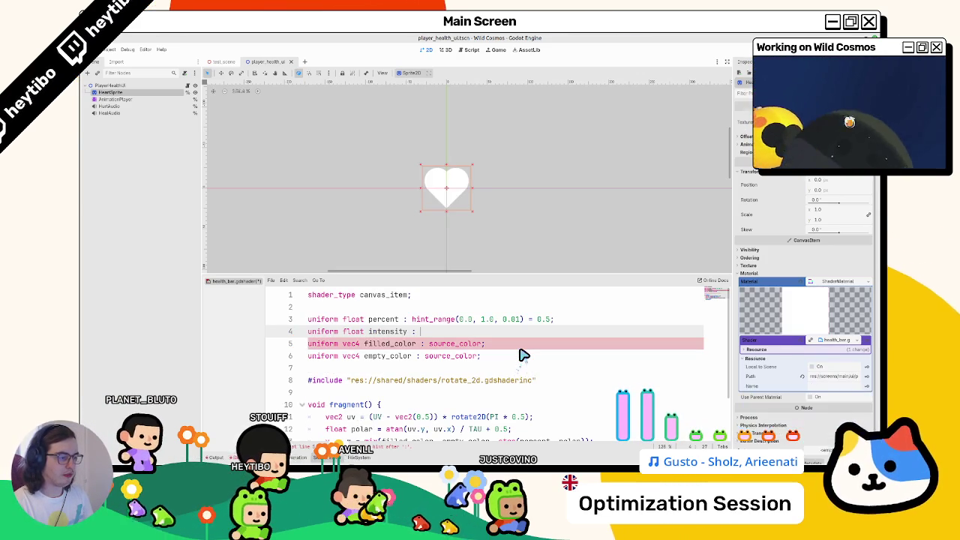
pyautogui.write('hint')
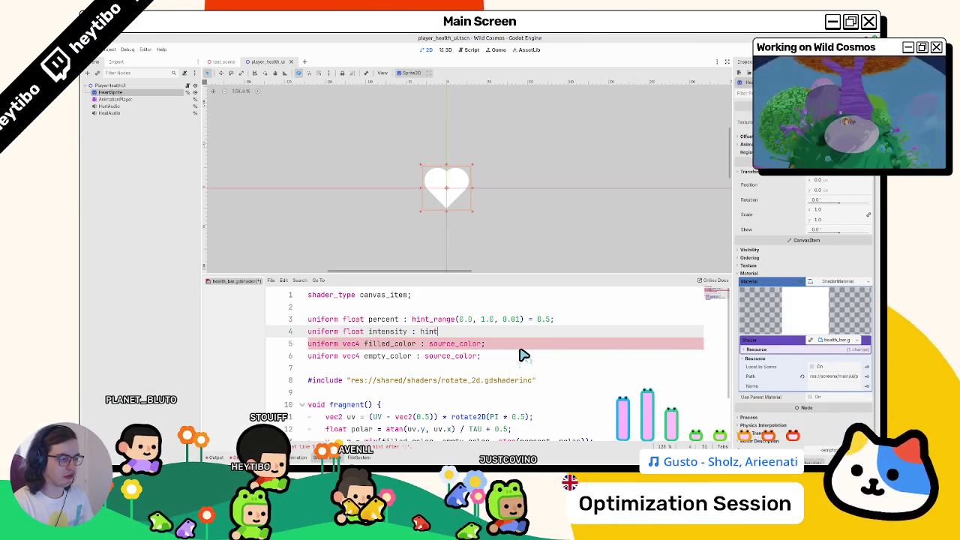
pyautogui.press('BackSpace')
pyautogui.press('BackSpace')
pyautogui.press('BackSpace')
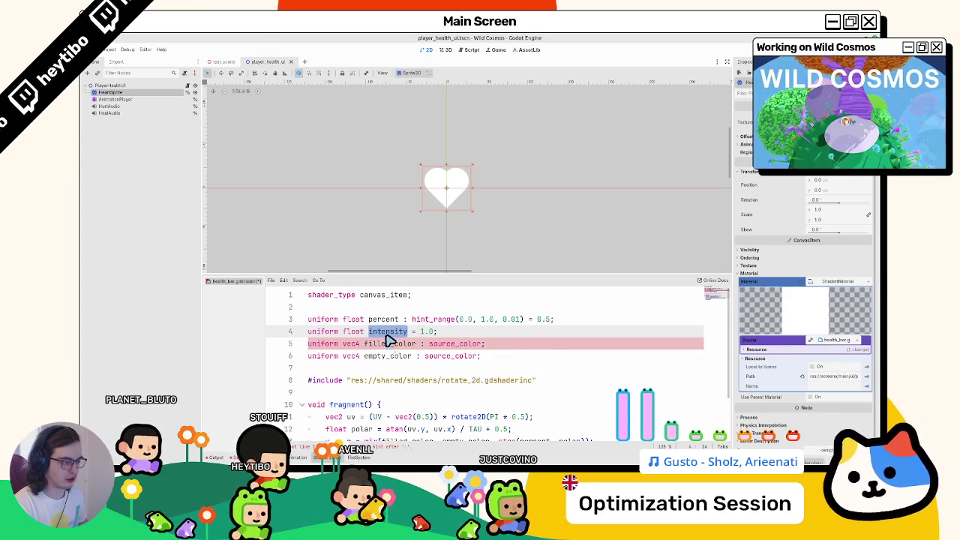
pyautogui.hotkey('ctrl', 's')
# Step: Multiply COLOR.rgb by intensity and save the shader
pyautogui.scroll(-2, 449, 382)
pyautogui.click(388, 409)
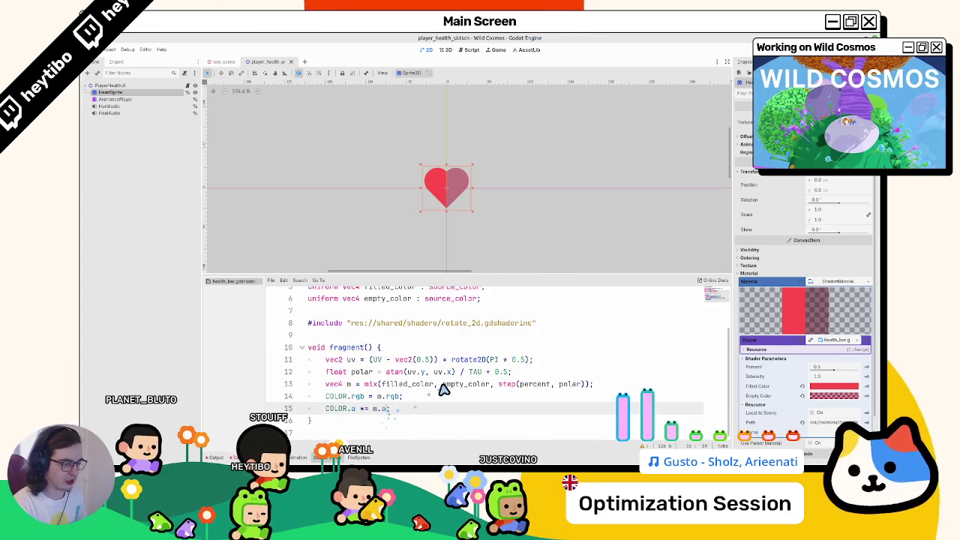
pyautogui.press('Up')
pyautogui.write('intensity;')
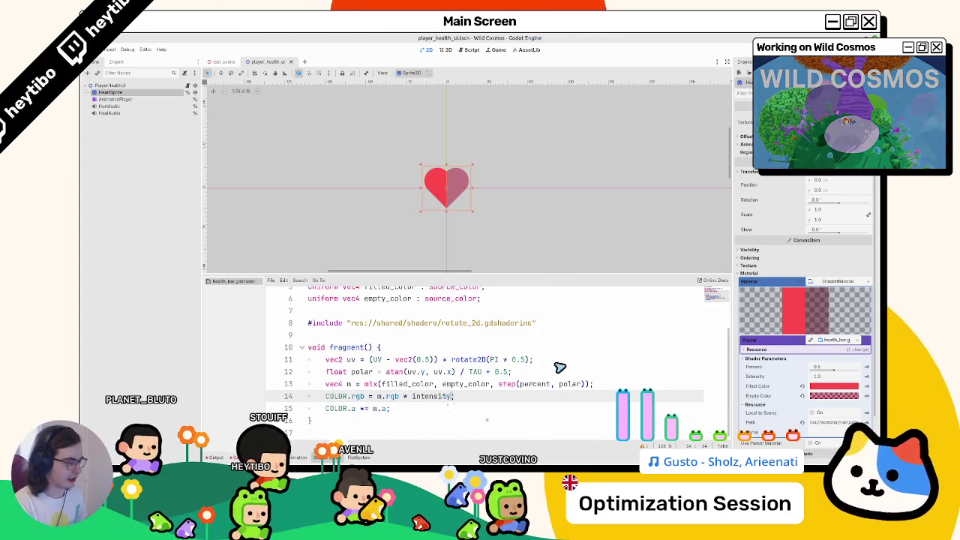
pyautogui.hotkey('ctrl', 's')
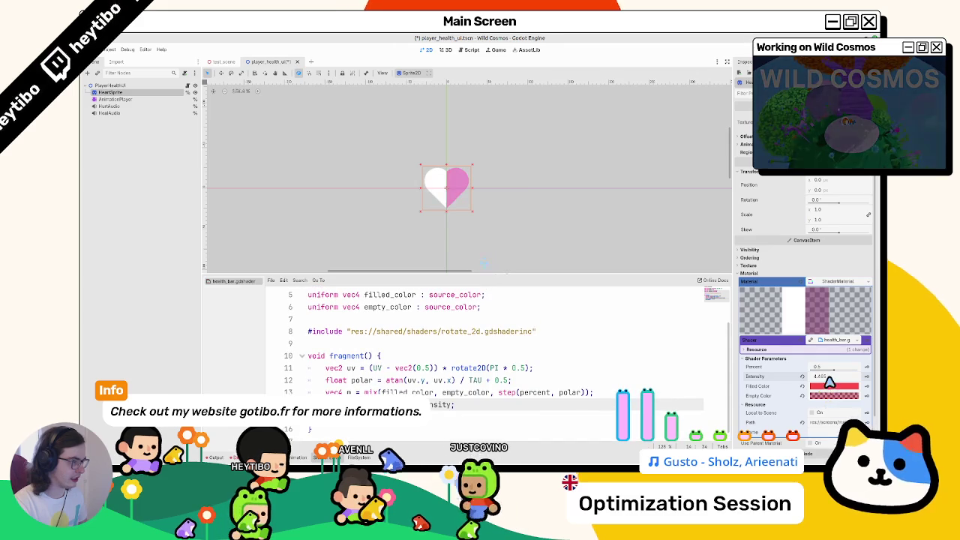
# Step: Open player_health_ui.gd and widen the script editor so long lines unwrap
pyautogui.click(187, 87)
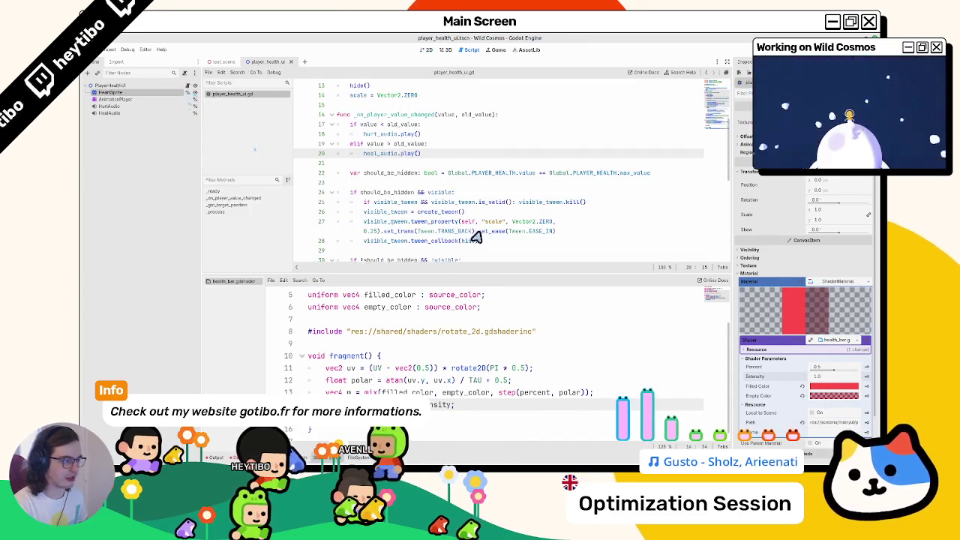
pyautogui.scroll(-8, 449, 231)
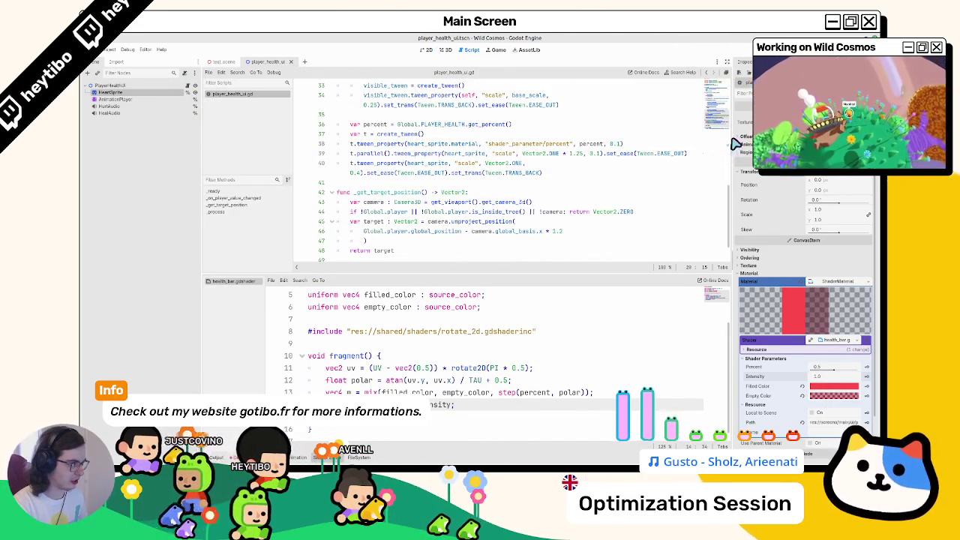
pyautogui.moveTo(734, 144); pyautogui.dragTo(814, 146)
pyautogui.scroll(2, 383, 173)
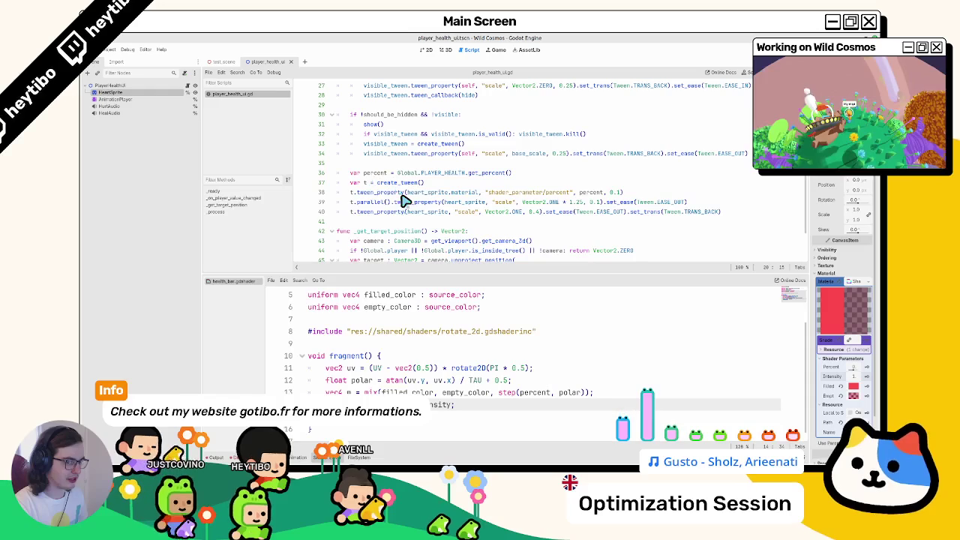
# Step: Review the shader percent, scale-to-zero and visible_tween lines in the heart script
pyautogui.click(417, 194)
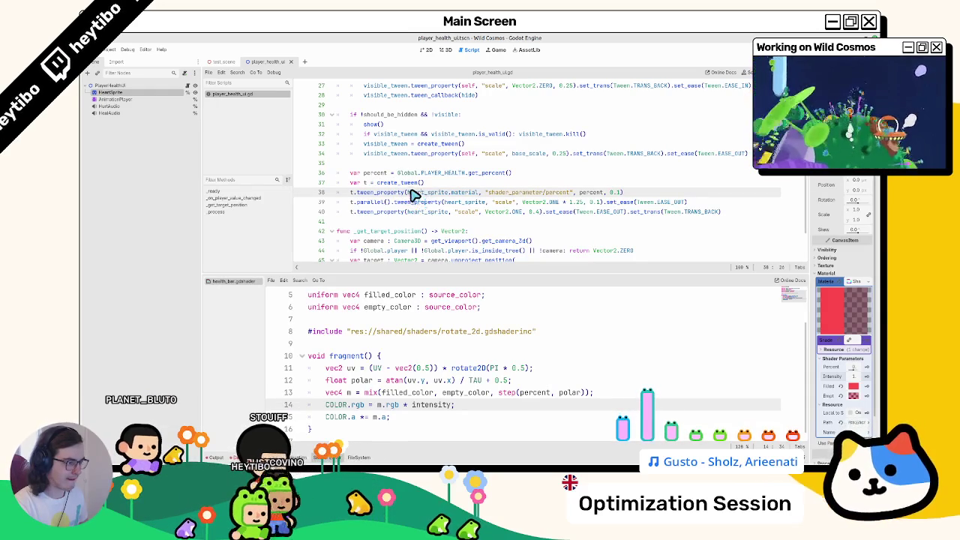
pyautogui.scroll(-2, 407, 194)
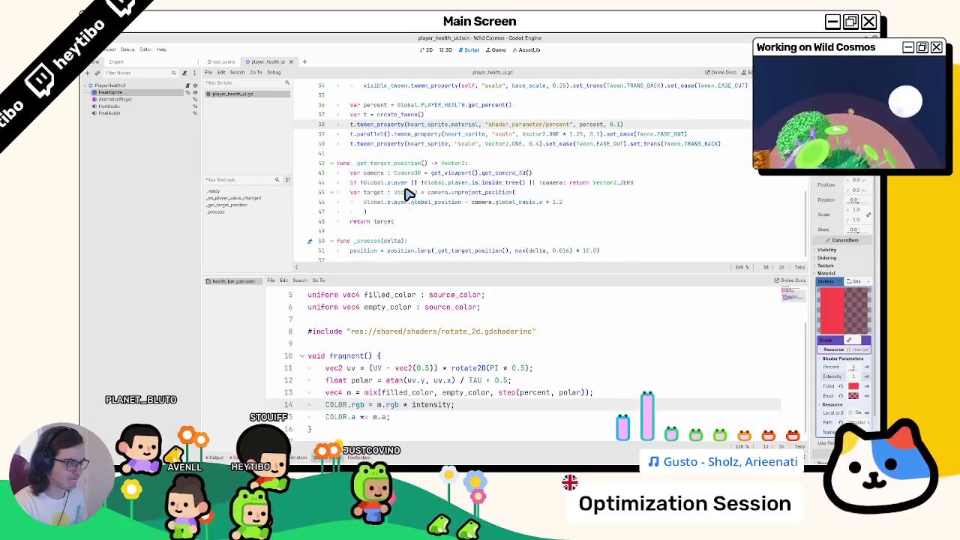
pyautogui.moveTo(407, 195)
pyautogui.scroll(2, 384, 197)
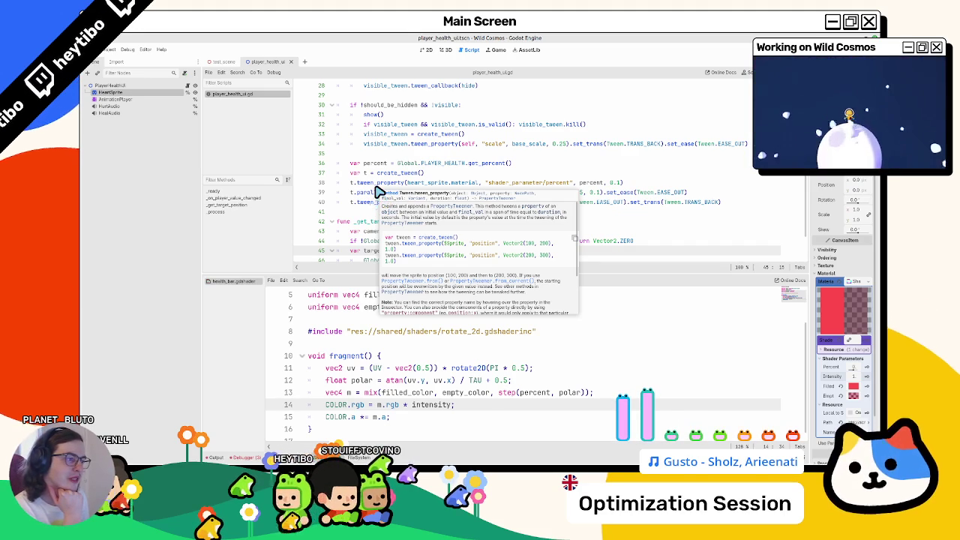
pyautogui.scroll(5, 379, 192)
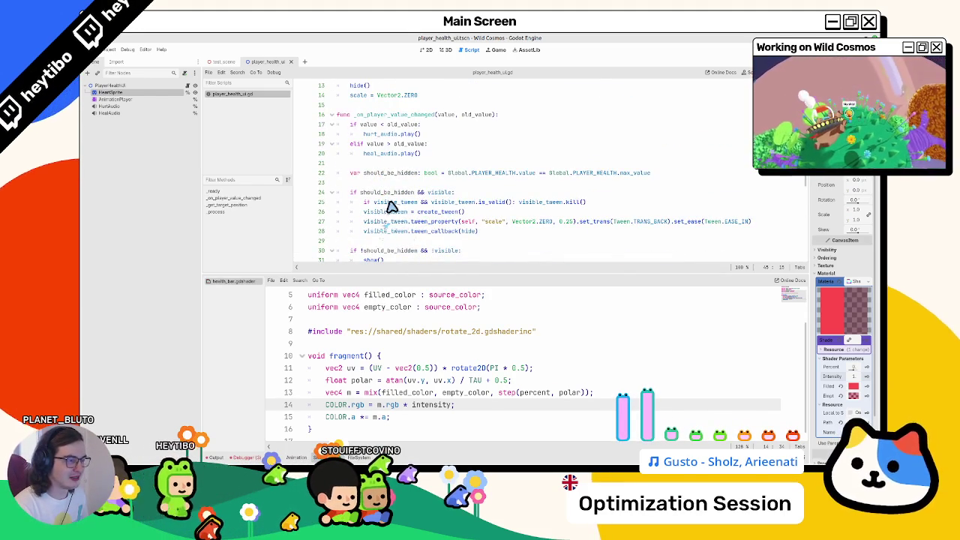
pyautogui.scroll(-2, 390, 203)
pyautogui.tripleClick(390, 164)
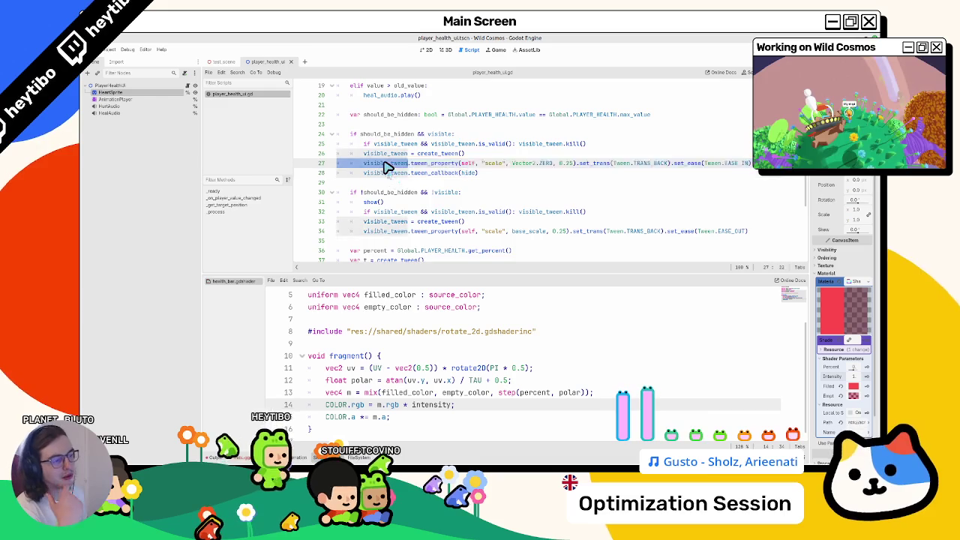
pyautogui.scroll(-2, 386, 161)
pyautogui.doubleClick(381, 114)
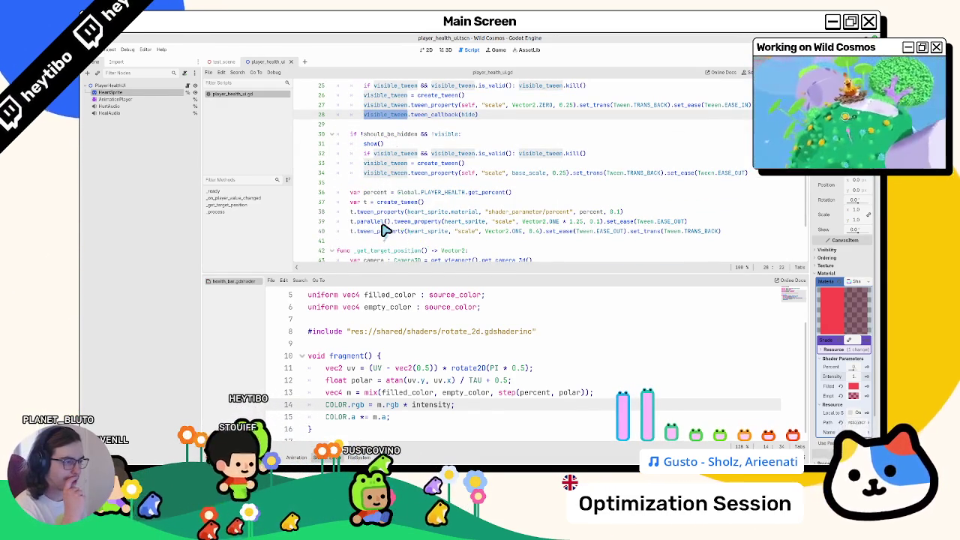
pyautogui.doubleClick(491, 194)
pyautogui.doubleClick(376, 193)
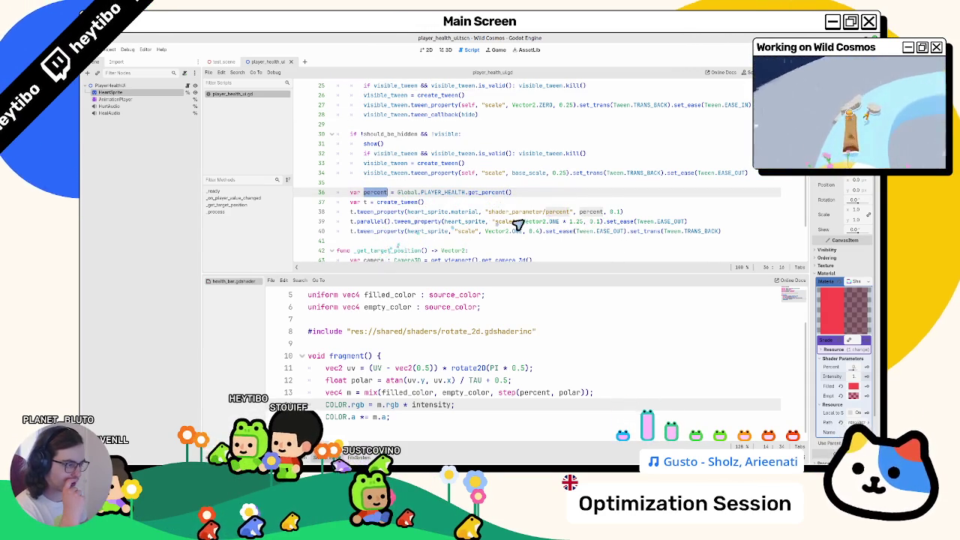
# Step: Check percent in the shader's fill line, then put the cursor at the end of line 40
pyautogui.click(703, 222)
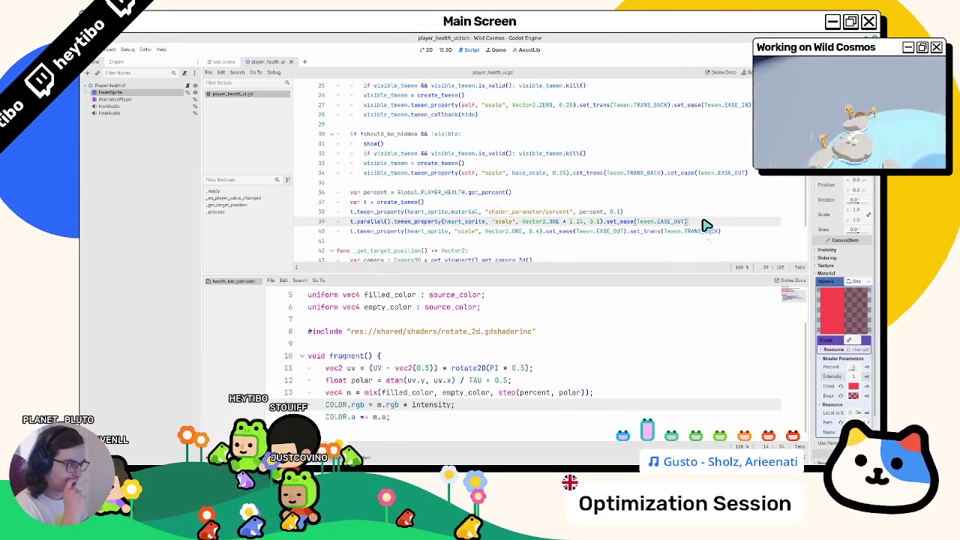
pyautogui.scroll(-1, 504, 362)
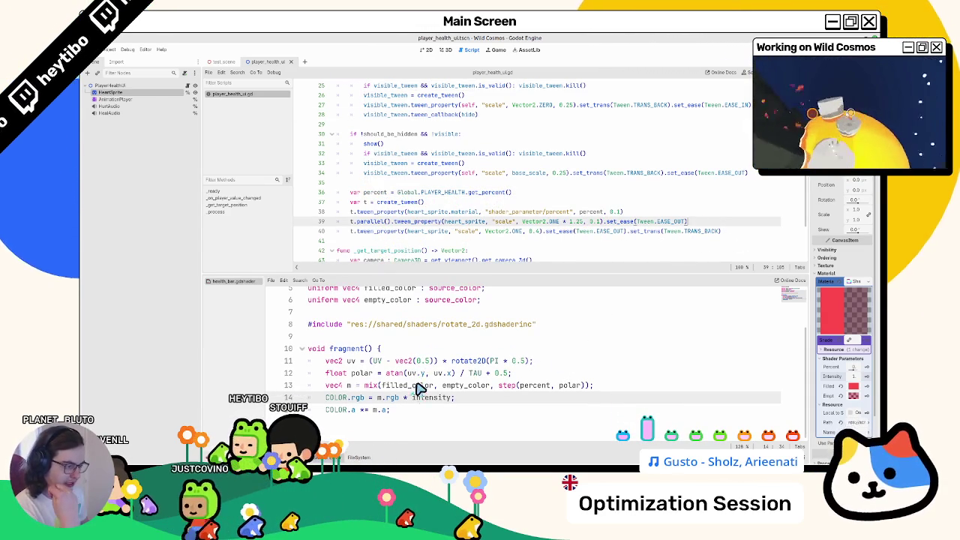
pyautogui.click(535, 386)
pyautogui.doubleClick(535, 386)
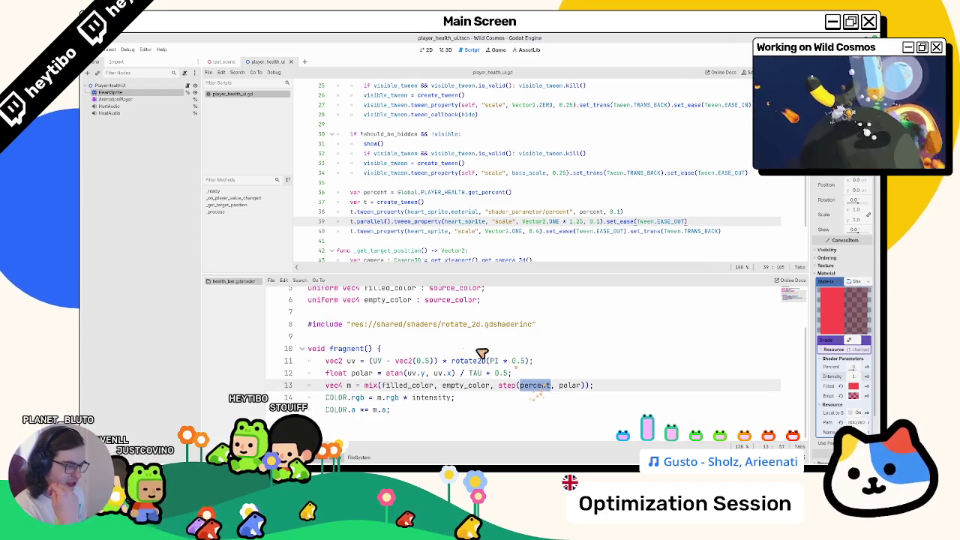
pyautogui.click(445, 231)
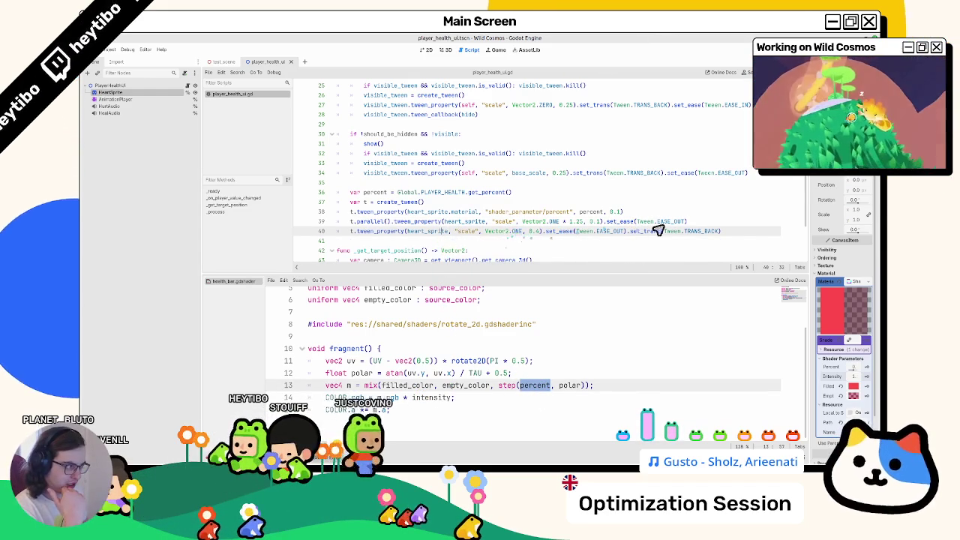
pyautogui.click(742, 236)
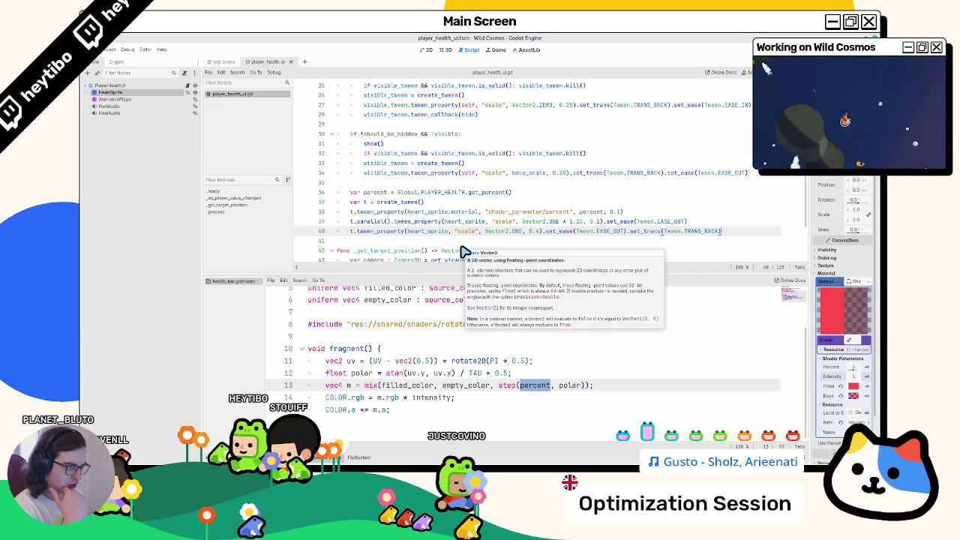
# Step: Remove 'parallel().' from the bounce tween on line 39
pyautogui.press('Return')
pyautogui.write('t')
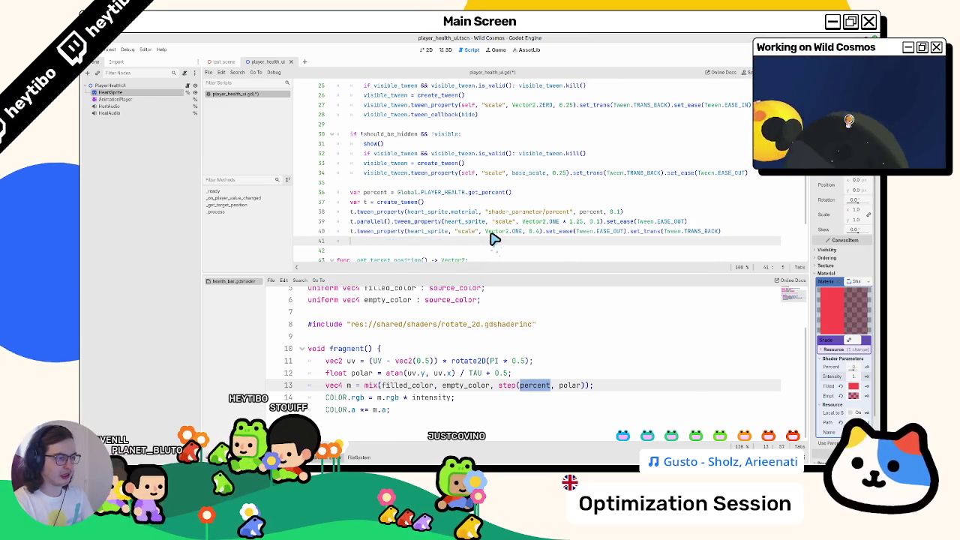
pyautogui.press('BackSpace')
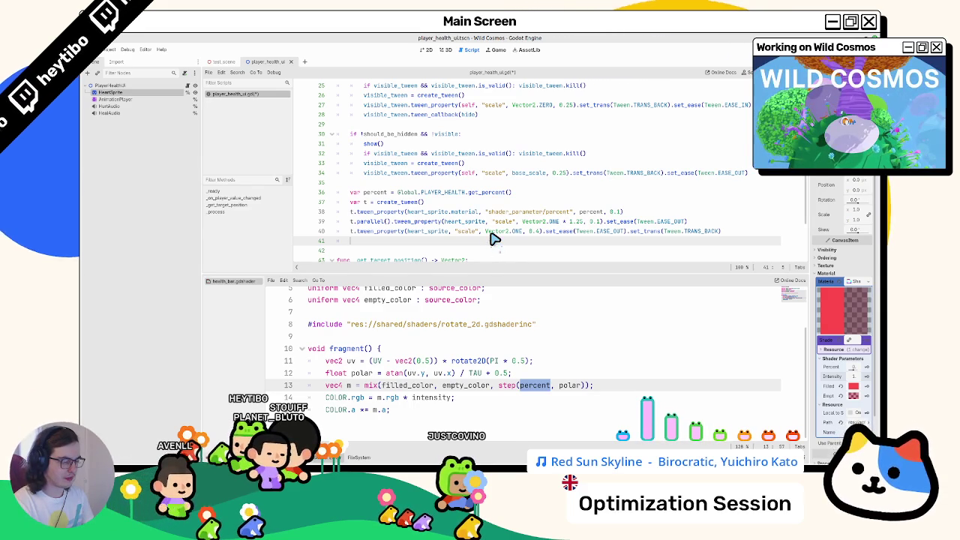
pyautogui.moveTo(357, 222); pyautogui.dragTo(390, 223)
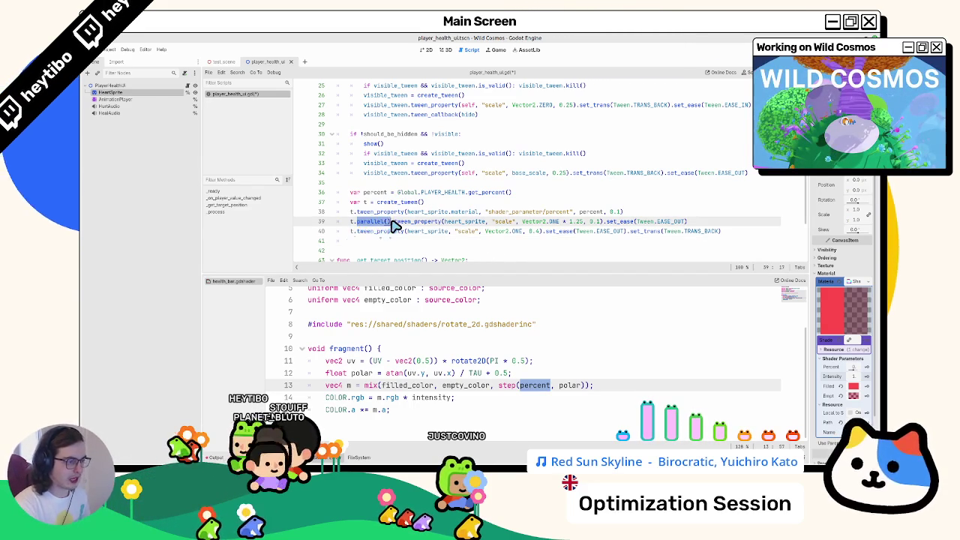
pyautogui.hotkey('ctrl', 'x')
# Step: Append .set_parallel(true) to create_tween() on line 37
pyautogui.click(420, 202)
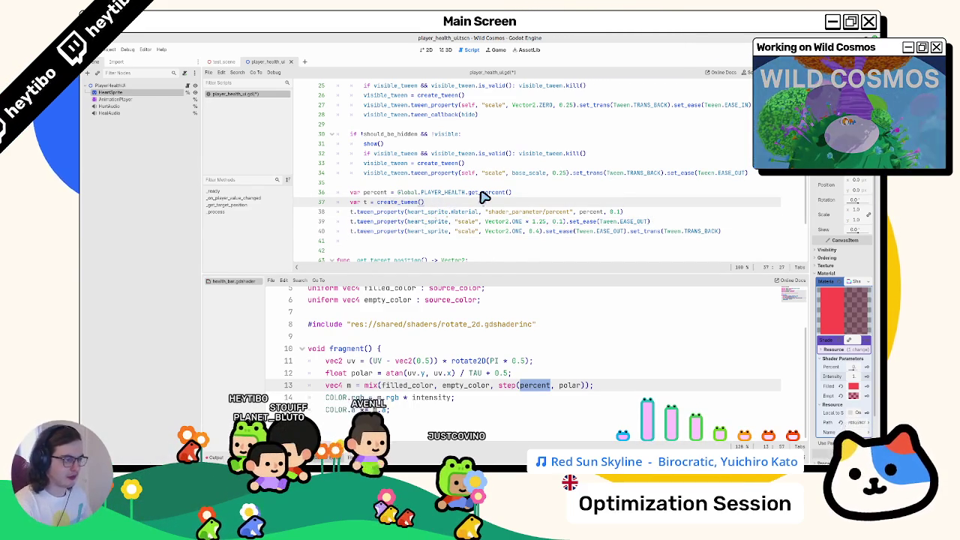
pyautogui.write('.set_parallel(')
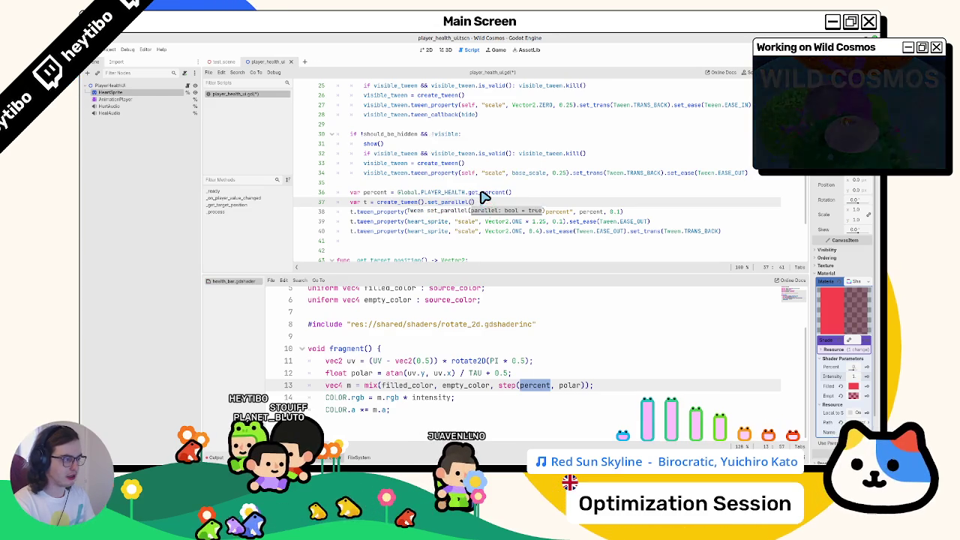
pyautogui.press('Return')
pyautogui.write('true')
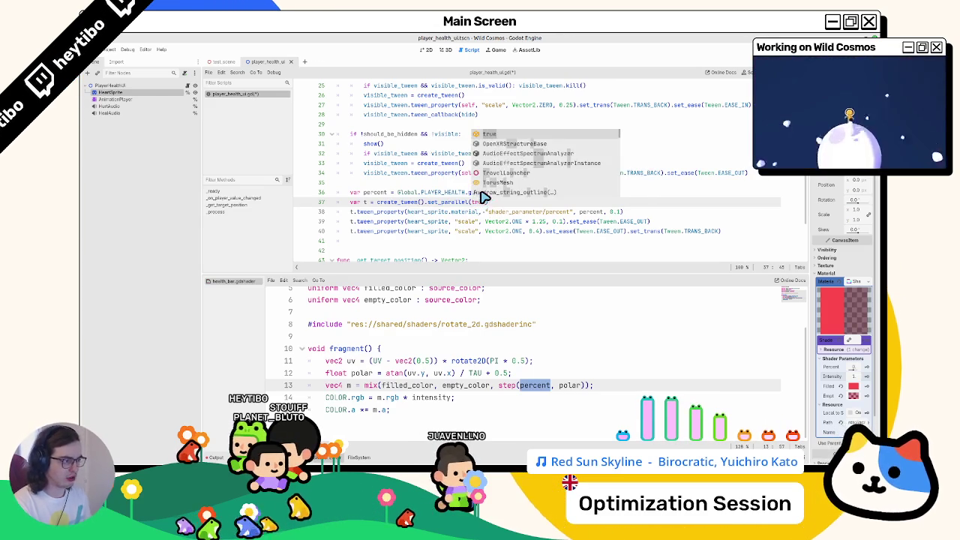
# Step: Add .set_delay(0.25) to the scale-back tween on line 40
pyautogui.click(394, 212)
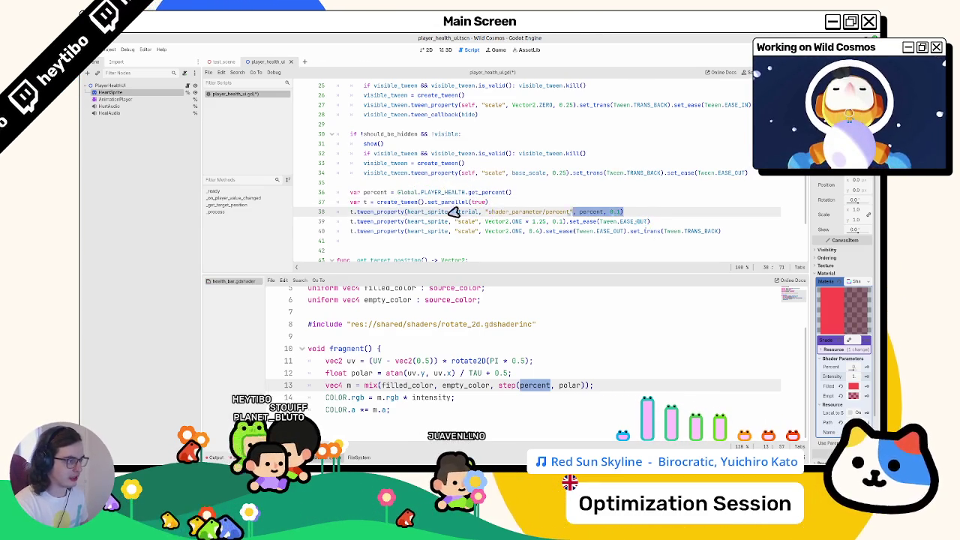
pyautogui.moveTo(405, 216)
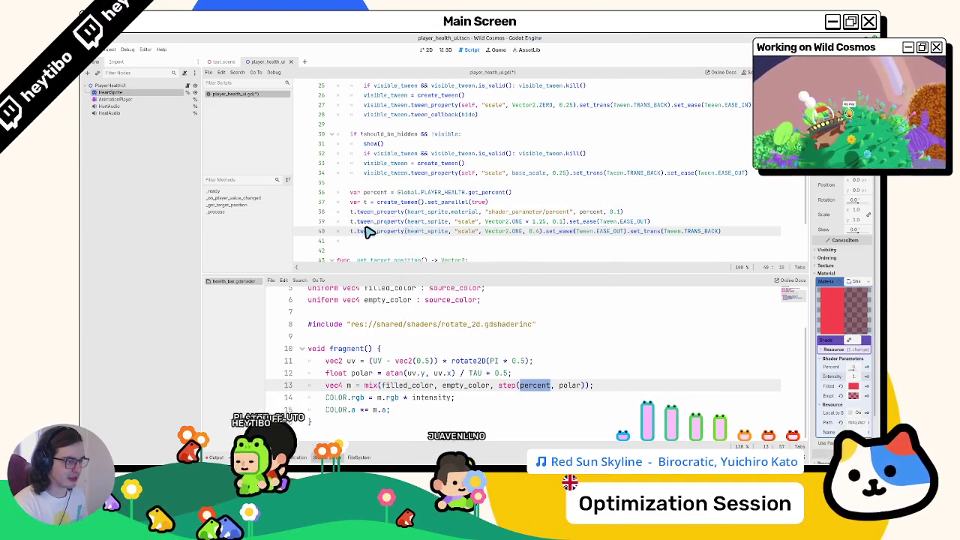
pyautogui.moveTo(357, 231)
pyautogui.mouseDown()
pyautogui.moveTo(690, 227)
pyautogui.moveTo(759, 239)
pyautogui.mouseUp()
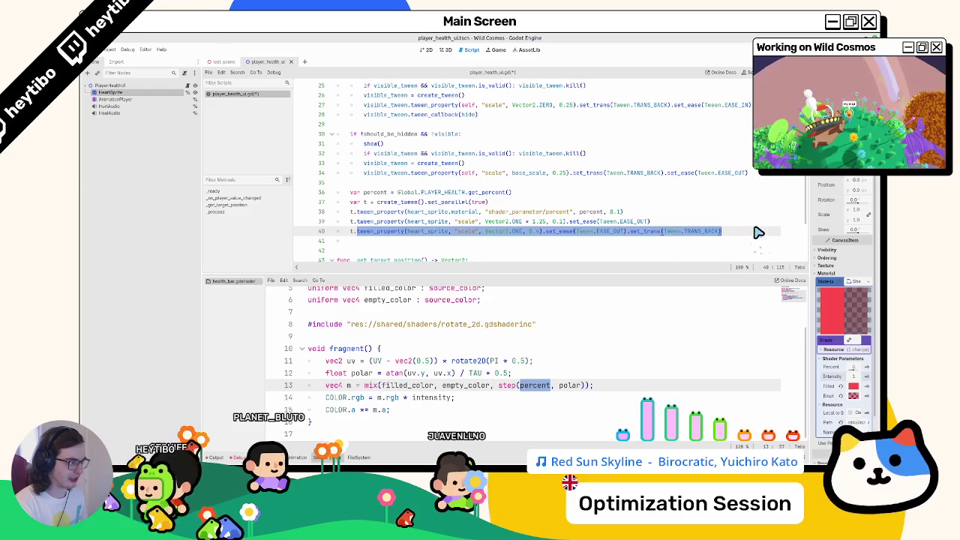
pyautogui.click(758, 237)
pyautogui.write('et_d')
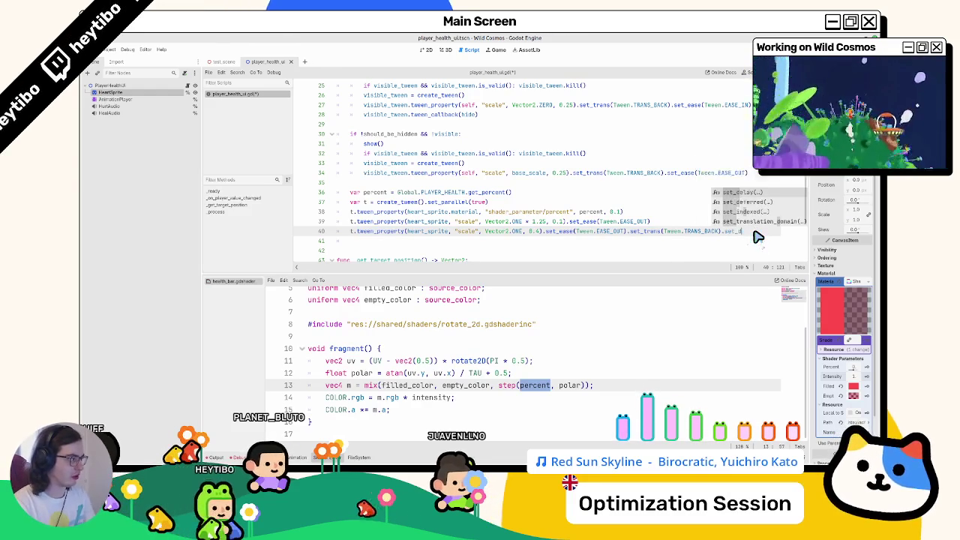
pyautogui.press('Return')
pyautogui.write('0.25')
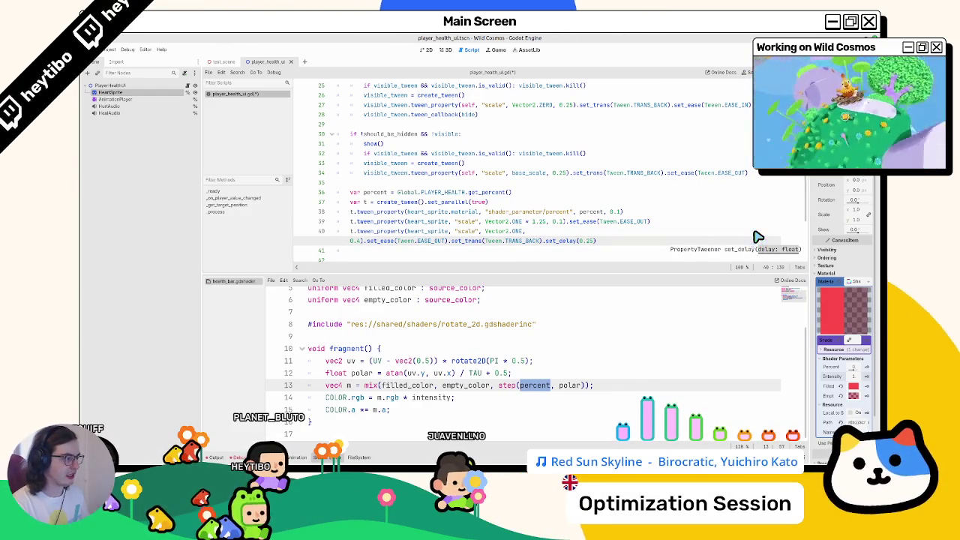
pyautogui.doubleClick(559, 222)
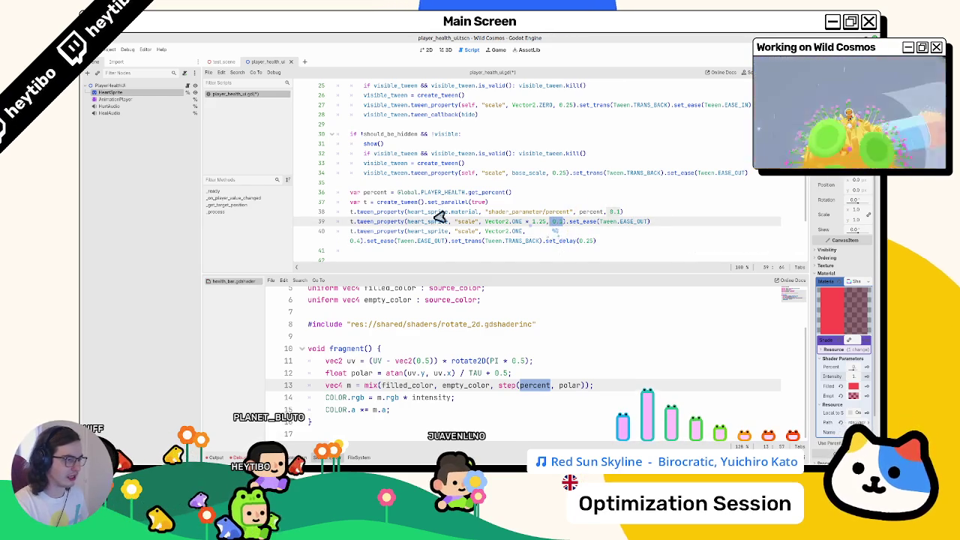
pyautogui.moveTo(203, 181); pyautogui.dragTo(138, 180)
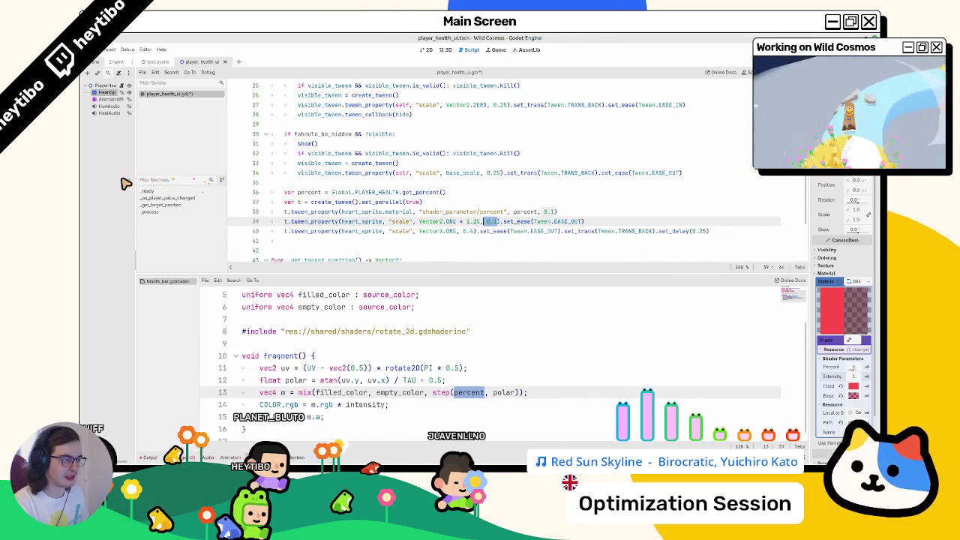
# Step: Replace line 40's 0.25 delay with t.chain() before the scale-back tween
pyautogui.click(558, 184)
pyautogui.hotkey('ctrl', 'z')
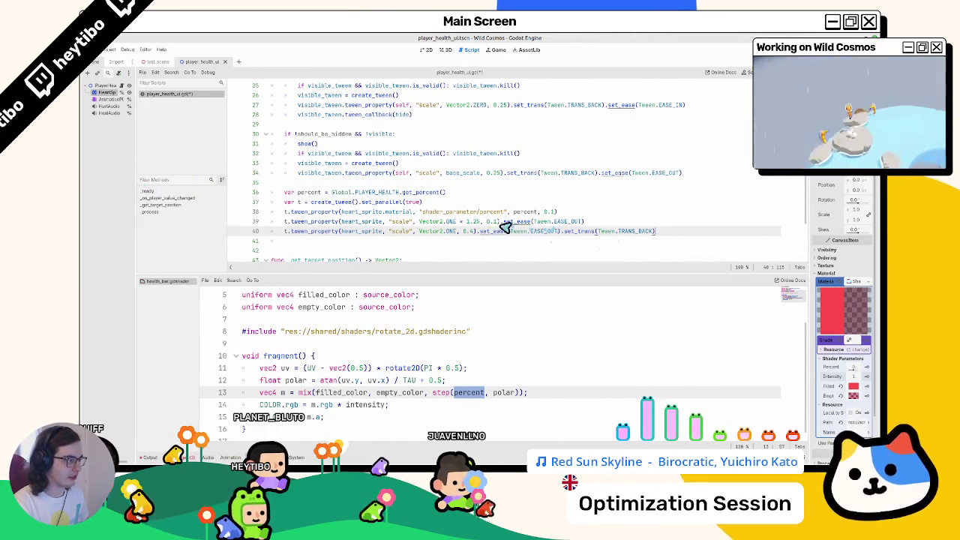
pyautogui.click(290, 231)
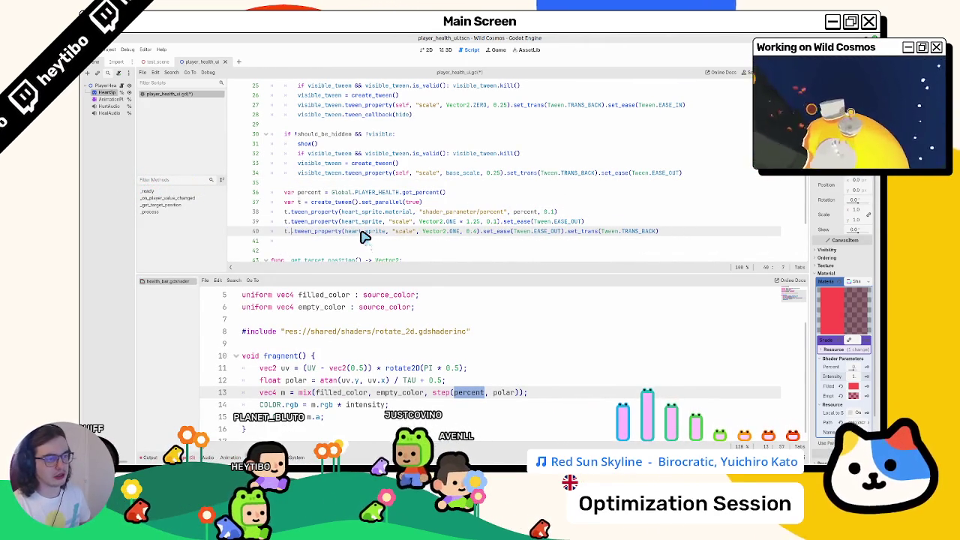
pyautogui.write('chai')
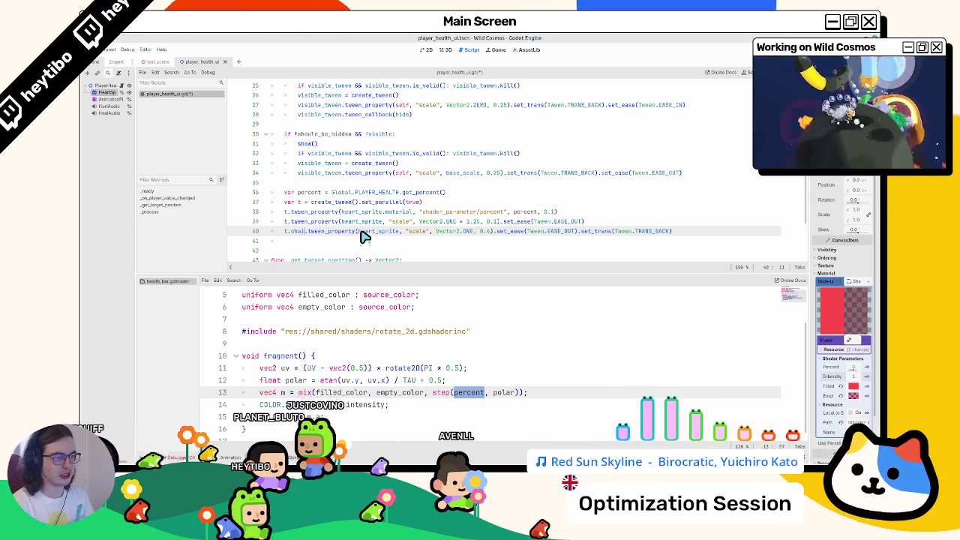
pyautogui.write('n().')
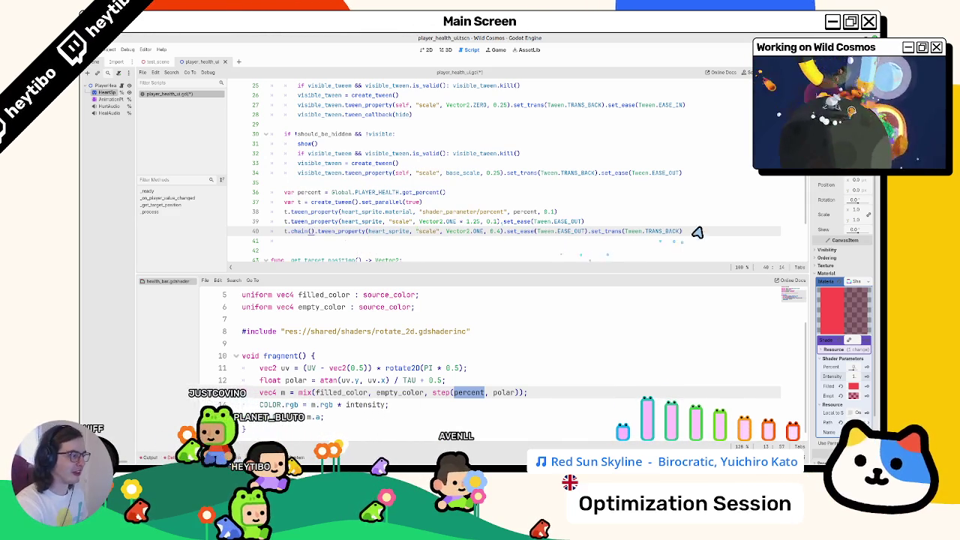
# Step: Insert blank lines after the shader fill tween and after the bounce tweens
pyautogui.click(671, 212)
pyautogui.press('Return')
pyautogui.click(722, 249)
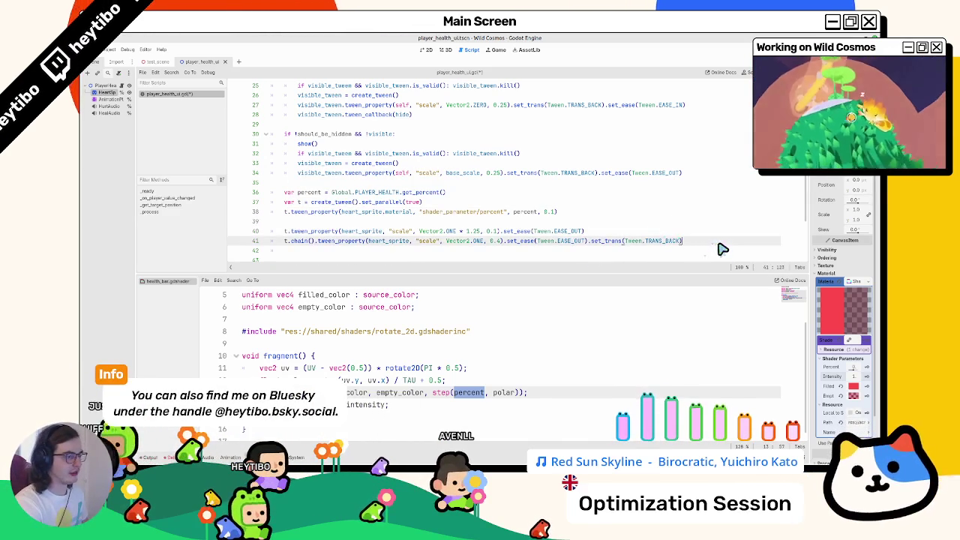
pyautogui.press('Return')
pyautogui.press('Return')
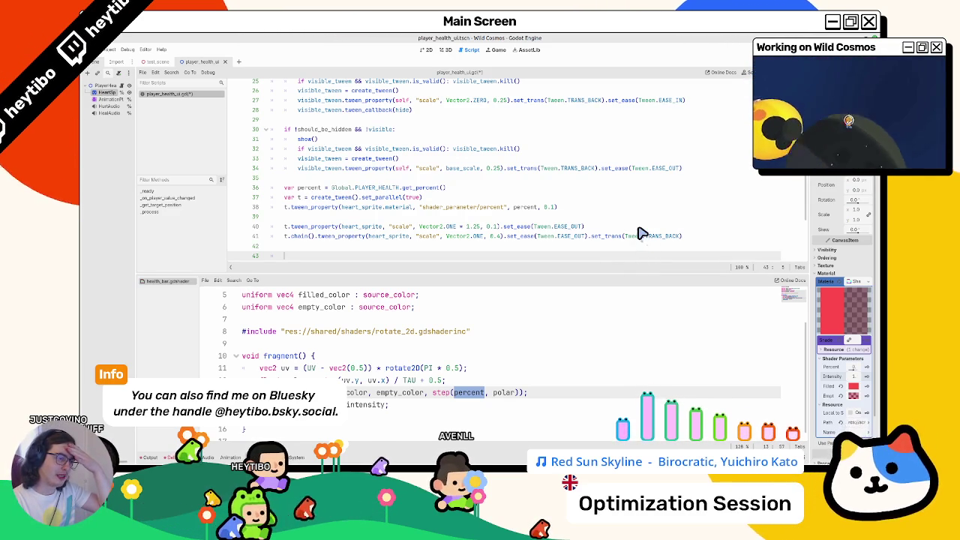
pyautogui.scroll(-2, 314, 213)
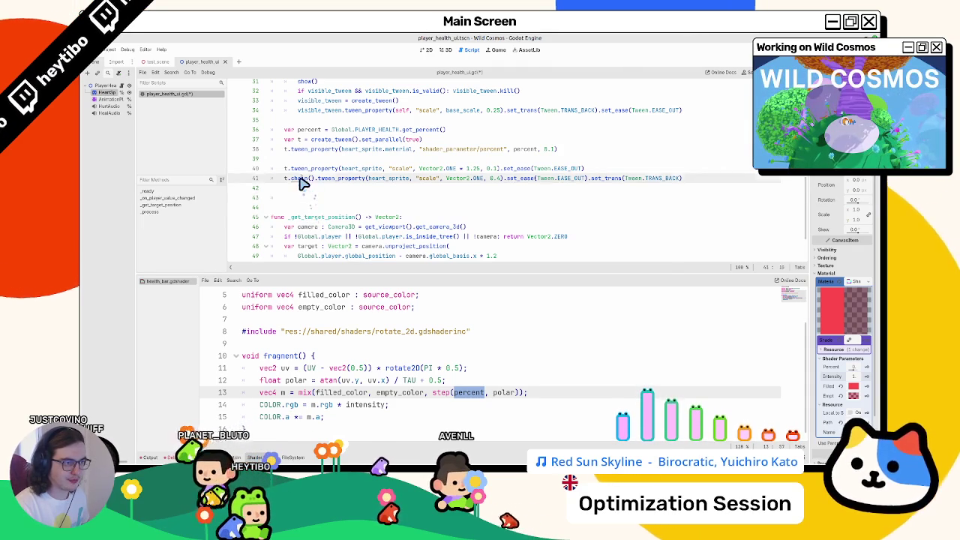
# Step: Open the Tween documentation for chain() and mark its example lines
pyautogui.keyDown('ctrl'); pyautogui.click(300, 179); pyautogui.keyUp('ctrl')
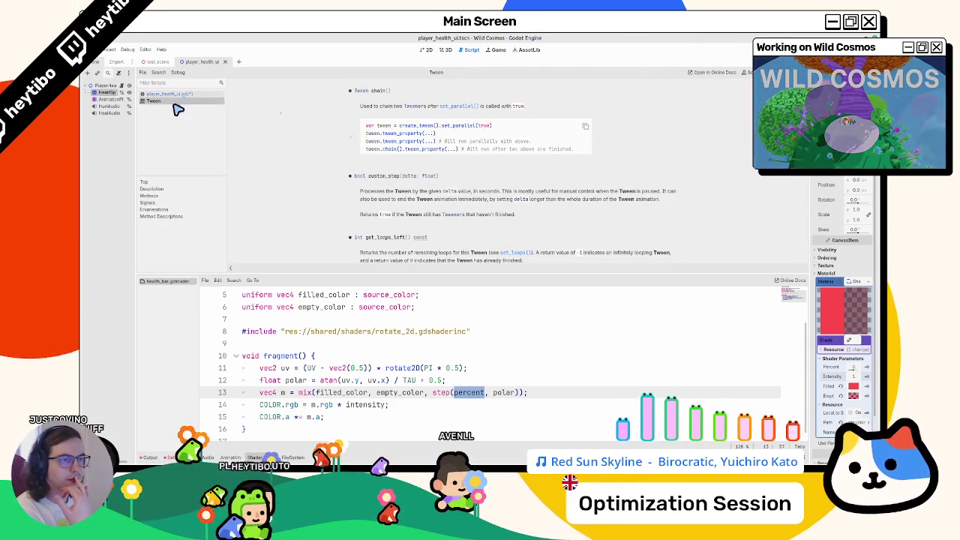
pyautogui.middleClick(150, 100)
pyautogui.keyDown('ctrl'); pyautogui.click(301, 183); pyautogui.keyUp('ctrl')
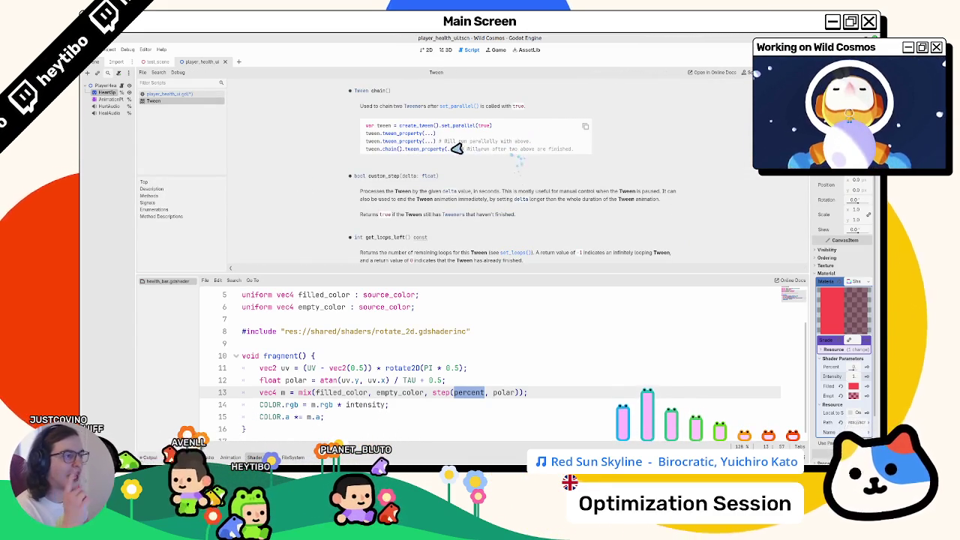
pyautogui.moveTo(484, 150); pyautogui.dragTo(570, 155)
pyautogui.click(179, 95)
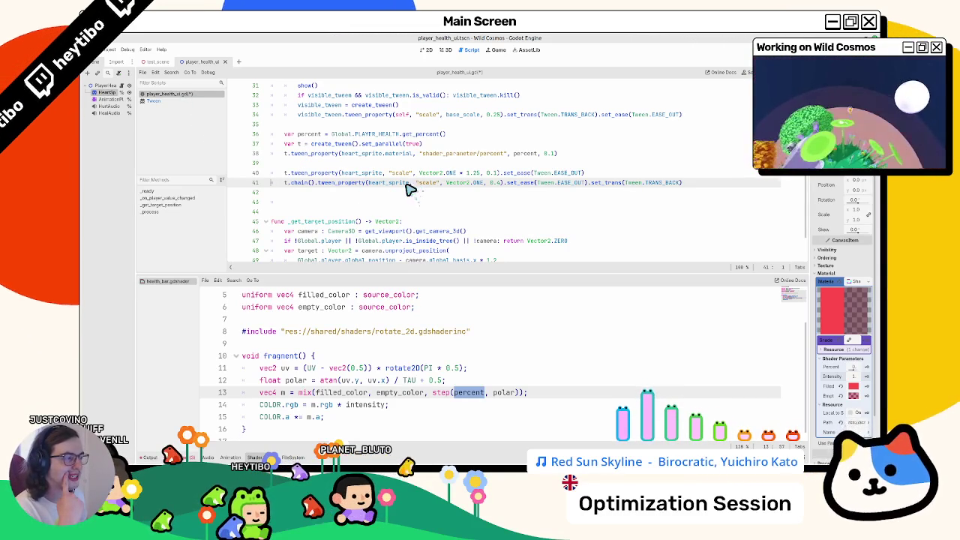
# Step: Search the Tween docs for 'chain', then return to player_health_ui.gd
pyautogui.click(188, 101)
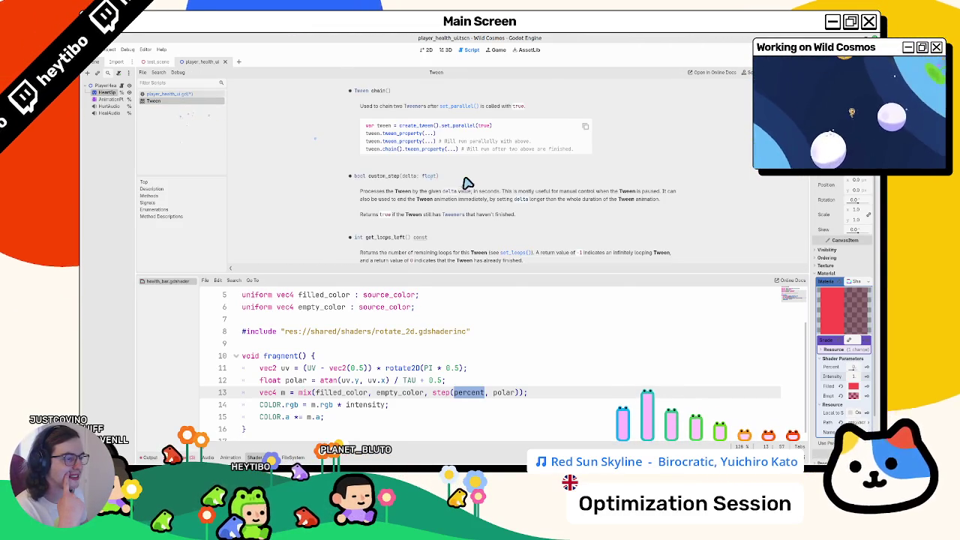
pyautogui.scroll(15, 468, 183)
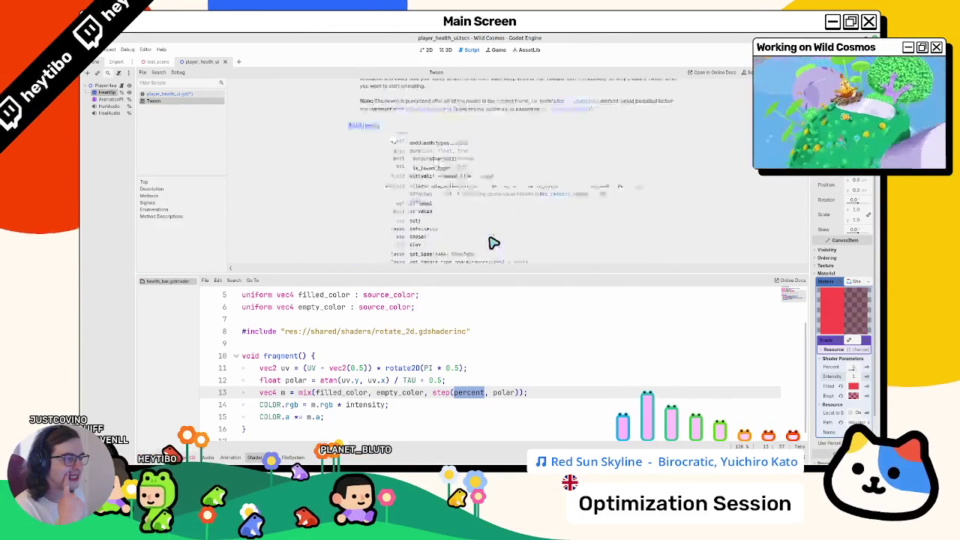
pyautogui.scroll(10, 493, 243)
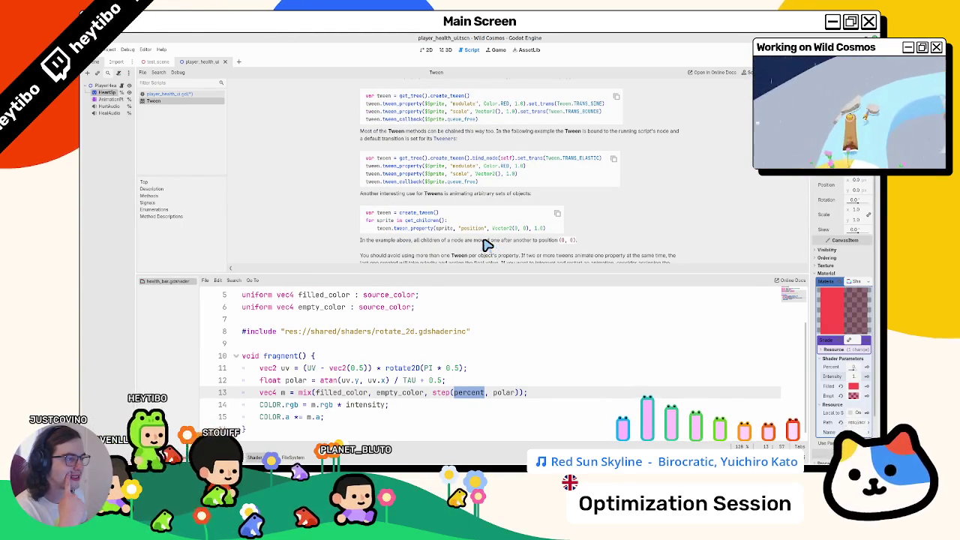
pyautogui.scroll(2, 486, 245)
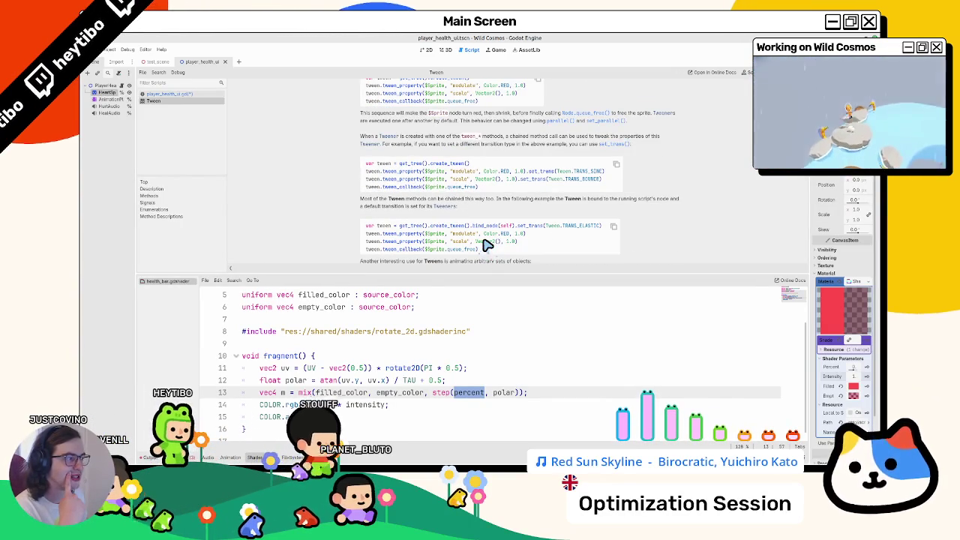
pyautogui.scroll(3, 486, 246)
pyautogui.scroll(3, 488, 241)
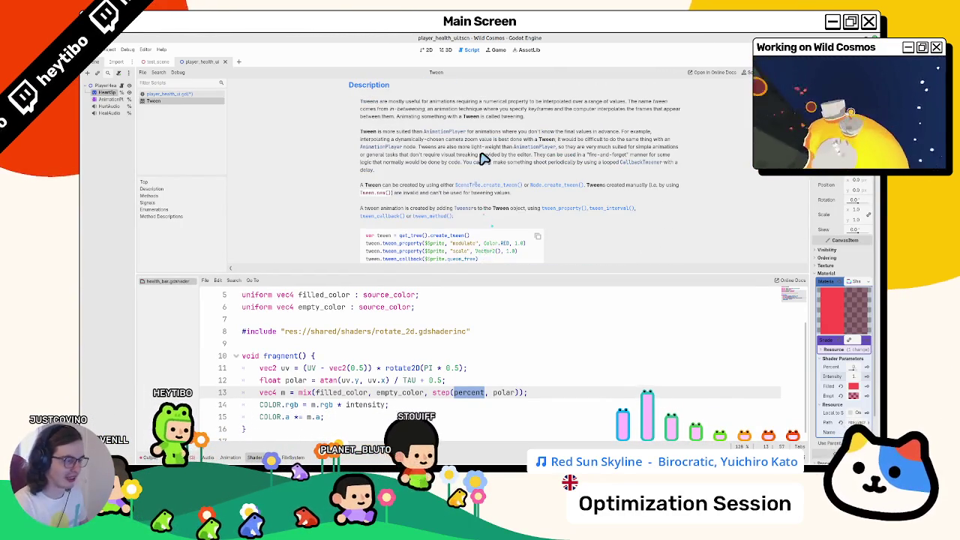
pyautogui.hotkey('ctrl', 'f')
pyautogui.scroll(-1, 484, 159)
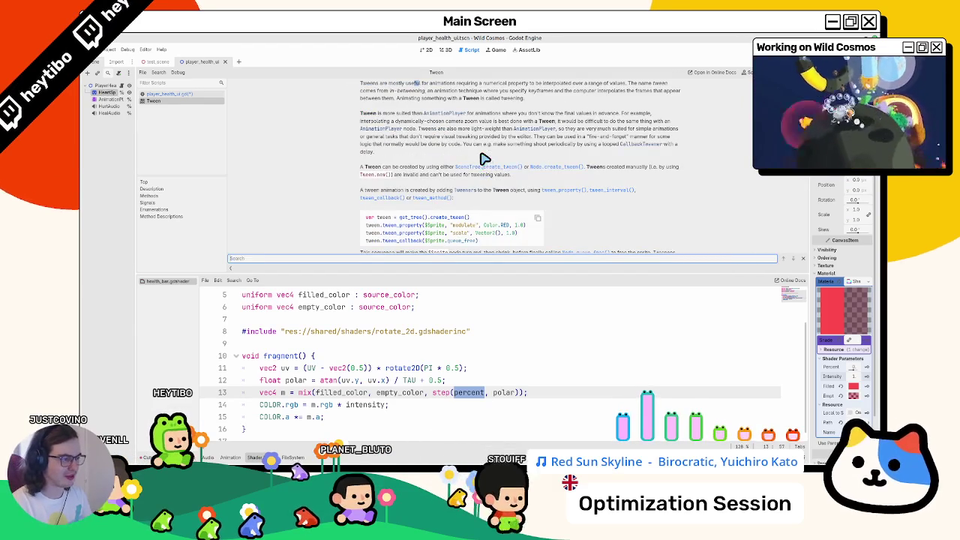
pyautogui.write('chain')
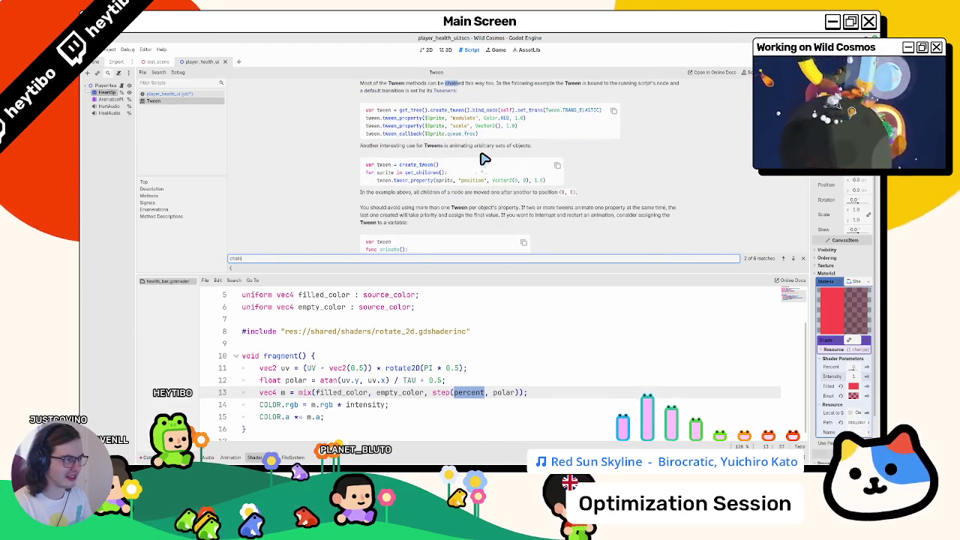
pyautogui.press('Return')
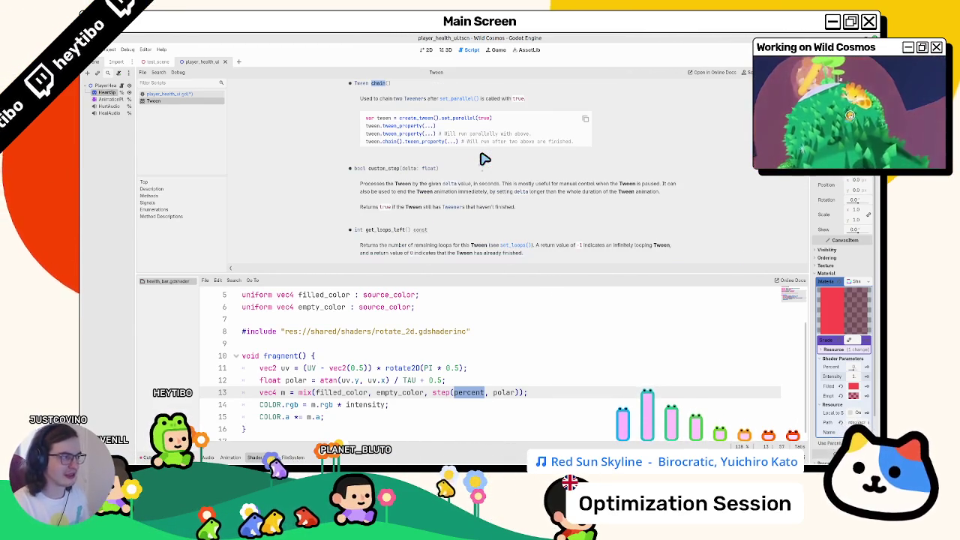
pyautogui.click(194, 95)
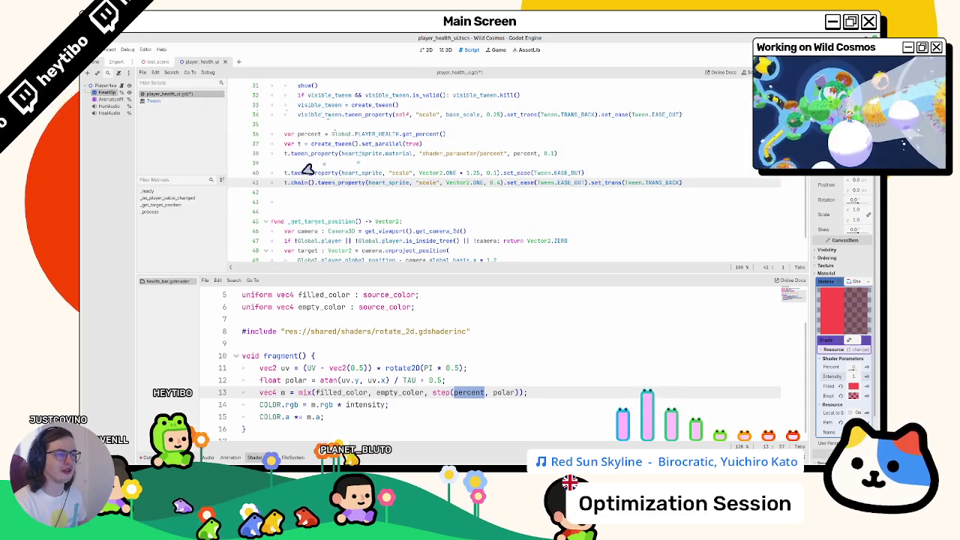
# Step: Swap chain() for a 0.1-second set_delay on the scale-back tween and save
pyautogui.press('BackSpace')
pyautogui.press('BackSpace')
pyautogui.press('BackSpace')
pyautogui.click(701, 186)
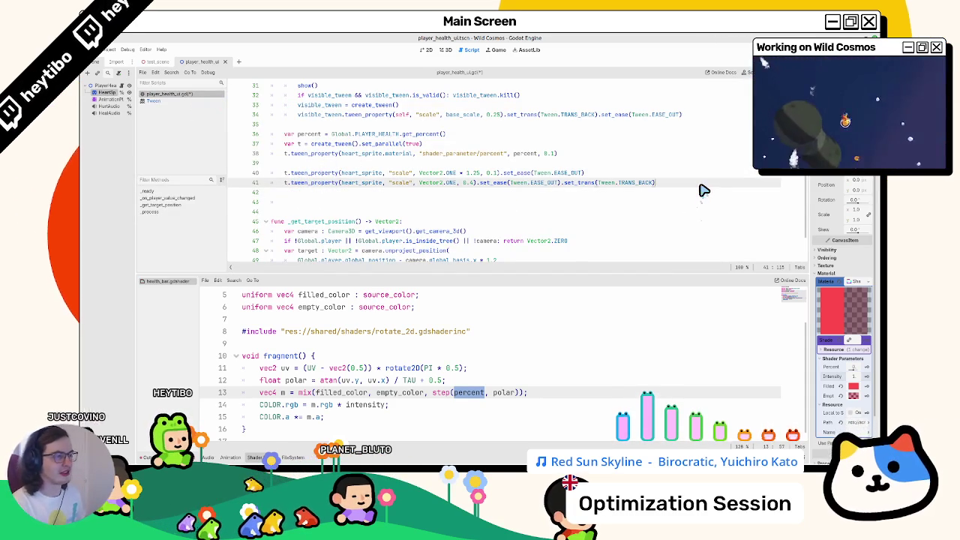
pyautogui.write('.set_d')
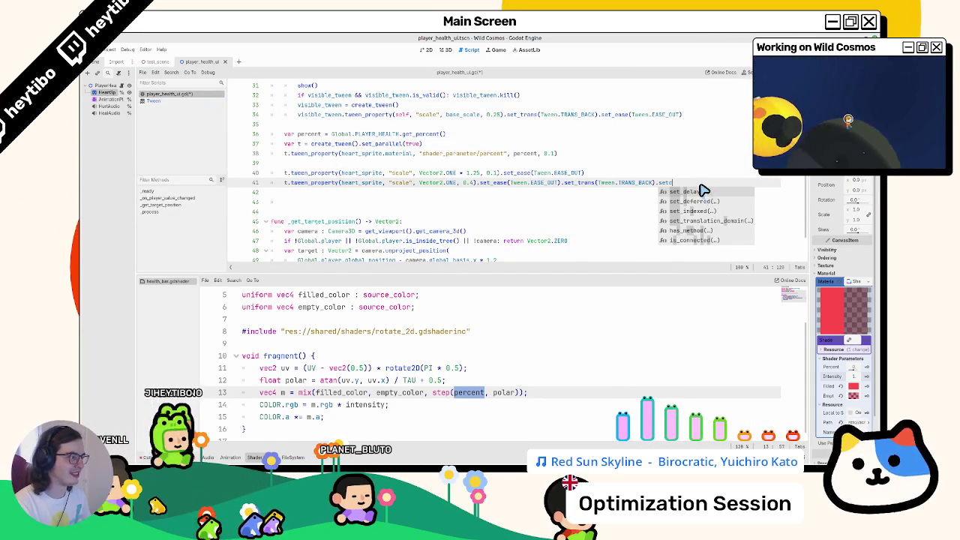
pyautogui.press('Return')
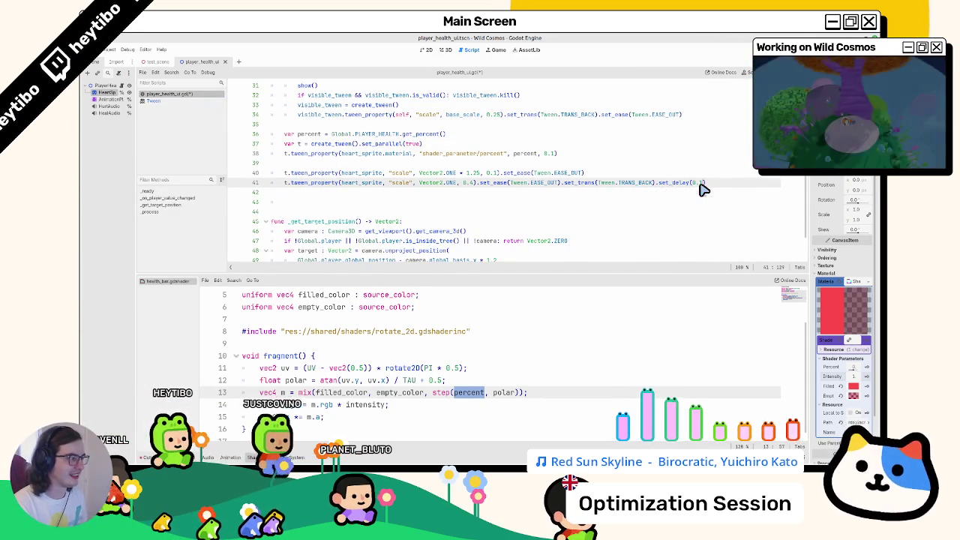
pyautogui.write('1')
pyautogui.hotkey('ctrl', 's')
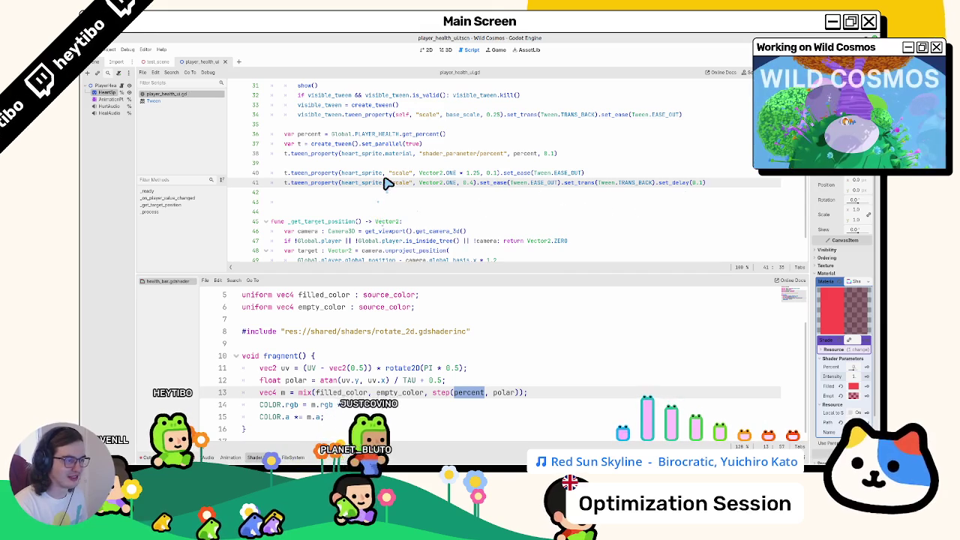
# Step: Duplicate the two heart scale tween lines as lines 43–44
pyautogui.moveTo(279, 172); pyautogui.dragTo(705, 184)
pyautogui.hotkey('ctrl', 'c')
pyautogui.click(355, 201)
pyautogui.hotkey('ctrl', 'v')
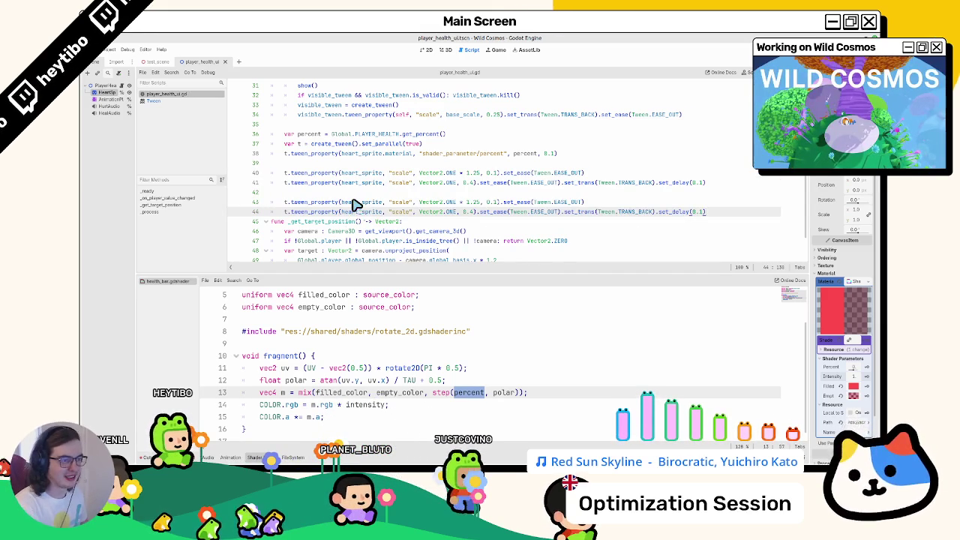
pyautogui.press('Return')
pyautogui.press('Return')
# Step: Delete the TRANS_BACK transition from the copied tween on line 44
pyautogui.moveTo(283, 153); pyautogui.dragTo(596, 157)
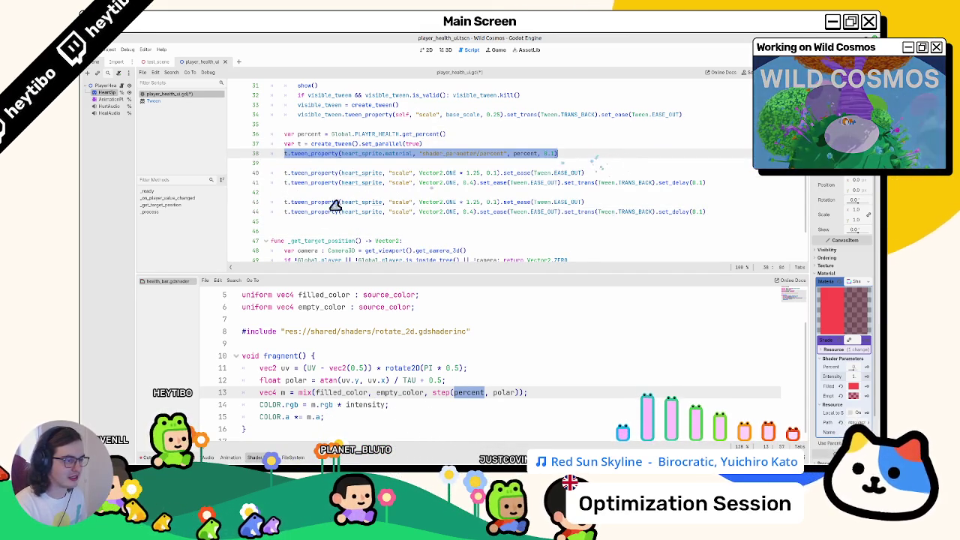
pyautogui.click(499, 184)
pyautogui.doubleClick(568, 212)
pyautogui.moveTo(567, 212); pyautogui.dragTo(660, 211)
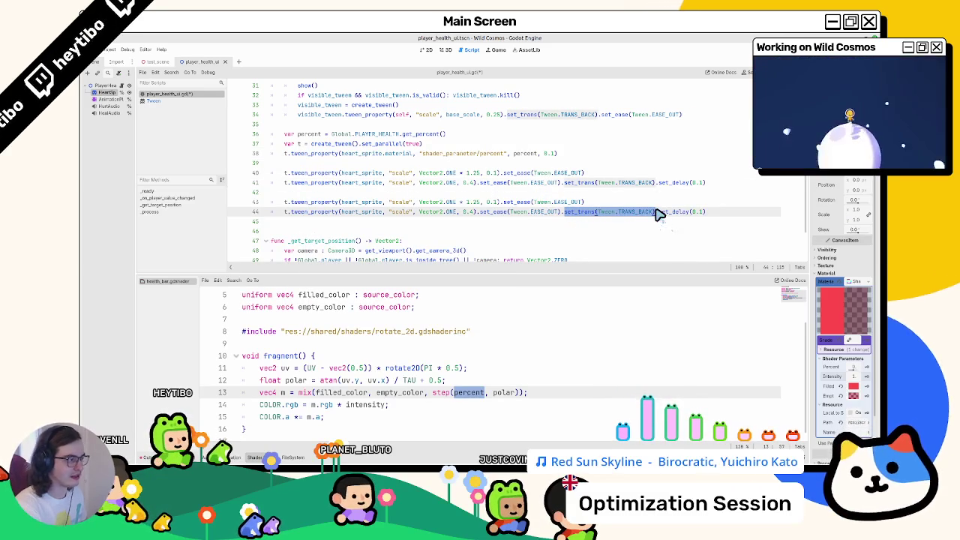
pyautogui.press('BackSpace')
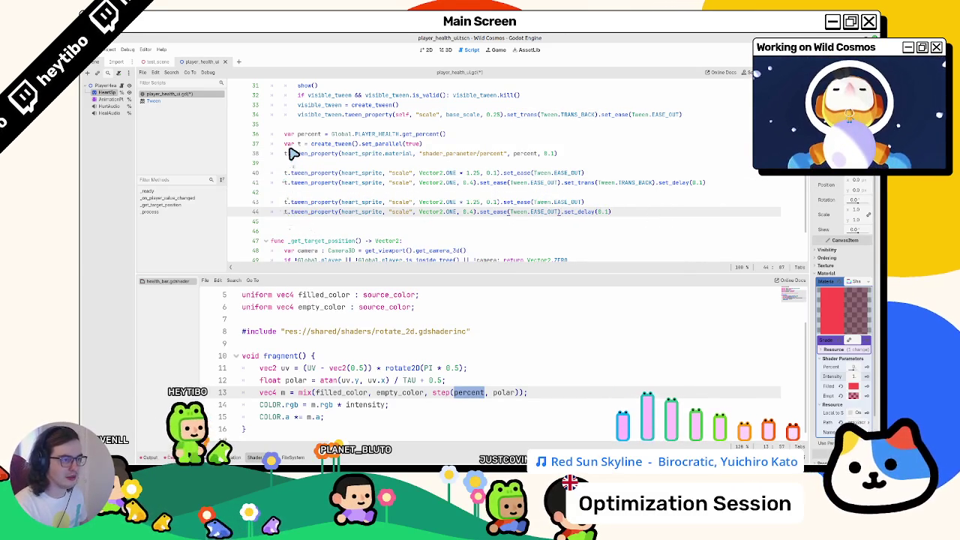
# Step: Put the shader fill tween call into lines 43–44 in place of the scale tweens
pyautogui.moveTo(284, 153)
pyautogui.mouseDown()
pyautogui.moveTo(611, 149)
pyautogui.moveTo(594, 165)
pyautogui.mouseUp()
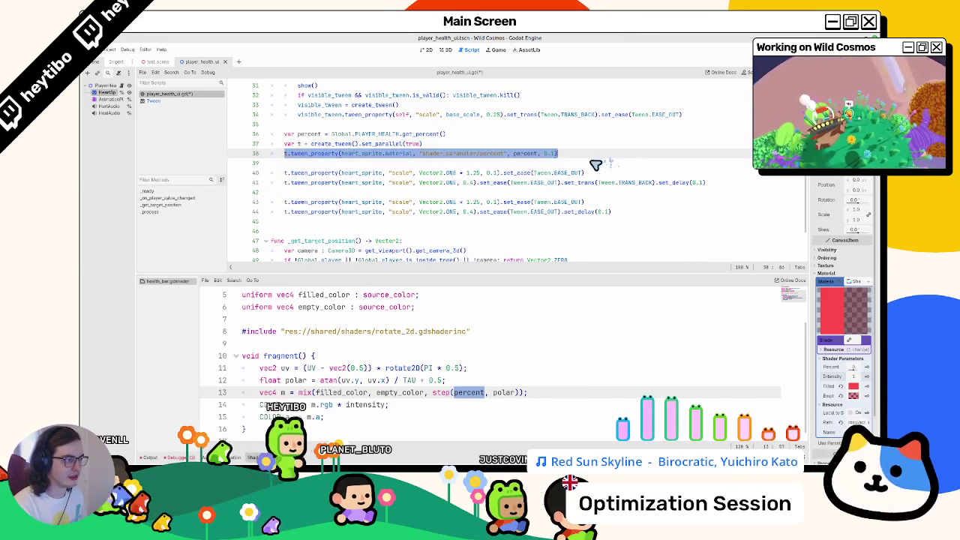
pyautogui.click(494, 203)
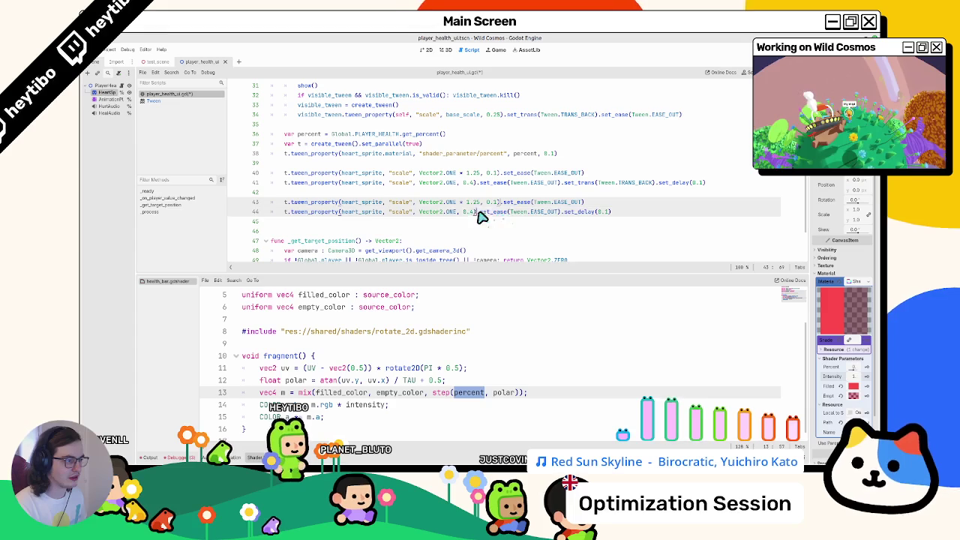
pyautogui.press('BackSpace')
pyautogui.press('BackSpace')
pyautogui.press('BackSpace')
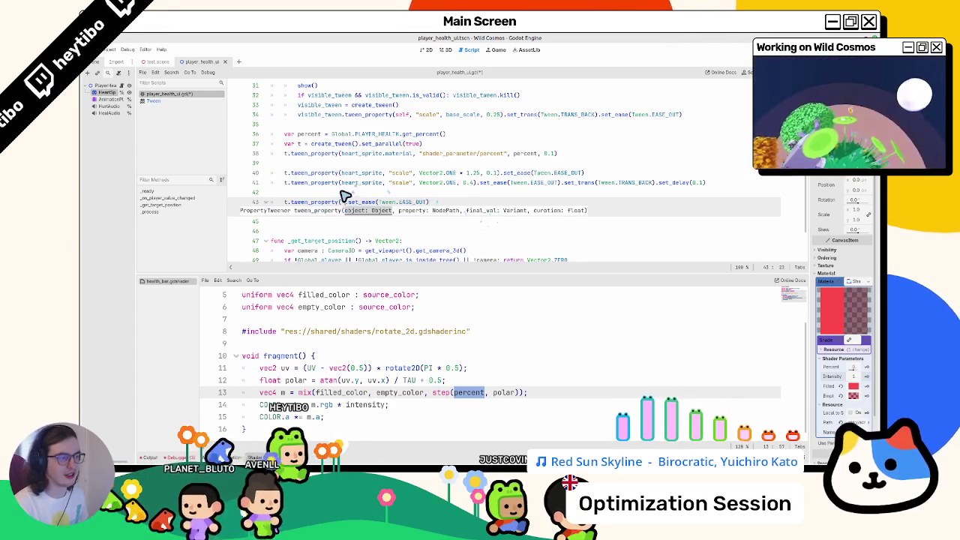
pyautogui.moveTo(342, 202); pyautogui.dragTo(285, 207)
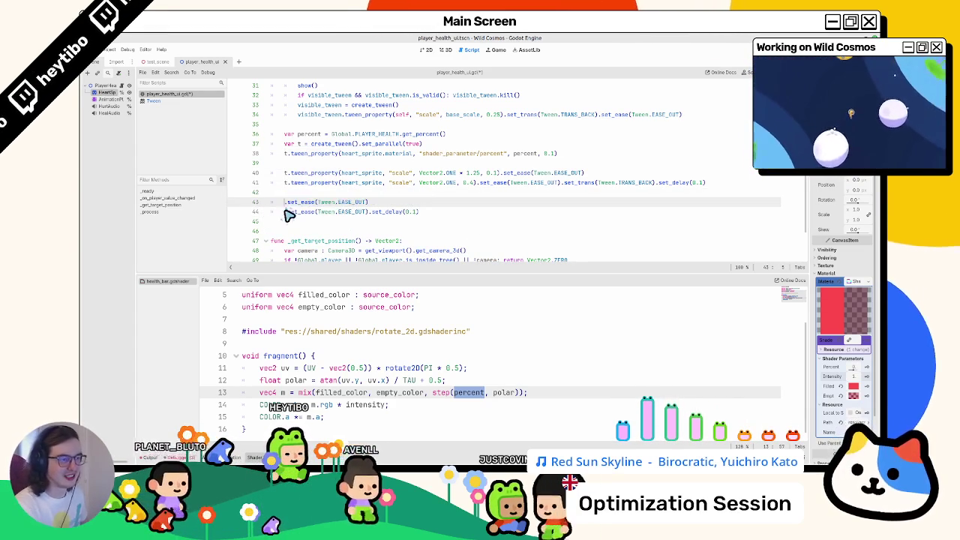
pyautogui.hotkey('ctrl', 'v')
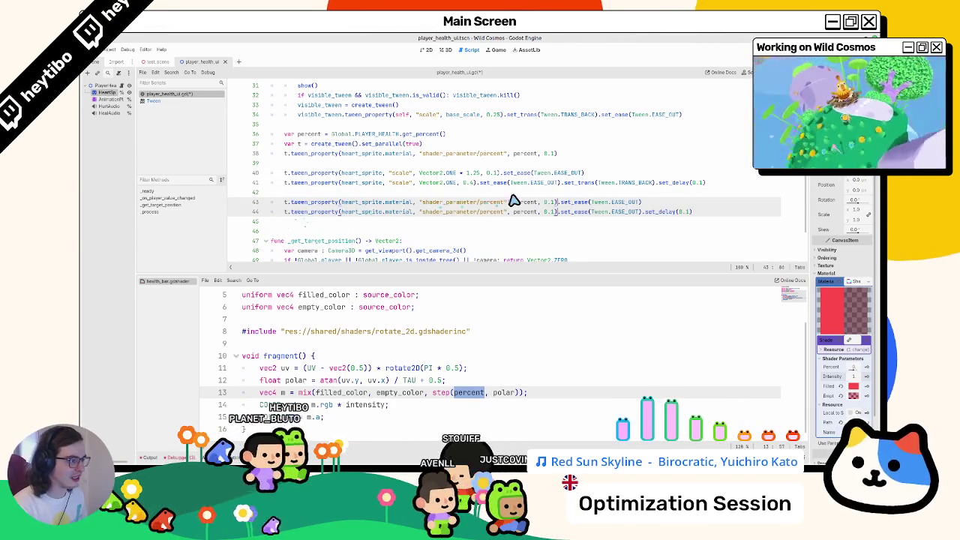
pyautogui.press('BackSpace')
pyautogui.press('BackSpace')
pyautogui.press('BackSpace')
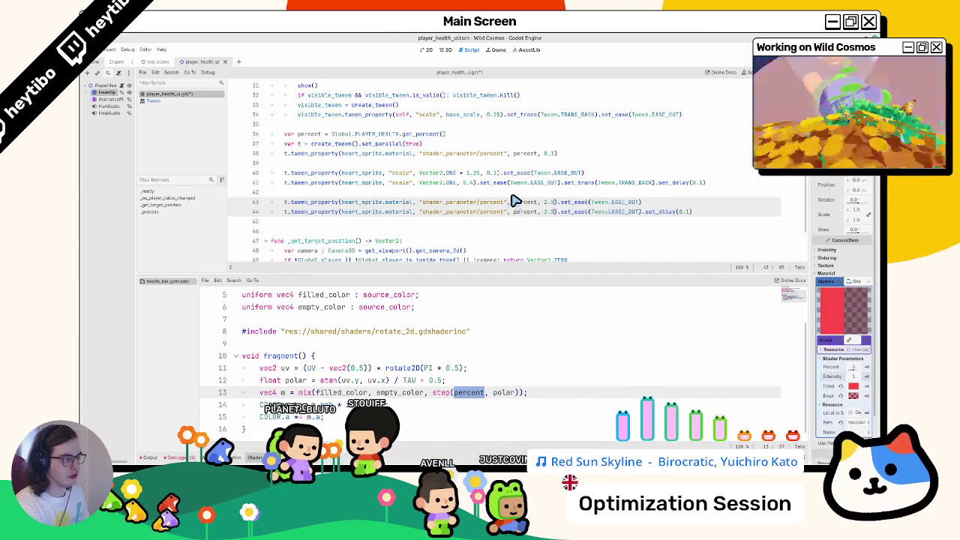
pyautogui.write('2.0')
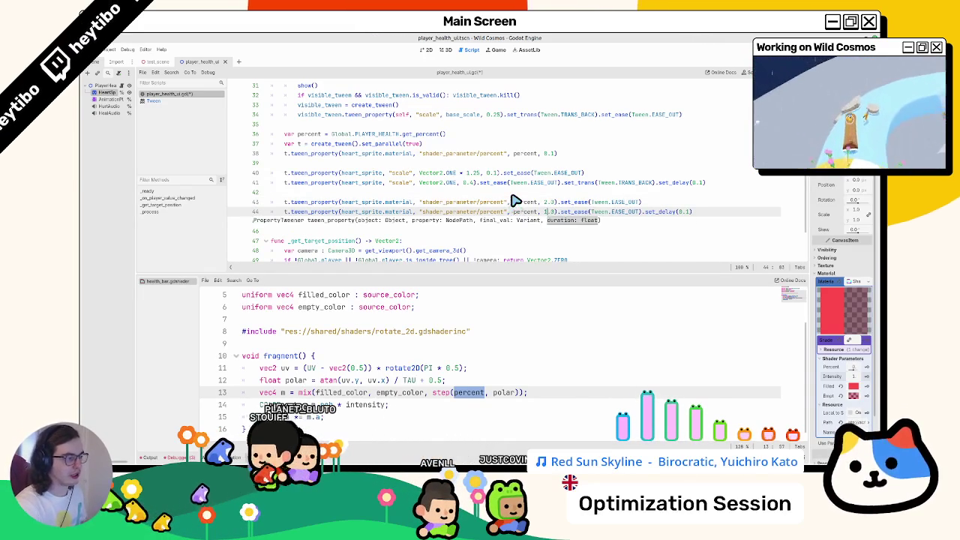
pyautogui.press('BackSpace')
pyautogui.hotkey('ctrl', 'z')
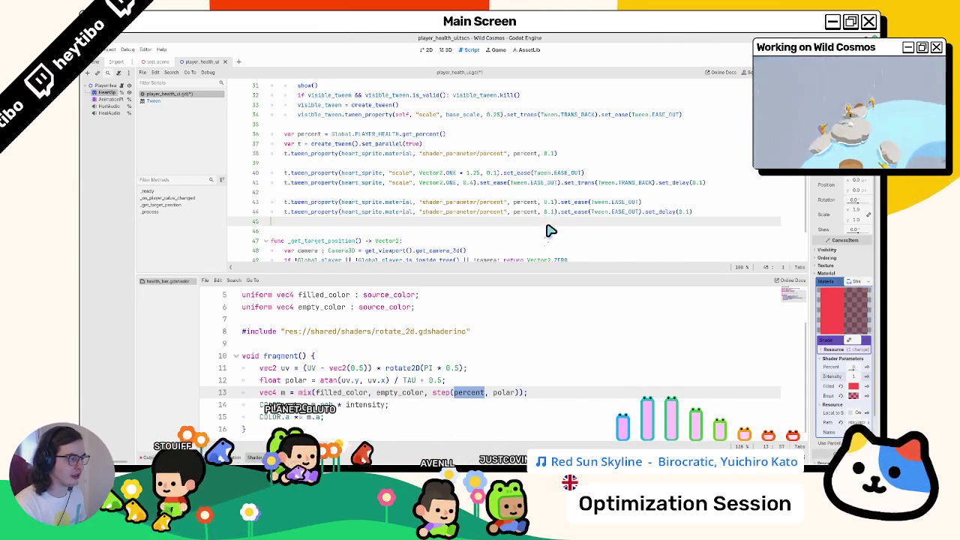
# Step: Make lines 43–44 tween shader_parameter/intensity to 2.0, then back to 1.0
pyautogui.write('2.0')
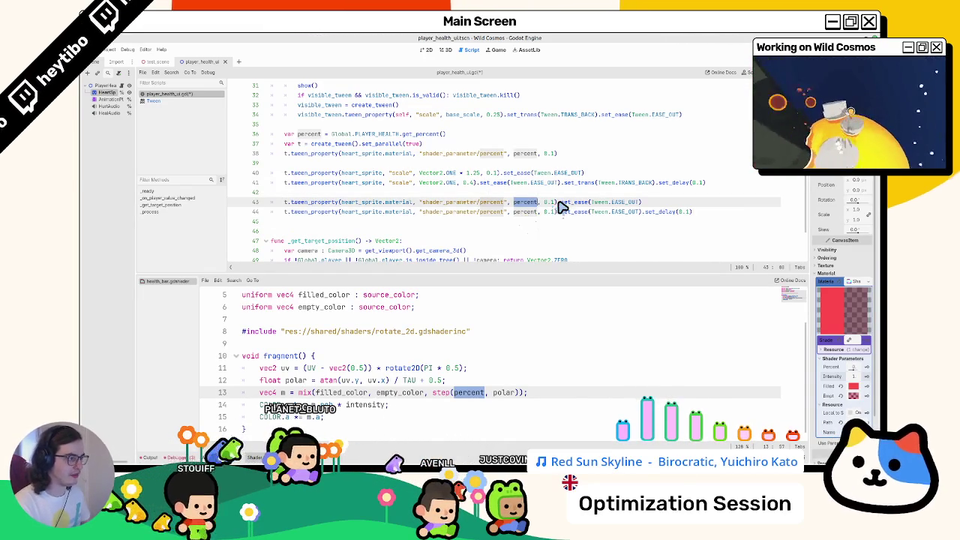
pyautogui.press('Down')
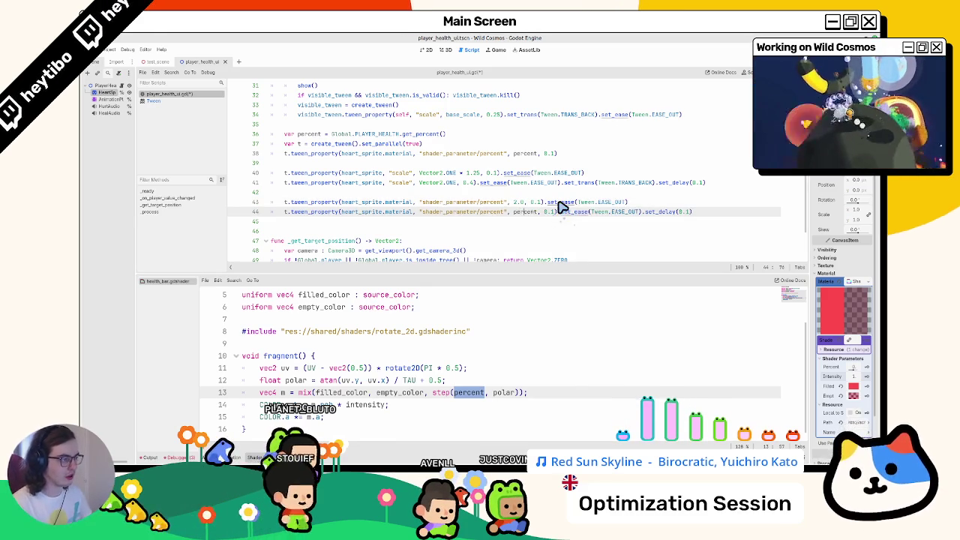
pyautogui.write('1.0')
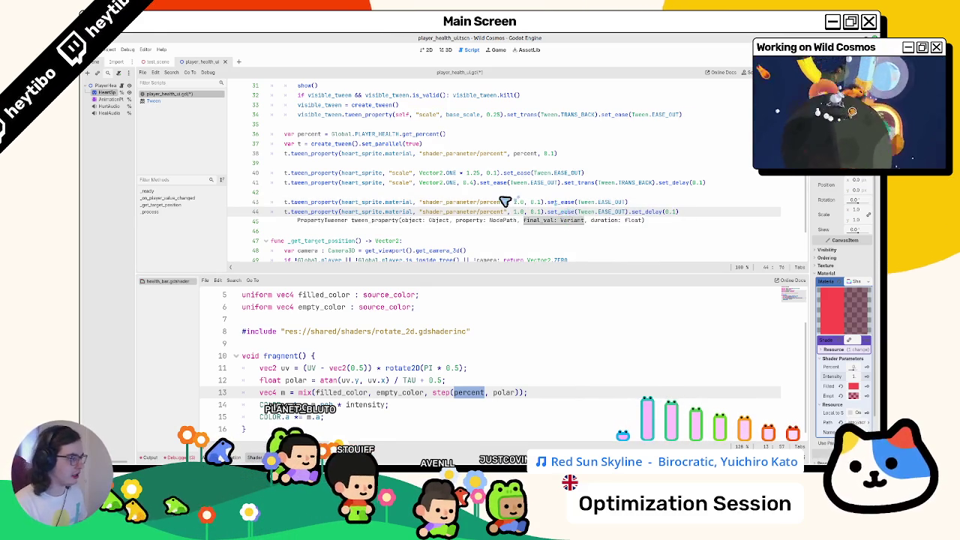
pyautogui.doubleClick(474, 201)
pyautogui.hotkey('ctrl', 'd')
pyautogui.write('er/i')
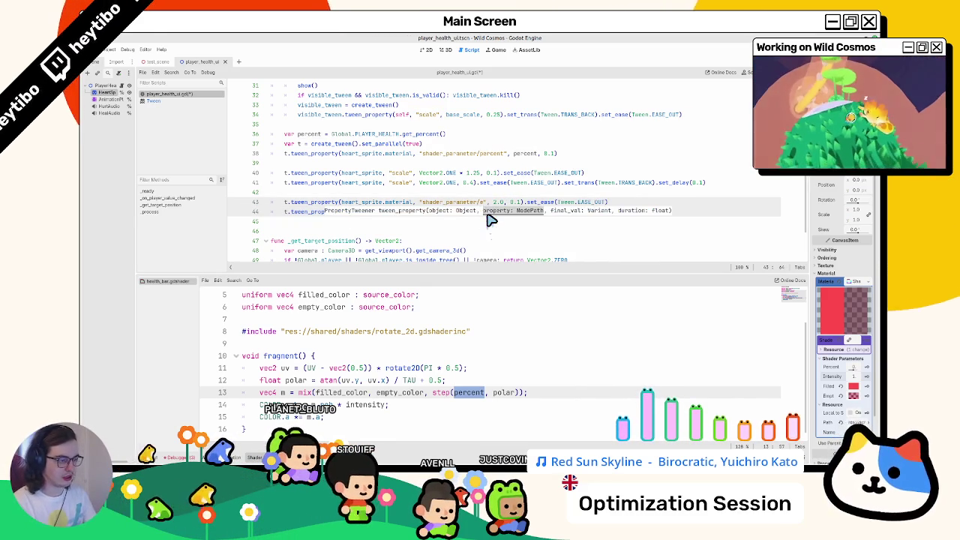
pyautogui.write('ntensi')
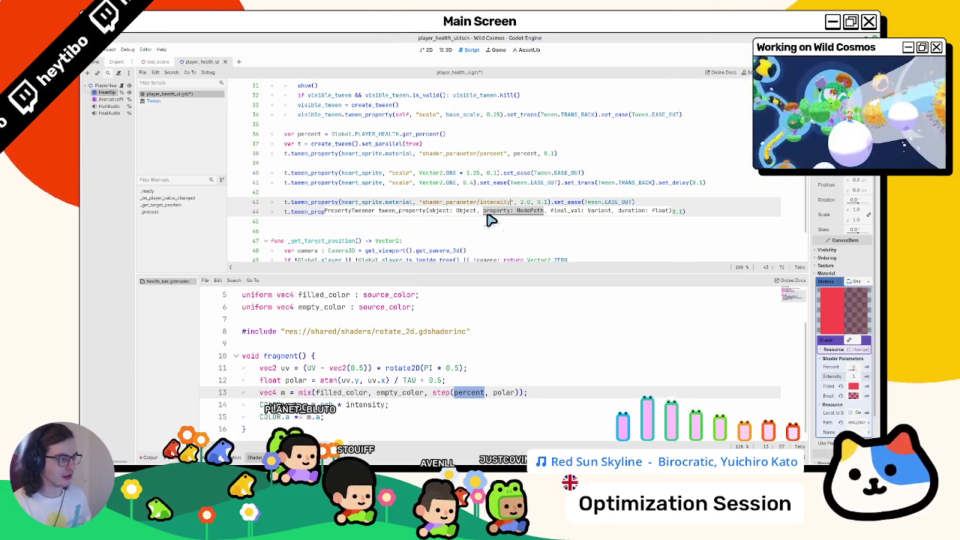
pyautogui.write('ty')
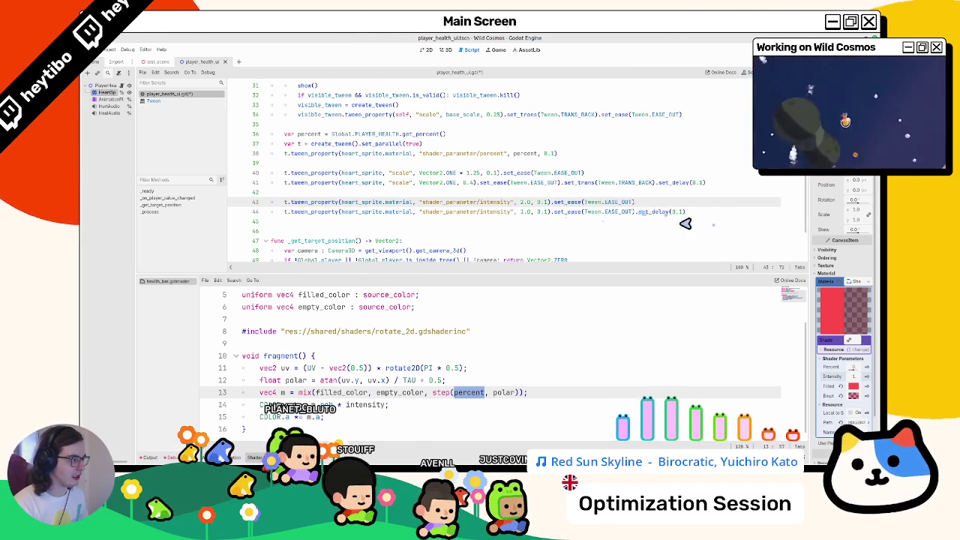
pyautogui.click(686, 212)
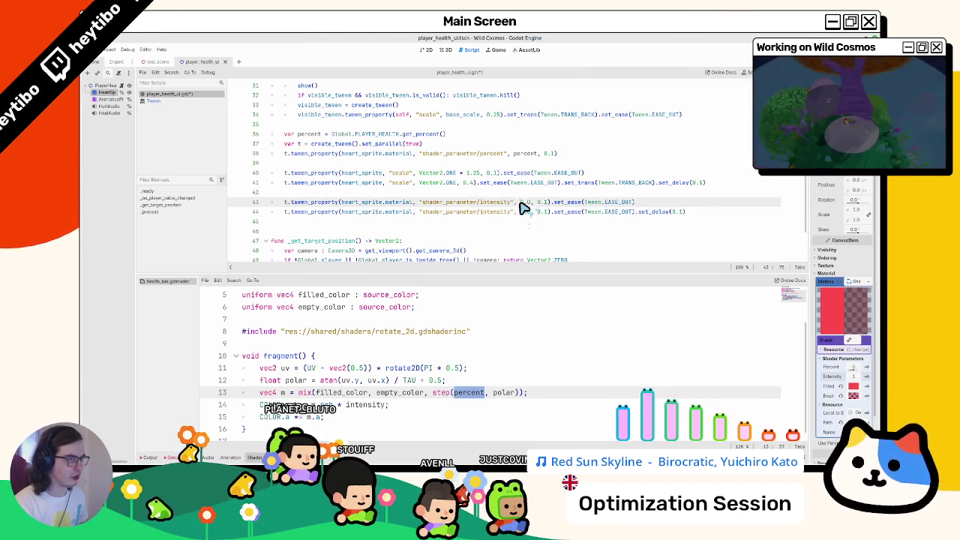
pyautogui.click(158, 61)
pyautogui.press('F6')
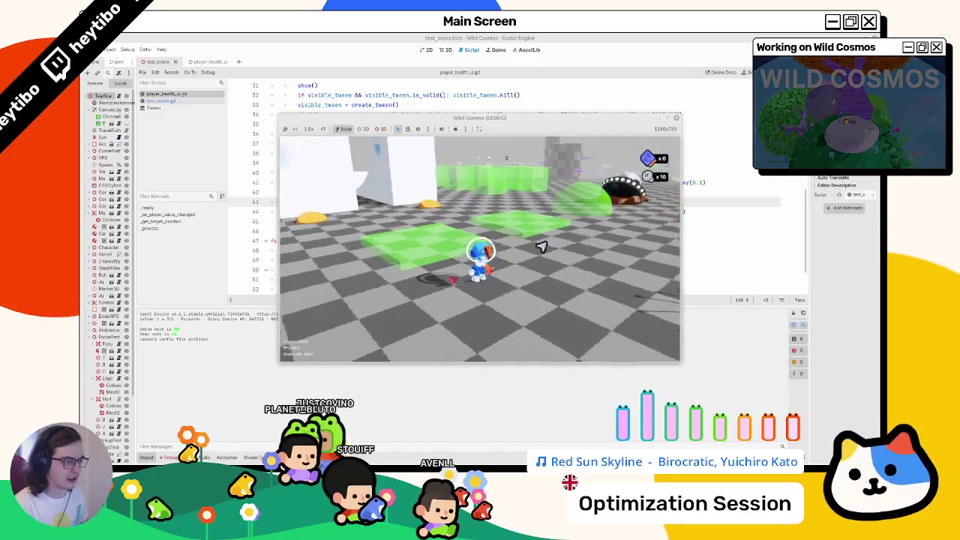
pyautogui.press('F8')
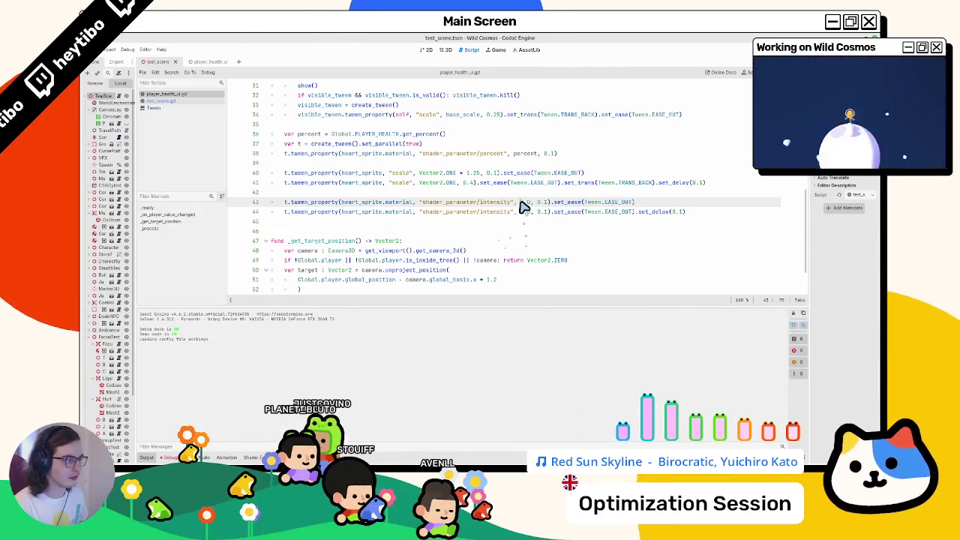
pyautogui.click(508, 197)
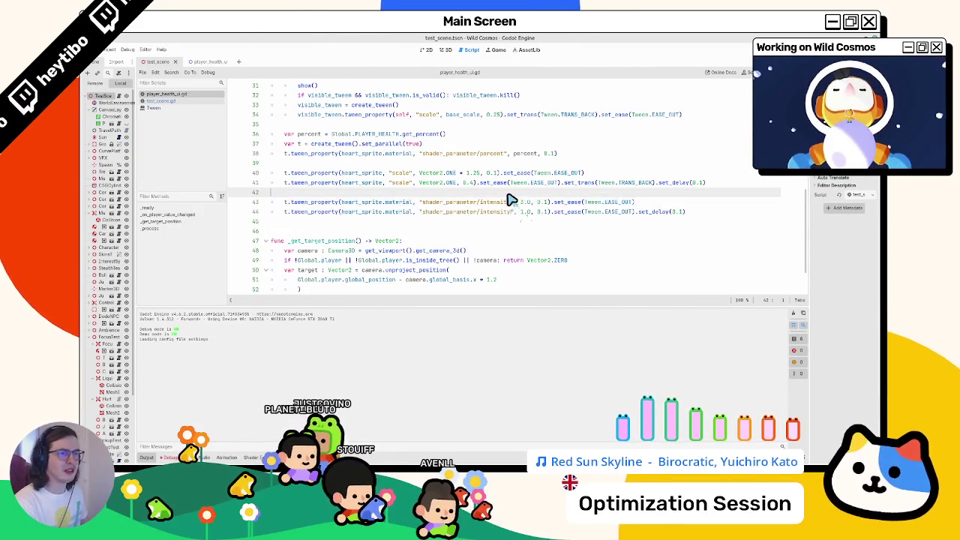
pyautogui.press('F5')
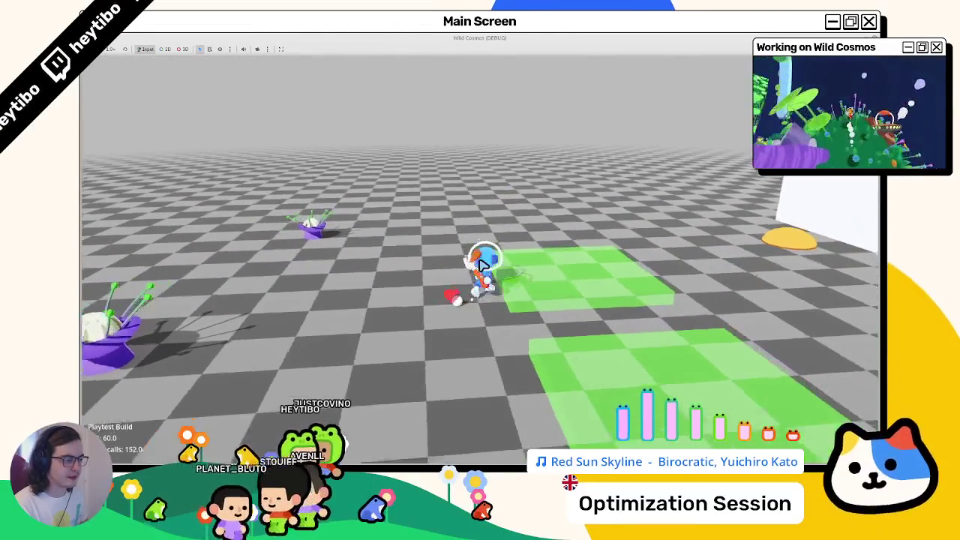
# Step: Stop the game, give line 43 Tween.EASE_IN and line 44 a 0.25 duration, then relaunch
pyautogui.press('F8')
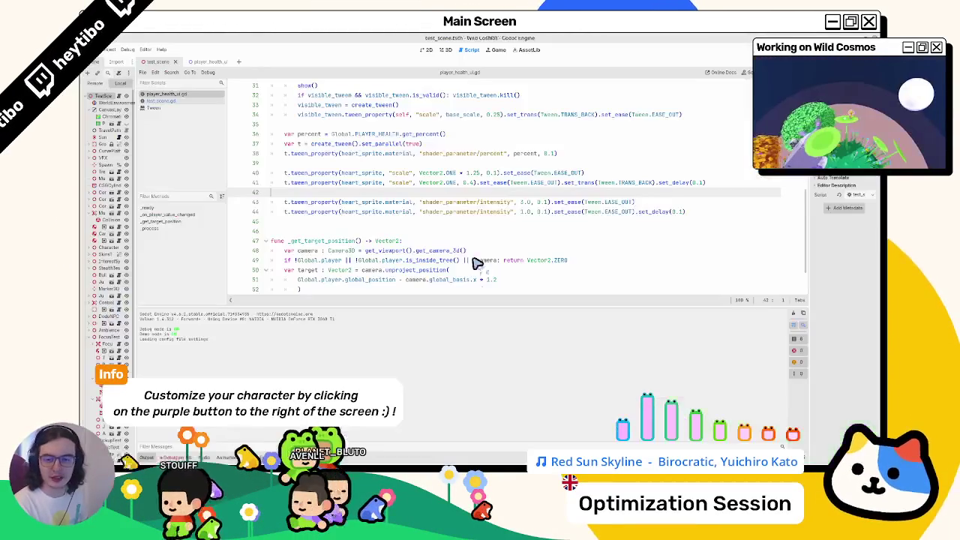
pyautogui.click(546, 203)
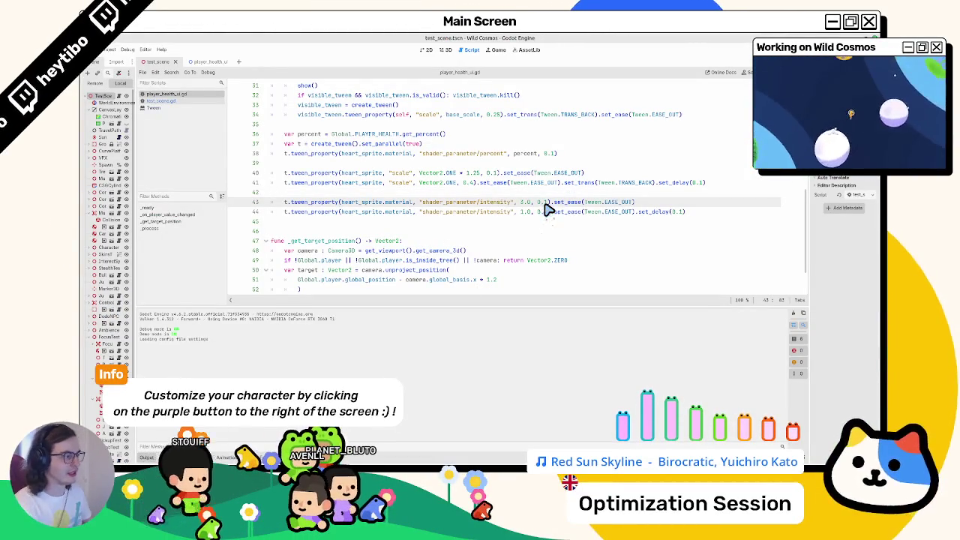
pyautogui.write('2')
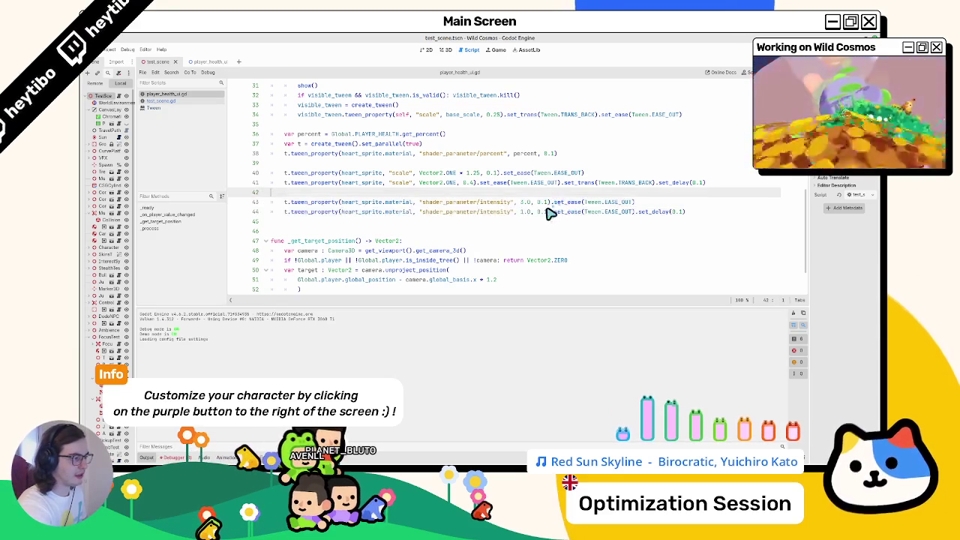
pyautogui.click(549, 213)
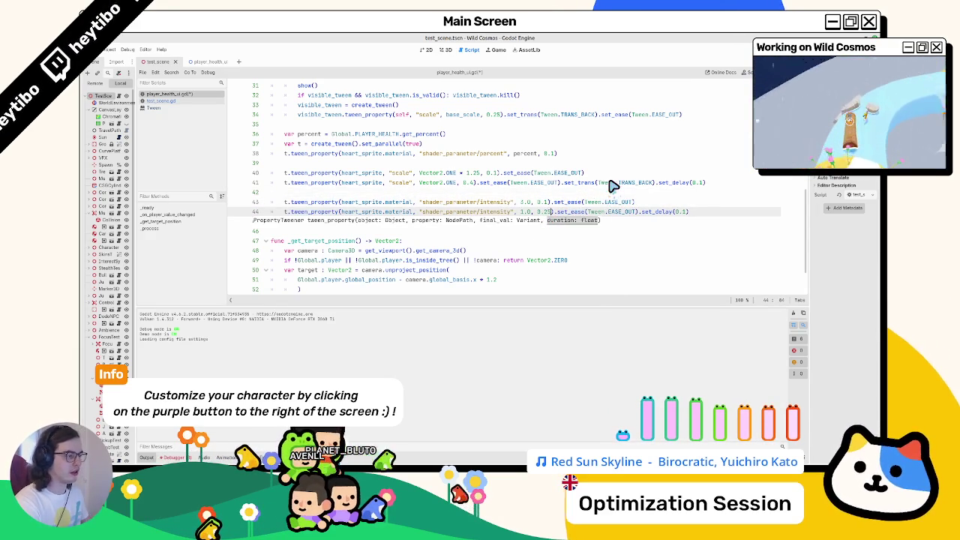
pyautogui.press('F5')
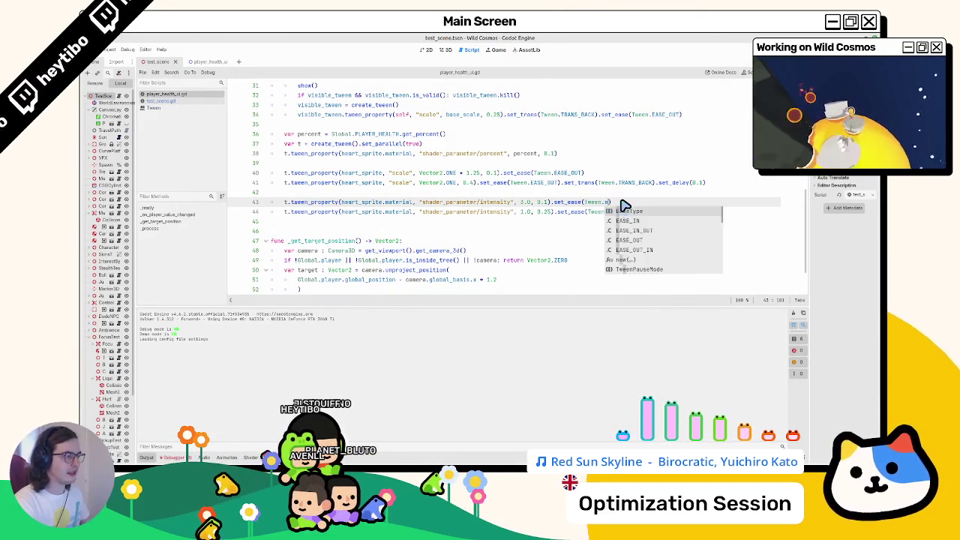
pyautogui.press('F5')
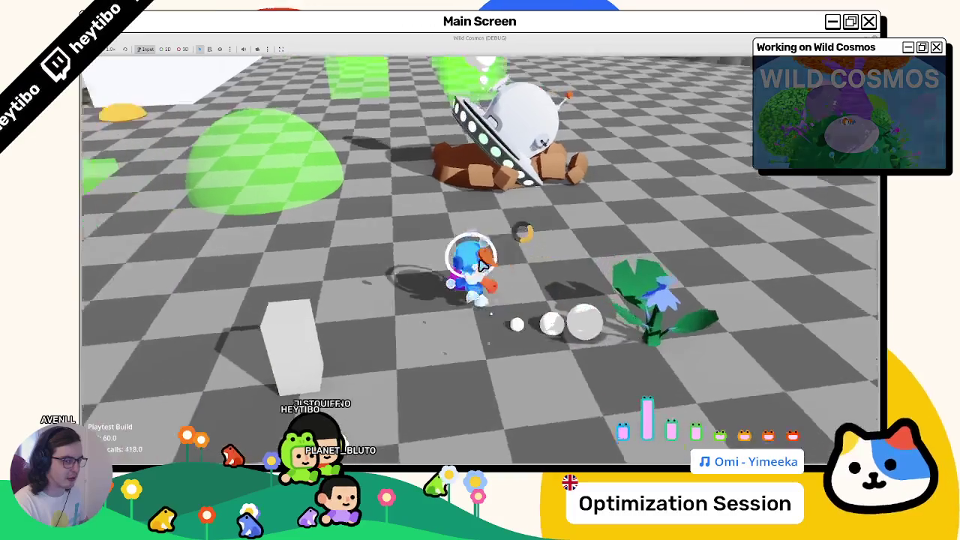
# Step: Walk the character into a hazard to see the heart flash, then stop the playtest
pyautogui.press('w')
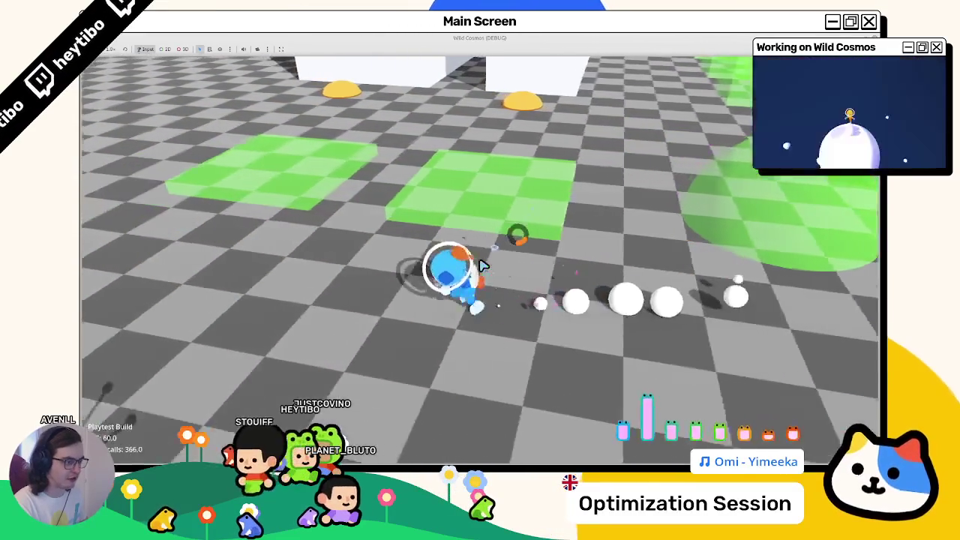
pyautogui.press('a')
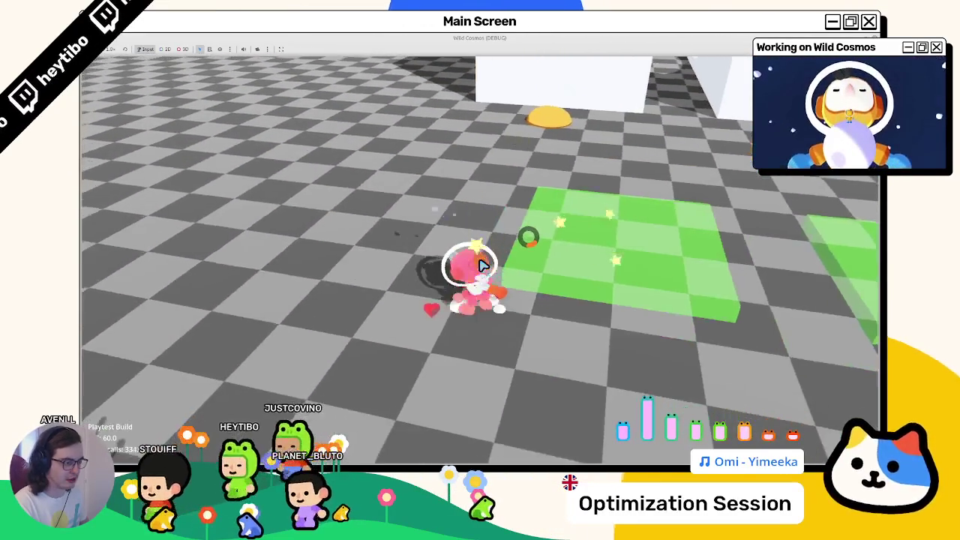
pyautogui.press('w')
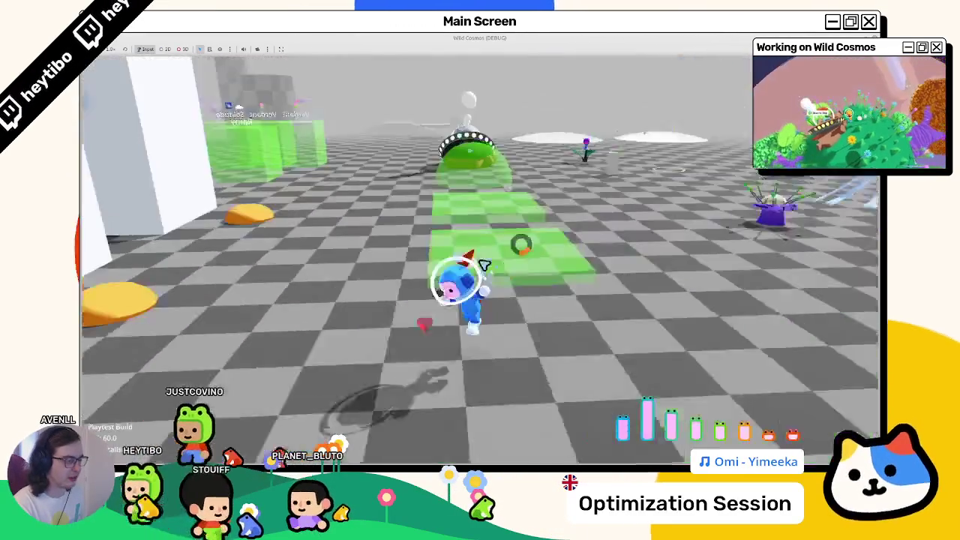
pyautogui.press('F8')
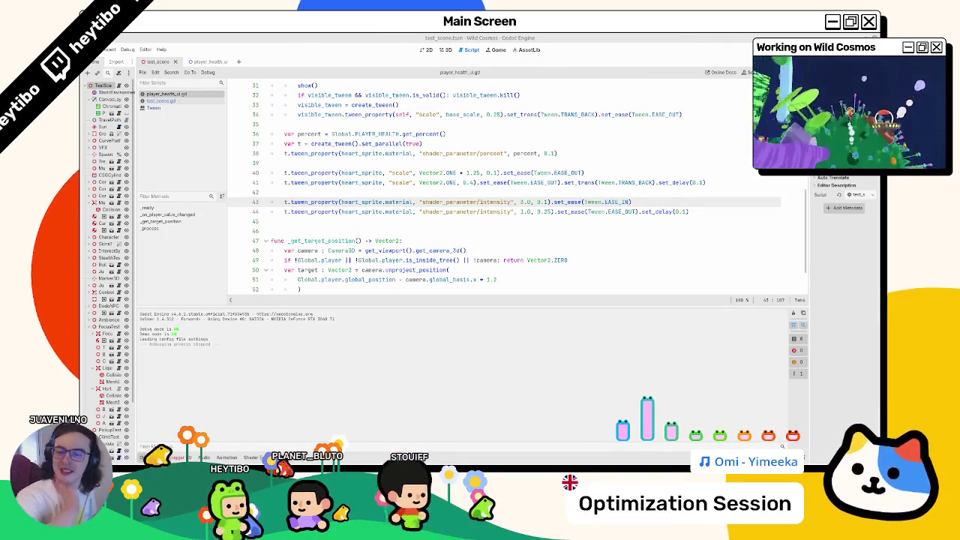
# Step: Inspect the heart sprite in the player_health_ui scene and widen the scene dock
pyautogui.tripleClick(337, 104)
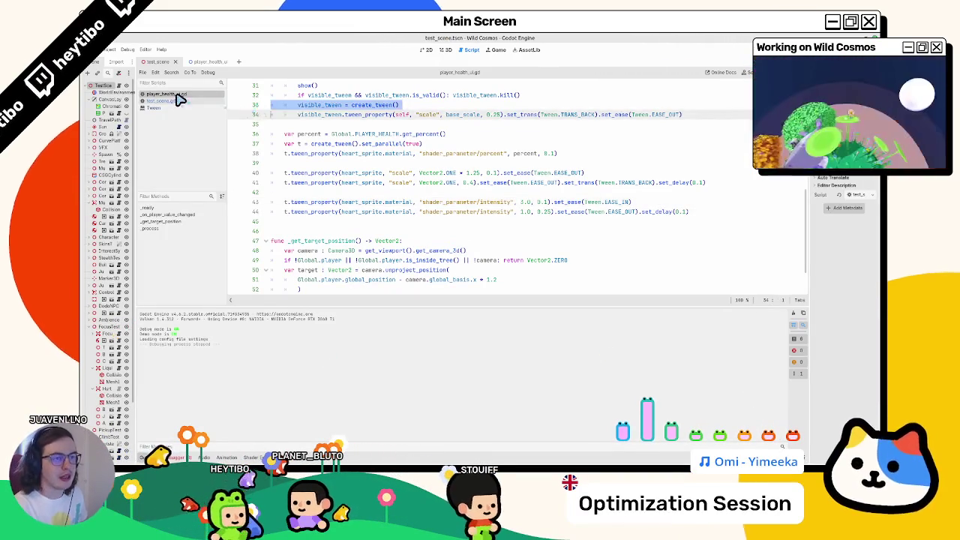
pyautogui.click(203, 63)
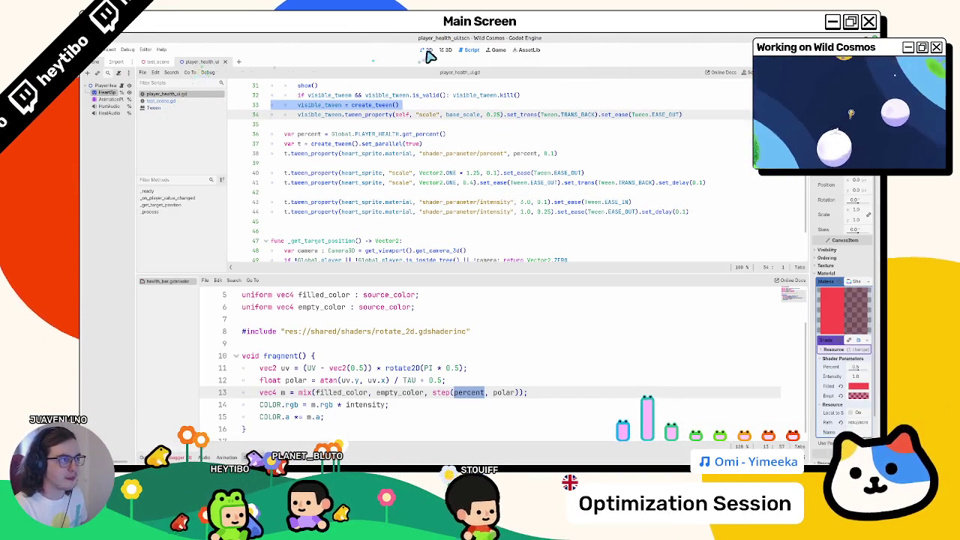
pyautogui.click(447, 50)
pyautogui.click(428, 51)
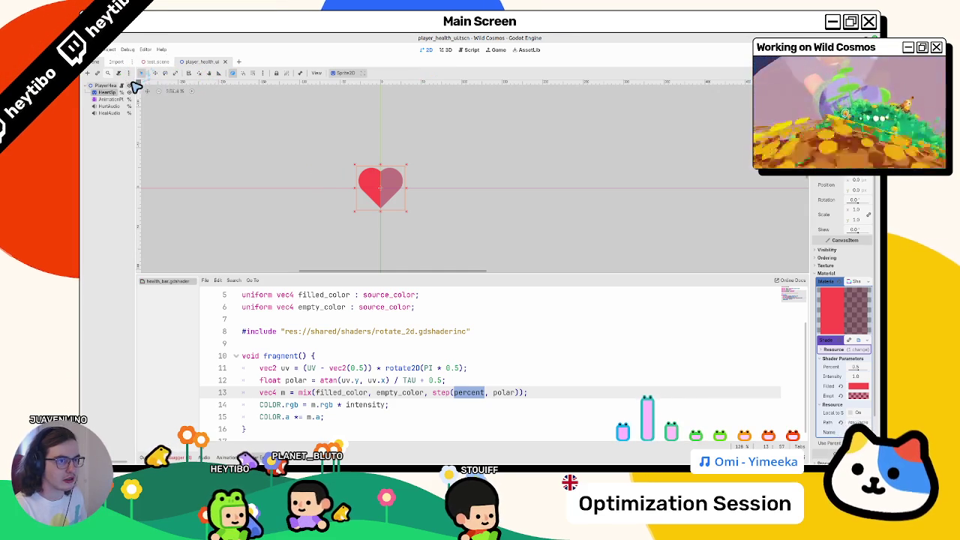
pyautogui.moveTo(137, 86); pyautogui.dragTo(188, 88)
pyautogui.click(176, 85)
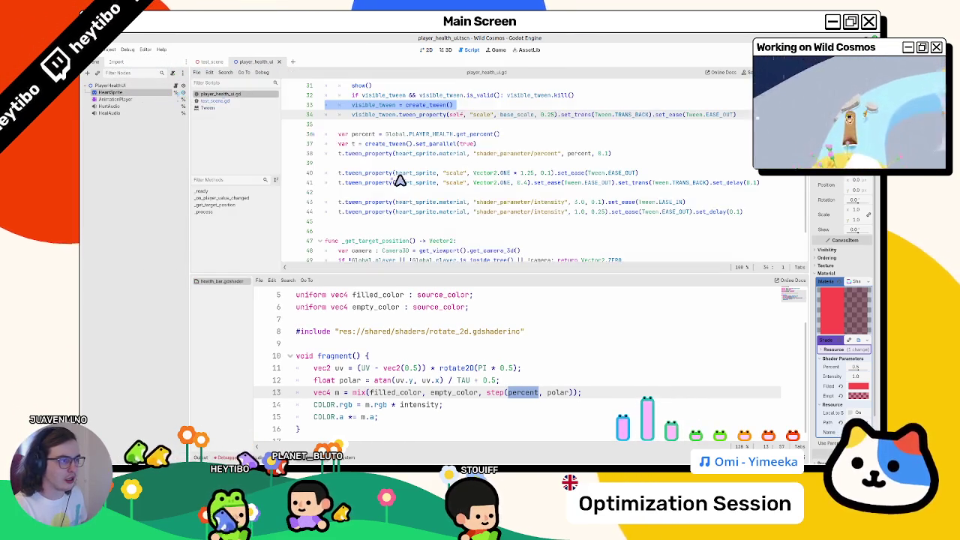
# Step: Clear the debugger's errors and open global.gd from the Scripts list
pyautogui.scroll(5, 403, 184)
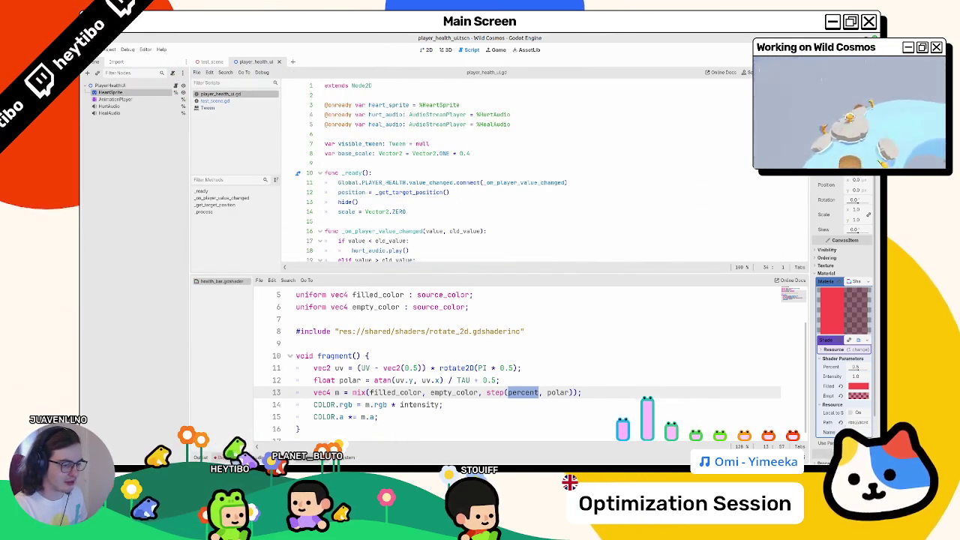
pyautogui.click(224, 456)
pyautogui.click(799, 347)
pyautogui.click(224, 456)
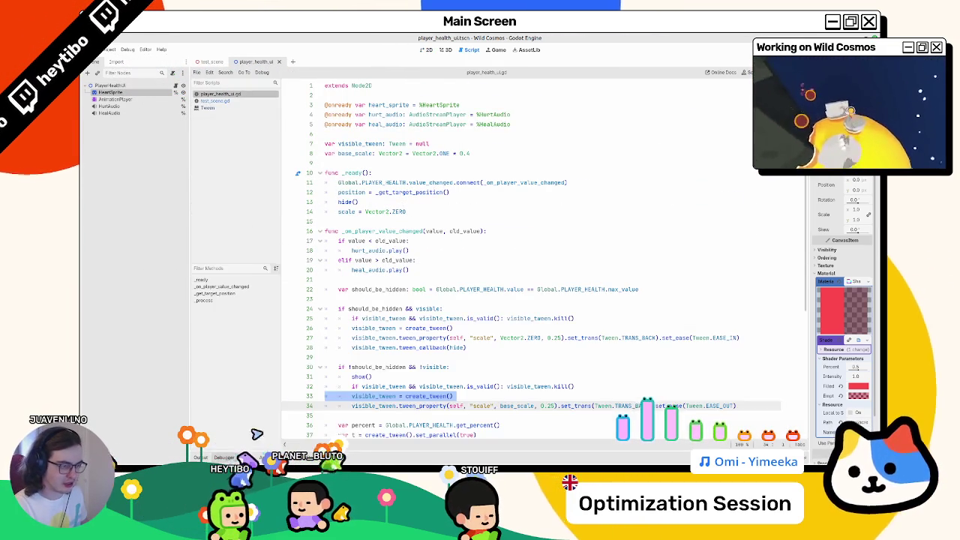
pyautogui.scroll(-7, 418, 214)
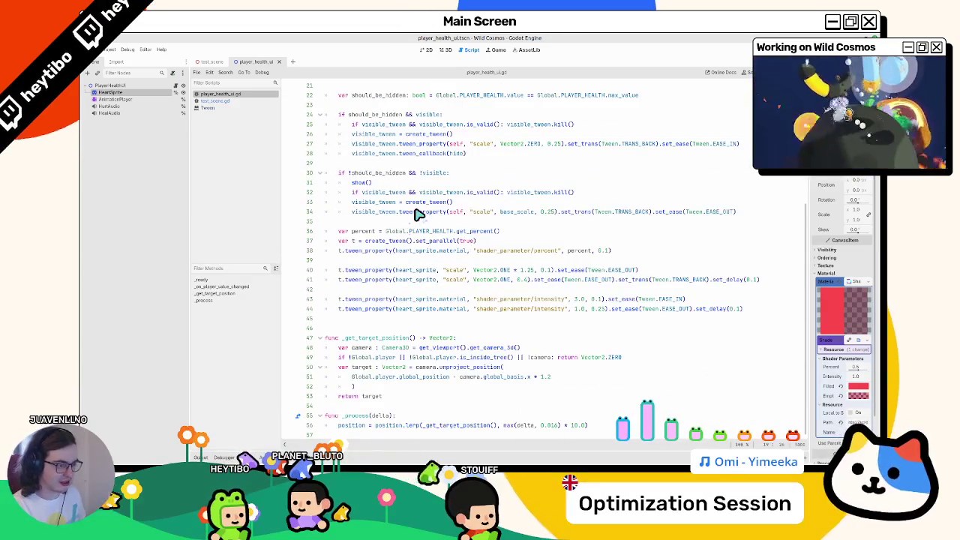
pyautogui.keyDown('ctrl'); pyautogui.click(368, 375); pyautogui.keyUp('ctrl')
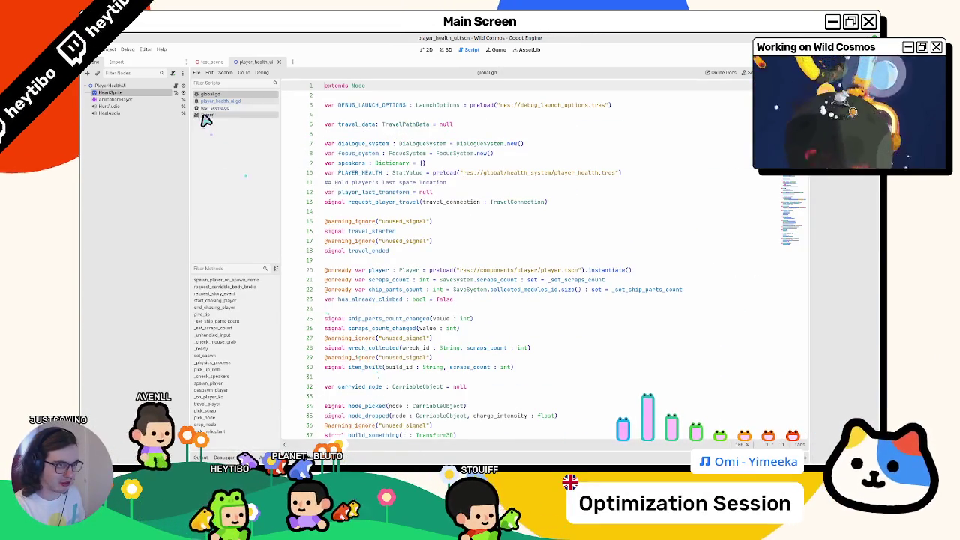
# Step: Search global.gd for PLAYER_HEALTH and for respawn
pyautogui.hotkey('ctrl', 'f')
pyautogui.write('health')
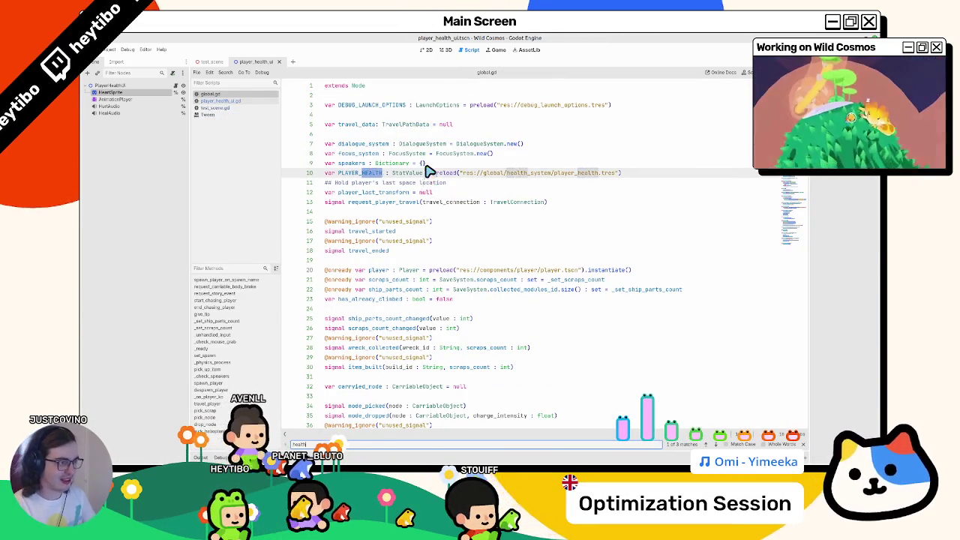
pyautogui.doubleClick(379, 173)
pyautogui.hotkey('ctrl', 'f')
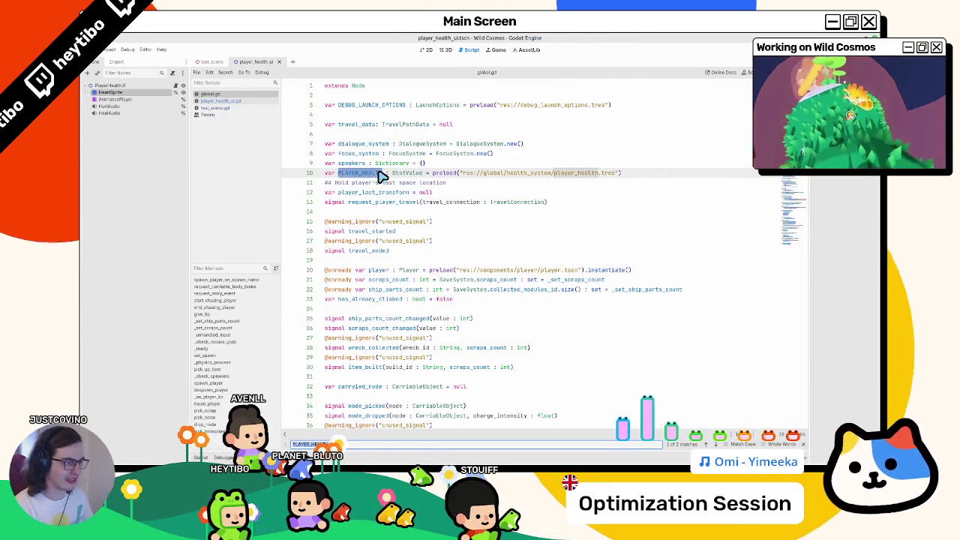
pyautogui.write('re')
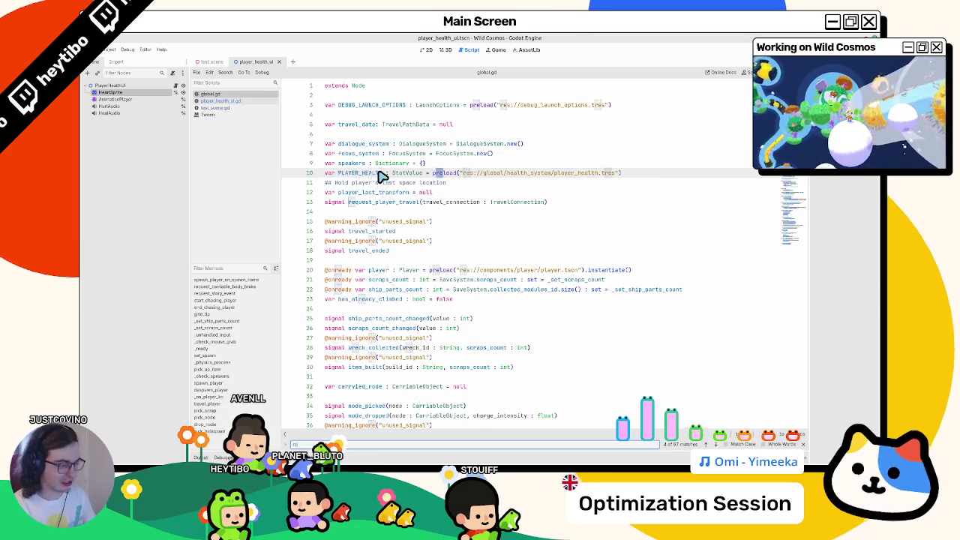
pyautogui.write('spawn')
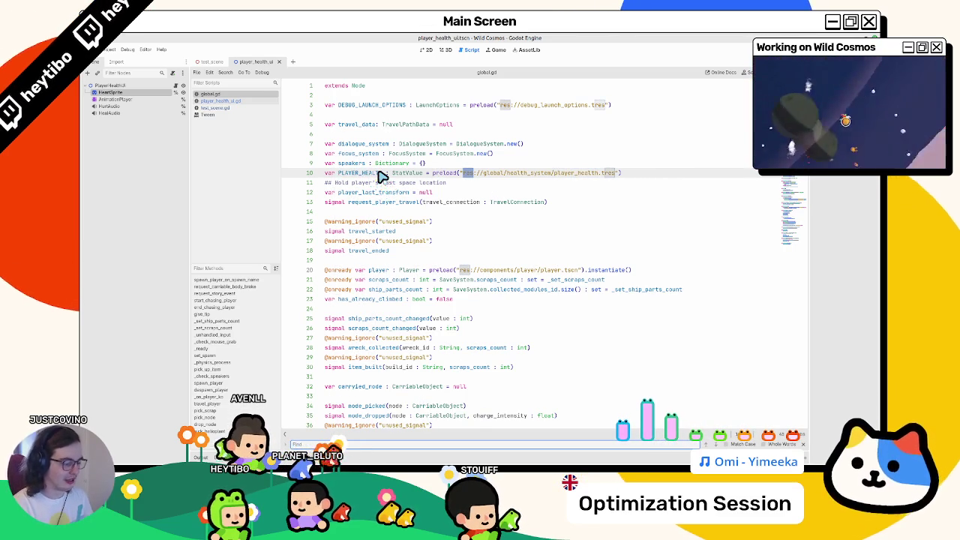
# Step: Open the player scene and step through player.gd's PLAYER_HEALTH uses at lines 546 and 575
pyautogui.hotkey('ctrl', 'shift', 'o')
pyautogui.press('Return')
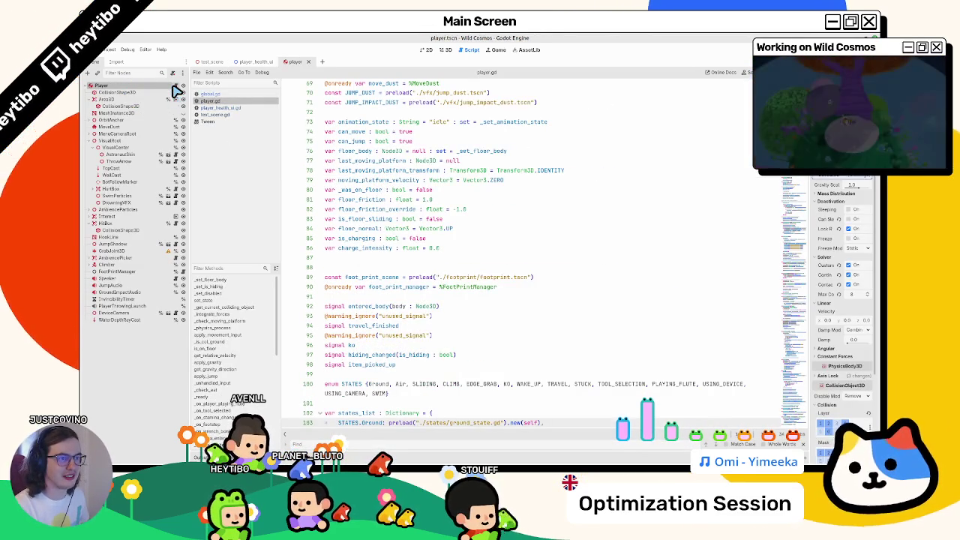
pyautogui.click(405, 131)
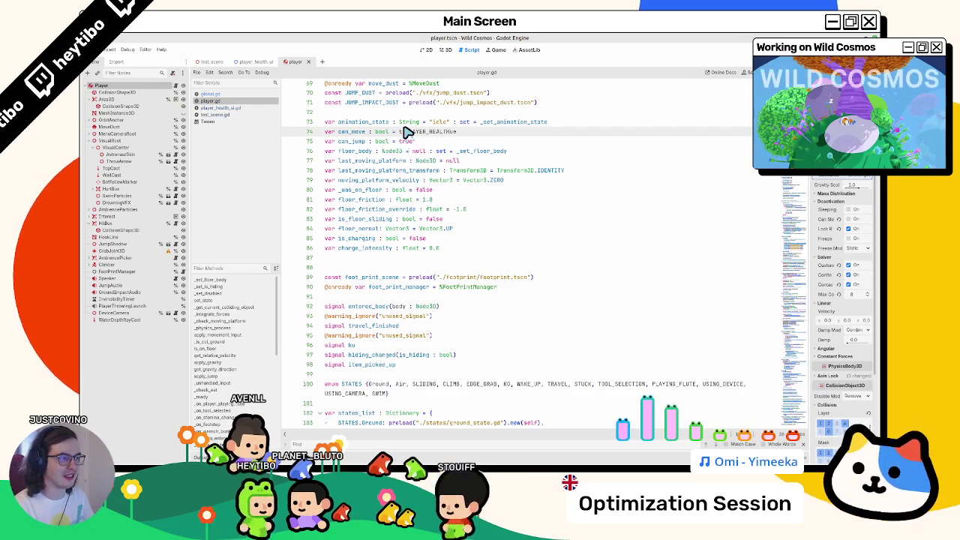
pyautogui.hotkey('ctrl', 'f')
pyautogui.press('Return')
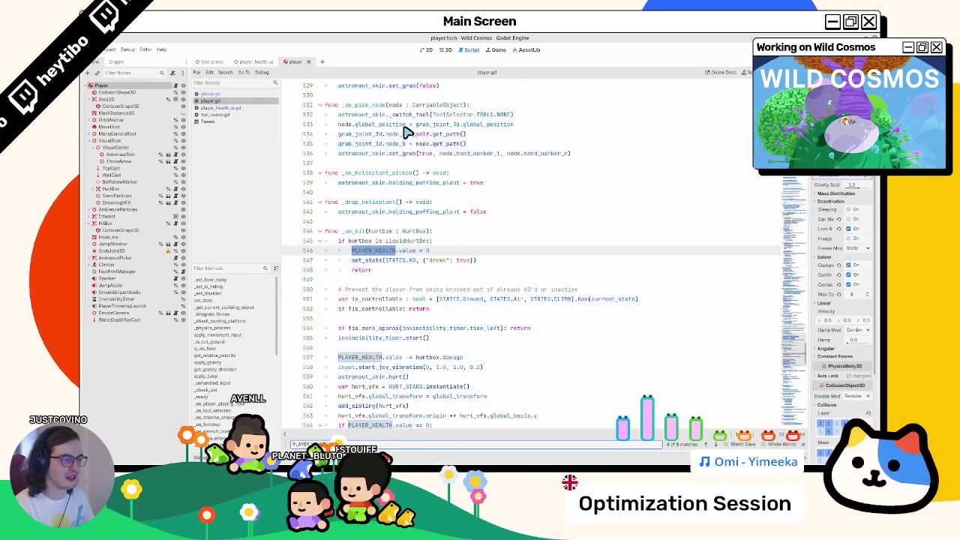
pyautogui.press('Return')
pyautogui.press('Return')
pyautogui.press('Return')
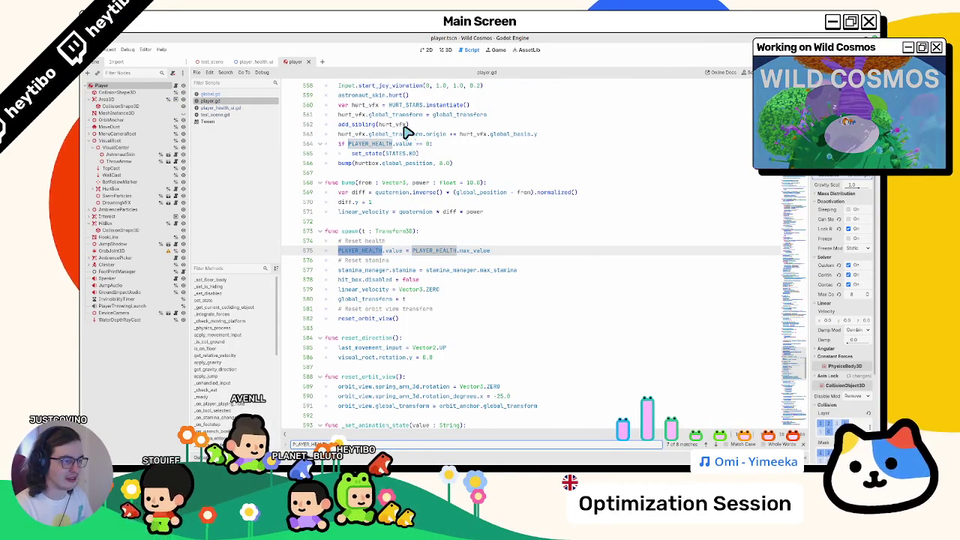
pyautogui.press('Escape')
# Step: Search global.gd for player_sp to see where the player's spawn is called
pyautogui.doubleClick(348, 232)
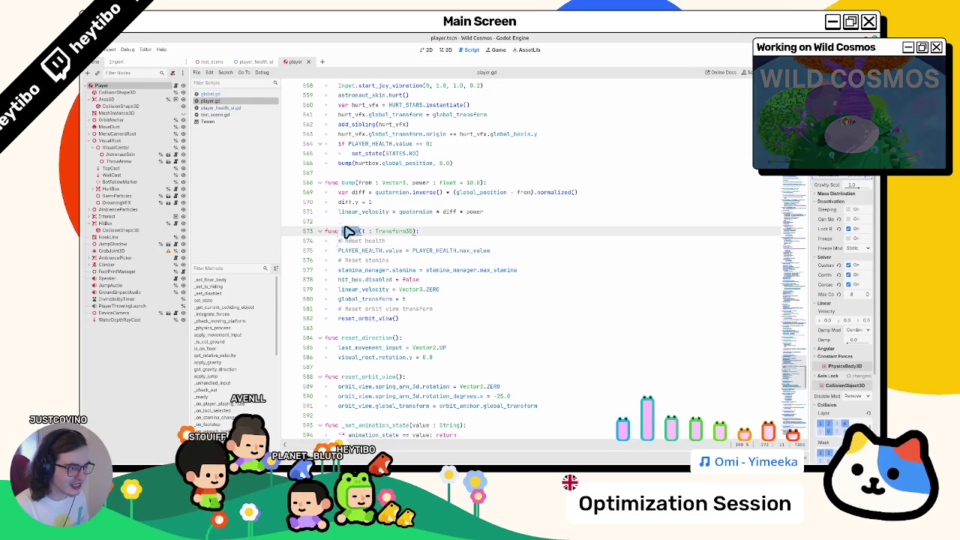
pyautogui.click(210, 94)
pyautogui.hotkey('ctrl', 'f')
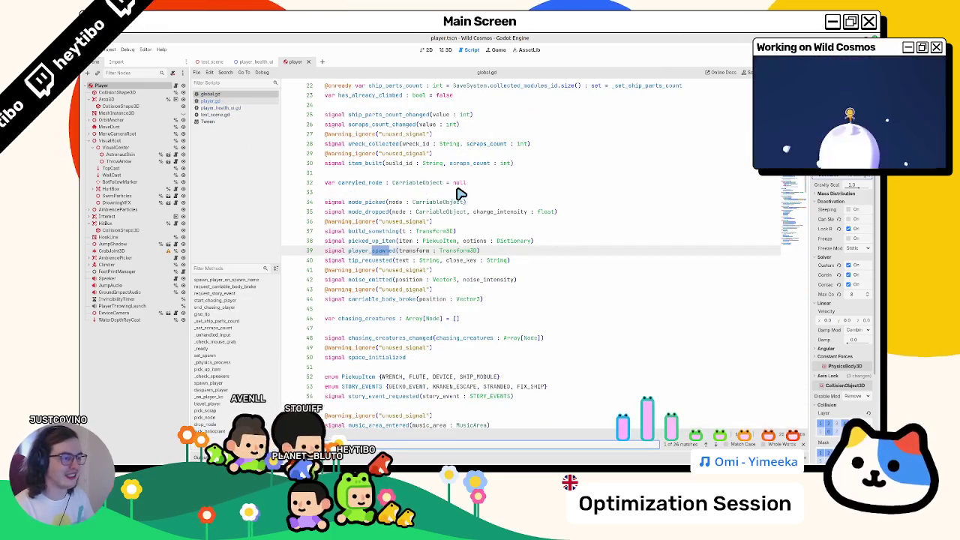
pyautogui.write('pl')
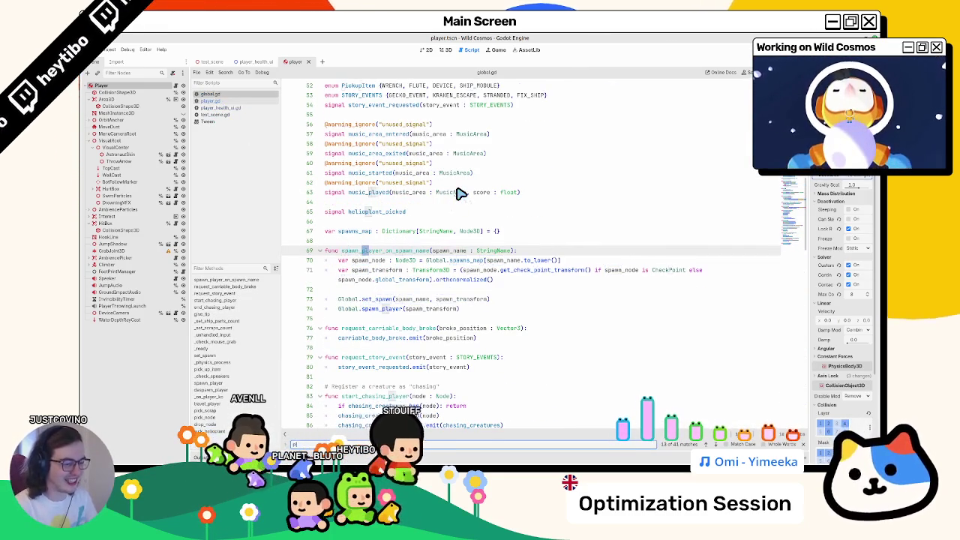
pyautogui.write('ayer_spawned')
pyautogui.press('Escape')
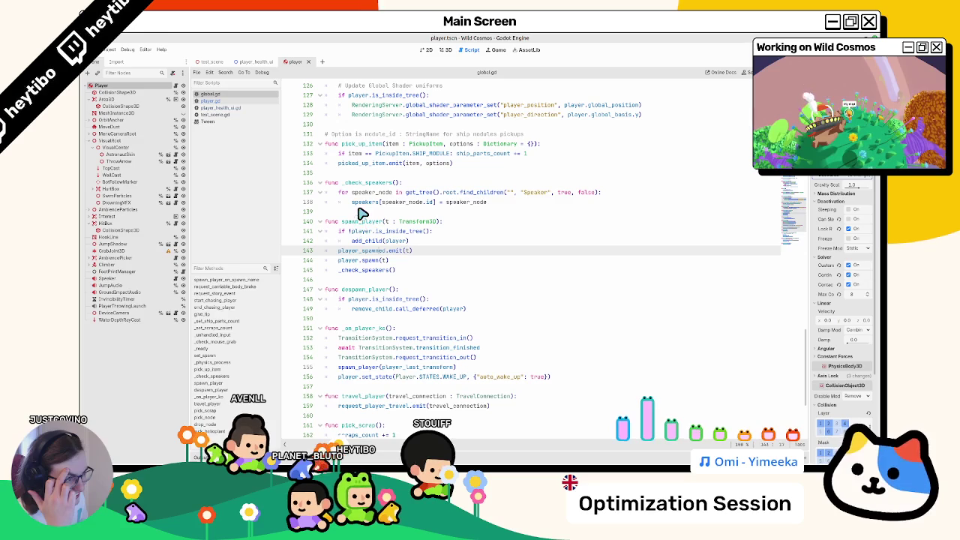
# Step: Select PLAYER_HEALTH.value on the health reset line 575 in player.gd's spawn
pyautogui.click(235, 104)
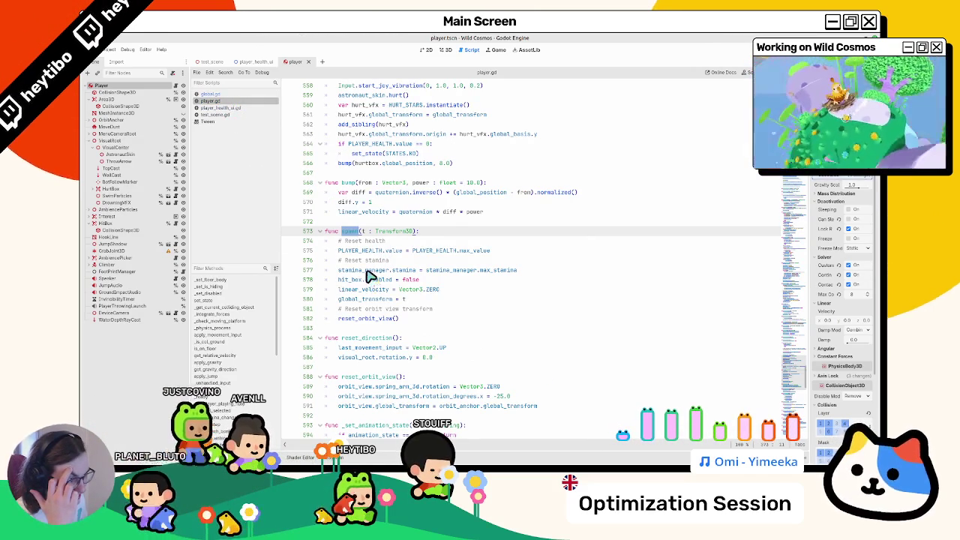
pyautogui.click(461, 253)
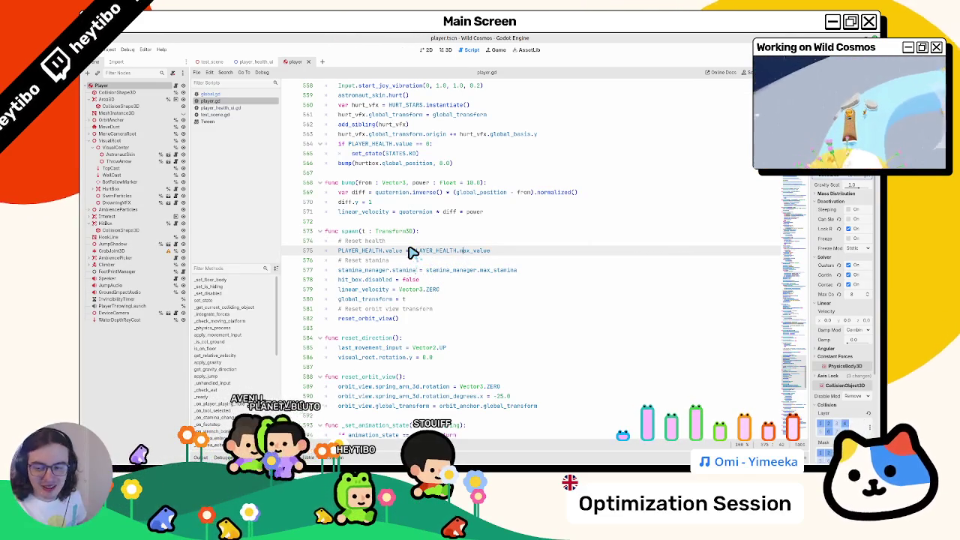
pyautogui.moveTo(402, 251); pyautogui.dragTo(338, 251)
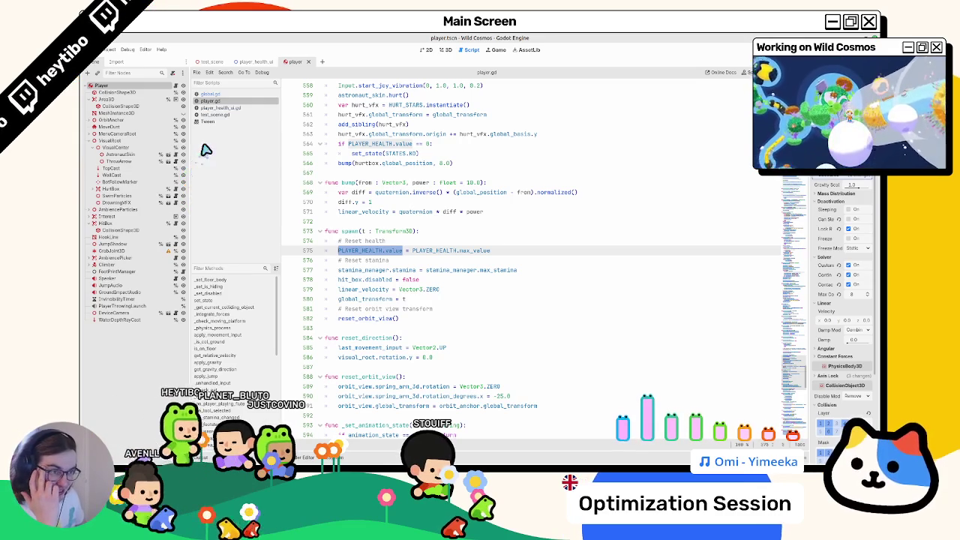
# Step: Inspect how global.gd's spawn_player and test_scene.gd spawn the player, then close test_scene.gd
pyautogui.click(225, 95)
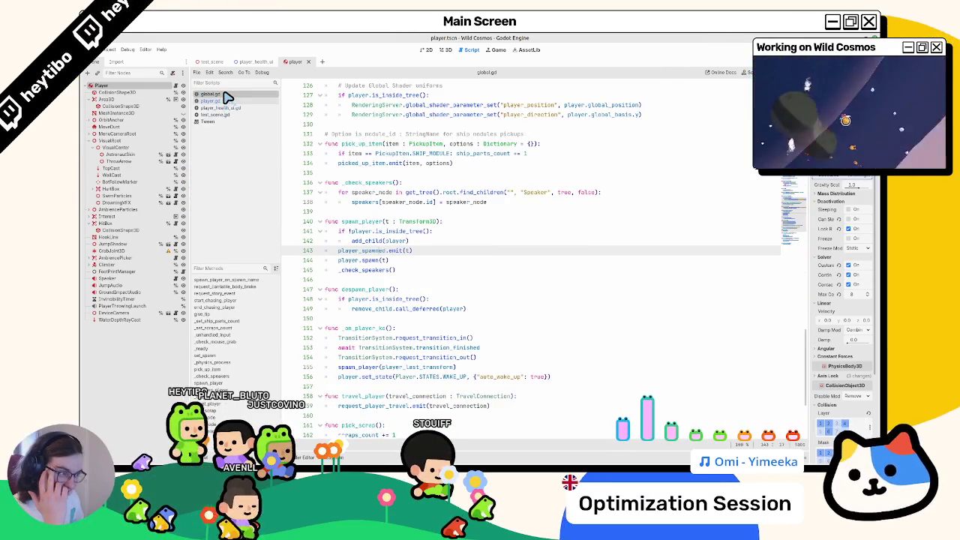
pyautogui.click(359, 250)
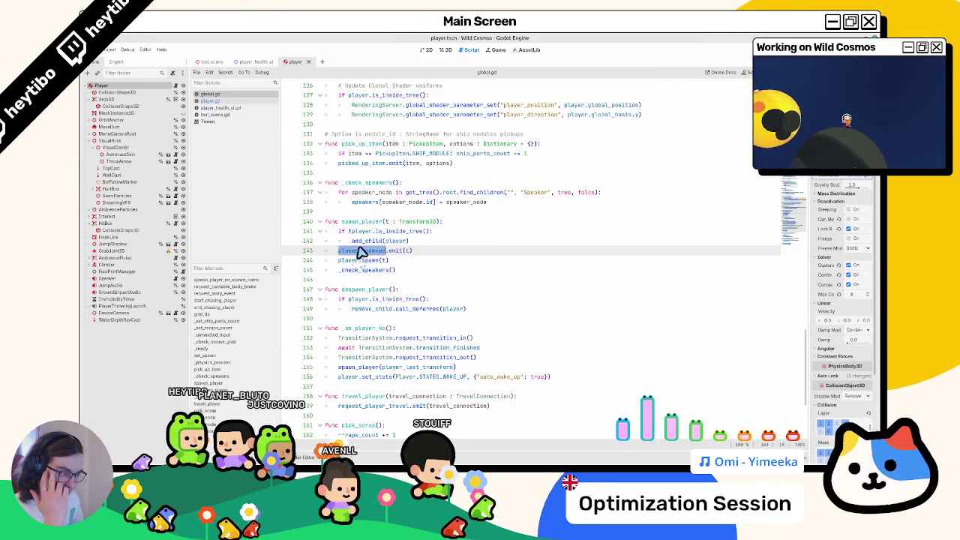
pyautogui.doubleClick(358, 260)
pyautogui.click(240, 114)
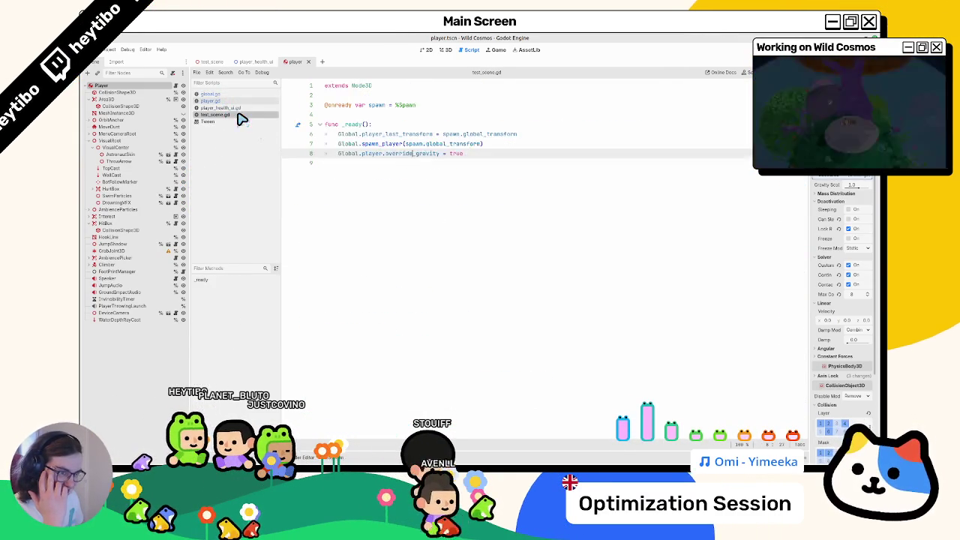
pyautogui.click(240, 108)
pyautogui.click(241, 114)
pyautogui.middleClick(243, 118)
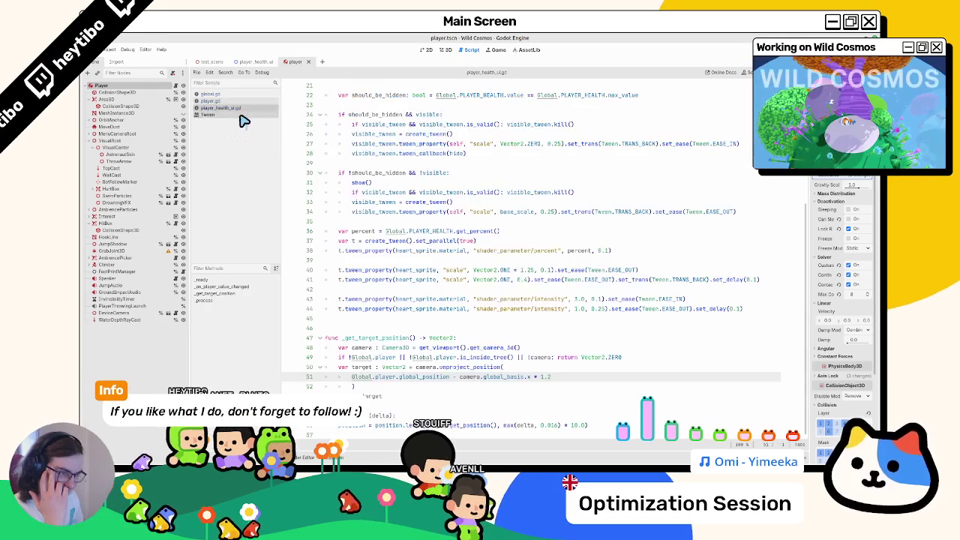
# Step: Back in player.gd, run Find in Files for PLAYER_HEALTH.value across the project
pyautogui.click(244, 101)
pyautogui.click(244, 93)
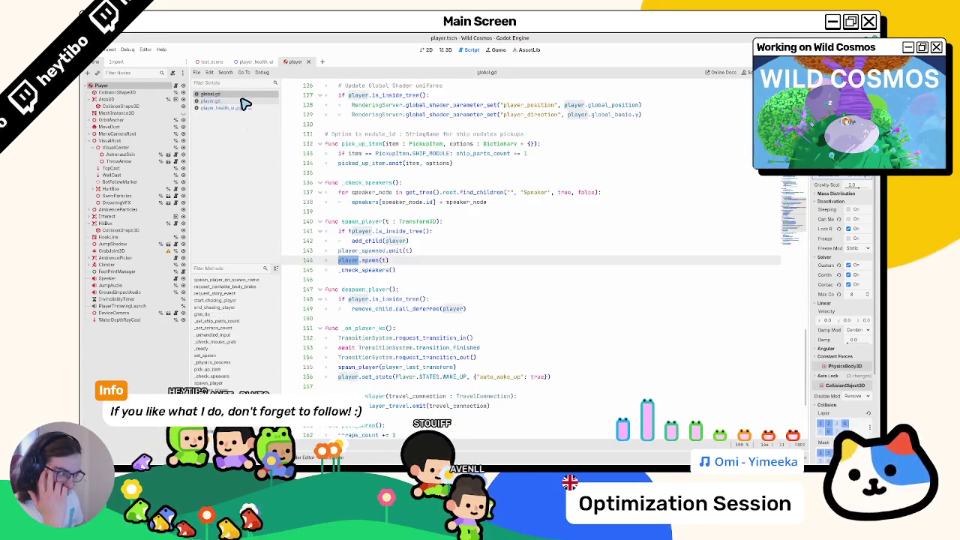
pyautogui.click(244, 101)
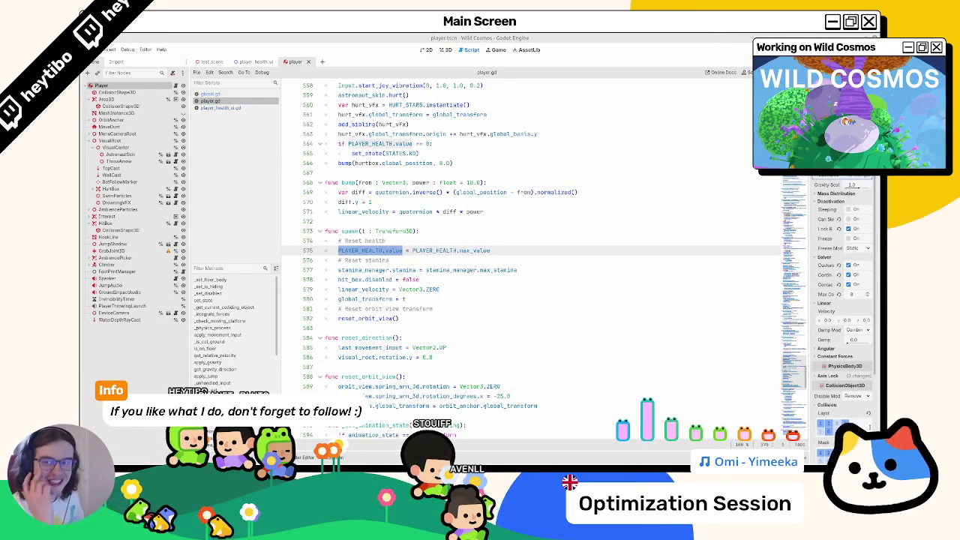
pyautogui.hotkey('ctrl', 'shift', 'f')
pyautogui.press('Return')
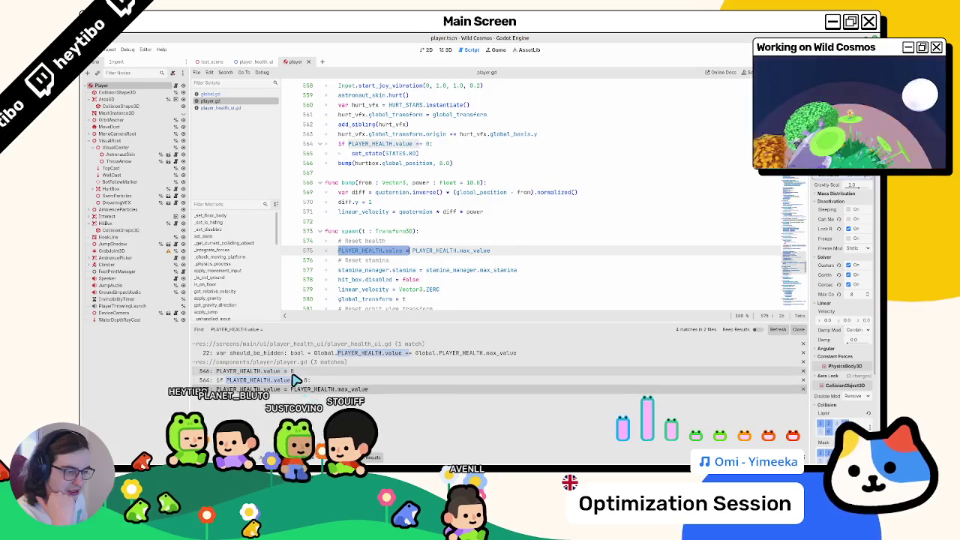
# Step: Step through the search results for the health set to 0 (line 546) and reset to max (line 575)
pyautogui.click(255, 370)
pyautogui.scroll(2, 356, 292)
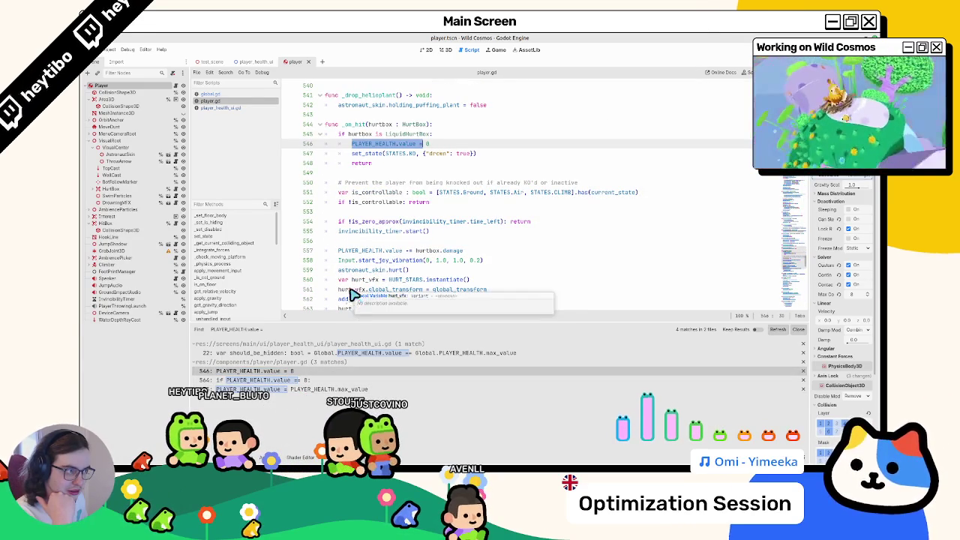
pyautogui.click(283, 390)
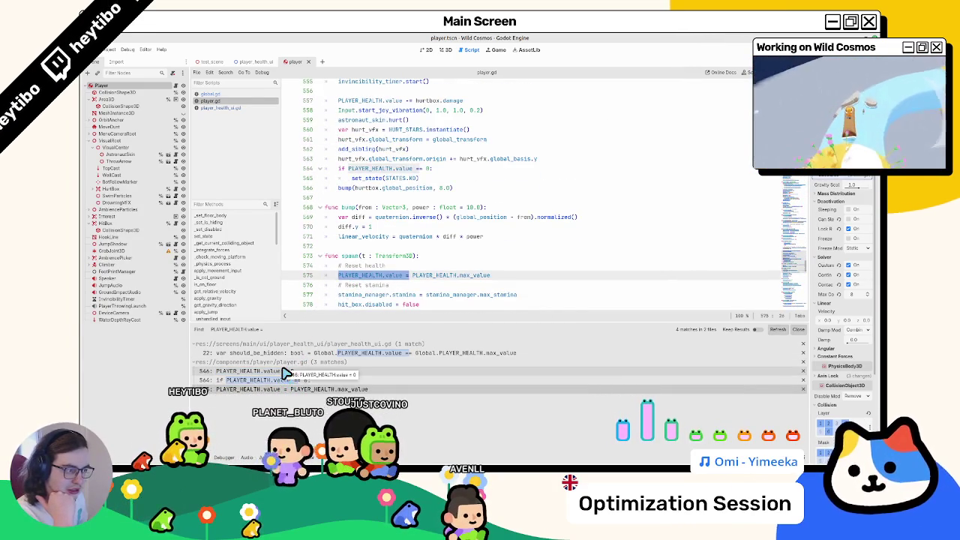
pyautogui.click(284, 371)
pyautogui.scroll(2, 352, 255)
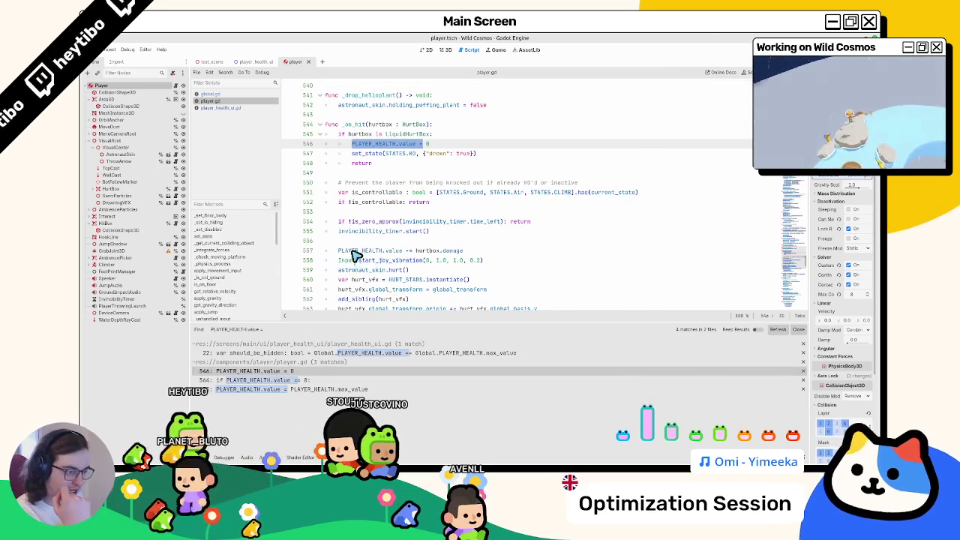
pyautogui.click(293, 388)
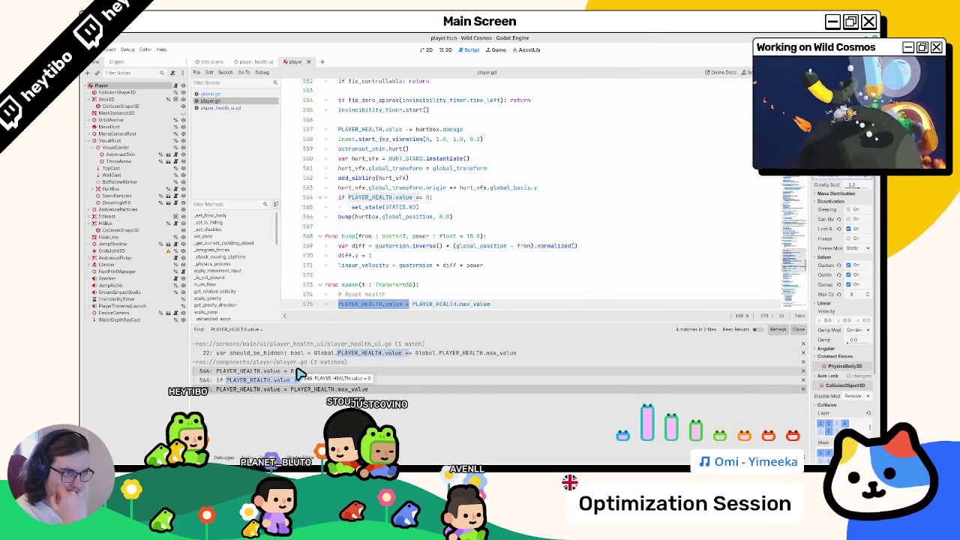
# Step: Compare player_health_ui.gd with player.gd, ending in player.gd at the PLAYER_HEALTH line
pyautogui.click(224, 108)
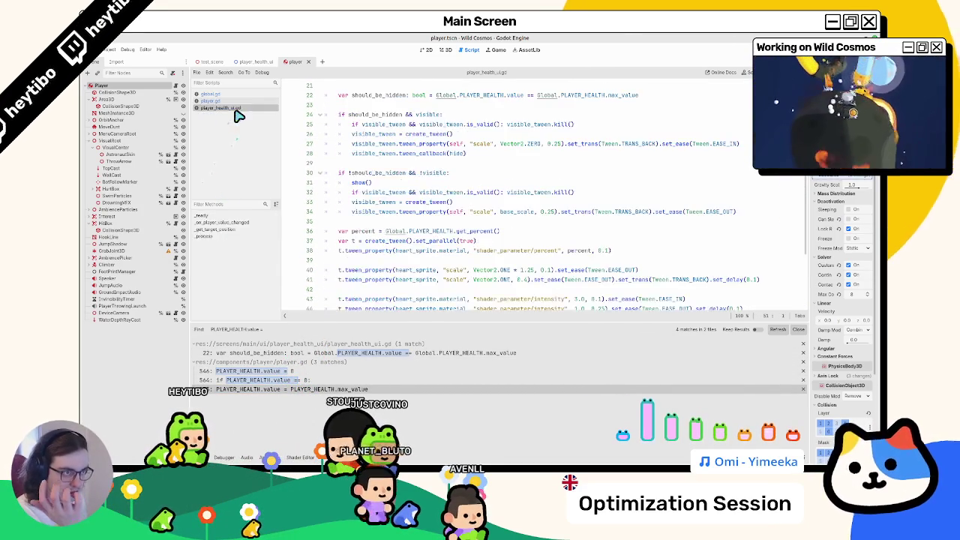
pyautogui.click(238, 100)
pyautogui.click(242, 109)
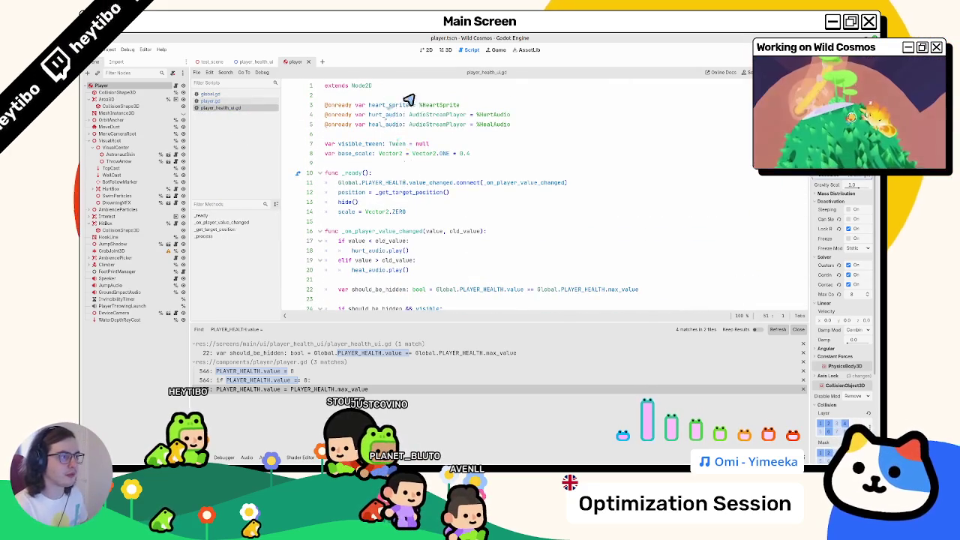
pyautogui.click(226, 101)
pyautogui.click(227, 110)
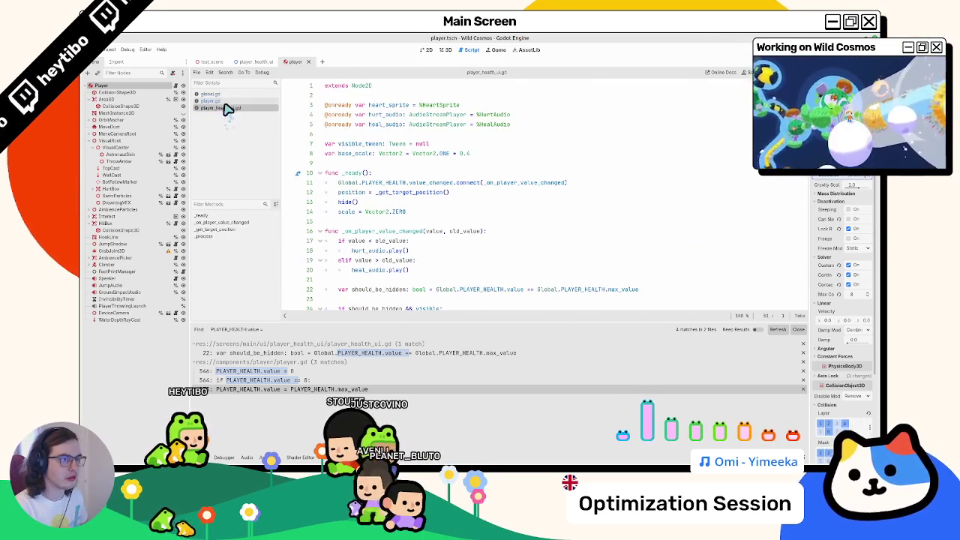
pyautogui.click(238, 100)
pyautogui.keyDown('ctrl'); pyautogui.click(384, 210); pyautogui.keyUp('ctrl')
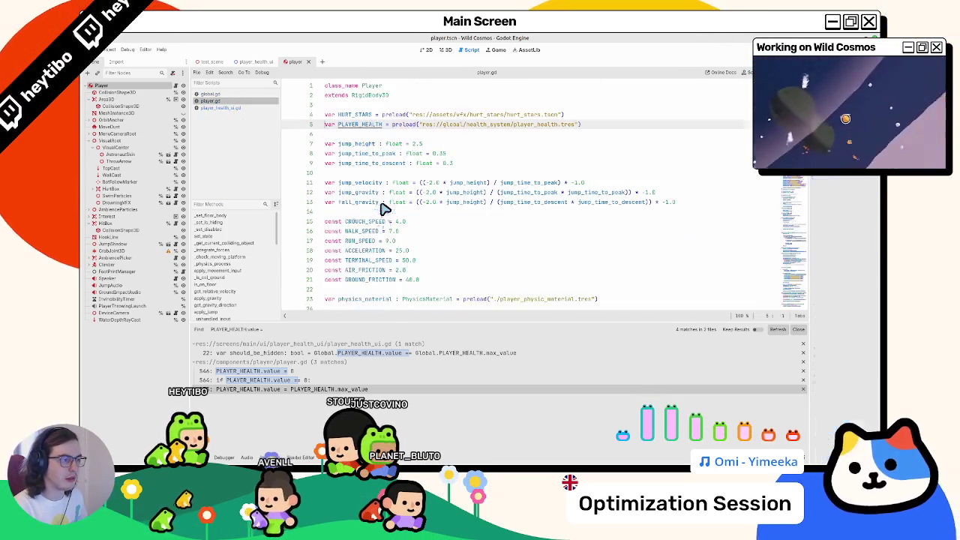
# Step: Open the hurt_stars scene from its line 4 preload, then return to the PLAYER_HEALTH line
pyautogui.click(495, 124)
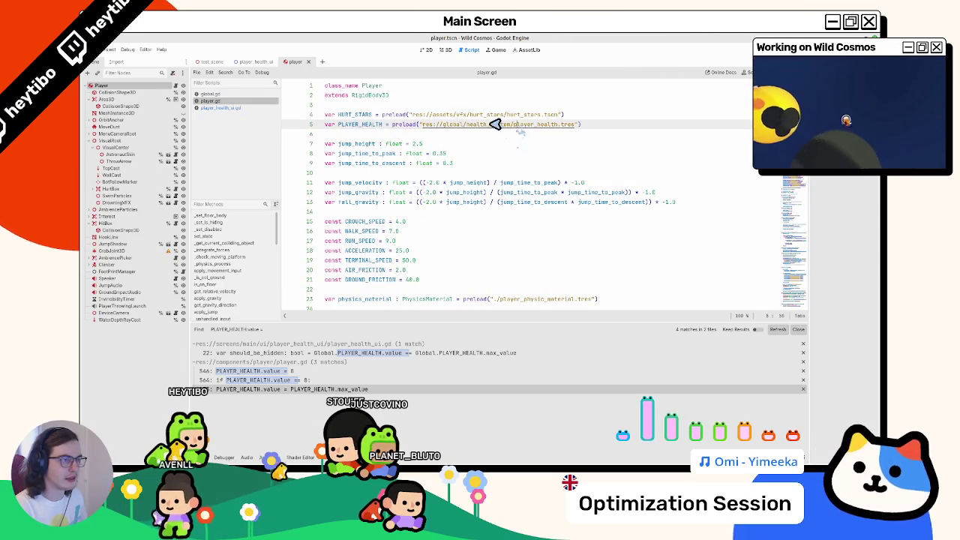
pyautogui.keyDown('ctrl'); pyautogui.click(449, 114); pyautogui.keyUp('ctrl')
pyautogui.middleClick(242, 113)
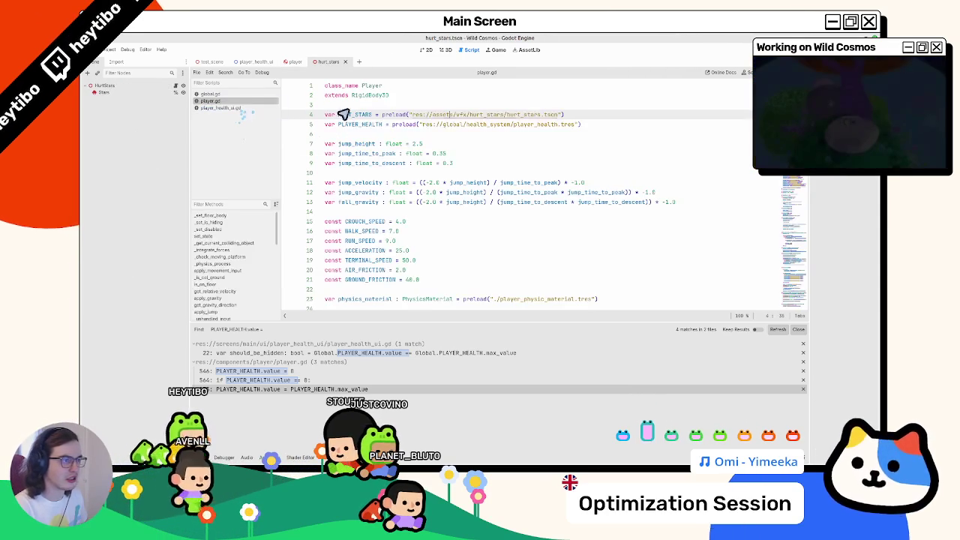
pyautogui.click(447, 125)
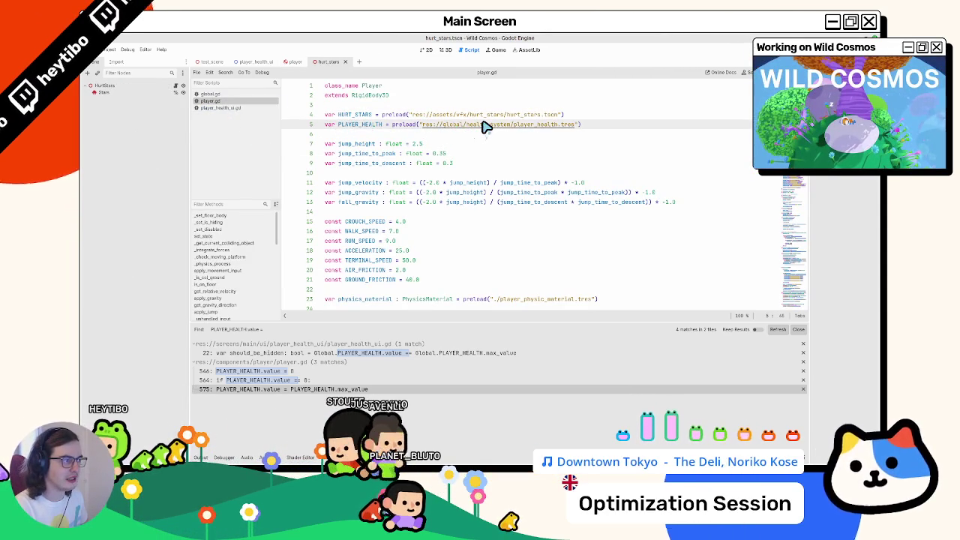
# Step: Add the ': StatValue' type hint to PLAYER_HEALTH and open the StatValue class script
pyautogui.click(382, 124)
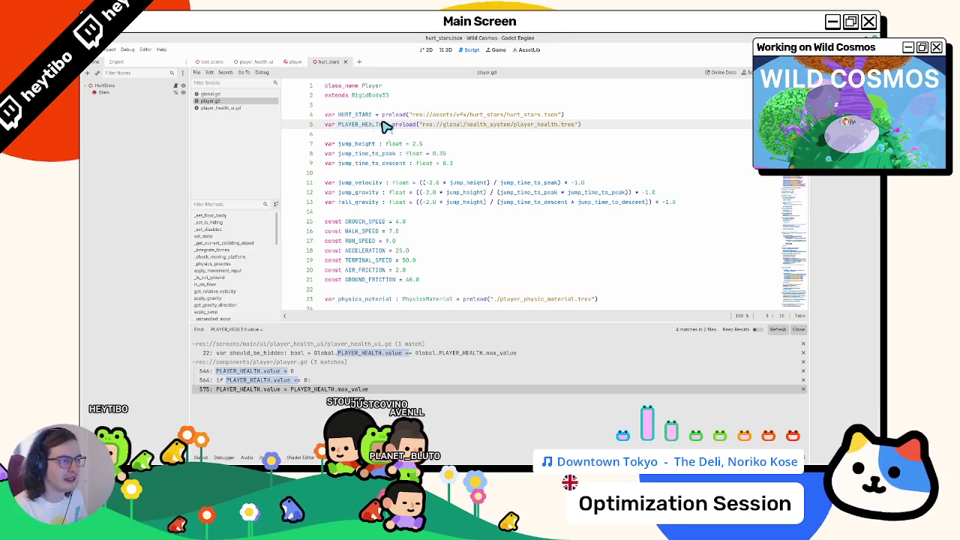
pyautogui.write(': Stat')
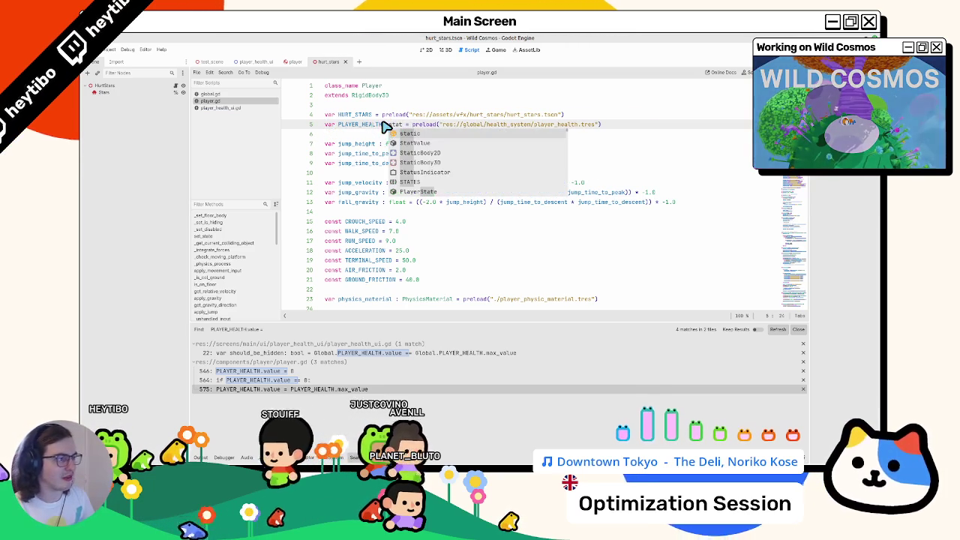
pyautogui.hotkey('ctrl', 'z')
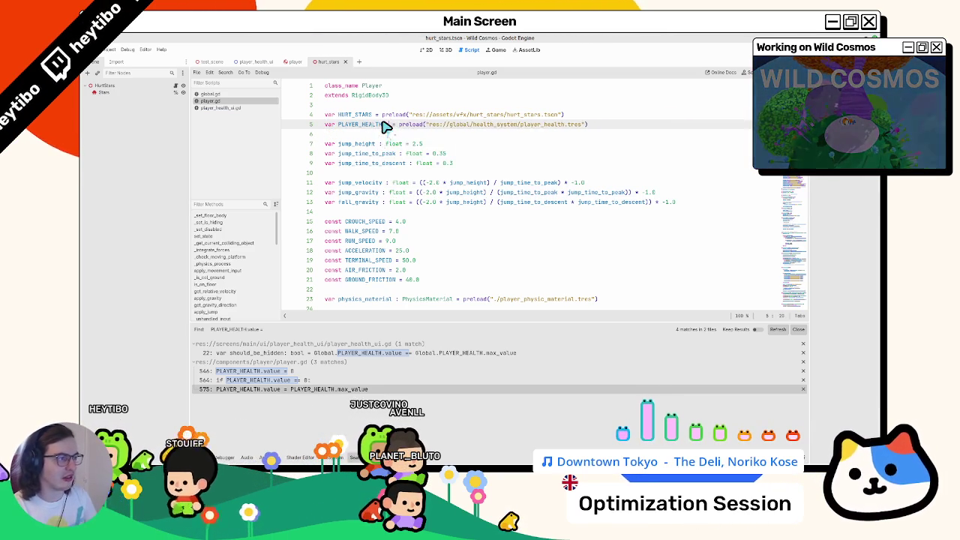
pyautogui.write(': StatValue')
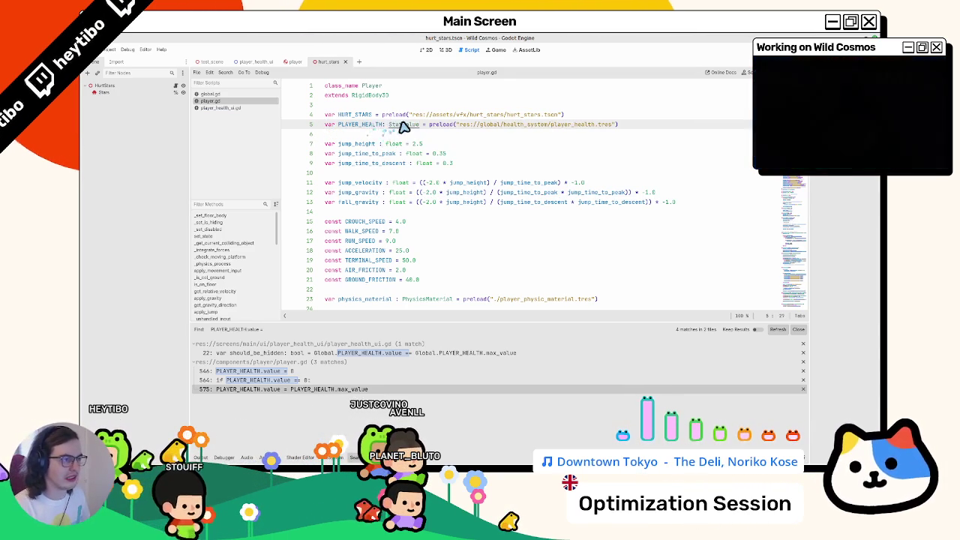
pyautogui.keyDown('ctrl'); pyautogui.click(403, 126); pyautogui.keyUp('ctrl')
pyautogui.doubleClick(375, 95)
pyautogui.hotkey('ctrl', 'c')
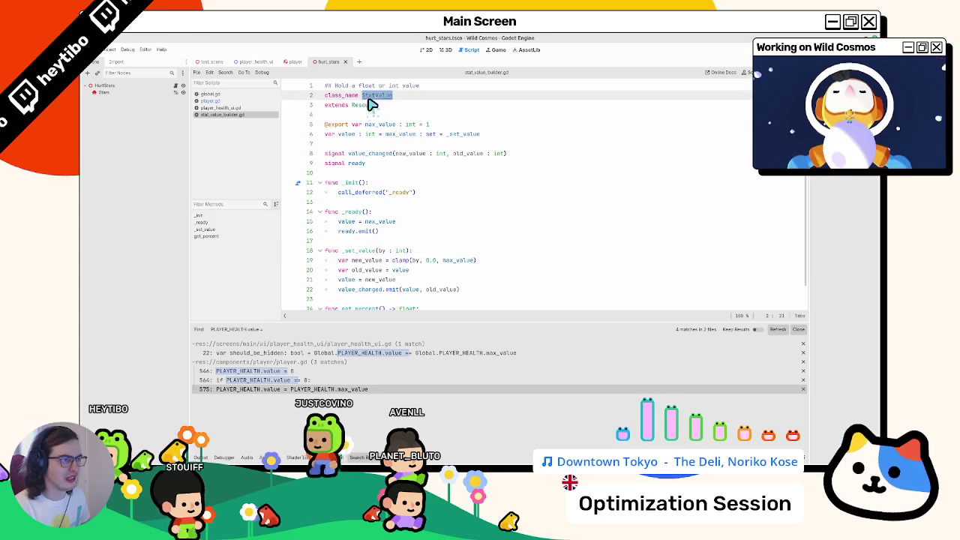
# Step: Filter the FileSystem dock for stat_value to locate the StatValue script file
pyautogui.click(224, 458)
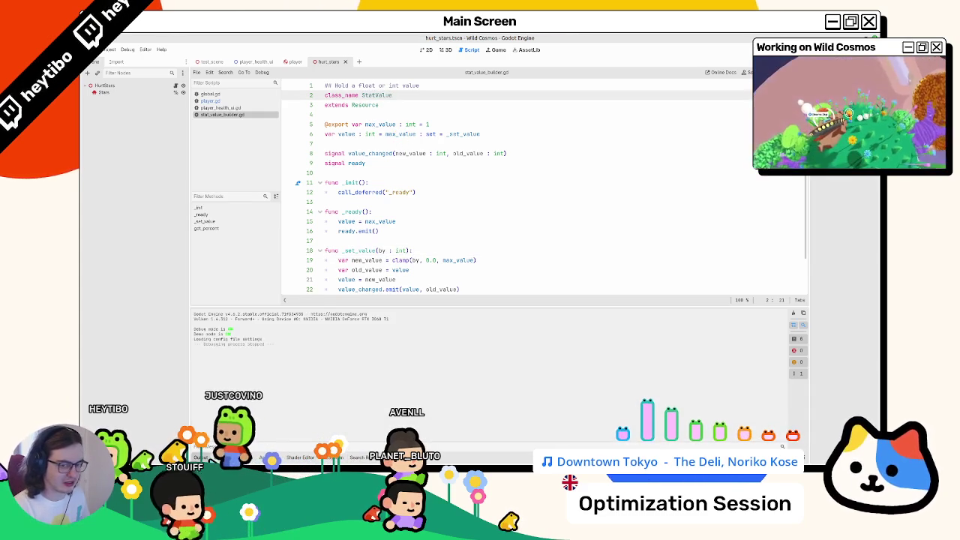
pyautogui.hotkey('alt', 'f')
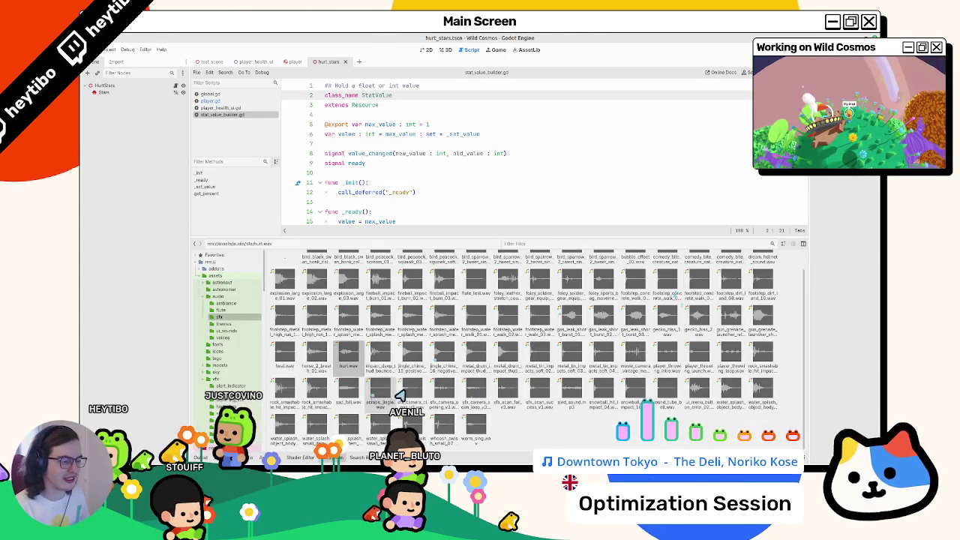
pyautogui.click(707, 247)
pyautogui.hotkey('ctrl', 'v')
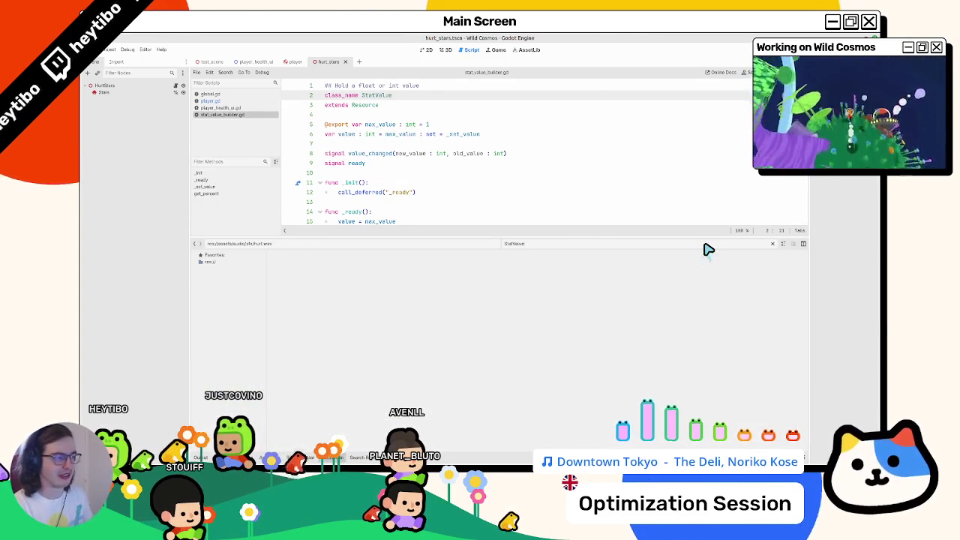
pyautogui.hotkey('ctrl', 'a')
pyautogui.write('state')
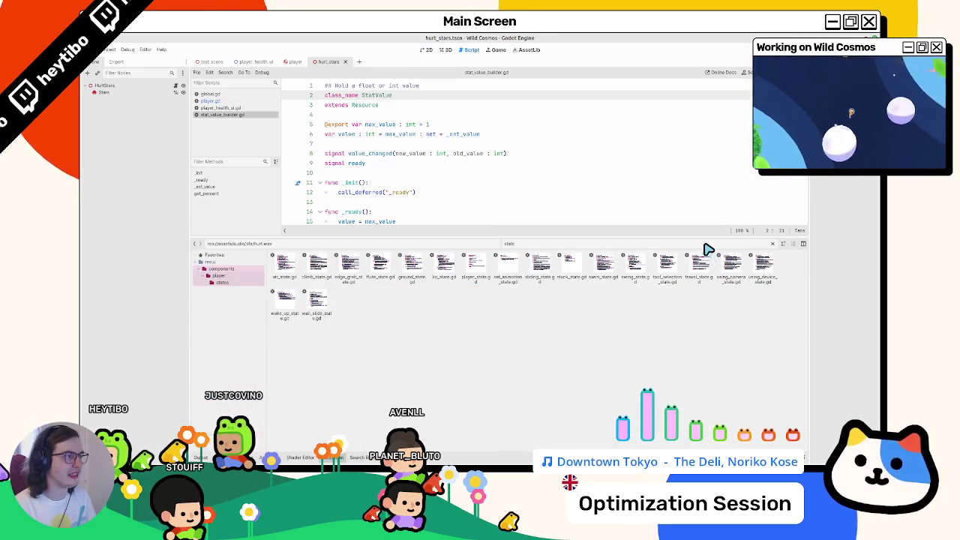
pyautogui.press('BackSpace')
pyautogui.write('_valu')
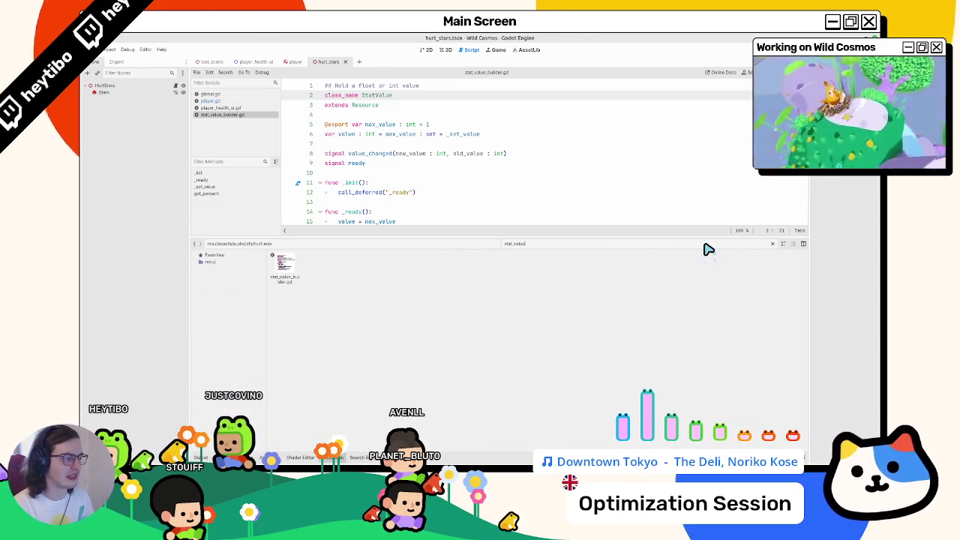
pyautogui.write('e')
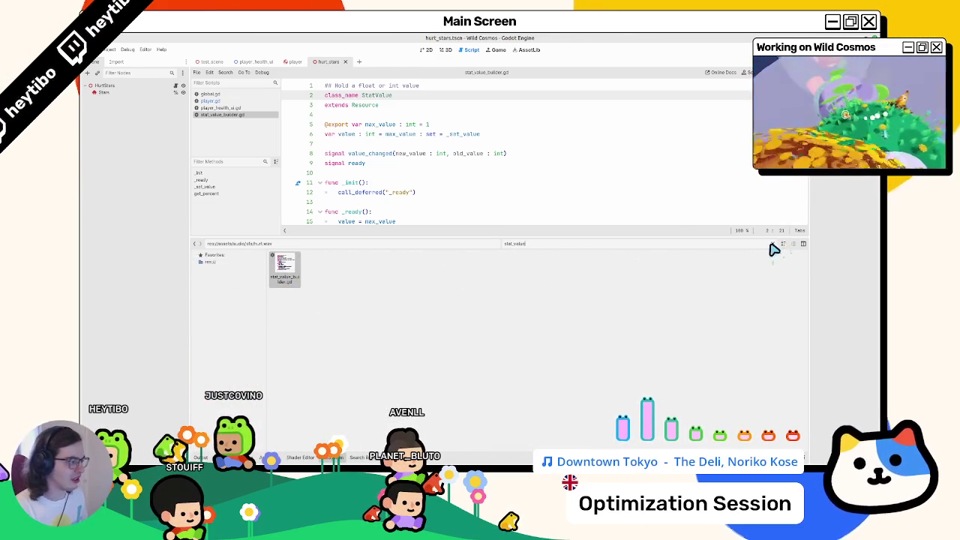
pyautogui.click(773, 244)
# Step: Check View Owners on stat_value_builder.gd, showing player_health.tres, then enlarge the script editor
pyautogui.rightClick(348, 267)
pyautogui.click(397, 292)
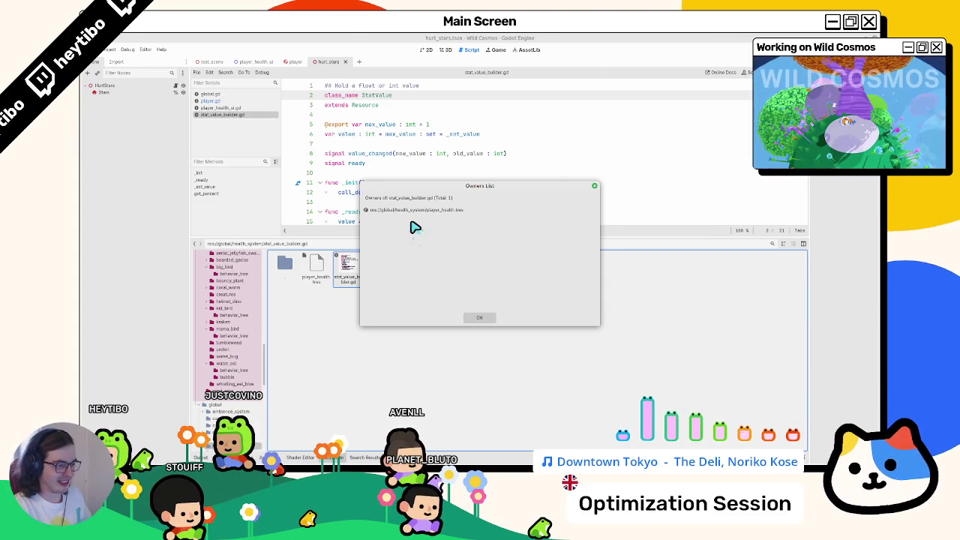
pyautogui.press('Escape')
pyautogui.rightClick(350, 276)
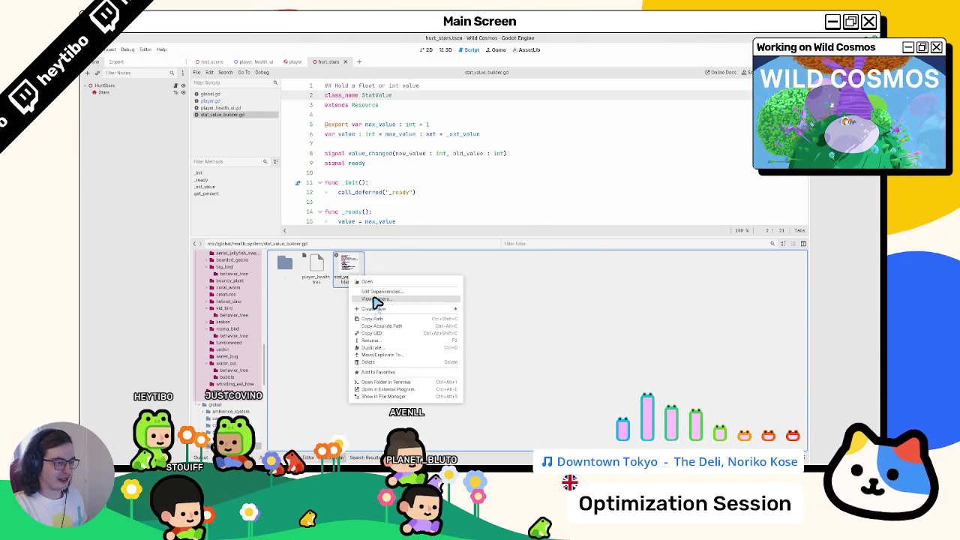
pyautogui.click(376, 299)
pyautogui.press('Escape')
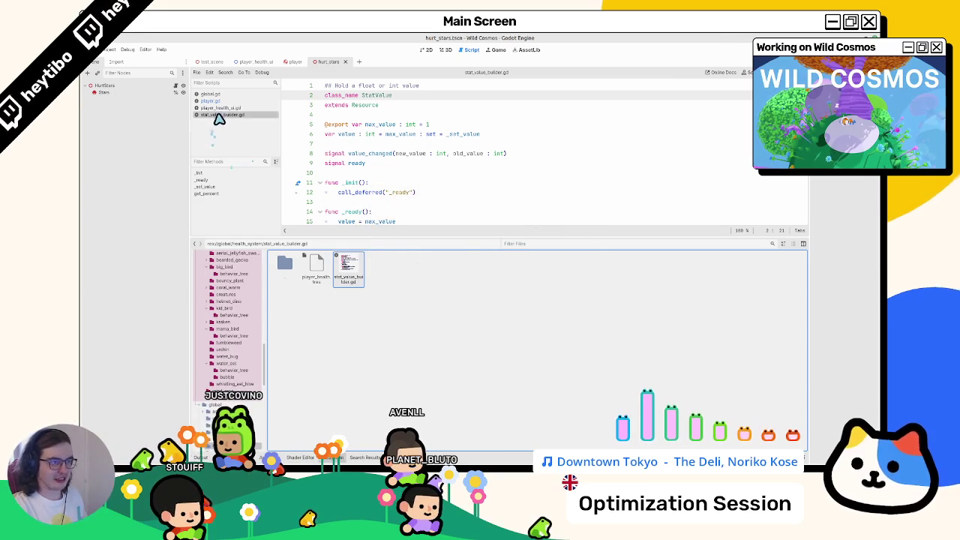
pyautogui.scroll(-4, 387, 207)
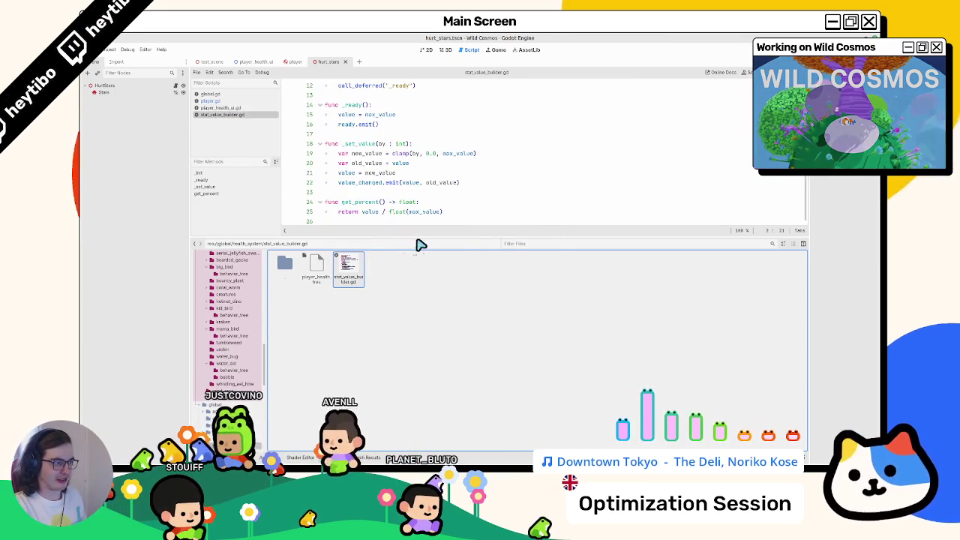
pyautogui.moveTo(422, 238); pyautogui.dragTo(407, 355)
pyautogui.doubleClick(355, 252)
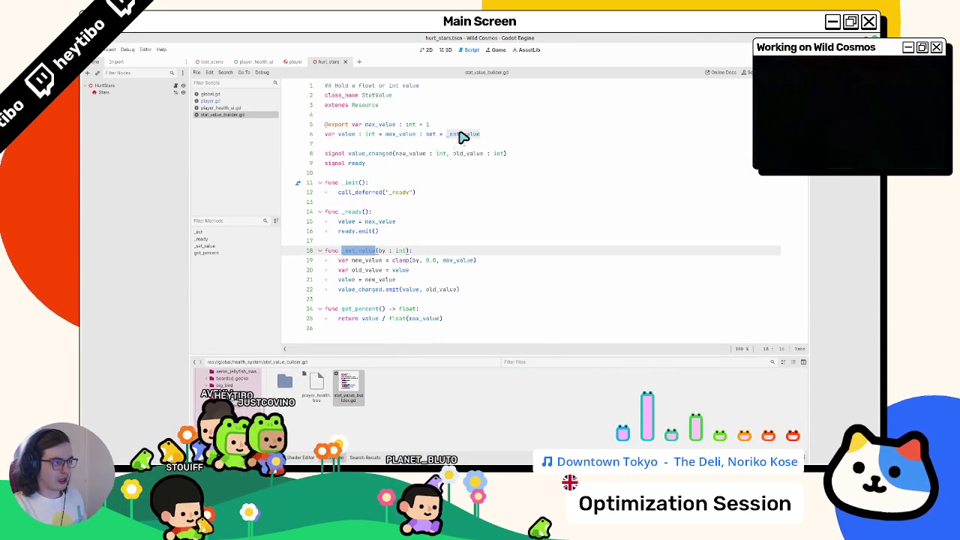
# Step: Delete the ': set = _set_value' setter from the value variable on line 6
pyautogui.doubleClick(347, 135)
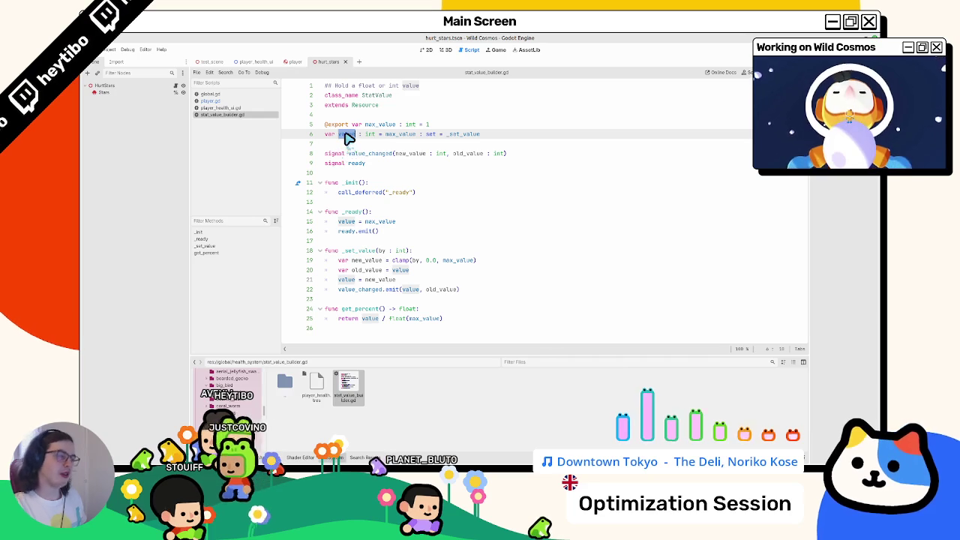
pyautogui.click(463, 136)
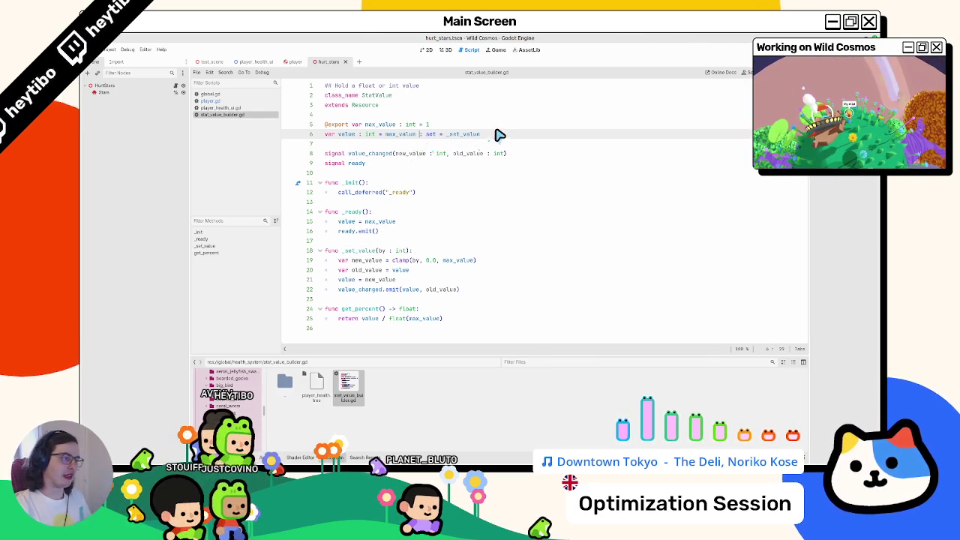
pyautogui.moveTo(482, 135); pyautogui.dragTo(418, 135)
pyautogui.press('BackSpace')
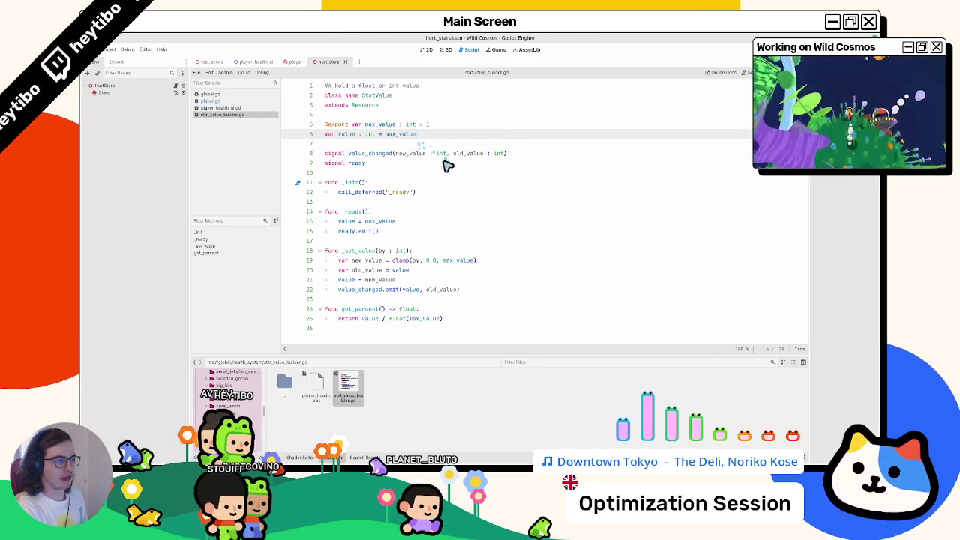
pyautogui.click(383, 182)
pyautogui.doubleClick(367, 253)
pyautogui.write(',')
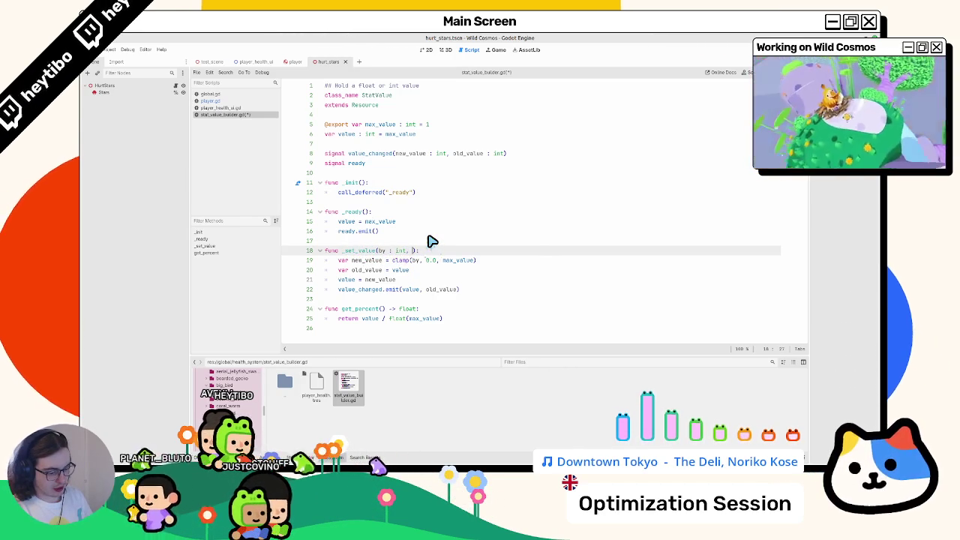
pyautogui.hotkey('ctrl', 'z')
pyautogui.hotkey('ctrl', 'z')
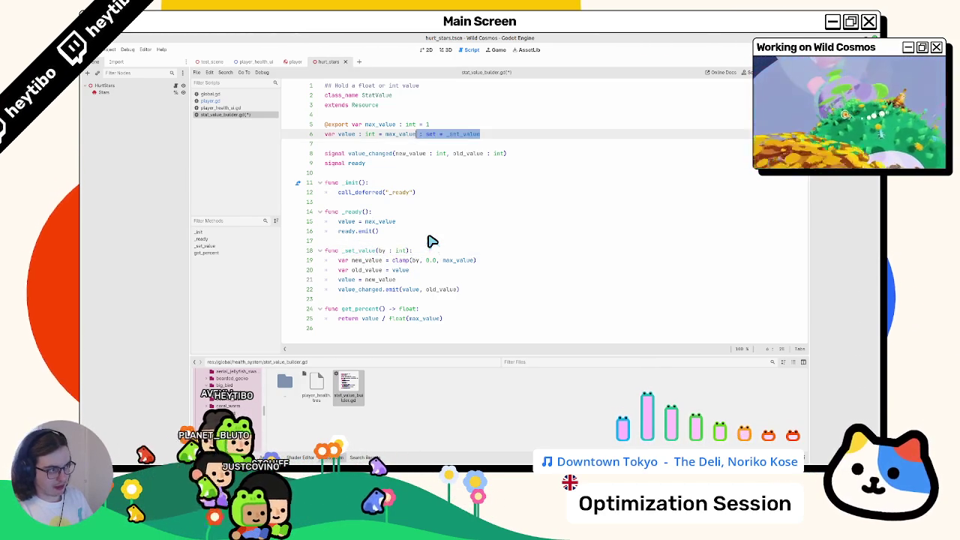
pyautogui.hotkey('ctrl', 's')
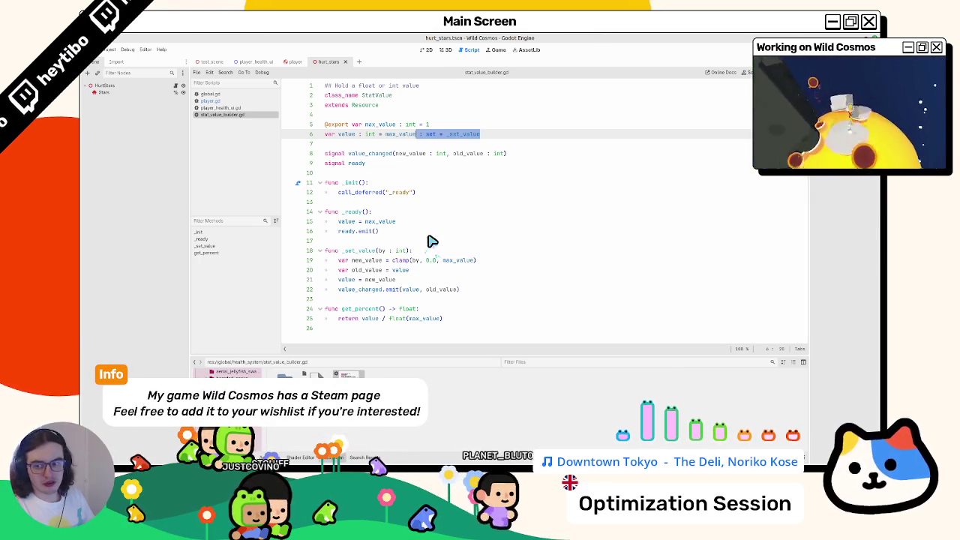
pyautogui.press('Delete')
# Step: Add a 'no_signal: bool = false' parameter to the _set_value function on line 18
pyautogui.click(410, 251)
pyautogui.write(', no_')
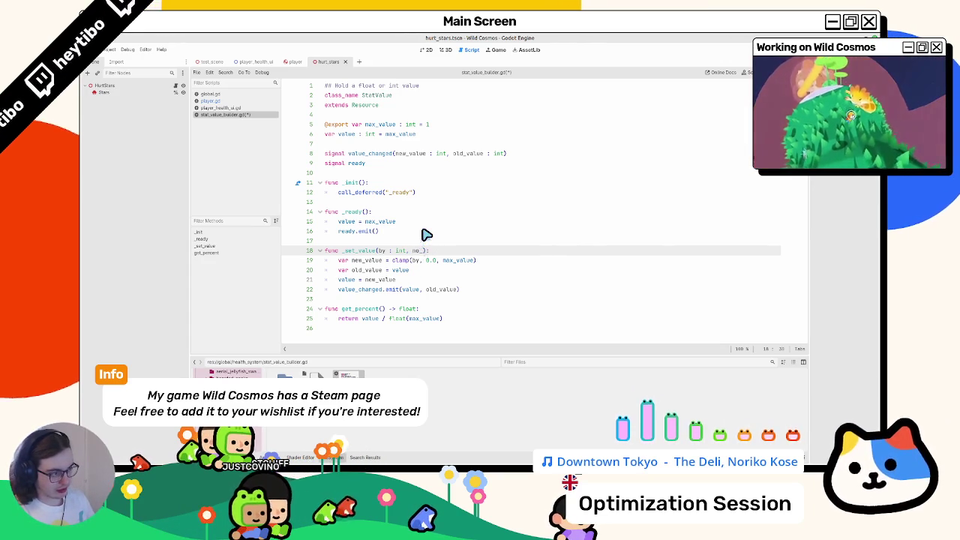
pyautogui.write('signal: bool = false')
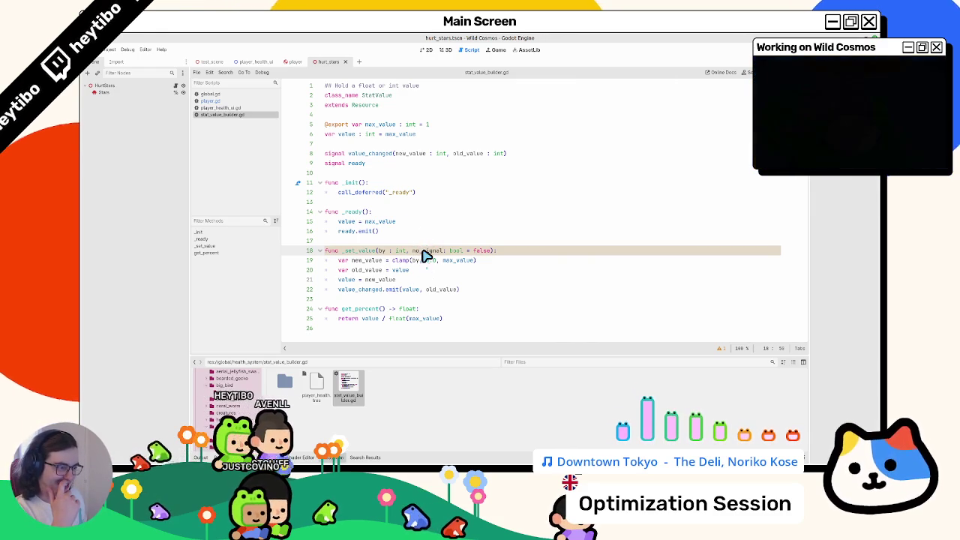
pyautogui.doubleClick(423, 251)
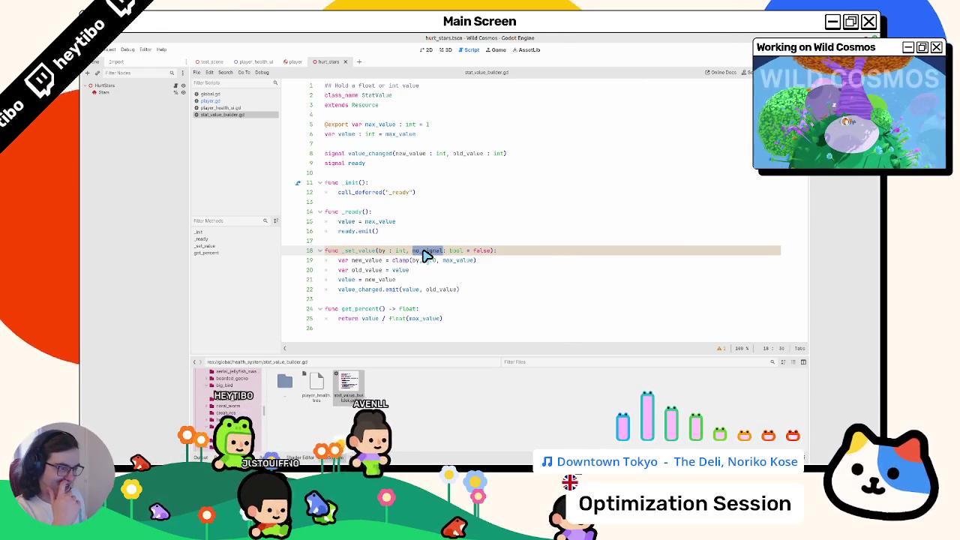
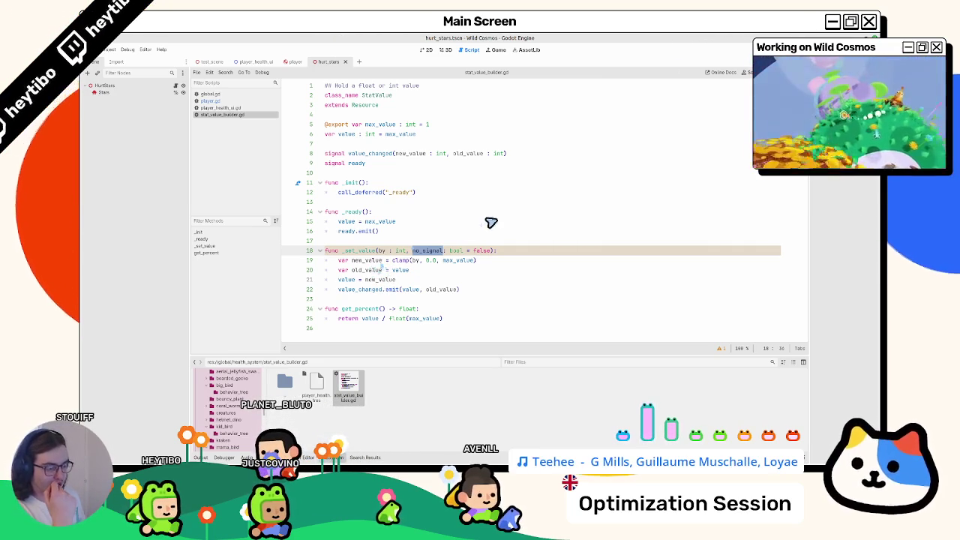
# Step: Rename the no_signal flag to hard_set and add hard_set: bool to the value_changed signal
pyautogui.write('hard_st')
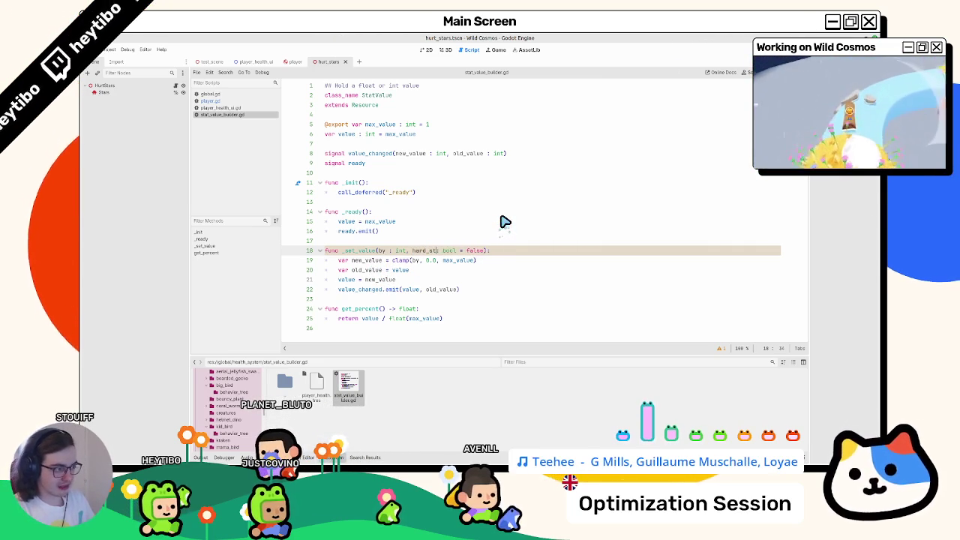
pyautogui.write('t')
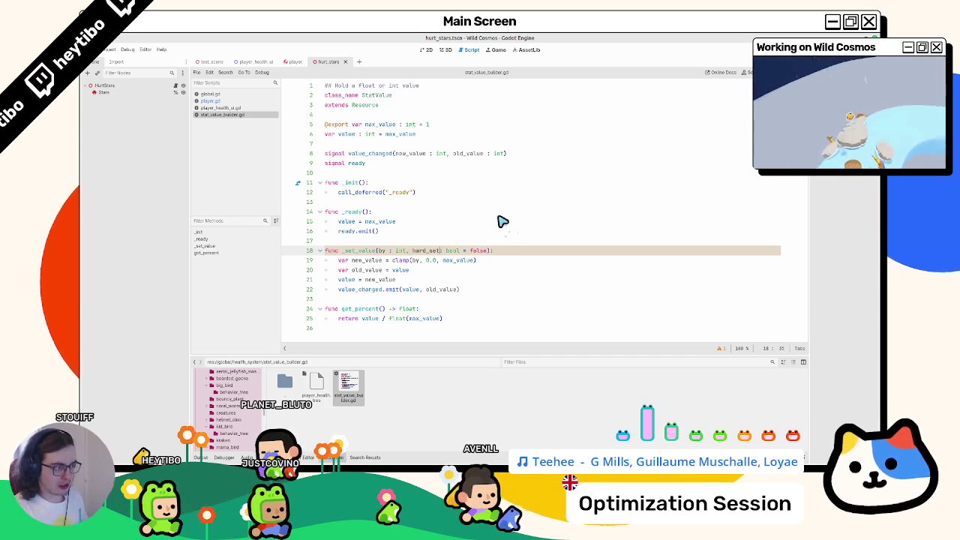
pyautogui.doubleClick(425, 251)
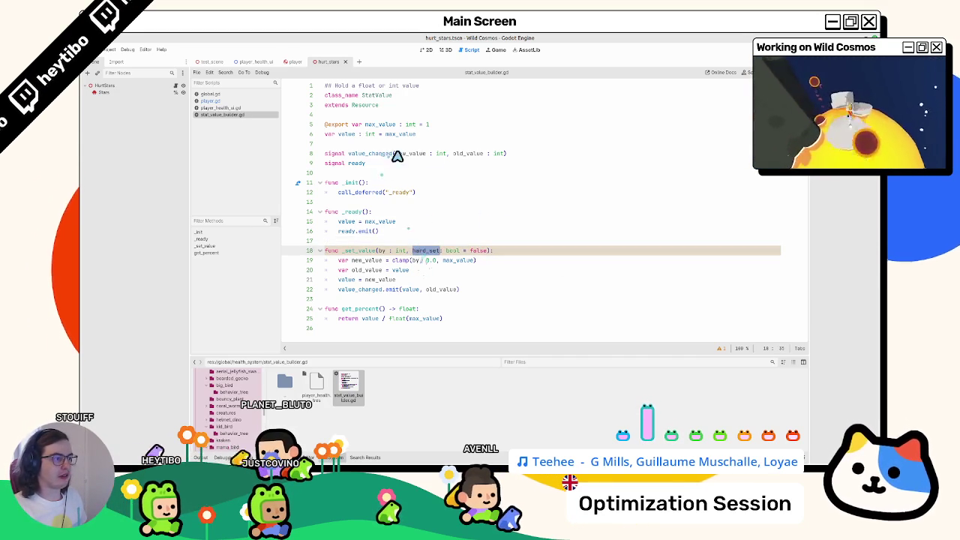
pyautogui.click(506, 153)
pyautogui.write(', hard_set: bool')
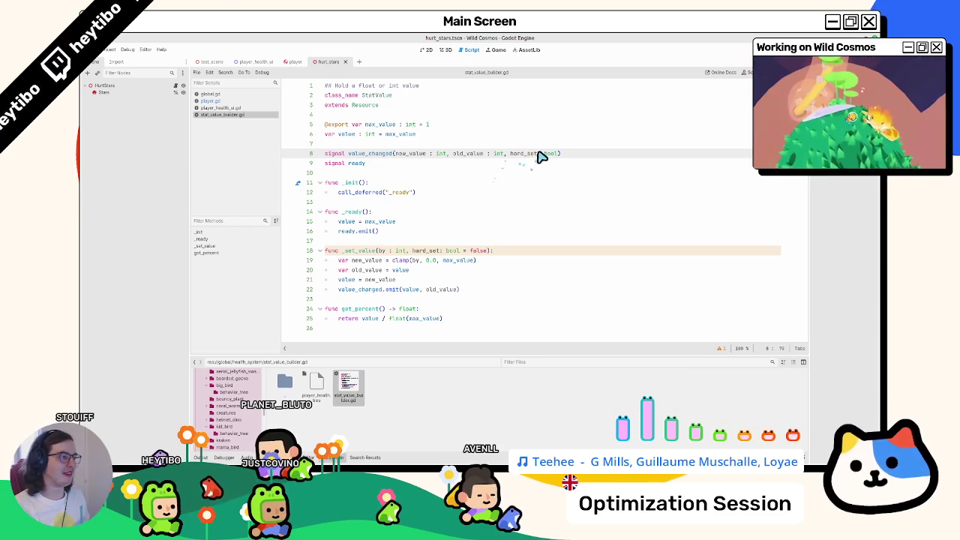
# Step: Append hard_set as the third argument of the value_changed emit call
pyautogui.click(469, 290)
pyautogui.write(', hard_set')
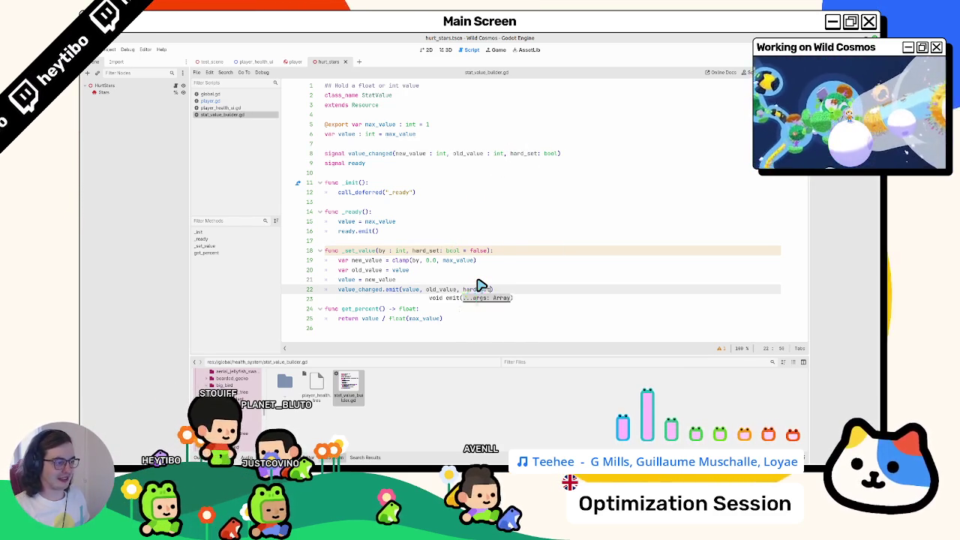
pyautogui.doubleClick(476, 289)
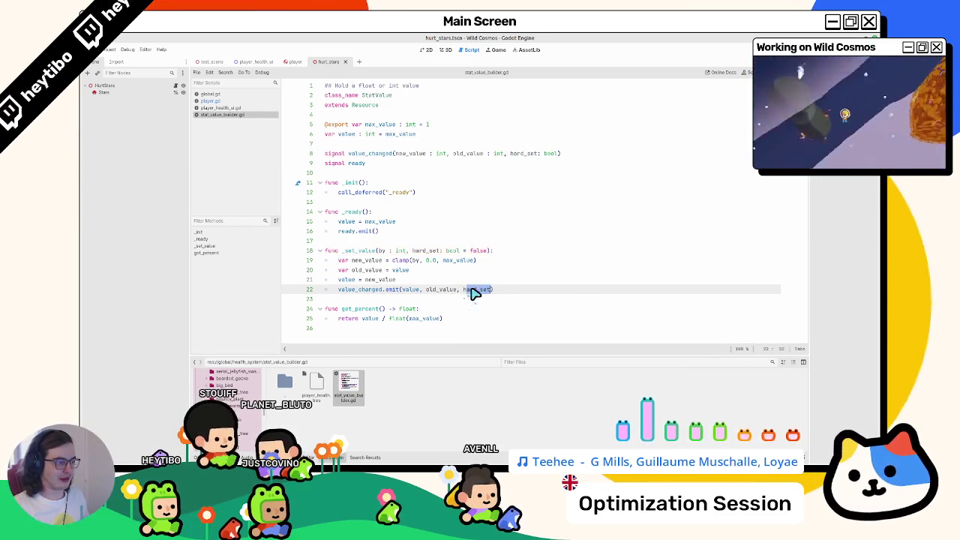
pyautogui.doubleClick(359, 251)
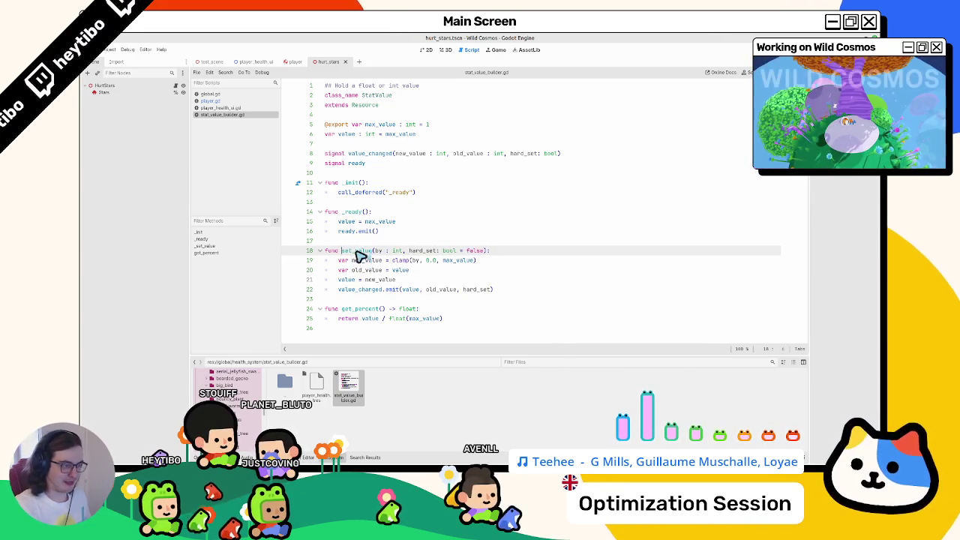
pyautogui.click(253, 107)
# Step: Change line 546's health reset to PLAYER_HEALTH.set_value(0, true)
pyautogui.click(250, 98)
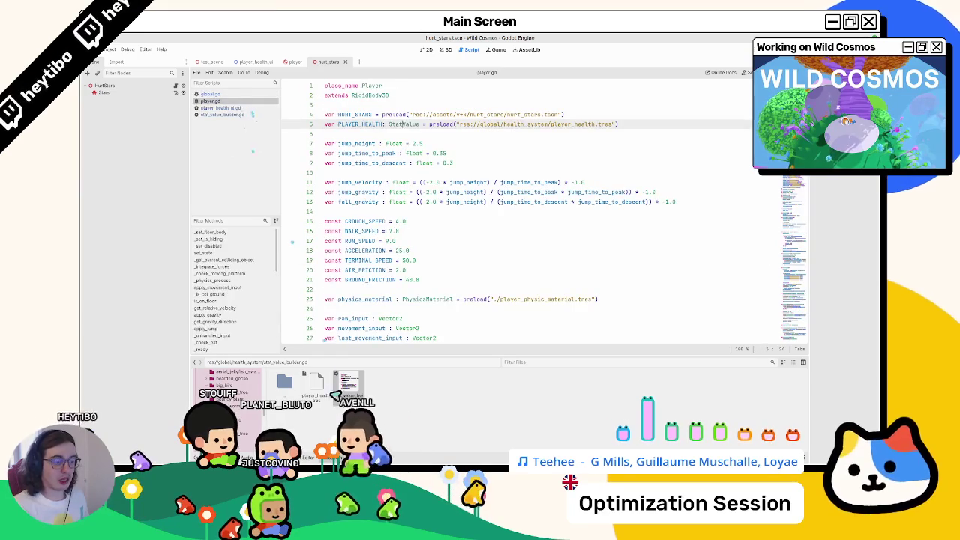
pyautogui.click(364, 456)
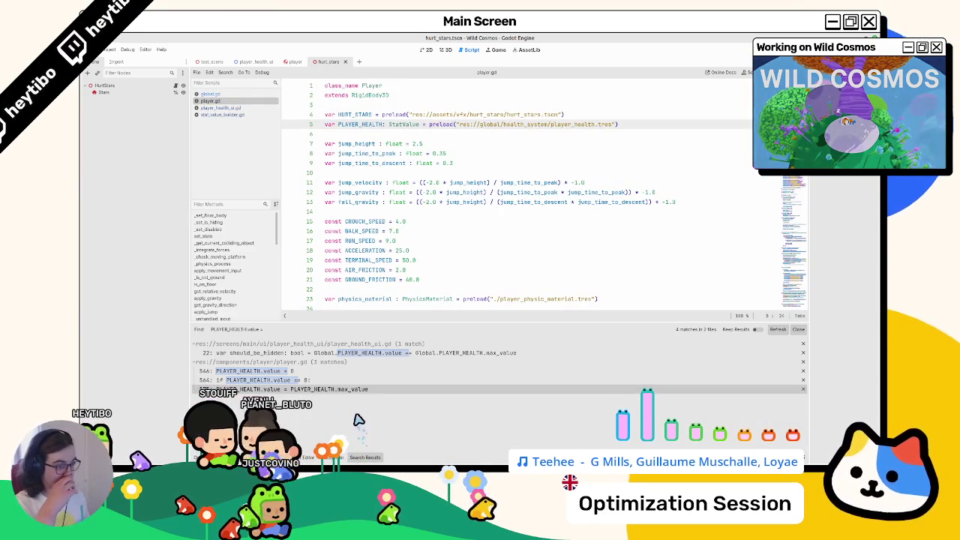
pyautogui.click(296, 389)
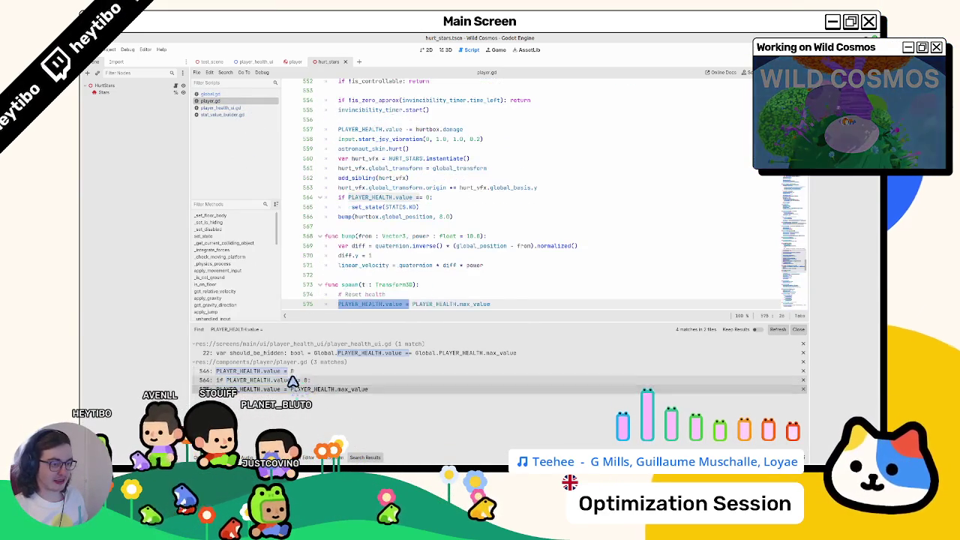
pyautogui.click(292, 371)
pyautogui.scroll(2, 413, 184)
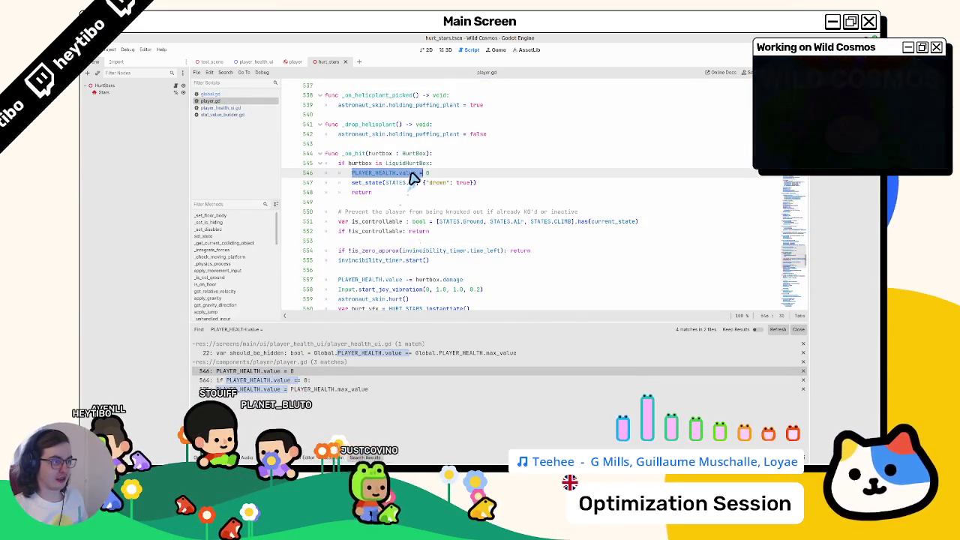
pyautogui.doubleClick(410, 173)
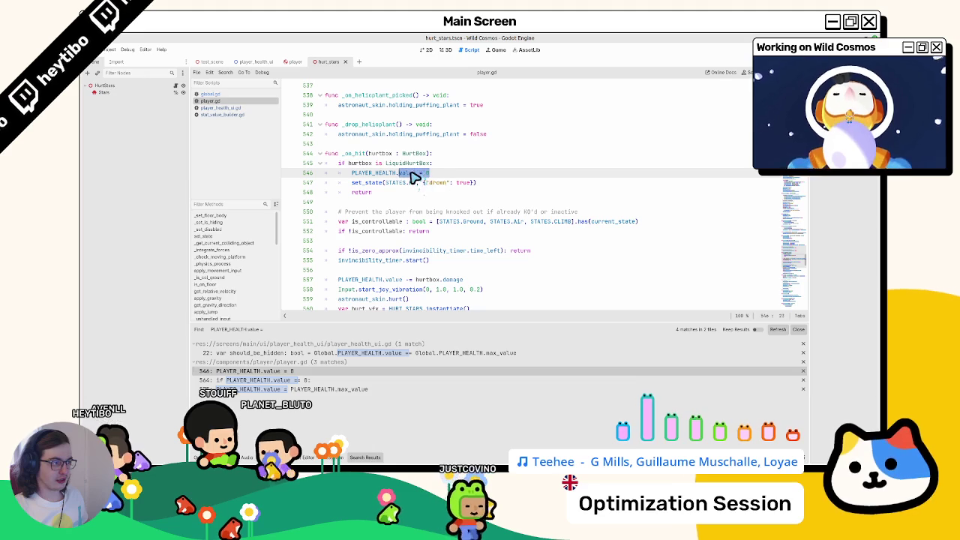
pyautogui.write('set')
pyautogui.press('Return')
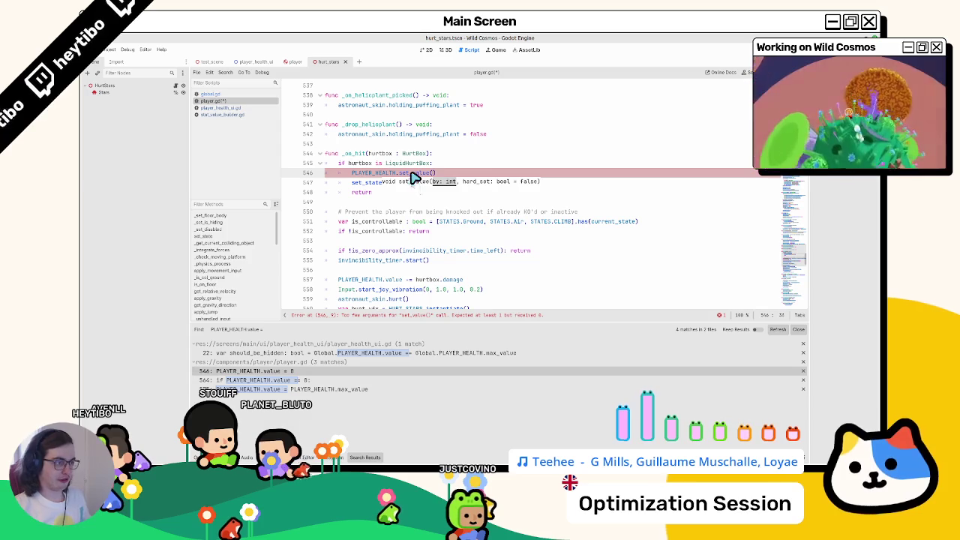
pyautogui.write('0, tr')
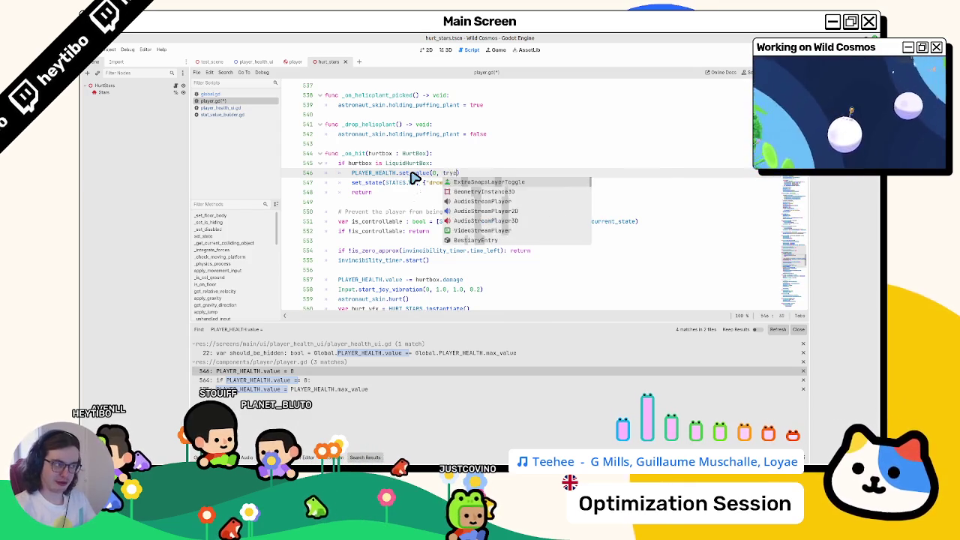
pyautogui.write('ue')
# Step: Copy the set_value(0, true) statement and go to the line 575 health reset
pyautogui.moveTo(352, 172); pyautogui.dragTo(502, 182)
pyautogui.hotkey('ctrl', 'f')
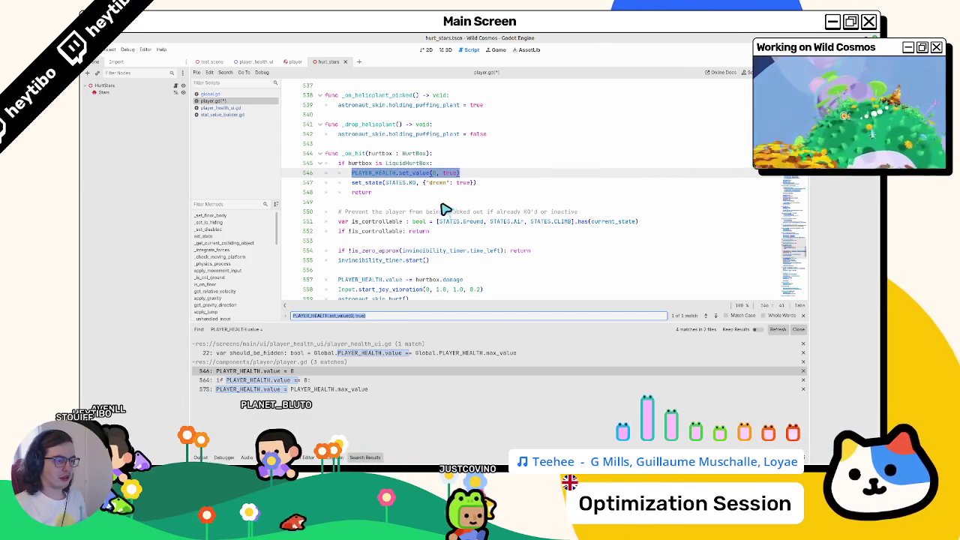
pyautogui.press('Escape')
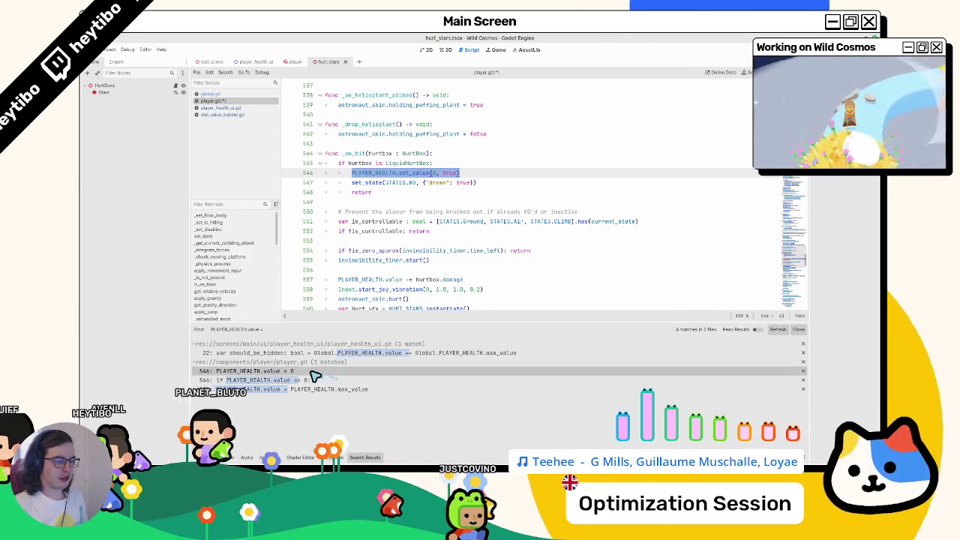
pyautogui.click(308, 371)
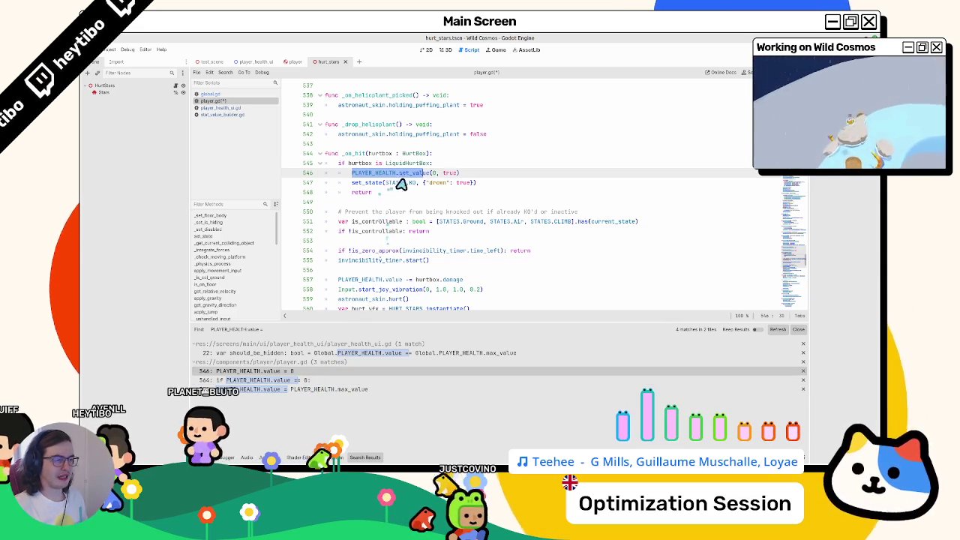
pyautogui.moveTo(352, 173); pyautogui.dragTo(514, 178)
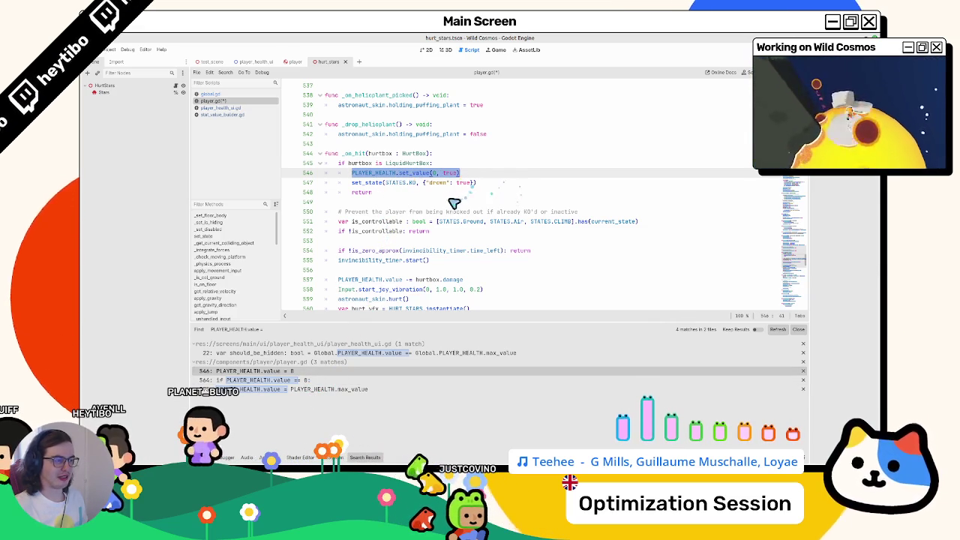
pyautogui.hotkey('ctrl', 'f')
pyautogui.scroll(1, 439, 222)
pyautogui.press('Escape')
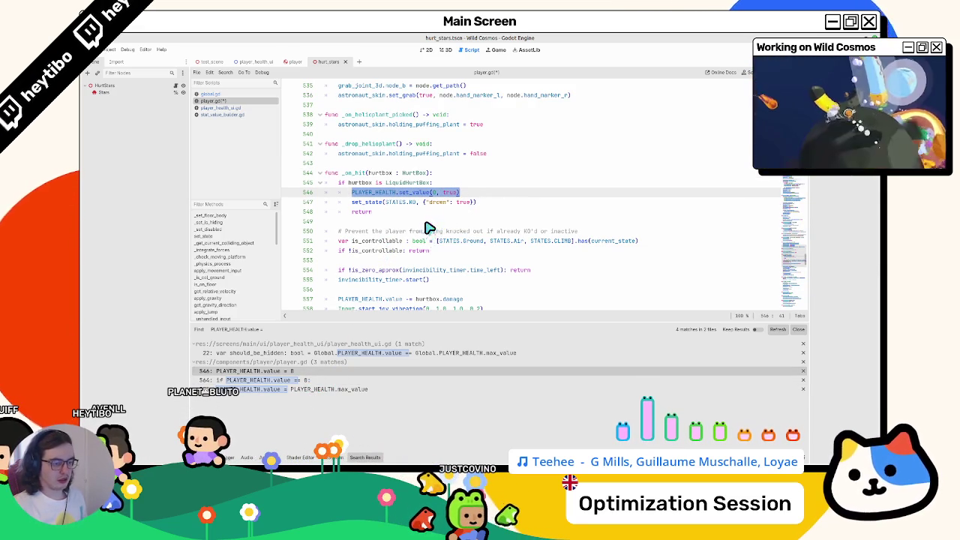
pyautogui.click(286, 390)
pyautogui.scroll(-3, 371, 274)
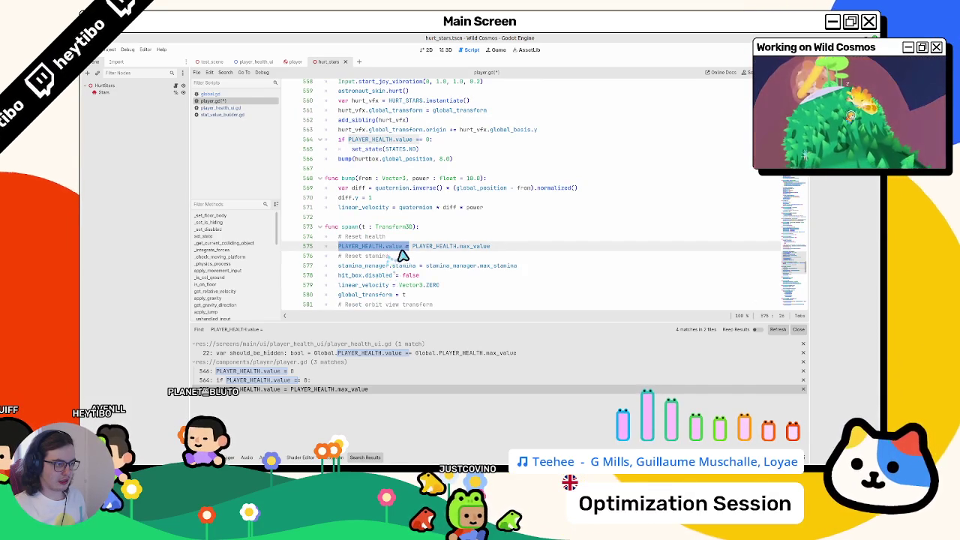
# Step: Rewrite line 575 as PLAYER_HEALTH.set_value(PLAYER_HEALTH.max_value, true), then search the project for PLAYER_HEALTH
pyautogui.click(400, 252)
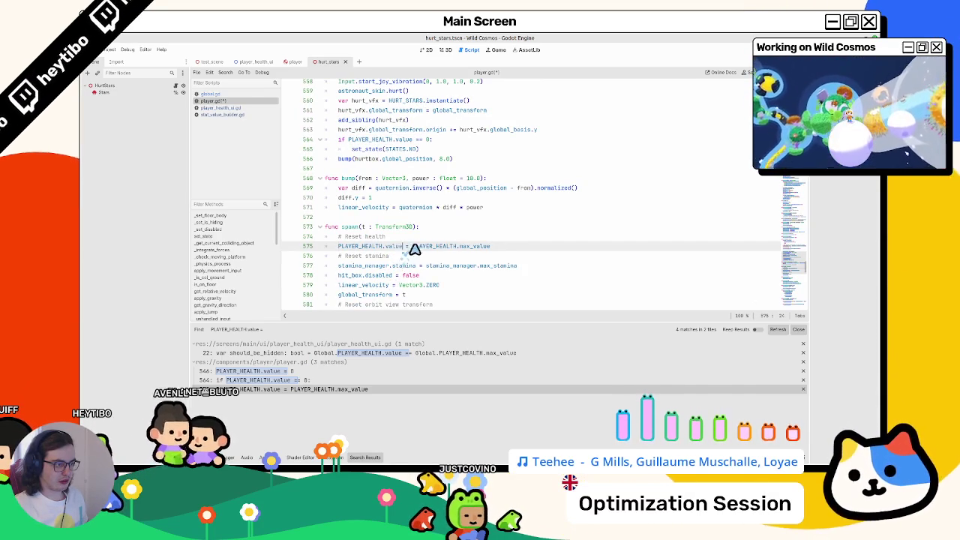
pyautogui.write('PLAYER_HEALTH.set_value(0, true)')
pyautogui.moveTo(385, 252); pyautogui.dragTo(433, 251)
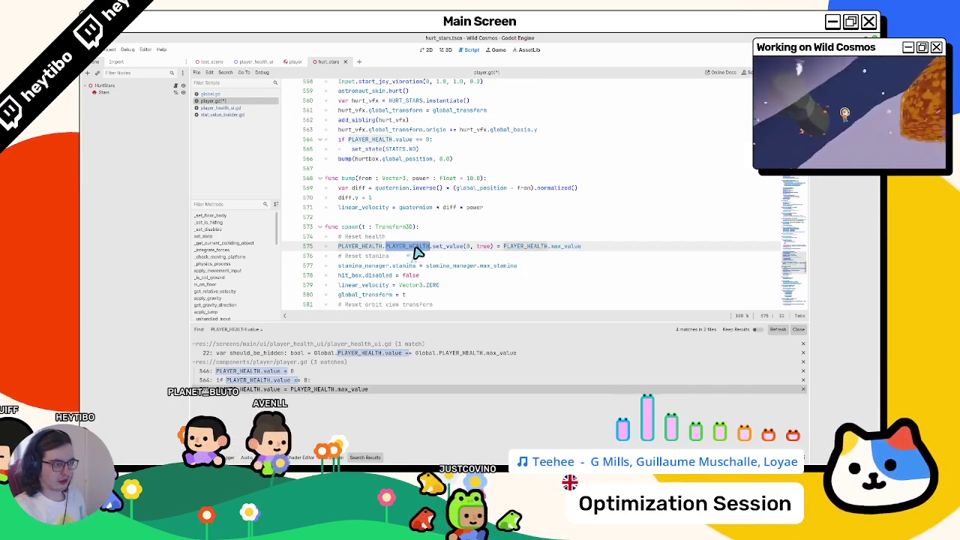
pyautogui.press('BackSpace')
pyautogui.doubleClick(472, 247)
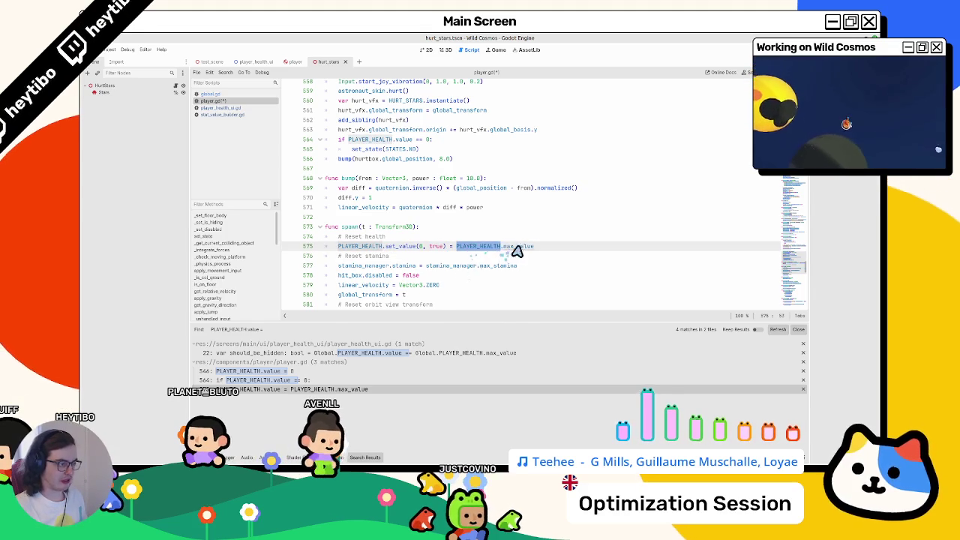
pyautogui.doubleClick(513, 252)
pyautogui.moveTo(516, 253); pyautogui.dragTo(448, 251)
pyautogui.press('BackSpace')
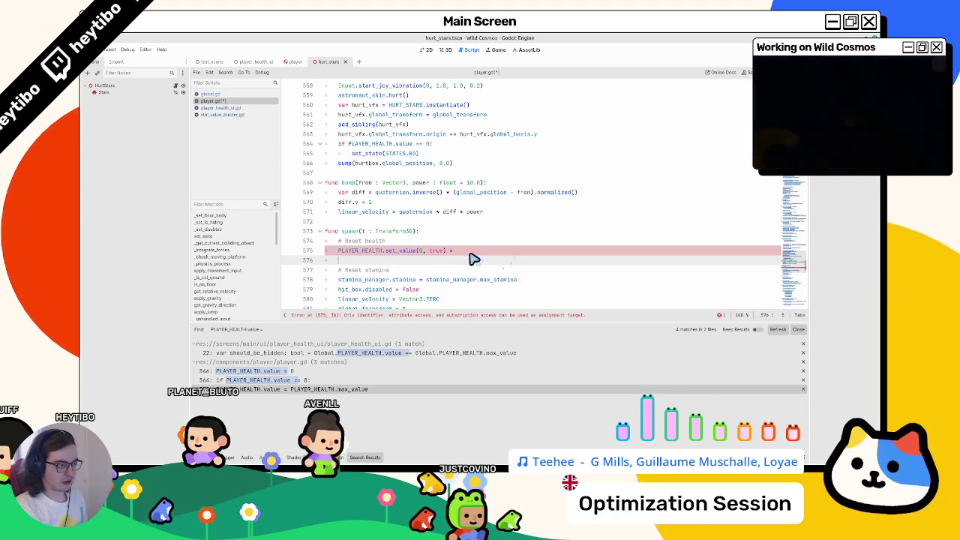
pyautogui.doubleClick(422, 251)
pyautogui.write('PLAYER_HEALTH.max_value')
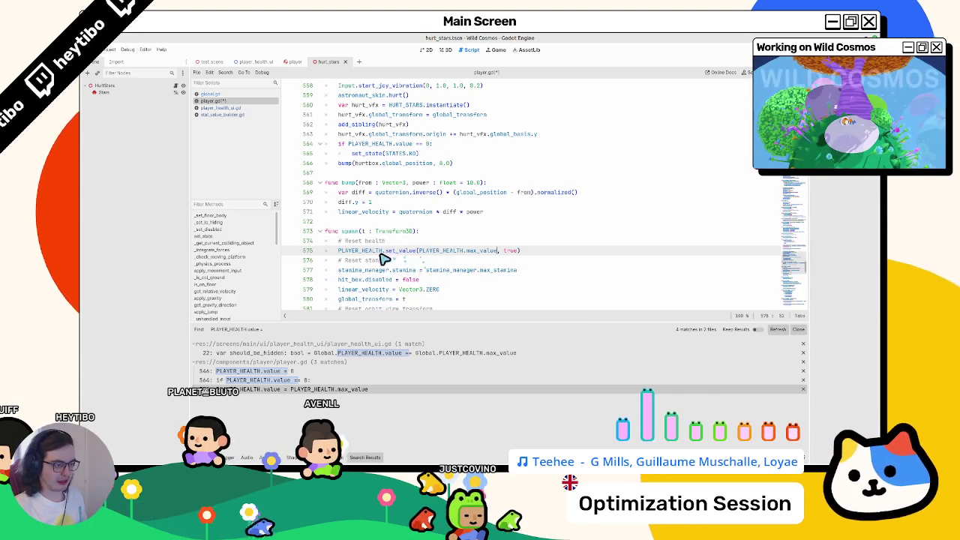
pyautogui.doubleClick(364, 251)
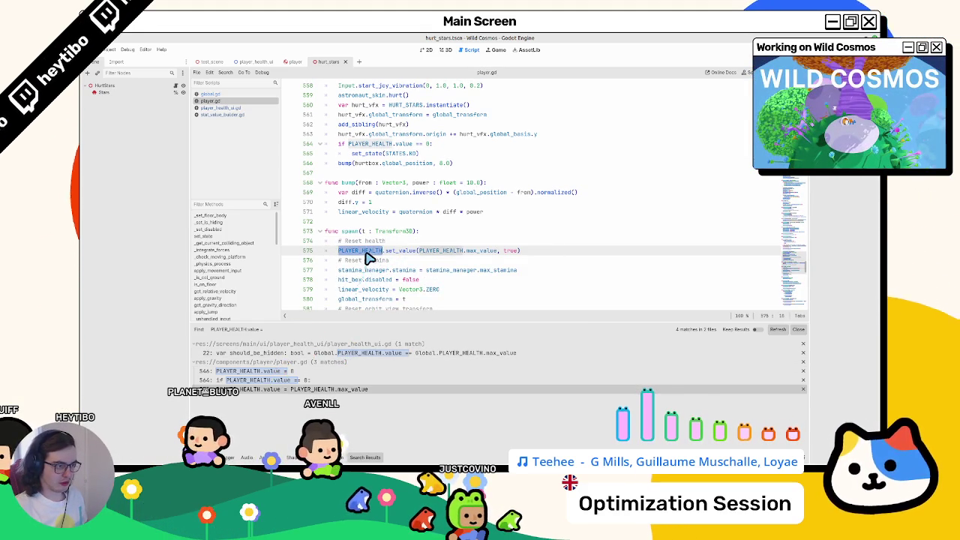
pyautogui.hotkey('ctrl', 'shift', 'f')
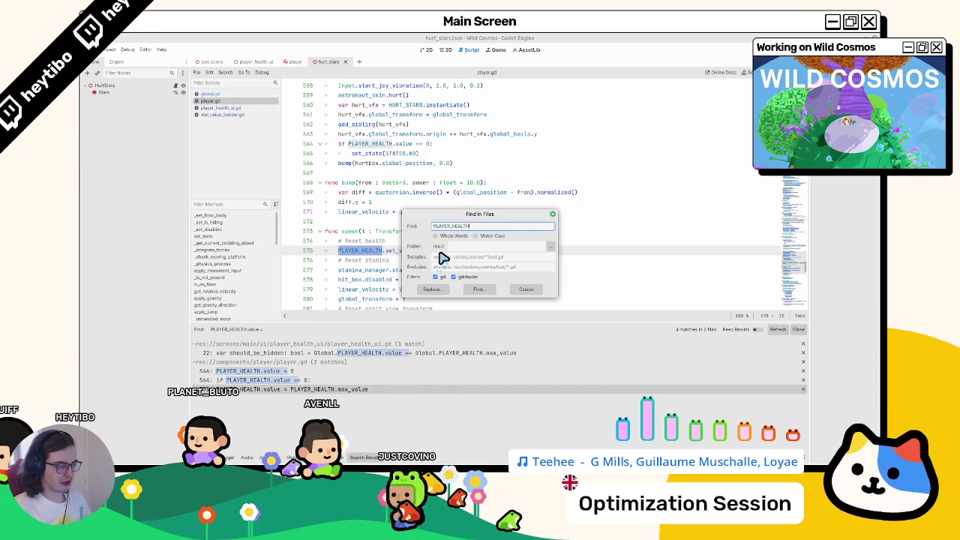
# Step: Search the project for PLAYER_HEALTH.value and review matches, including the line 564 health check
pyautogui.write('.value =')
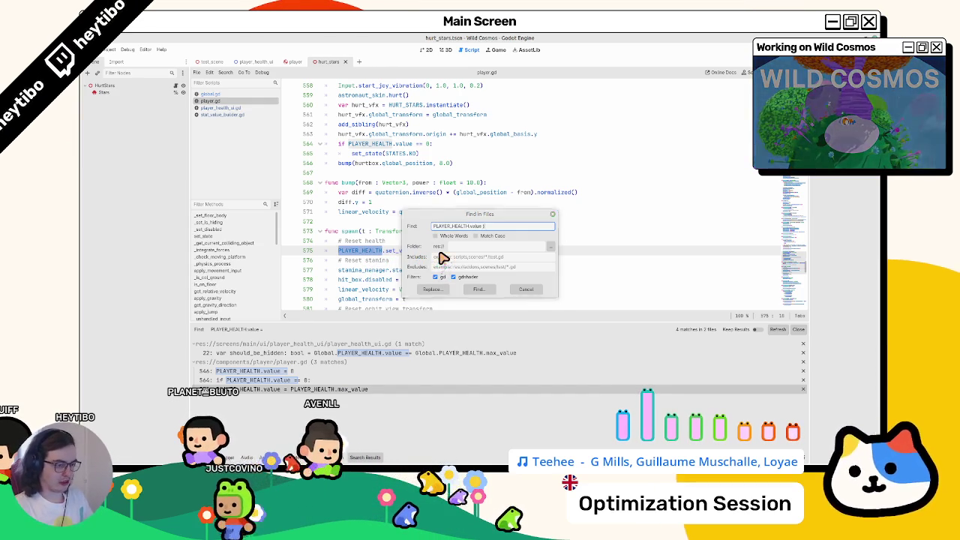
pyautogui.press('Escape')
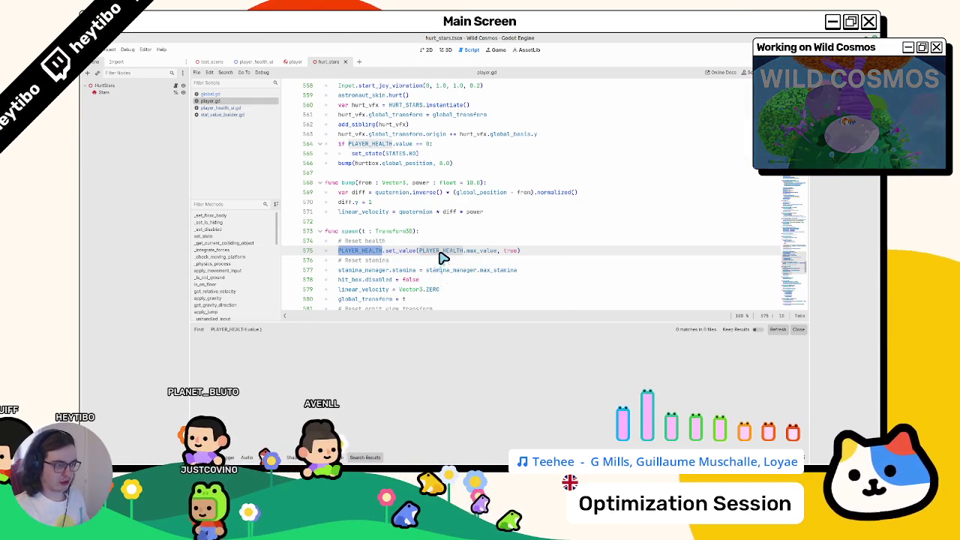
pyautogui.hotkey('ctrl', 'f')
pyautogui.press('Escape')
pyautogui.hotkey('ctrl', 'shift', 'f')
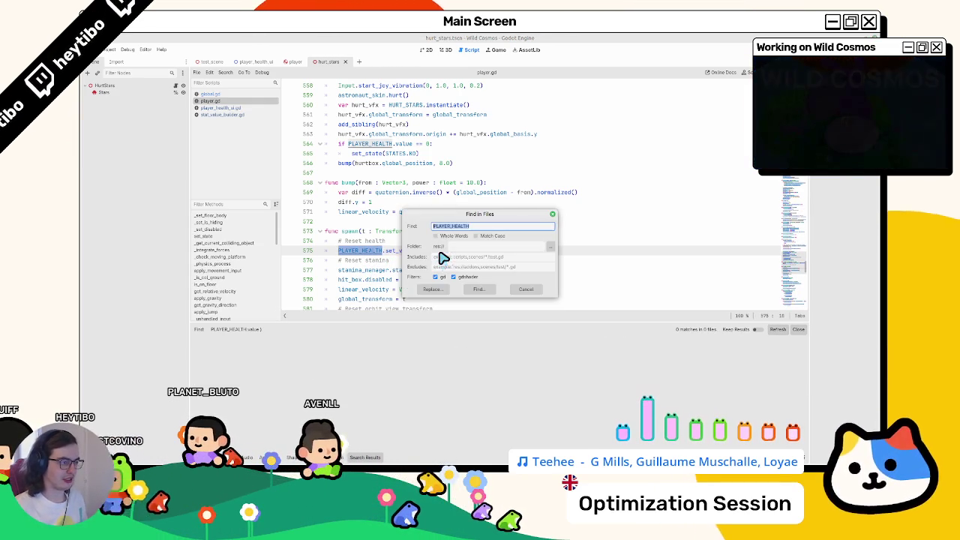
pyautogui.click(477, 235)
pyautogui.write('.v')
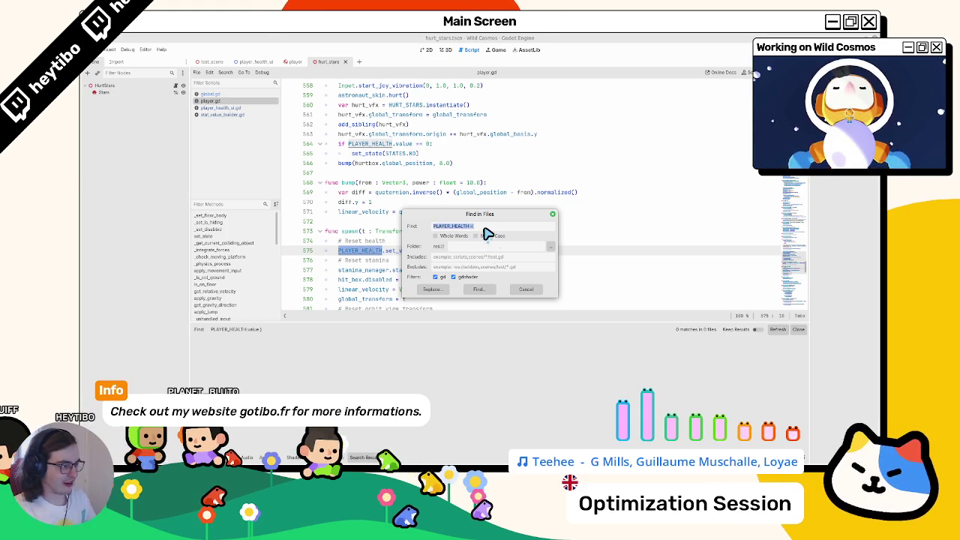
pyautogui.press('Escape')
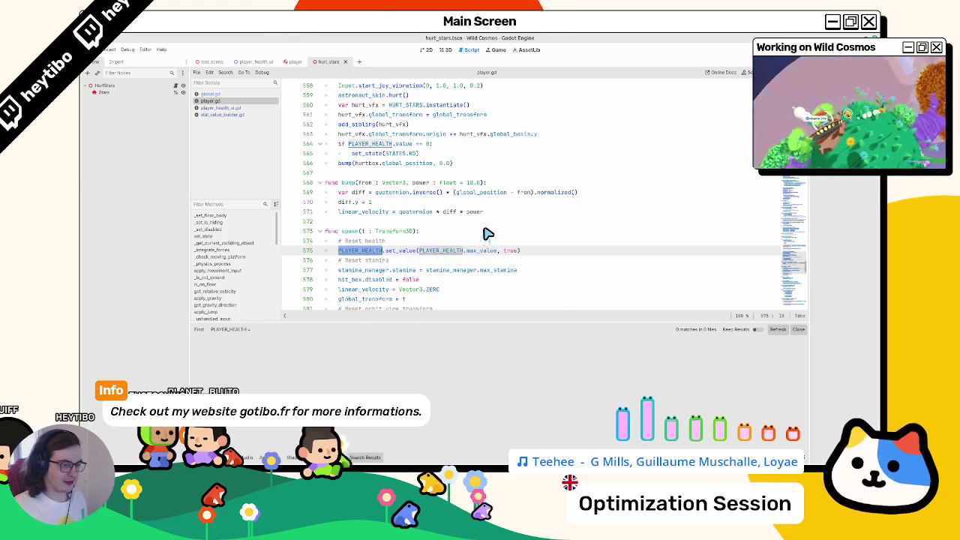
pyautogui.hotkey('ctrl', 'shift', 'f')
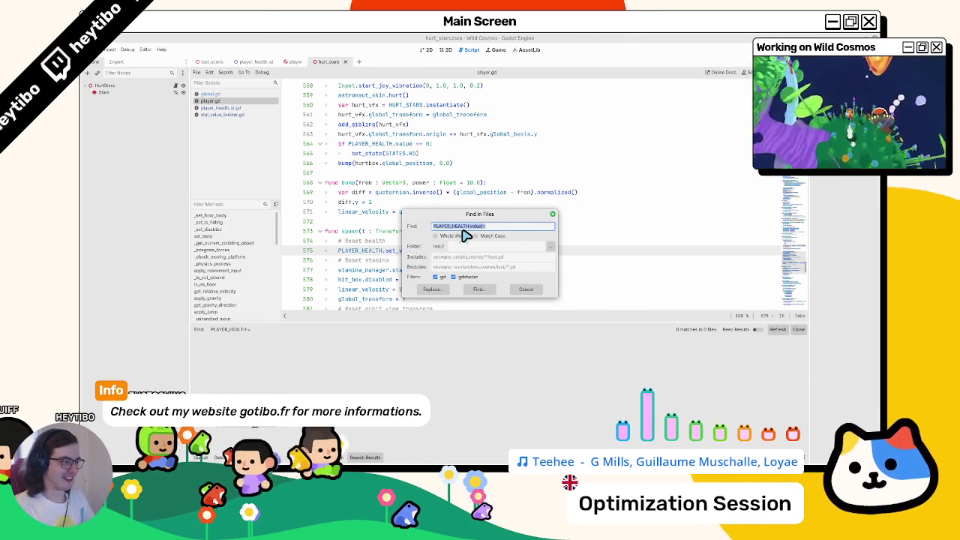
pyautogui.press('Return')
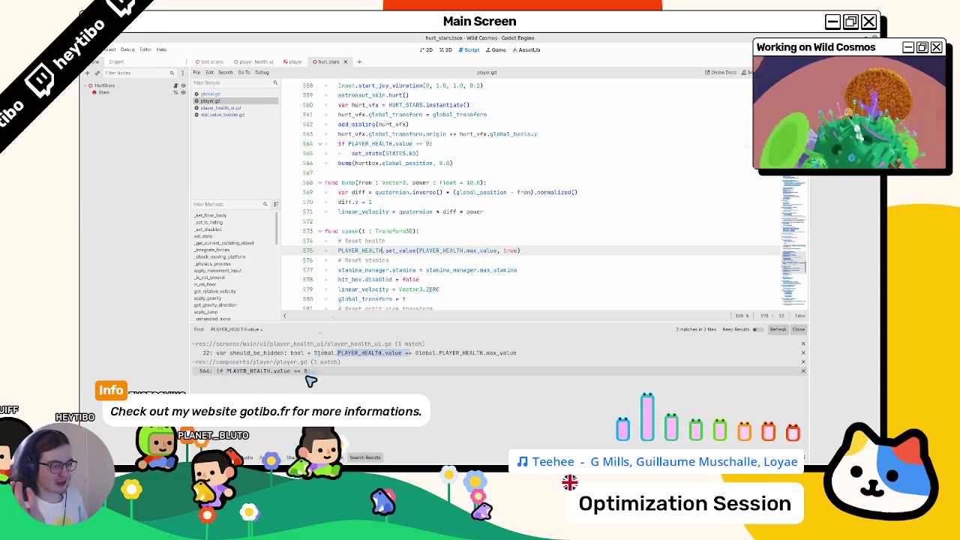
pyautogui.click(330, 370)
pyautogui.click(330, 353)
pyautogui.click(334, 371)
pyautogui.write('<')
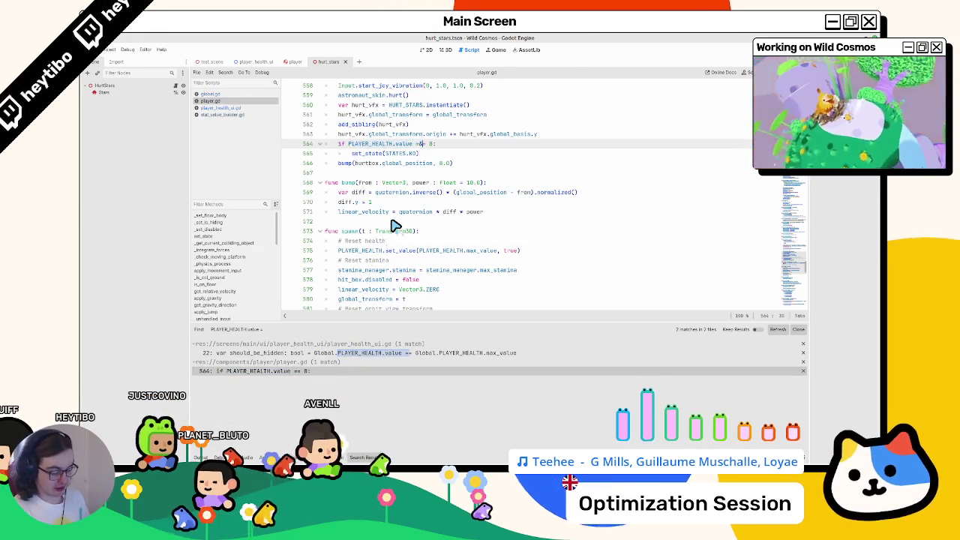
# Step: Find PLAYER_HEALTH.value += and start replacing line 341 with Global.PLAYER_HEALTH.set_value(
pyautogui.hotkey('ctrl', 'shift', 'f')
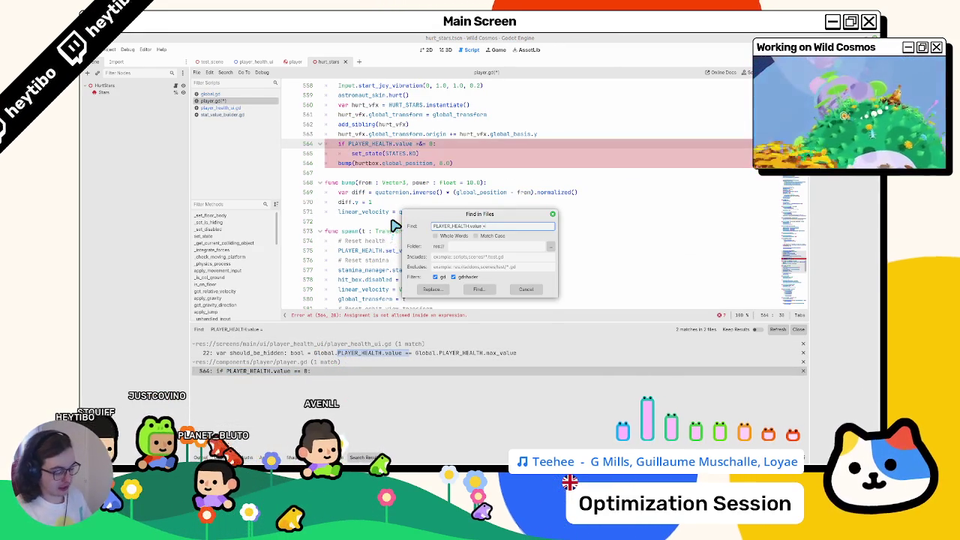
pyautogui.press('Return')
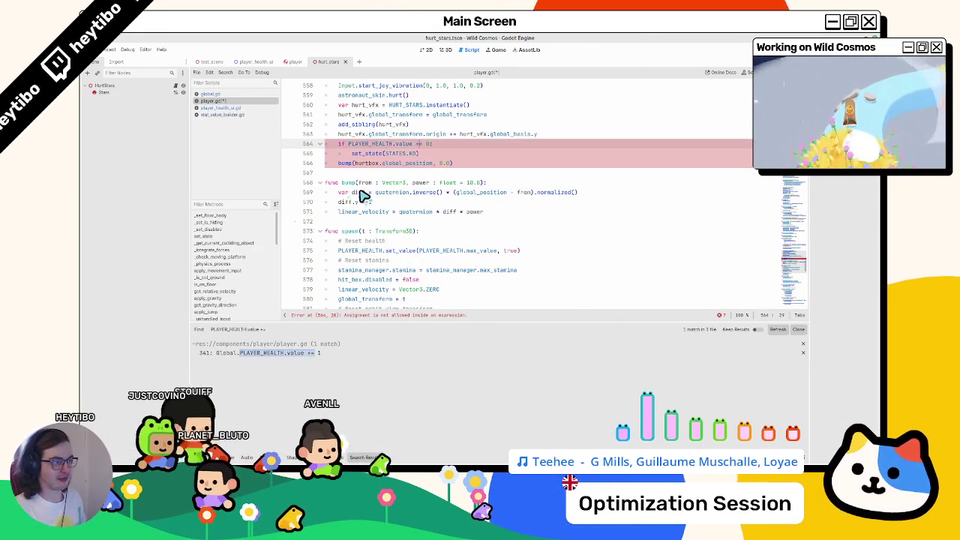
pyautogui.click(259, 352)
pyautogui.scroll(6, 379, 188)
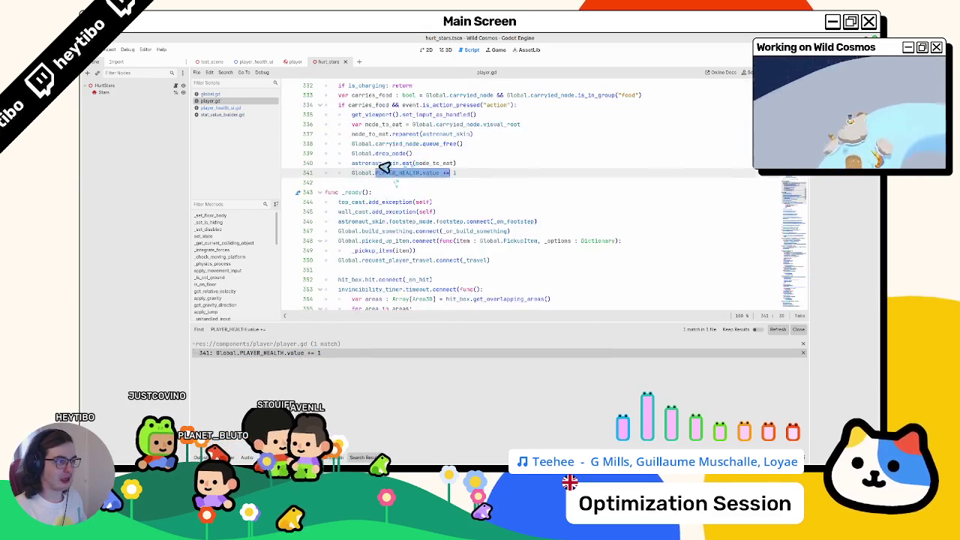
pyautogui.scroll(-4, 400, 188)
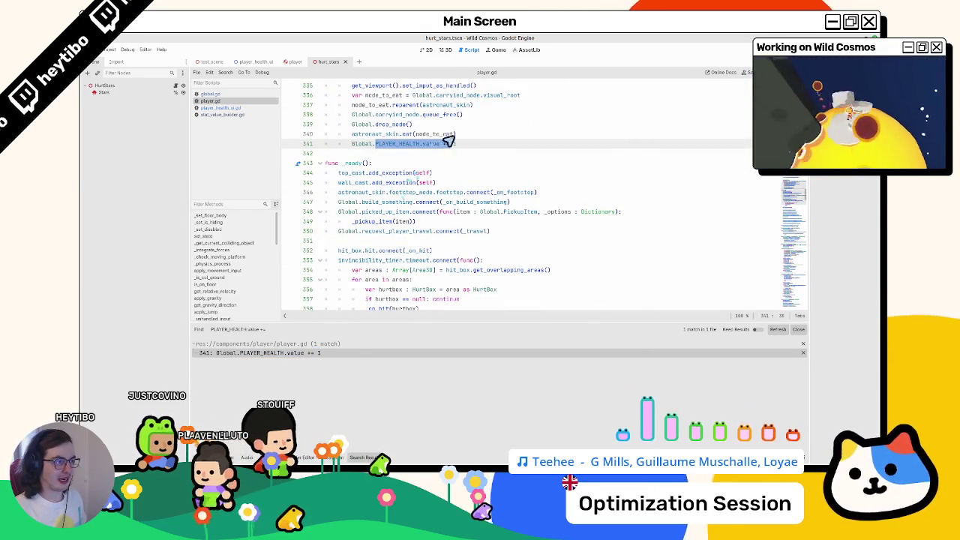
pyautogui.click(443, 145)
pyautogui.moveTo(441, 145); pyautogui.dragTo(351, 145)
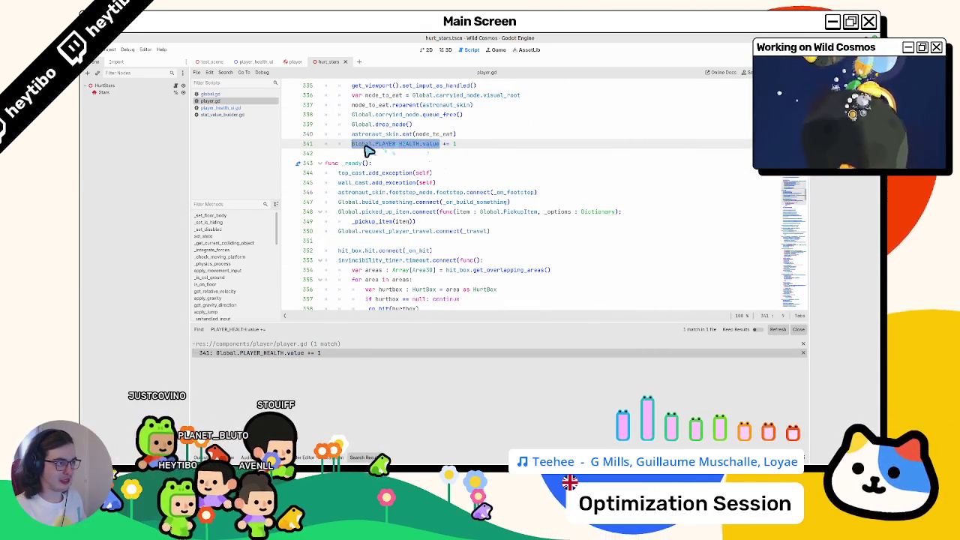
pyautogui.write('Global.PLAYER_HEALTH.set_value(')
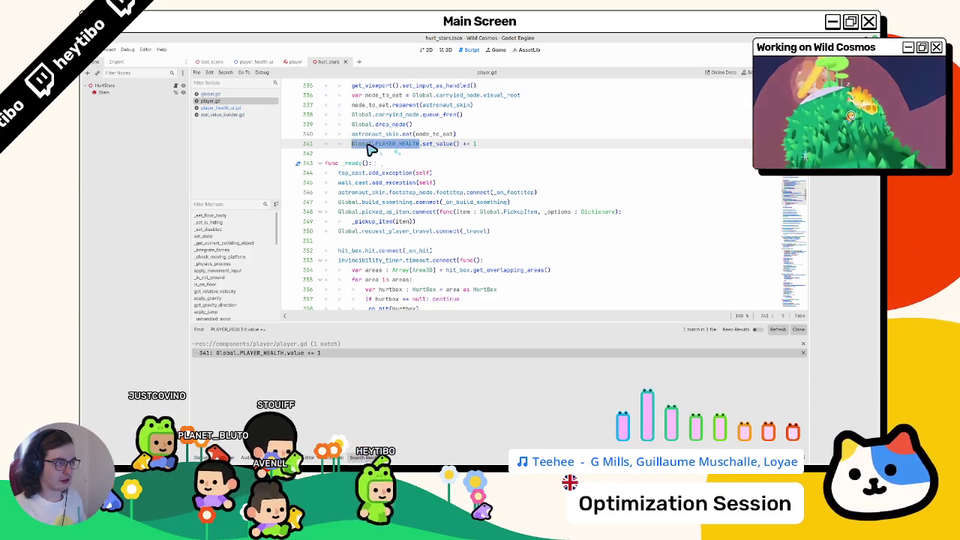
# Step: Finish line 341 as Global.PLAYER_HEALTH.set_value(Global.PLAYER_HEALTH.value + 1)
pyautogui.moveTo(460, 144); pyautogui.dragTo(491, 151)
pyautogui.press('BackSpace')
pyautogui.press('Left')
pyautogui.press('Left')
pyautogui.write('Global.PLAYER_HEALTH.')
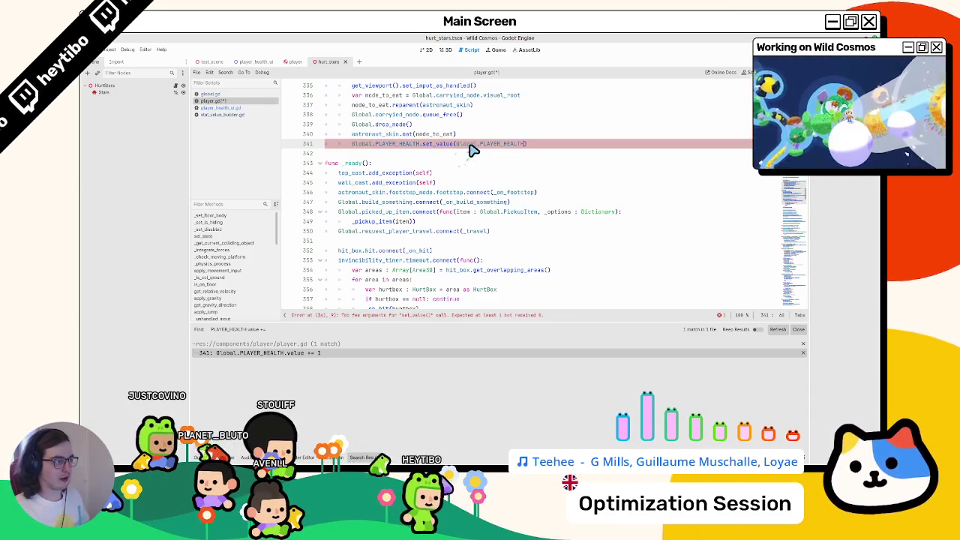
pyautogui.write('value + 1')
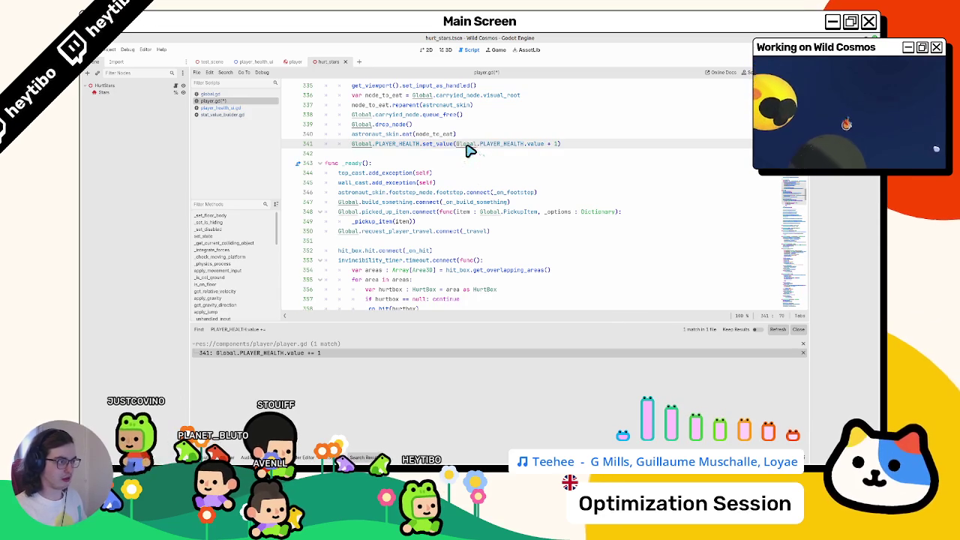
pyautogui.doubleClick(359, 145)
pyautogui.moveTo(360, 152)
pyautogui.mouseDown()
pyautogui.moveTo(623, 146)
pyautogui.moveTo(617, 151)
pyautogui.mouseUp()
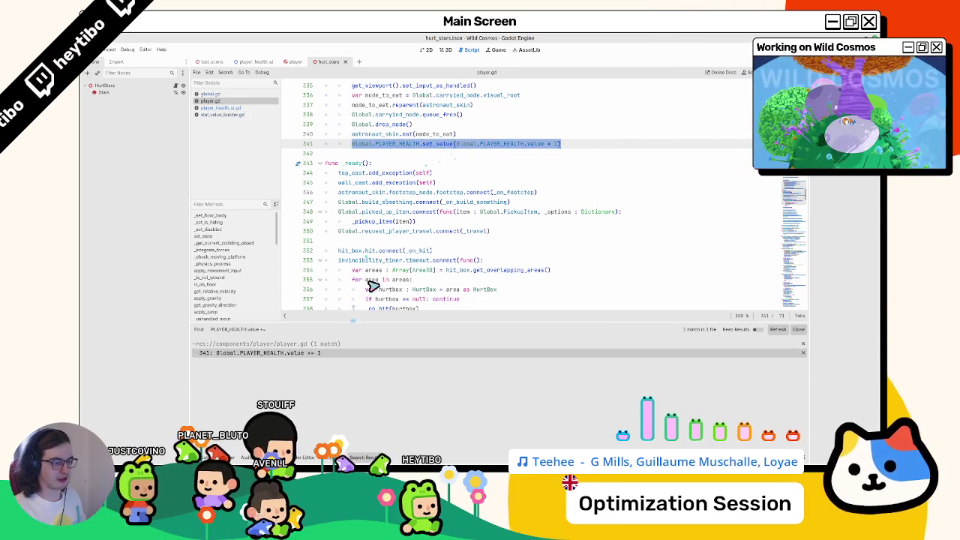
pyautogui.hotkey('ctrl', 'shift', 'f')
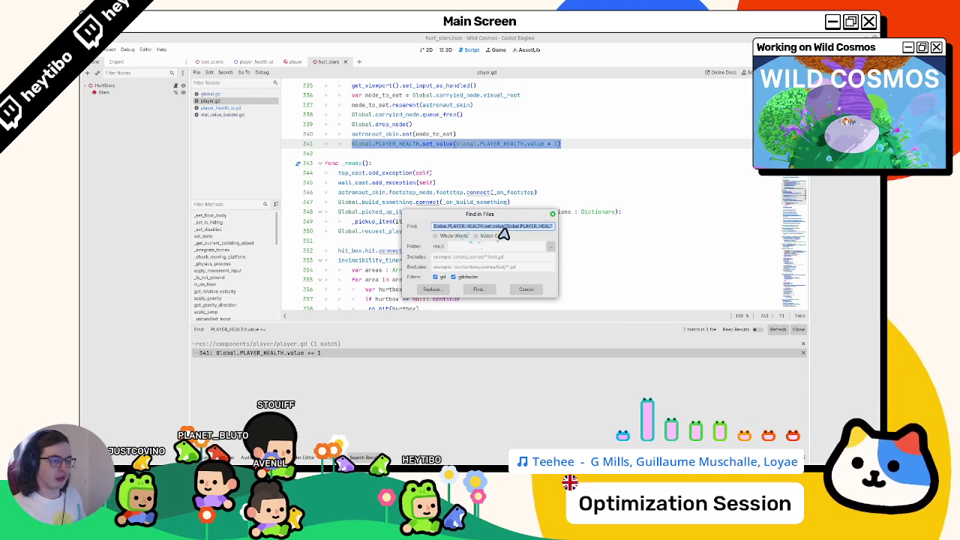
# Step: Search the project for Global.PLAYER_HEALTH += and for PLAYER_HEALTH.set_value
pyautogui.doubleClick(496, 226)
pyautogui.hotkey('shift', 'End')
pyautogui.press('BackSpace')
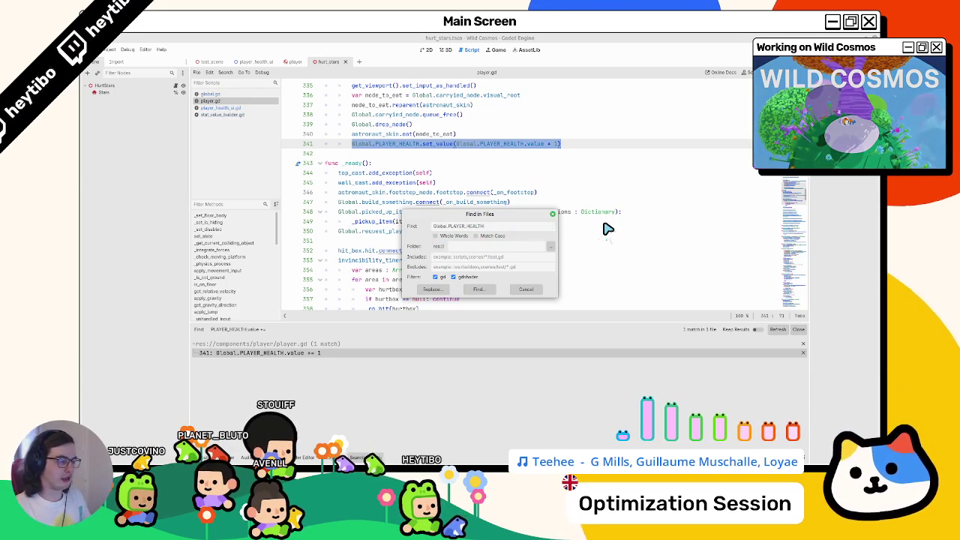
pyautogui.press('BackSpace')
pyautogui.write('+=')
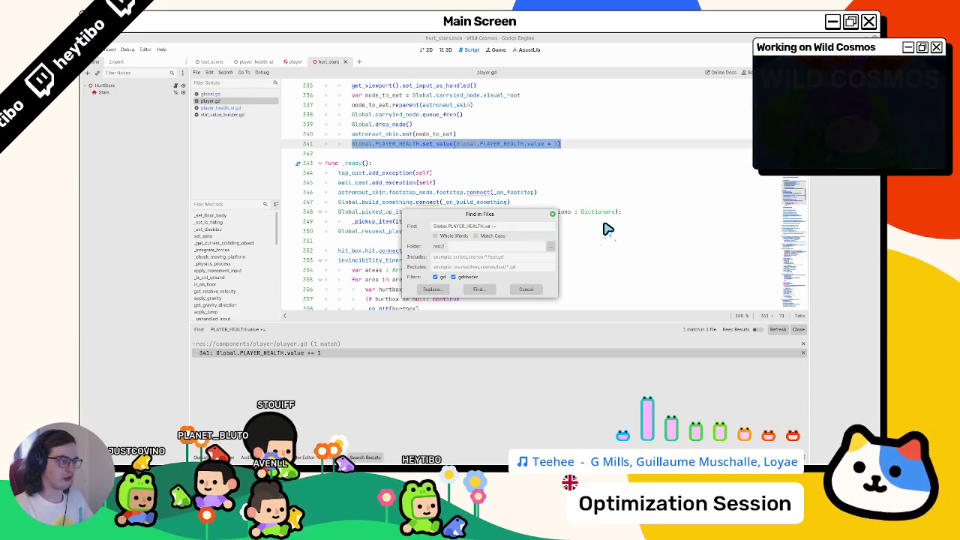
pyautogui.press('Return')
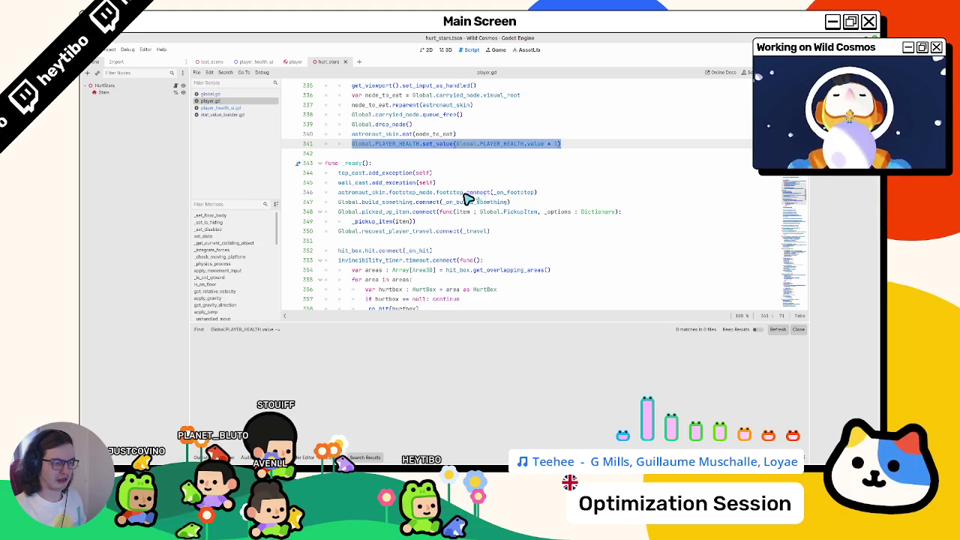
pyautogui.moveTo(429, 144); pyautogui.dragTo(403, 147)
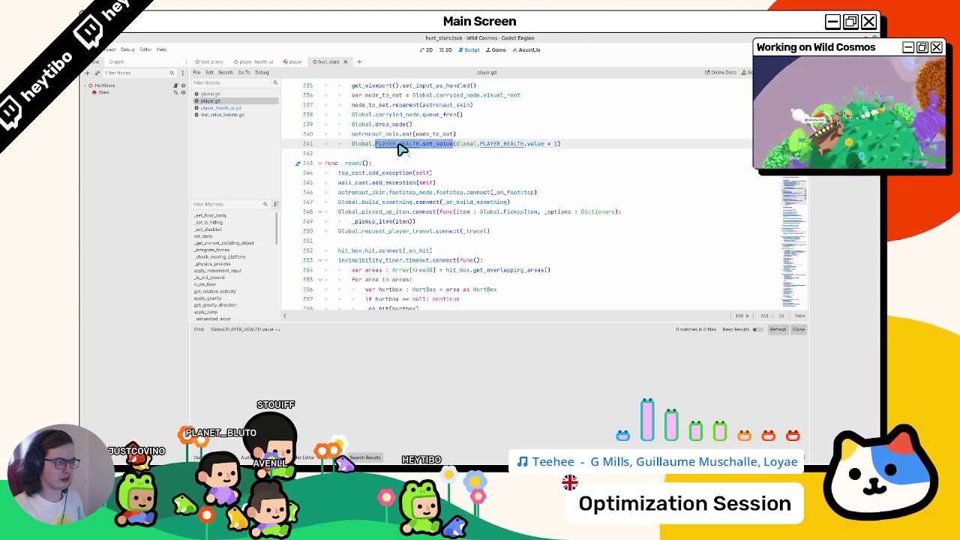
pyautogui.hotkey('ctrl', 'shift', 'f')
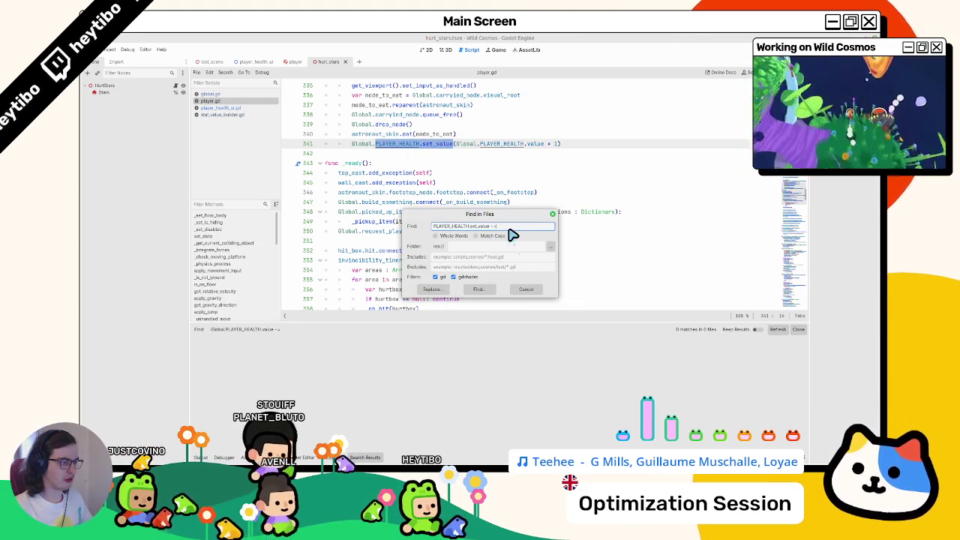
pyautogui.press('Return')
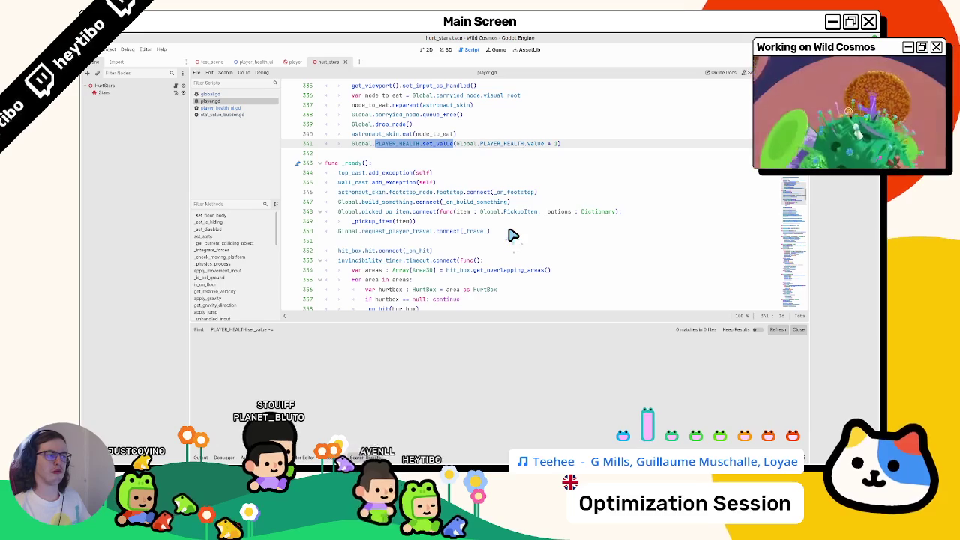
# Step: Search the project and player.gd for 'hurt' to locate the damage handling
pyautogui.hotkey('ctrl', 'shift', 'f')
pyautogui.write('hurt')
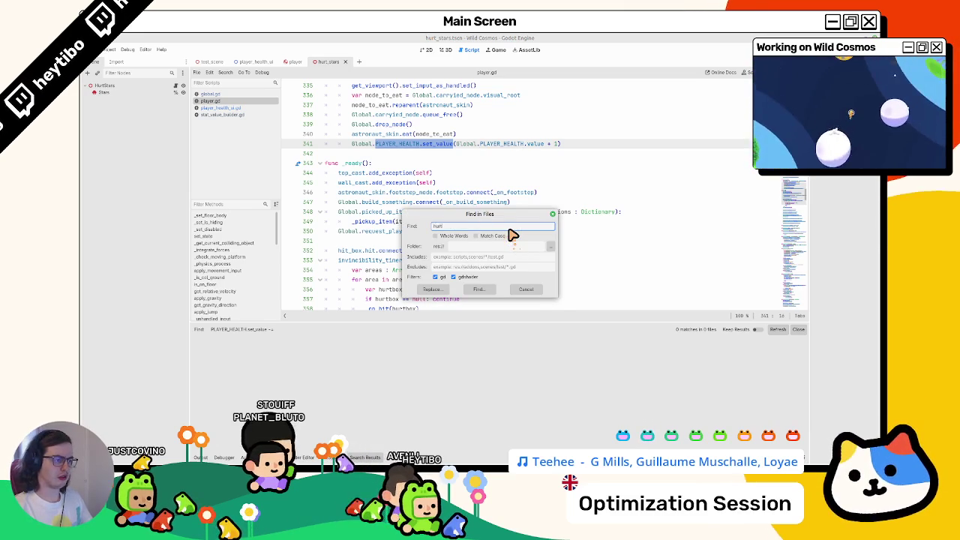
pyautogui.press('Return')
pyautogui.hotkey('ctrl', 'a')
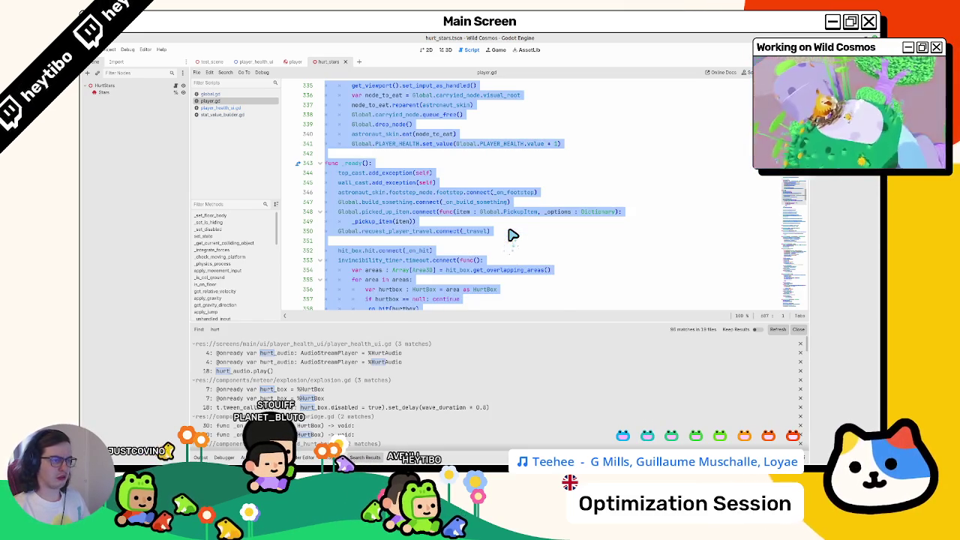
pyautogui.click(512, 236)
pyautogui.hotkey('ctrl', 'f')
pyautogui.write('hurta')
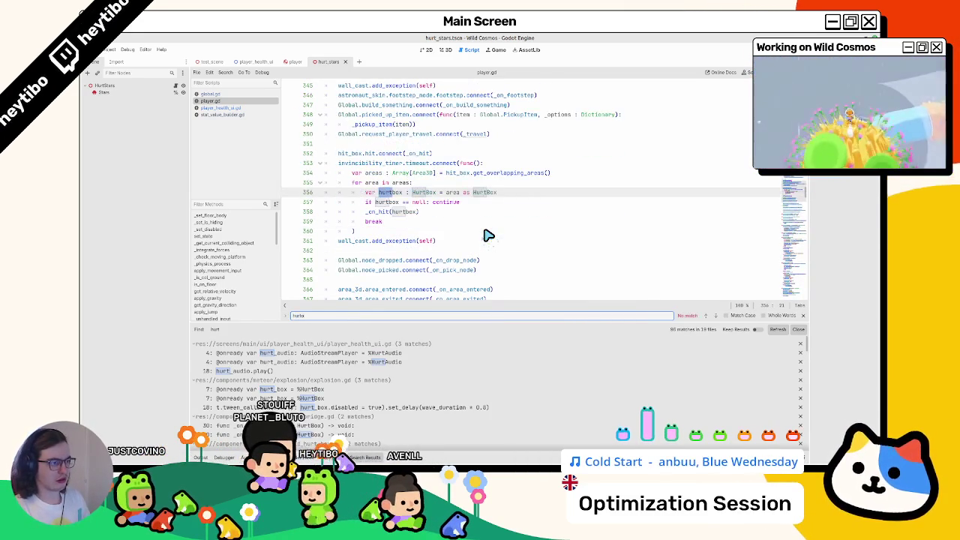
pyautogui.press('Escape')
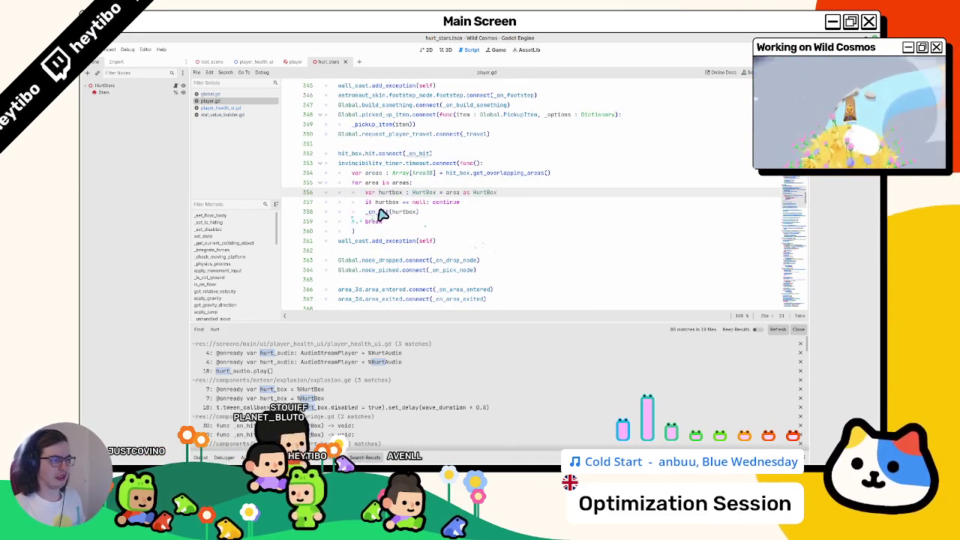
# Step: Follow _on_hit to line 557 and search the project for PLAYER_HEALTH.value -=
pyautogui.keyDown('ctrl'); pyautogui.click(383, 215); pyautogui.keyUp('ctrl')
pyautogui.doubleClick(383, 214)
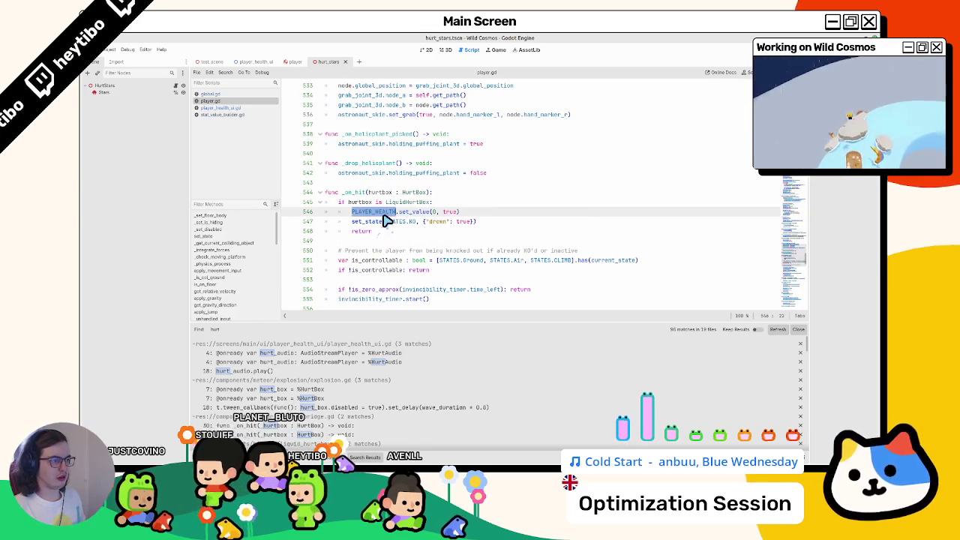
pyautogui.click(373, 245)
pyautogui.click(375, 221)
pyautogui.click(411, 216)
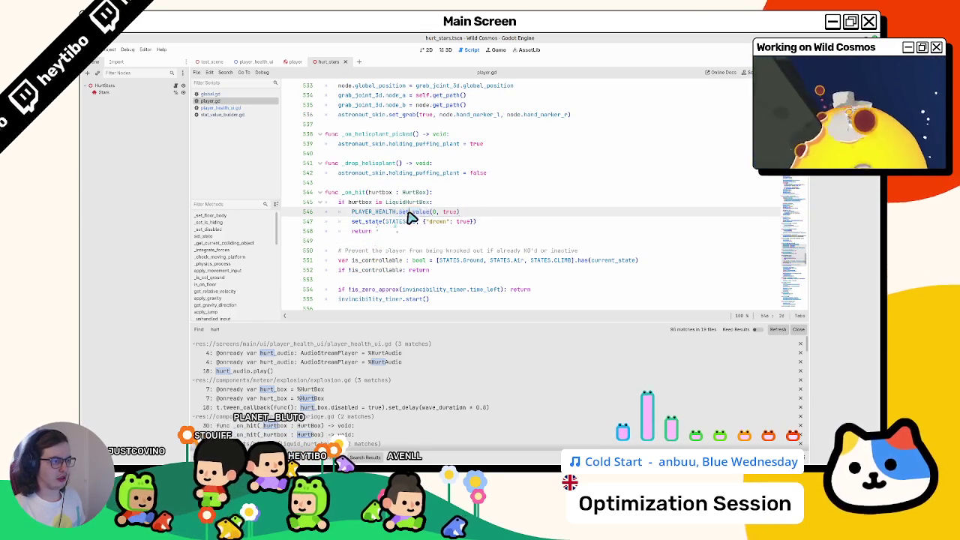
pyautogui.doubleClick(411, 214)
pyautogui.scroll(-4, 408, 224)
pyautogui.doubleClick(371, 96)
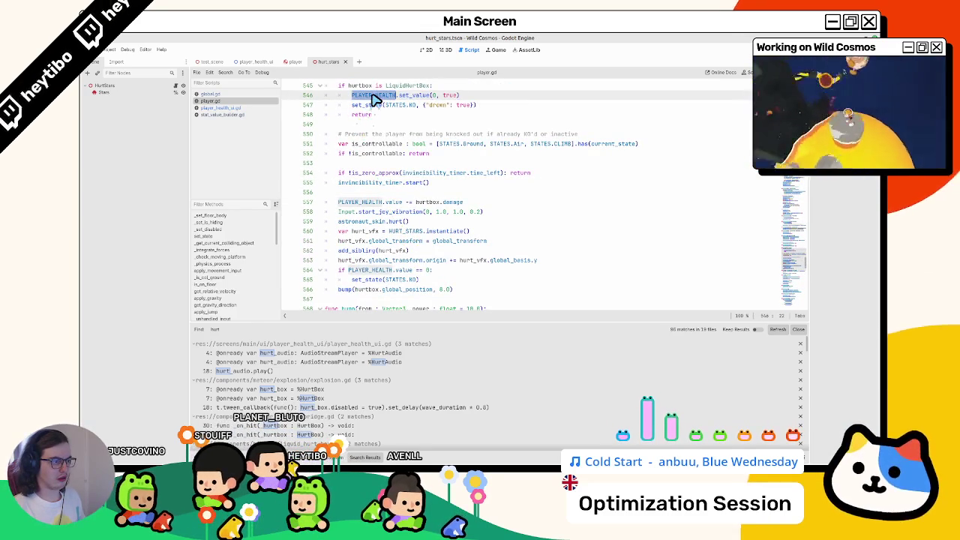
pyautogui.click(383, 154)
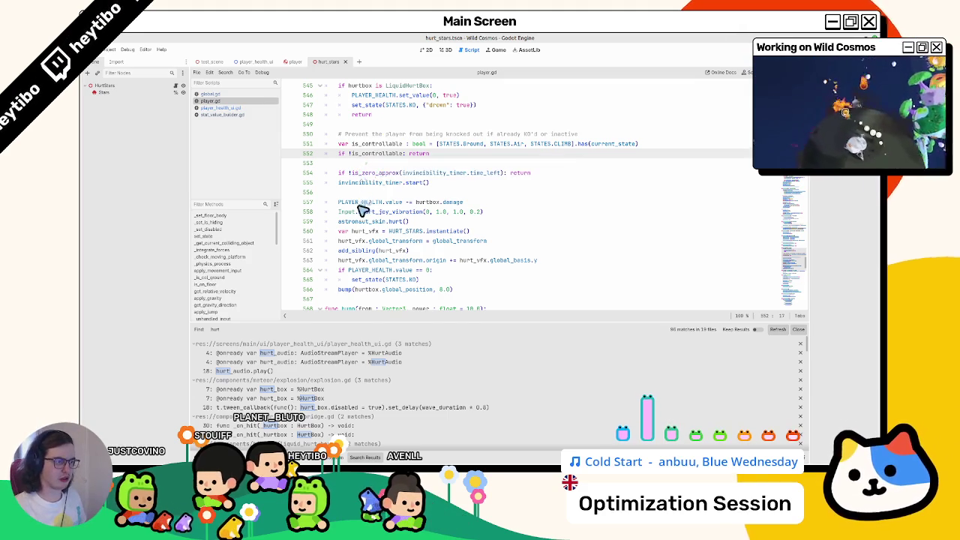
pyautogui.moveTo(341, 202); pyautogui.dragTo(422, 204)
pyautogui.hotkey('ctrl', 'shift', 'f')
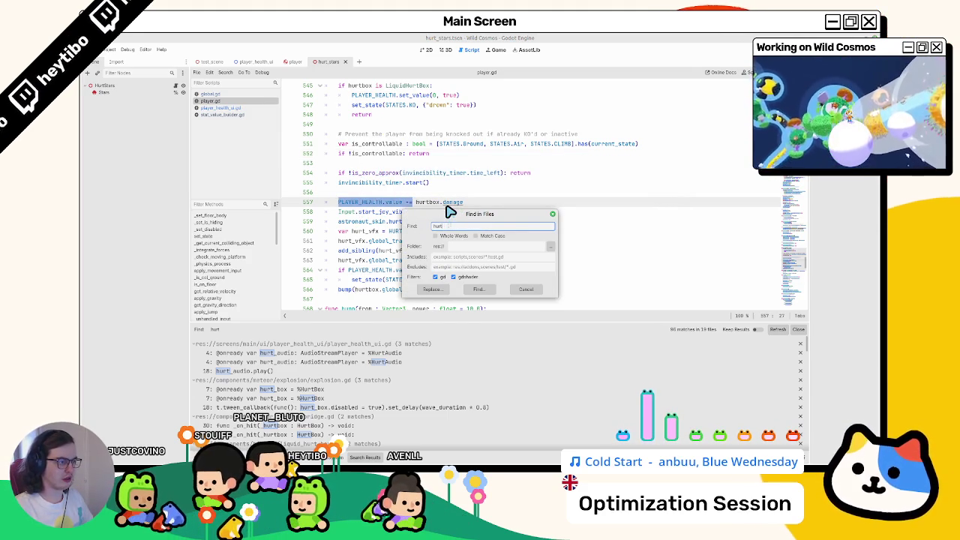
# Step: Rewrite line 557 as PLAYER_HEALTH.set_value(PLAYER_HEALTH.value - hurtbox.damage)
pyautogui.press('Return')
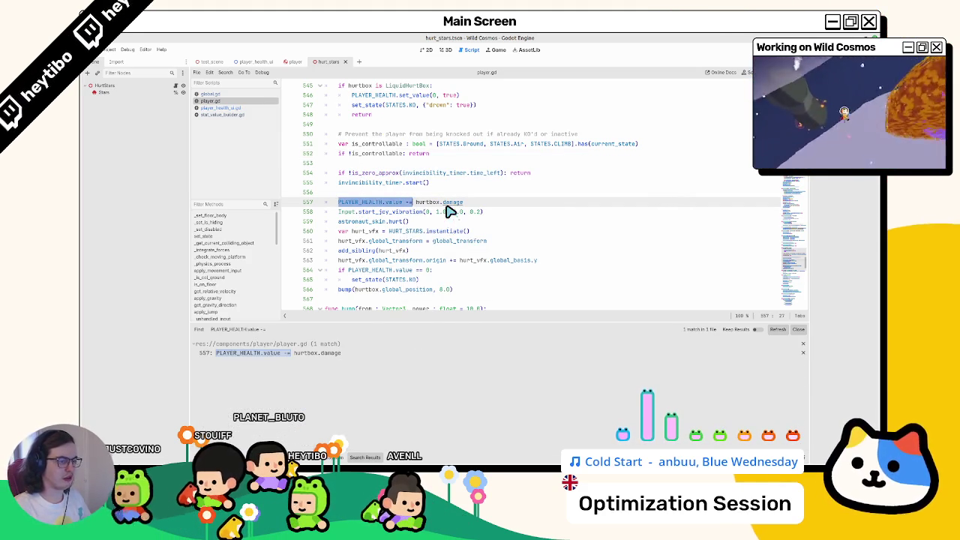
pyautogui.click(336, 353)
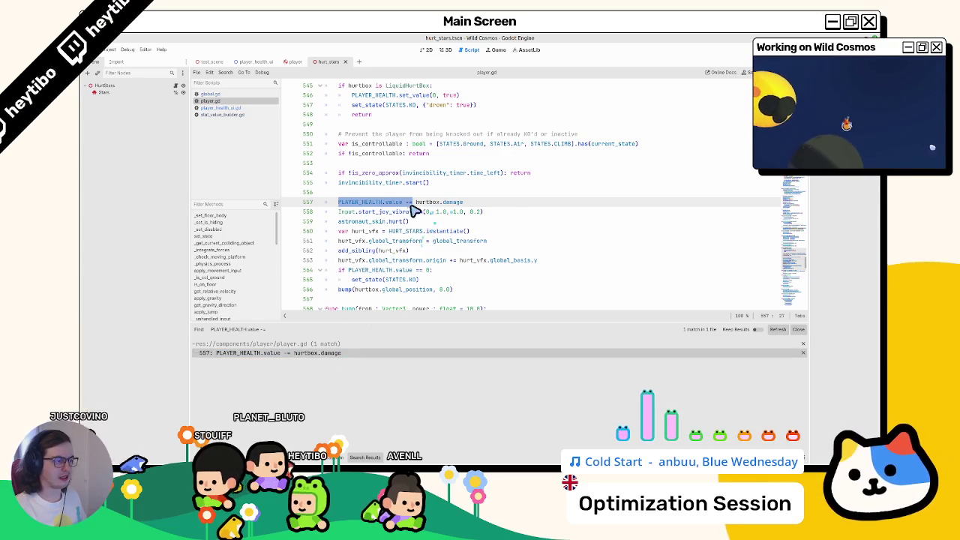
pyautogui.click(426, 202)
pyautogui.write('PLAYER_HEALTH.se')
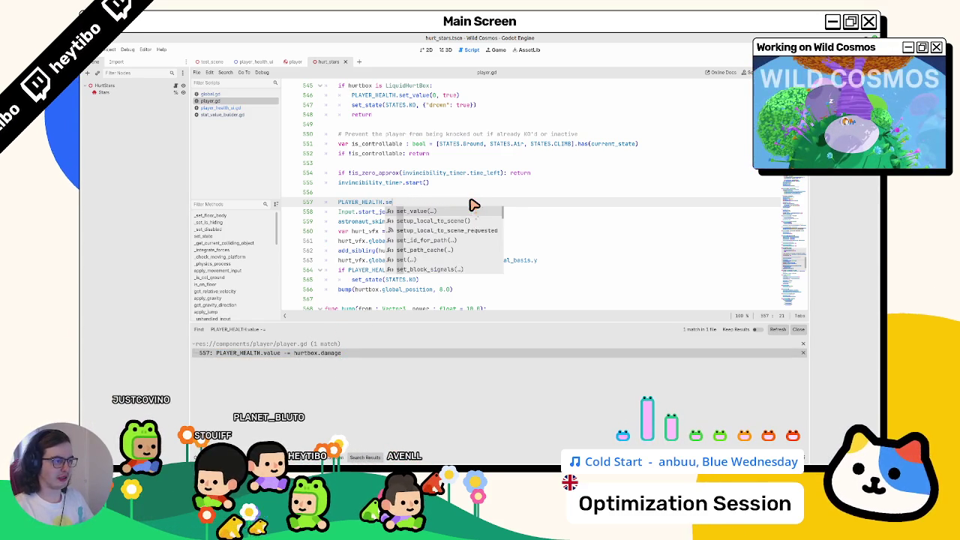
pyautogui.press('Return')
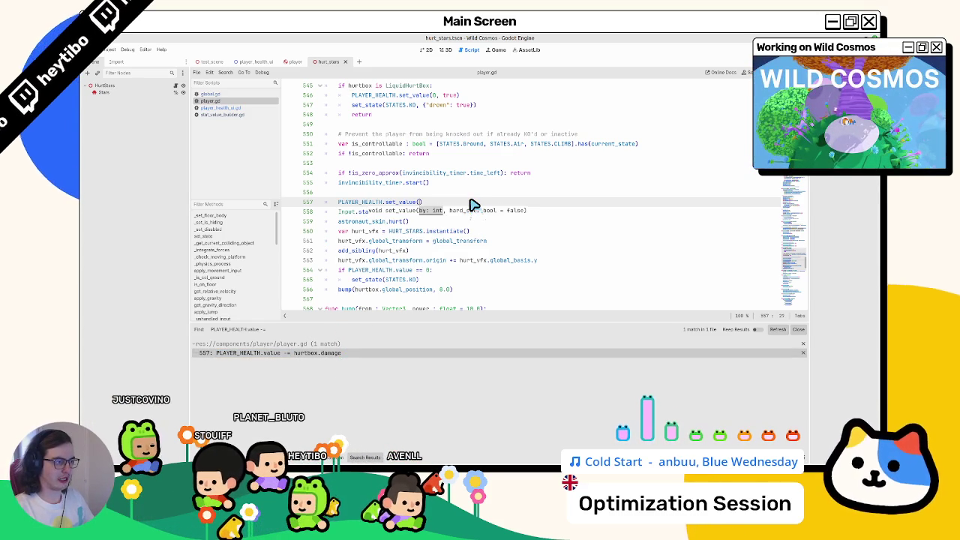
pyautogui.write('play')
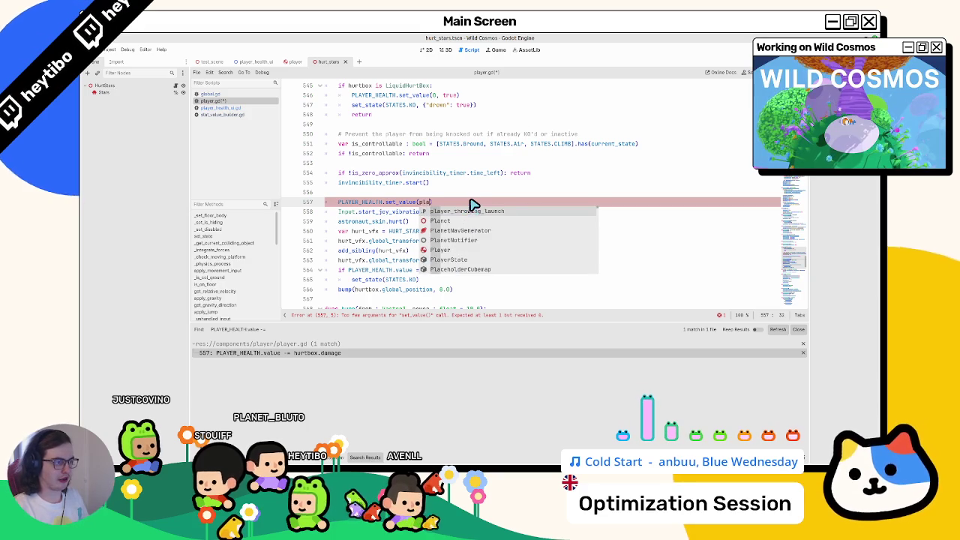
pyautogui.write('er')
pyautogui.press('Return')
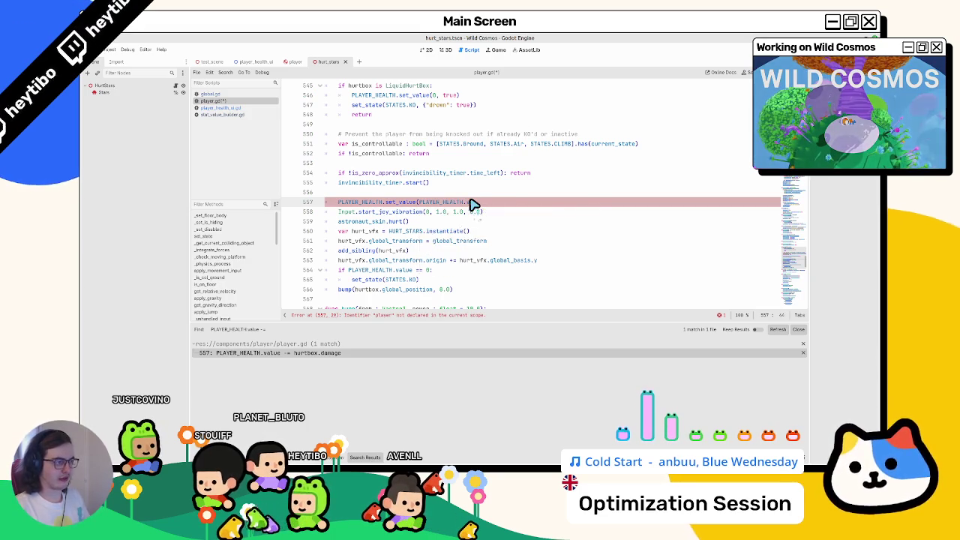
pyautogui.write('.')
pyautogui.press('Return')
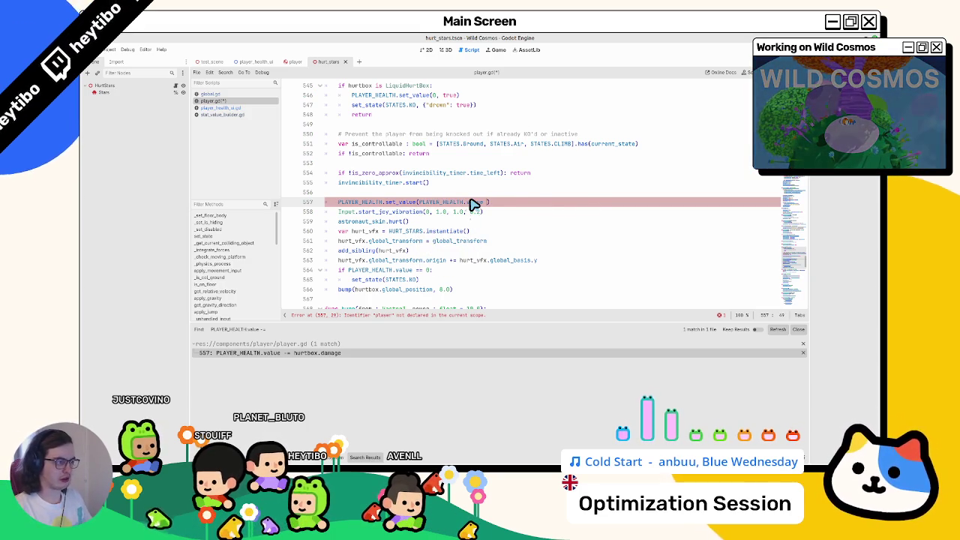
pyautogui.write(',')
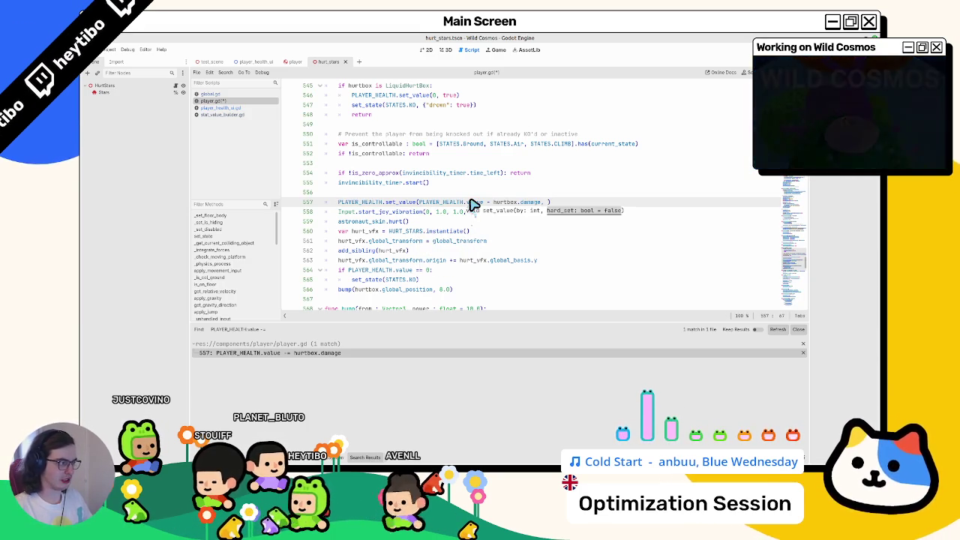
pyautogui.press('Escape')
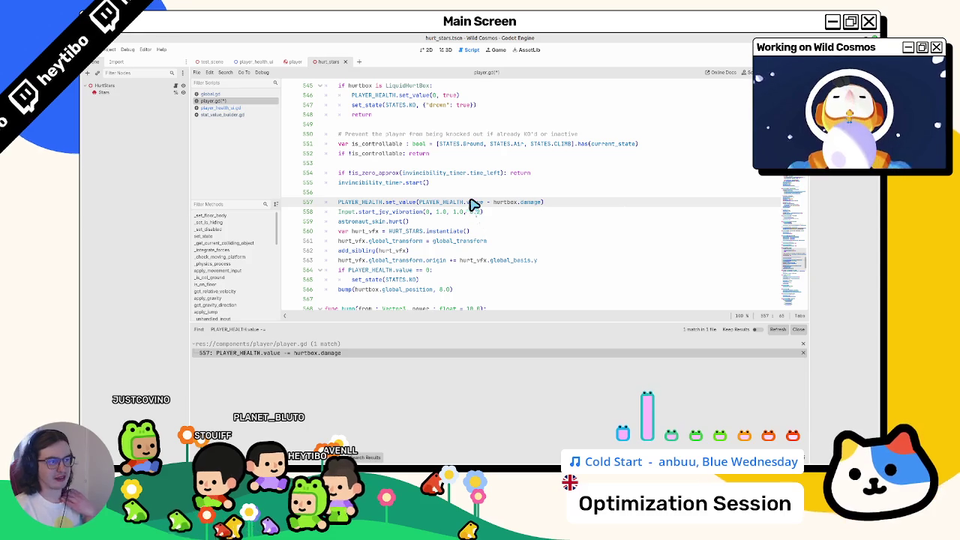
# Step: Add a hard_set: bool = false parameter to _on_player_value_changed in player_health_ui.gd and save
pyautogui.click(225, 108)
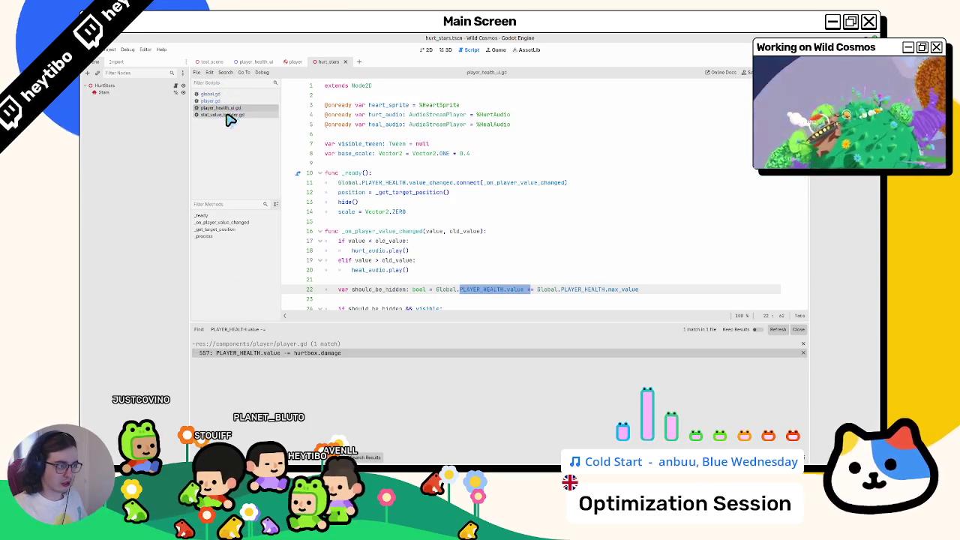
pyautogui.click(212, 116)
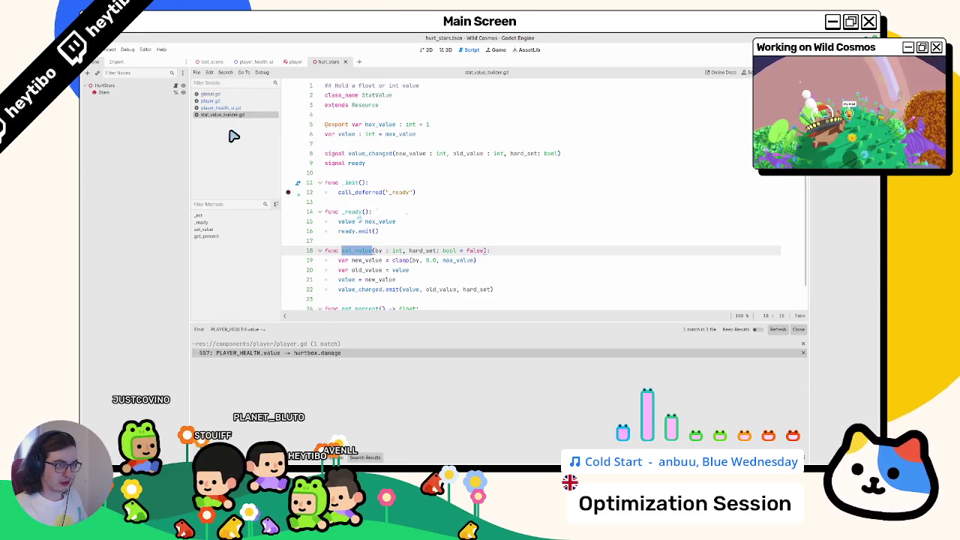
pyautogui.click(242, 109)
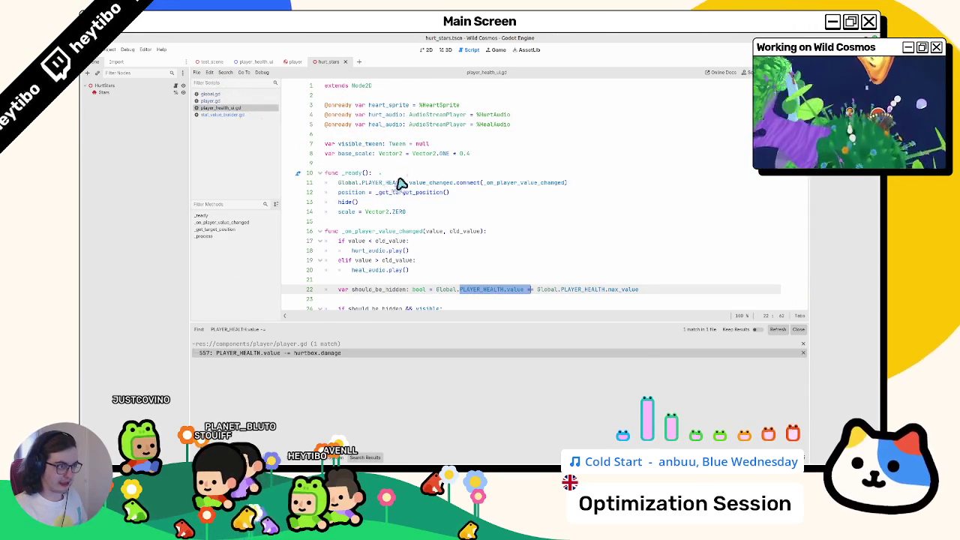
pyautogui.click(483, 231)
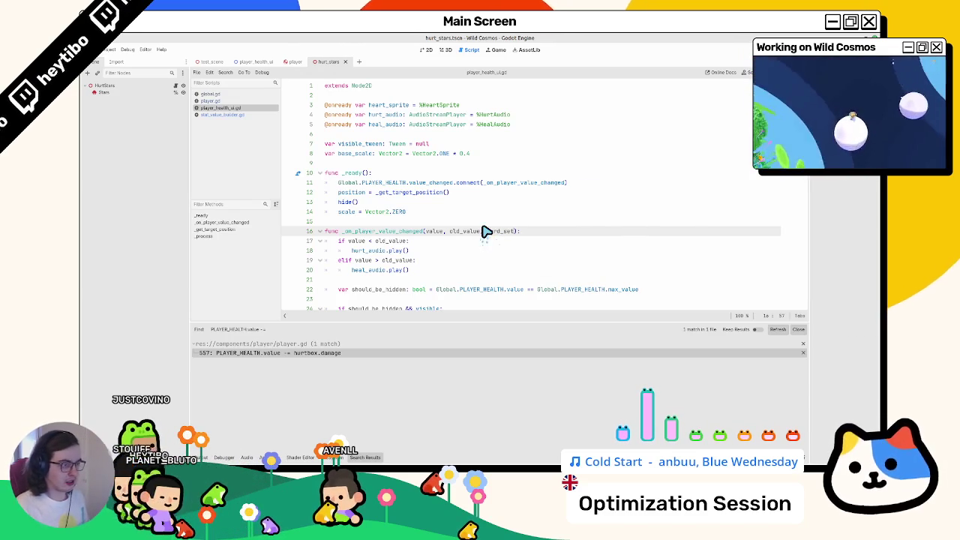
pyautogui.write(' : fa')
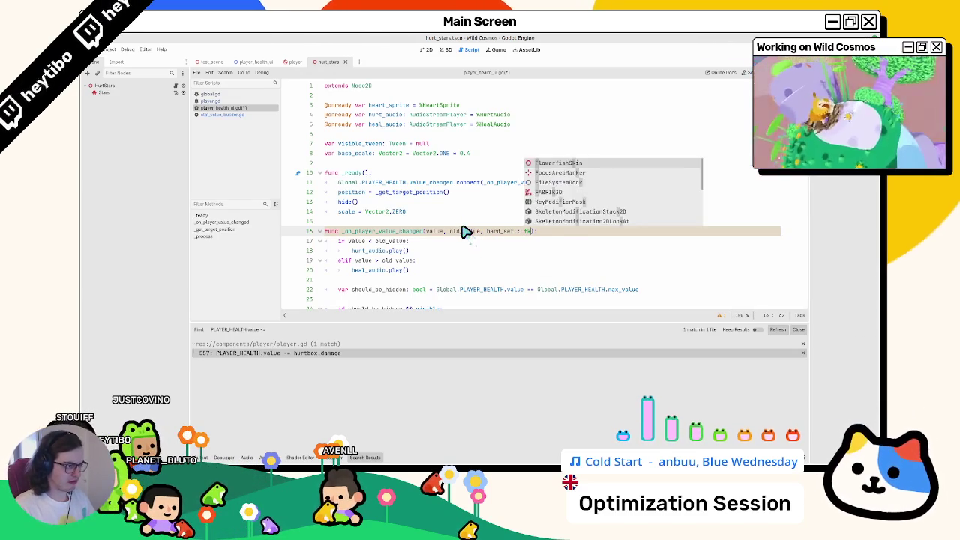
pyautogui.press('BackSpace')
pyautogui.press('BackSpace')
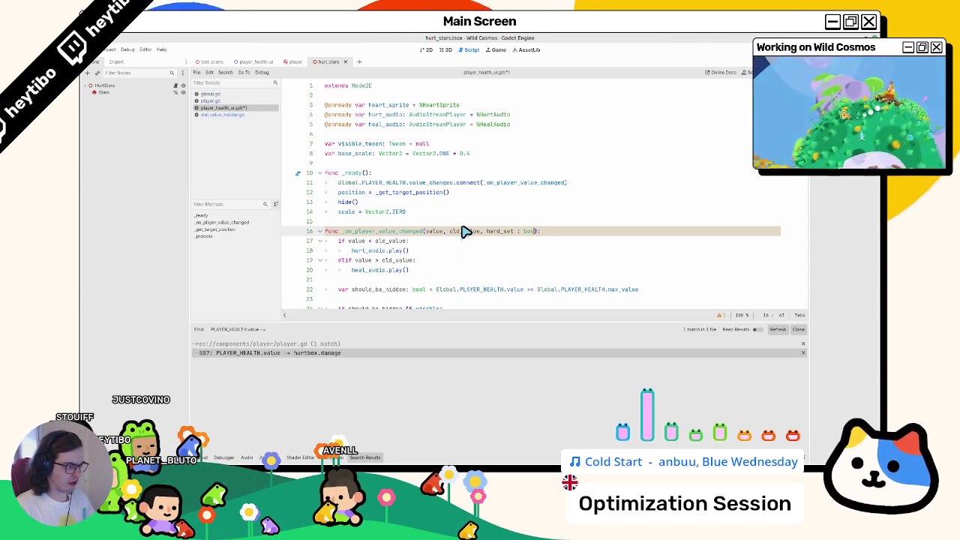
pyautogui.write(' = false')
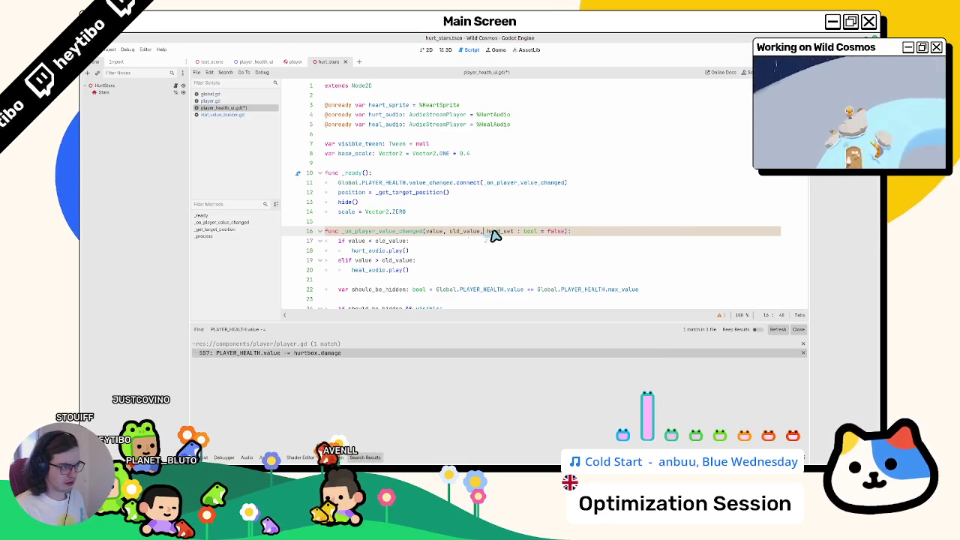
pyautogui.scroll(-3, 498, 236)
pyautogui.hotkey('ctrl', 's')
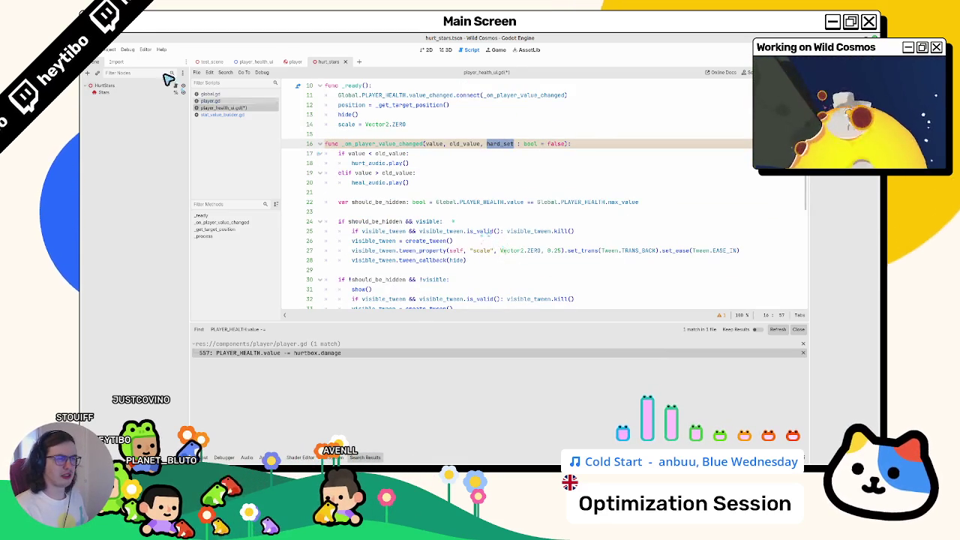
# Step: Type the handler's value and old_value parameters as int
pyautogui.click(222, 115)
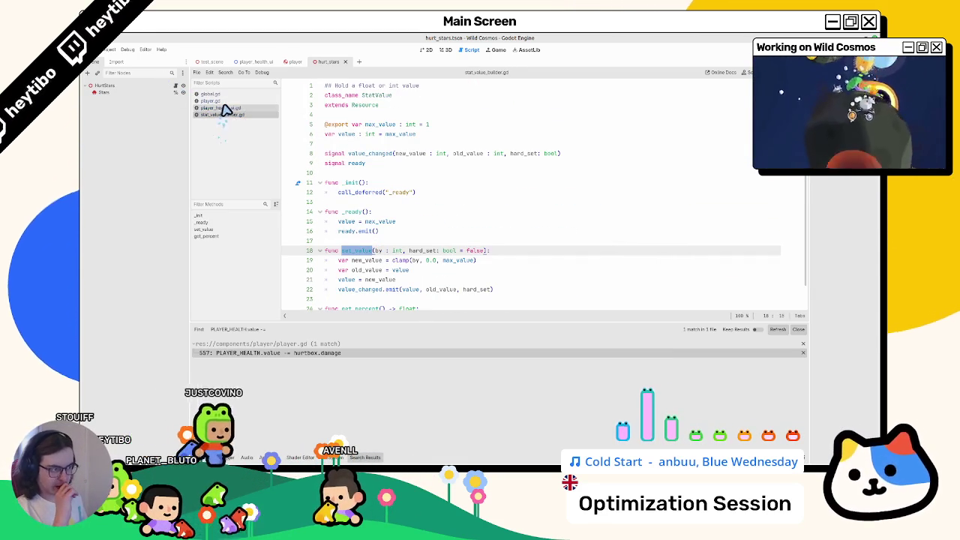
pyautogui.click(229, 108)
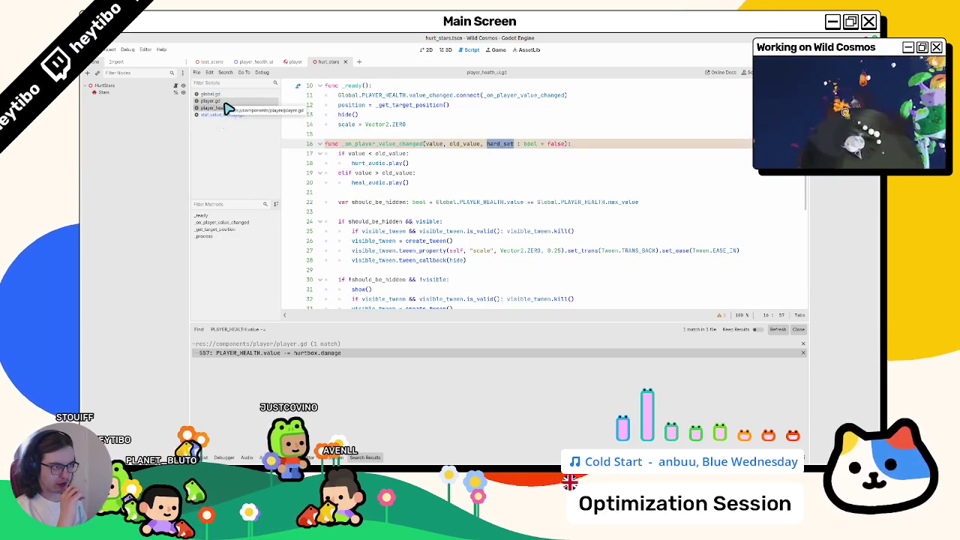
pyautogui.scroll(-2, 435, 193)
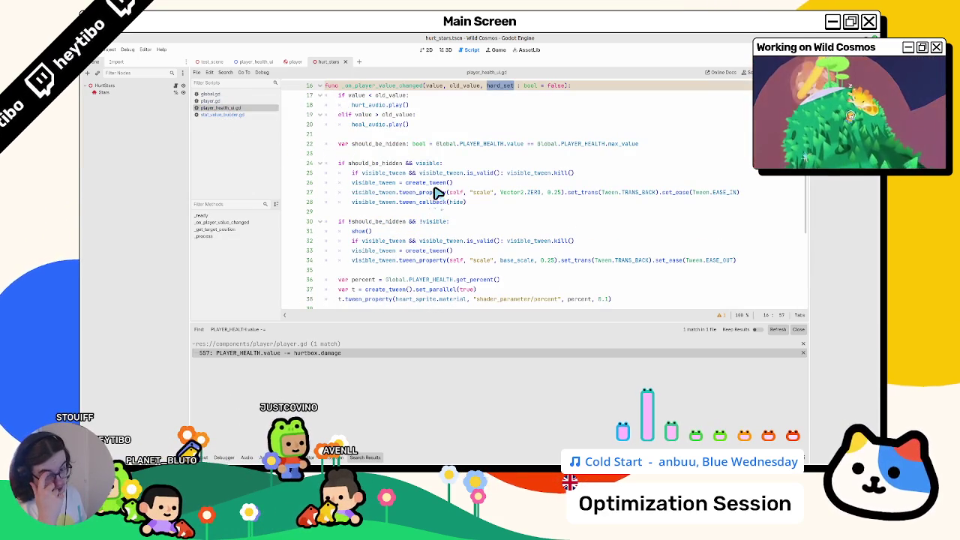
pyautogui.scroll(2, 479, 184)
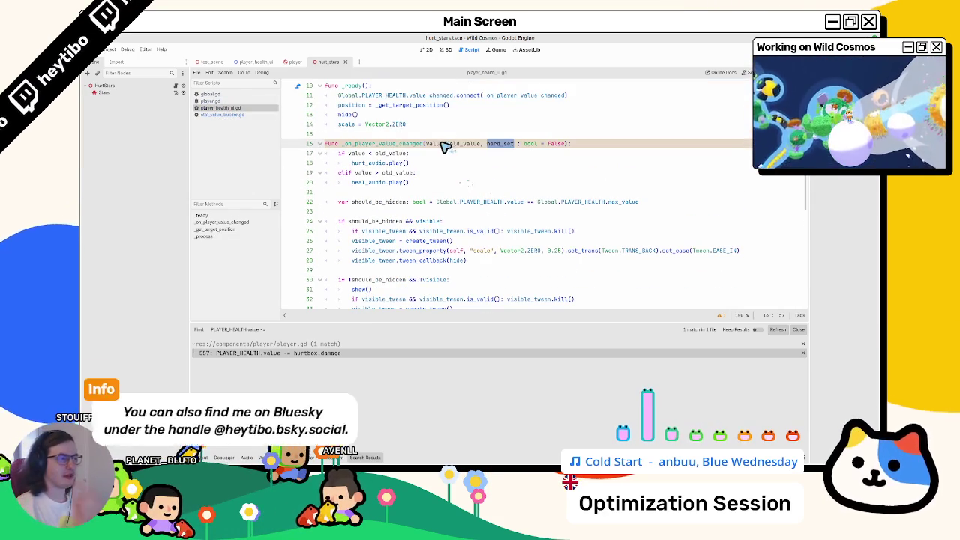
pyautogui.click(443, 145)
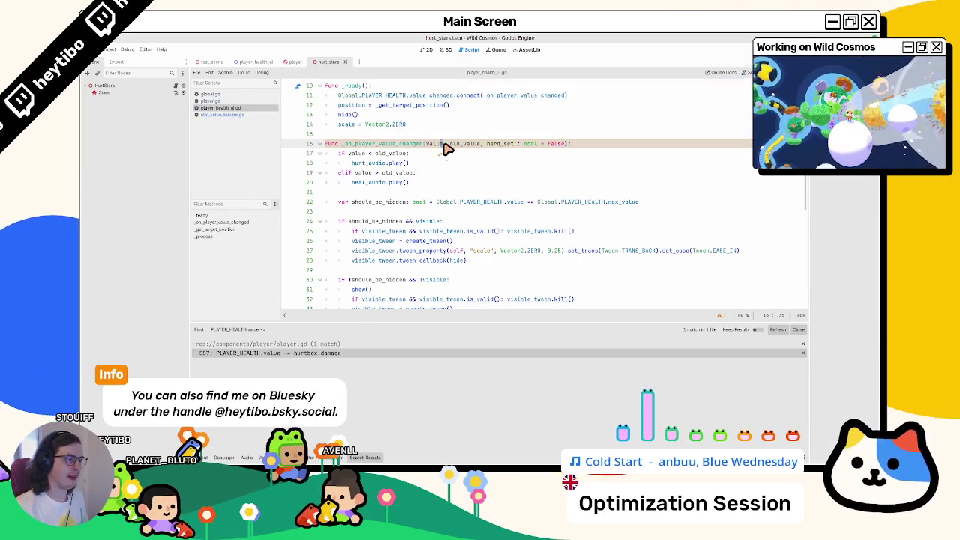
pyautogui.write(': int')
pyautogui.click(497, 146)
pyautogui.write(': int')
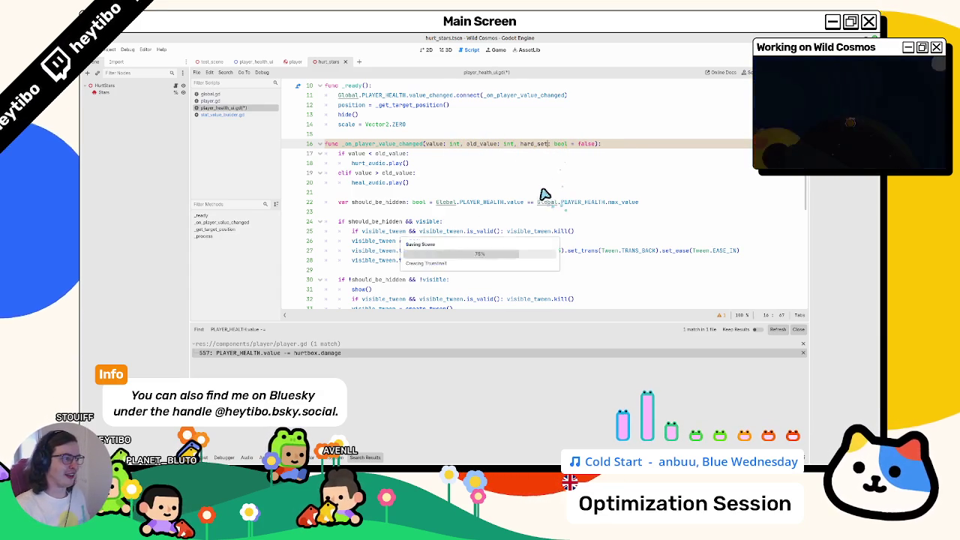
pyautogui.doubleClick(534, 145)
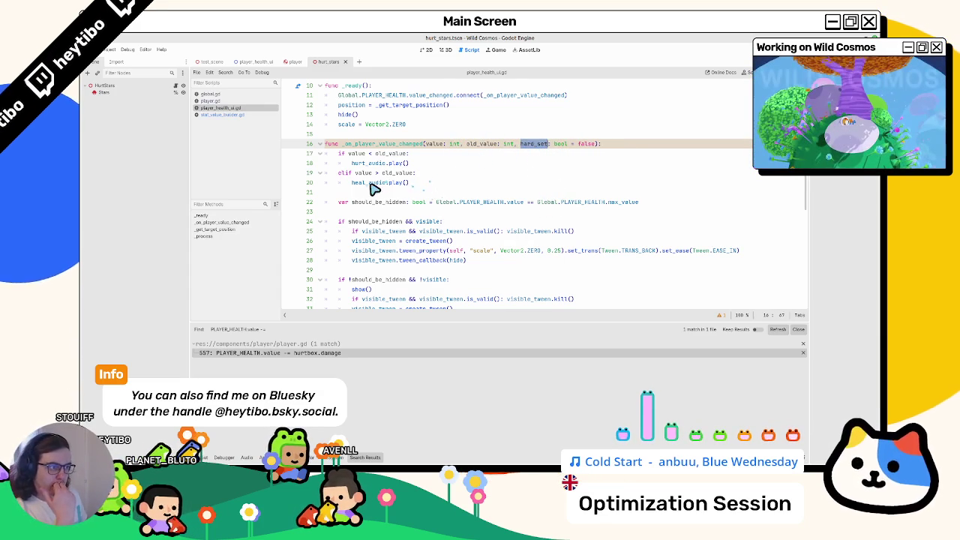
pyautogui.click(603, 143)
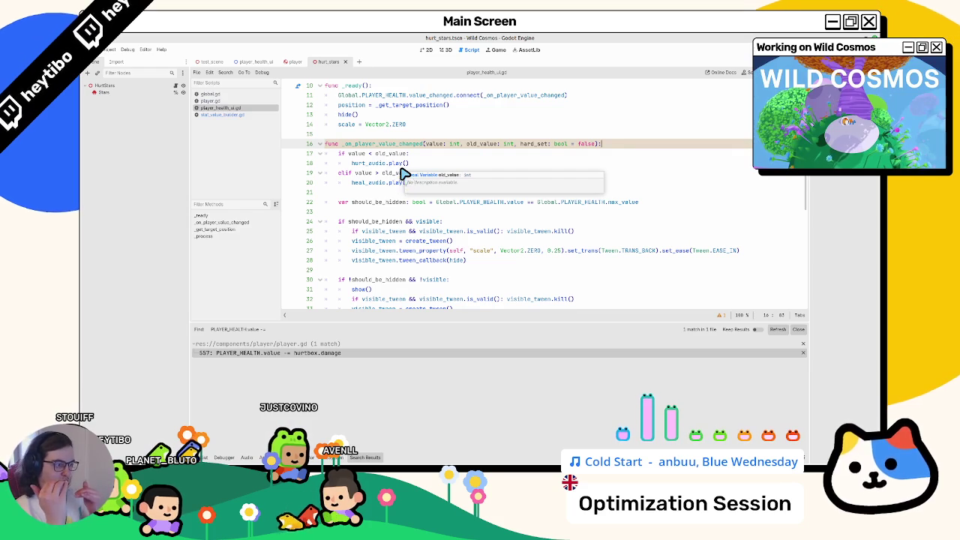
pyautogui.scroll(-10, 403, 174)
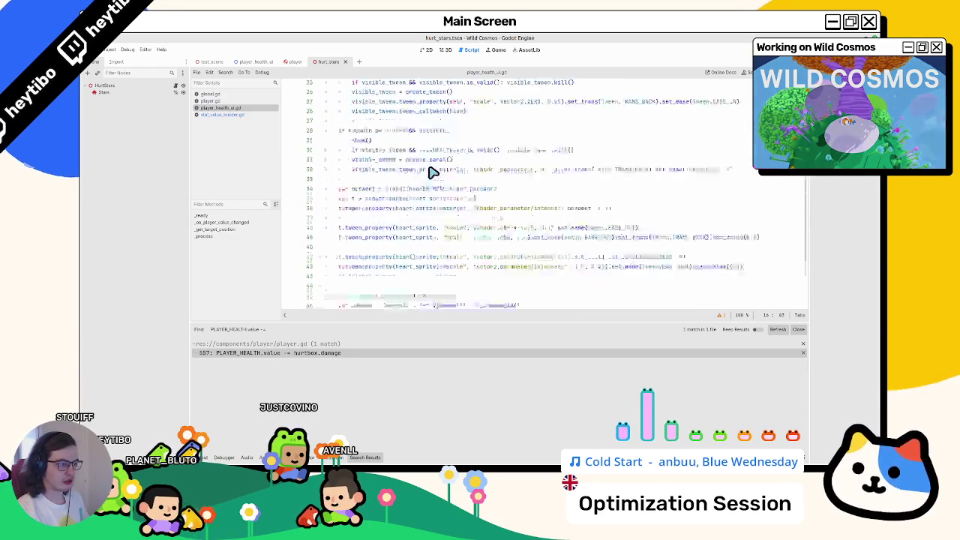
pyautogui.scroll(7, 408, 183)
pyautogui.scroll(2, 383, 180)
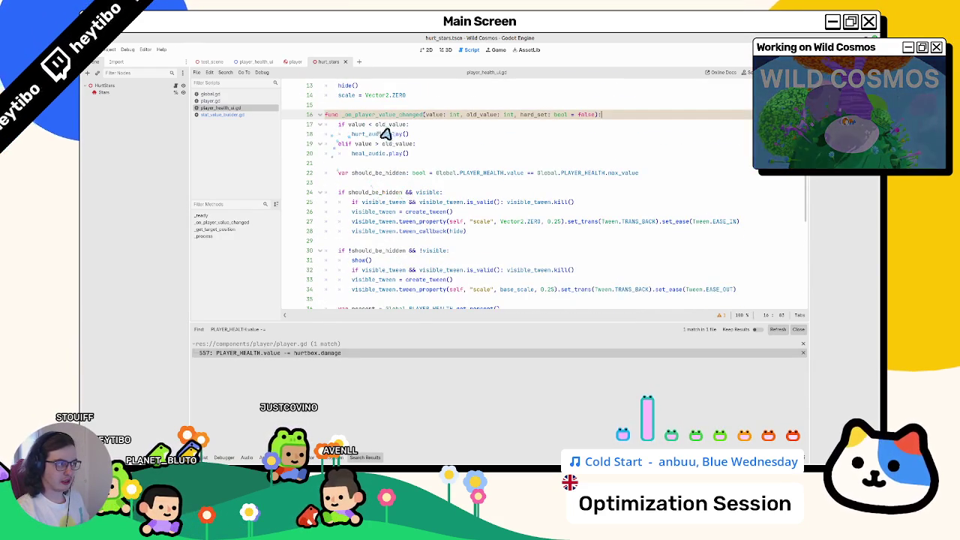
# Step: Add an 'if hard_set: return' guard with blank lines at the start of the handler
pyautogui.press('Return')
pyautogui.write('if hard_set:')
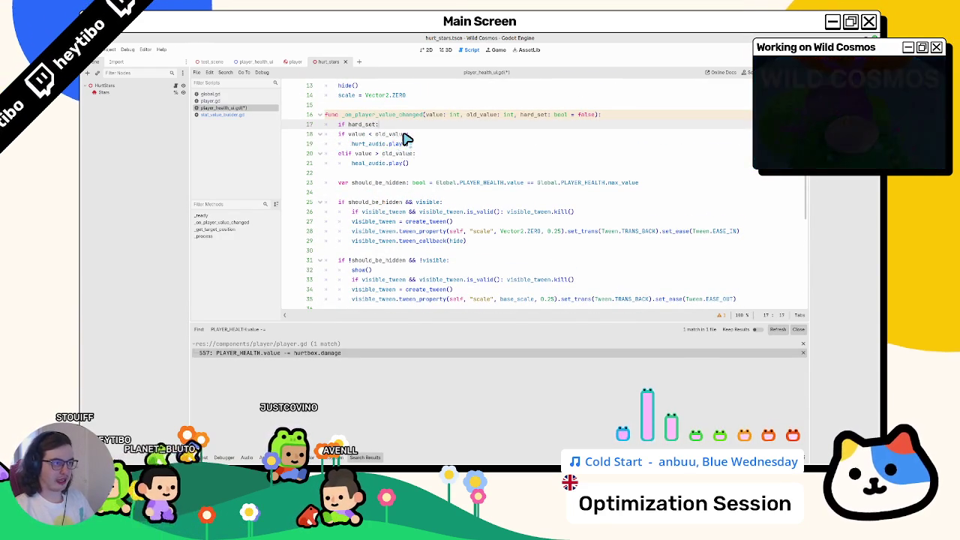
pyautogui.press('Return')
pyautogui.write('return')
pyautogui.press('Return')
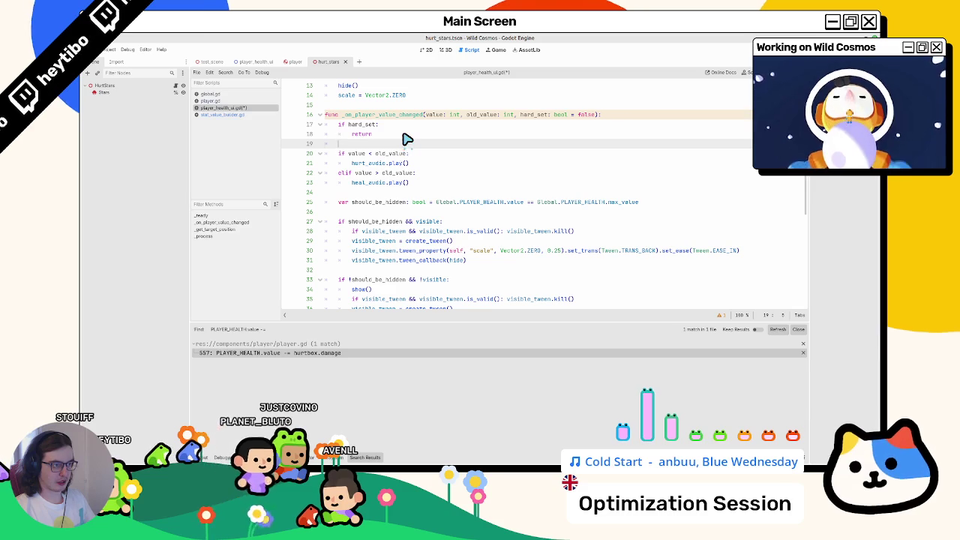
pyautogui.click(623, 116)
pyautogui.press('Return')
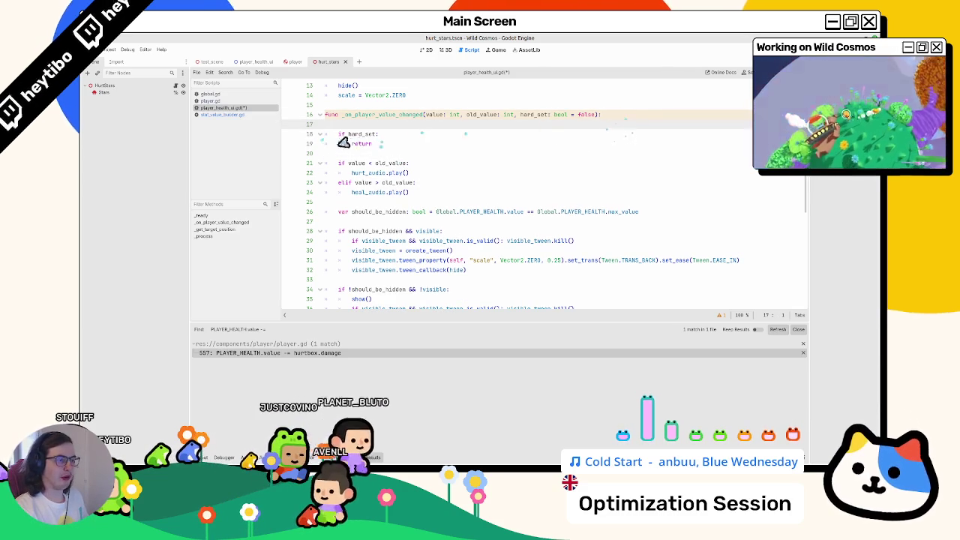
pyautogui.click(396, 135)
pyautogui.press('Return')
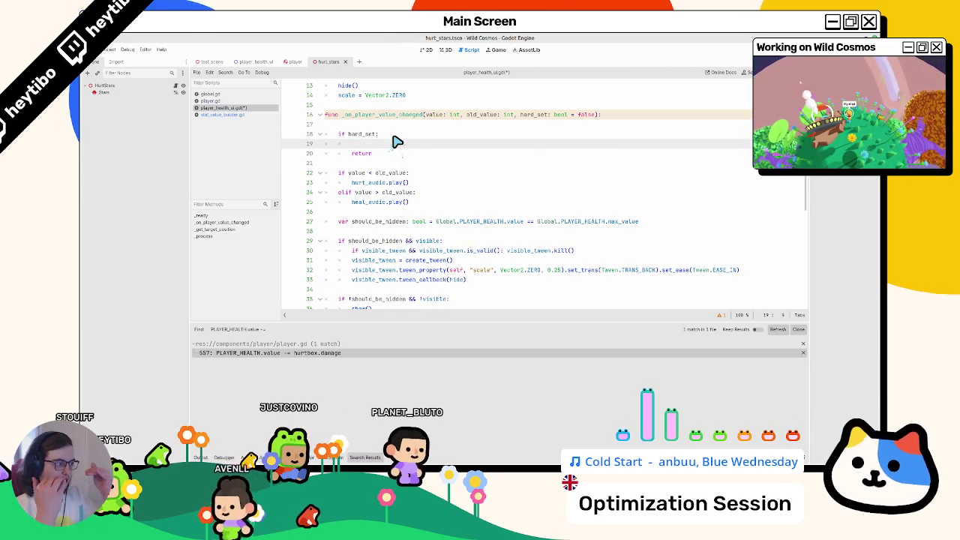
pyautogui.press('BackSpace')
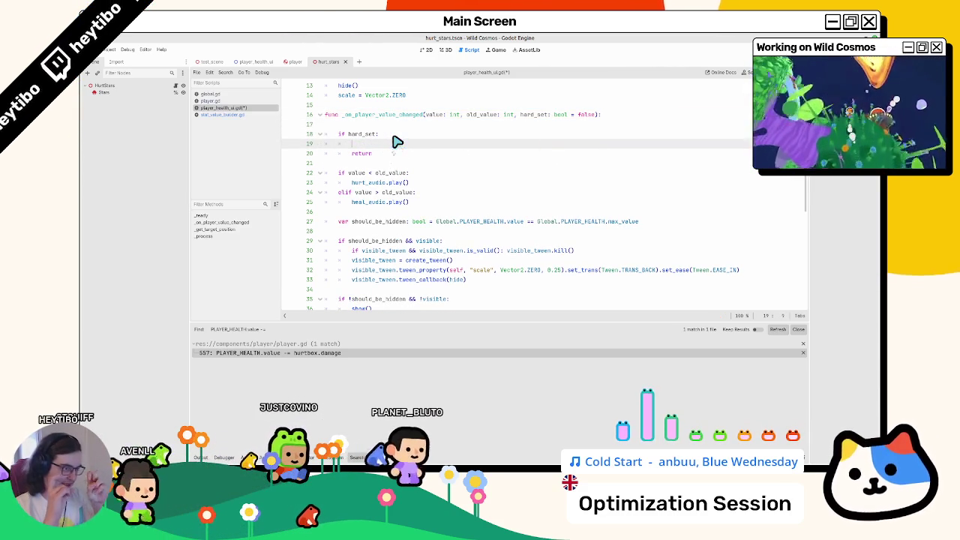
# Step: Fold the should_be_hidden visibility if-blocks further down the handler
pyautogui.scroll(-1, 380, 241)
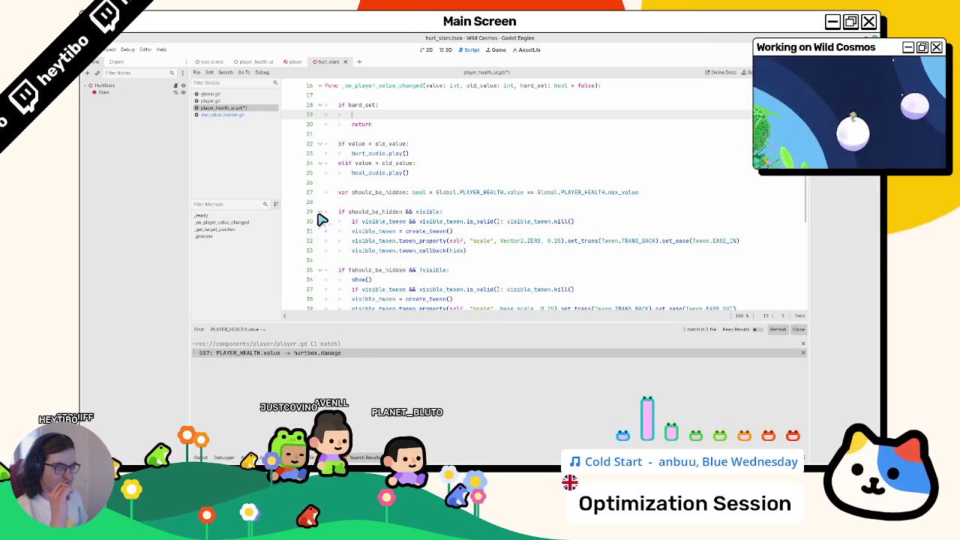
pyautogui.click(319, 213)
pyautogui.click(318, 213)
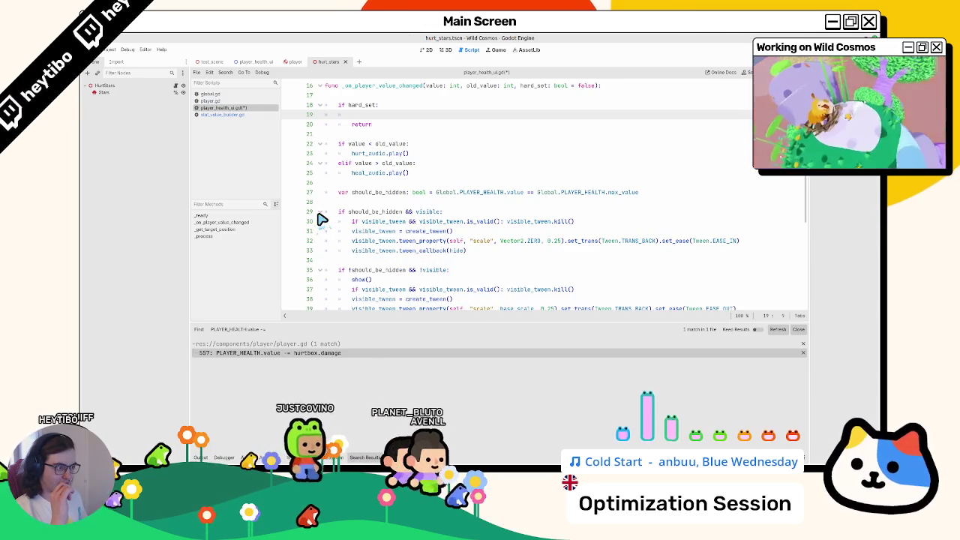
pyautogui.click(319, 213)
pyautogui.click(319, 231)
pyautogui.click(318, 213)
pyautogui.click(319, 212)
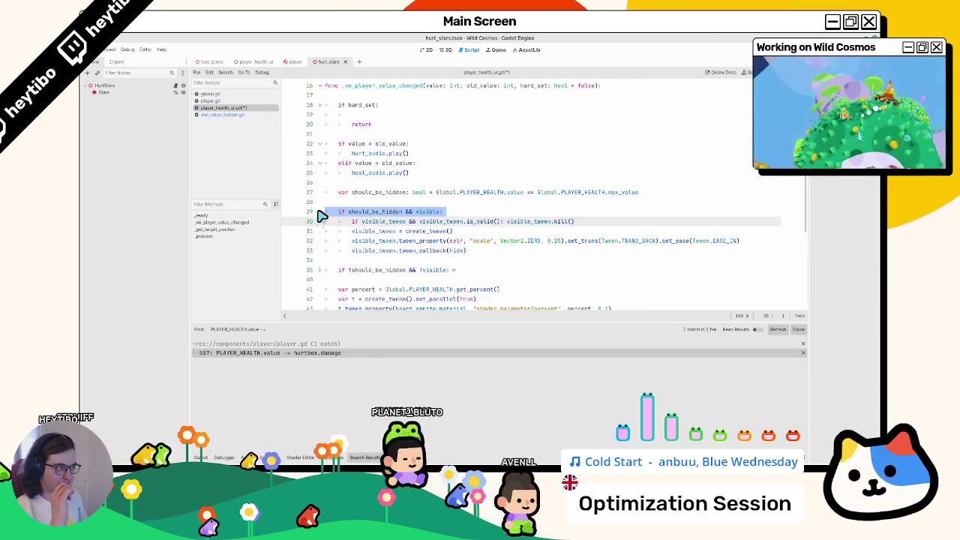
pyautogui.click(319, 213)
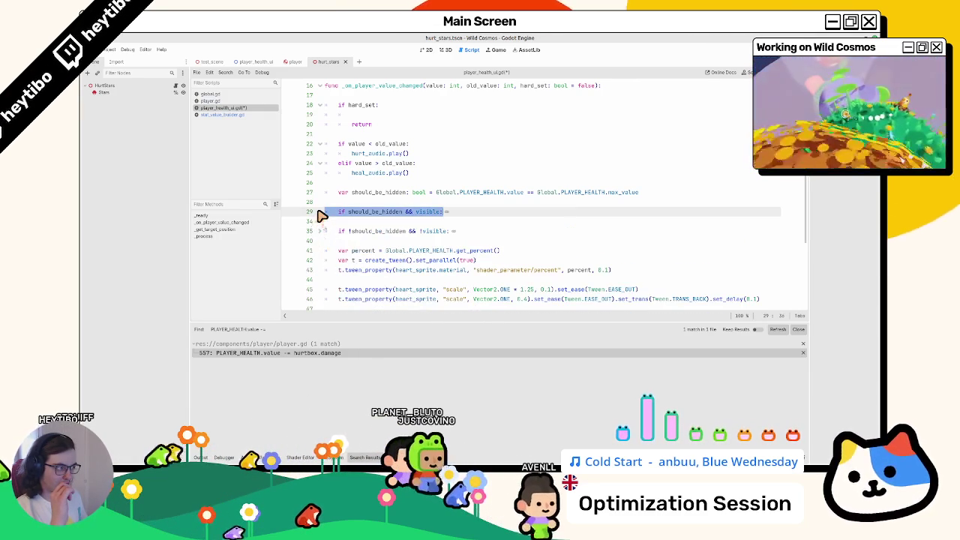
# Step: Move the should_be_hidden declaration line to the top of the function body
pyautogui.tripleClick(360, 194)
pyautogui.hotkey('ctrl', 'c')
pyautogui.press('BackSpace')
pyautogui.press('BackSpace')
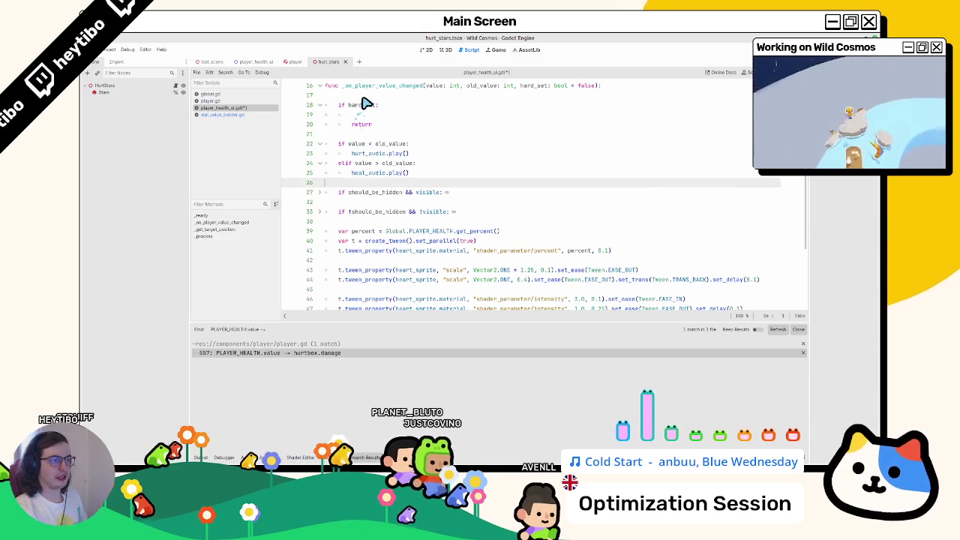
pyautogui.click(364, 96)
pyautogui.hotkey('ctrl', 'v')
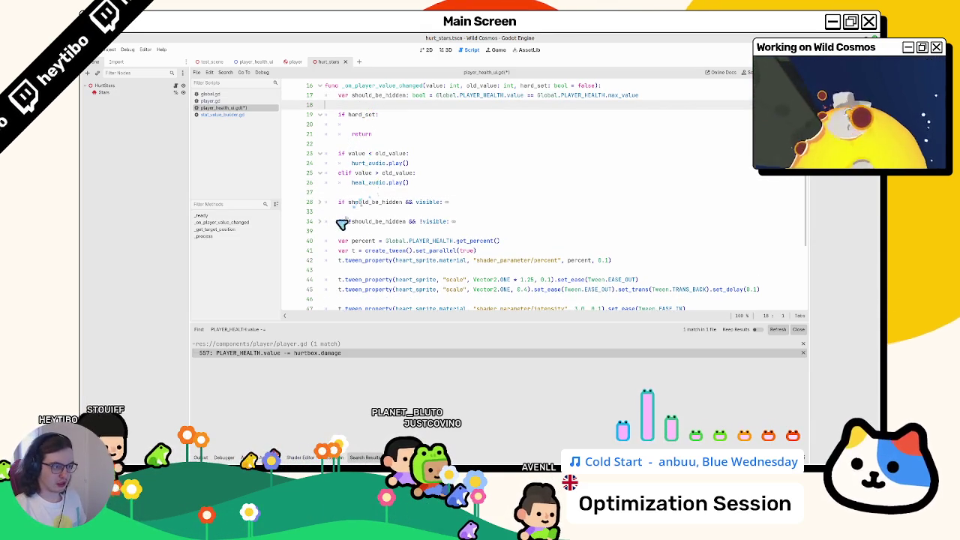
pyautogui.scroll(-4, 337, 259)
pyautogui.scroll(9, 337, 259)
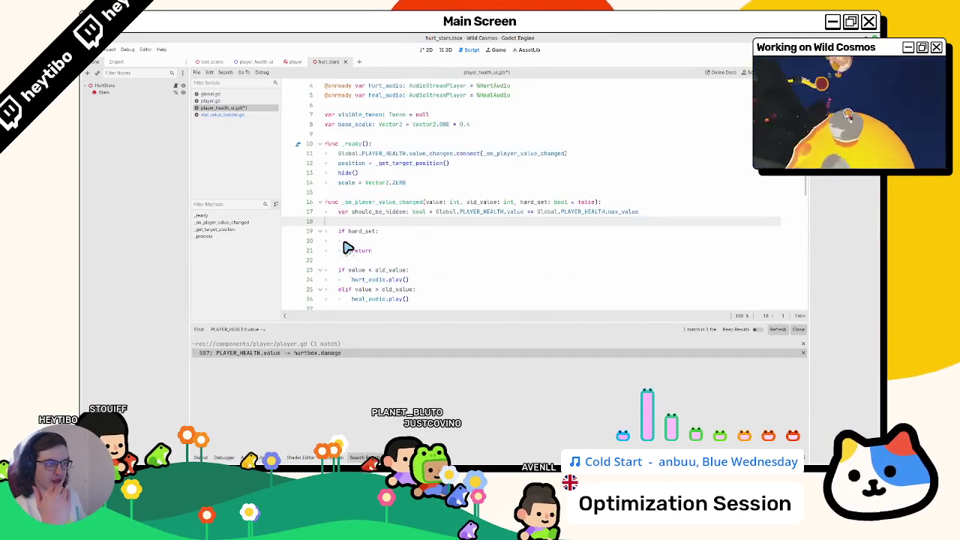
pyautogui.scroll(-3, 343, 249)
pyautogui.scroll(-1, 343, 249)
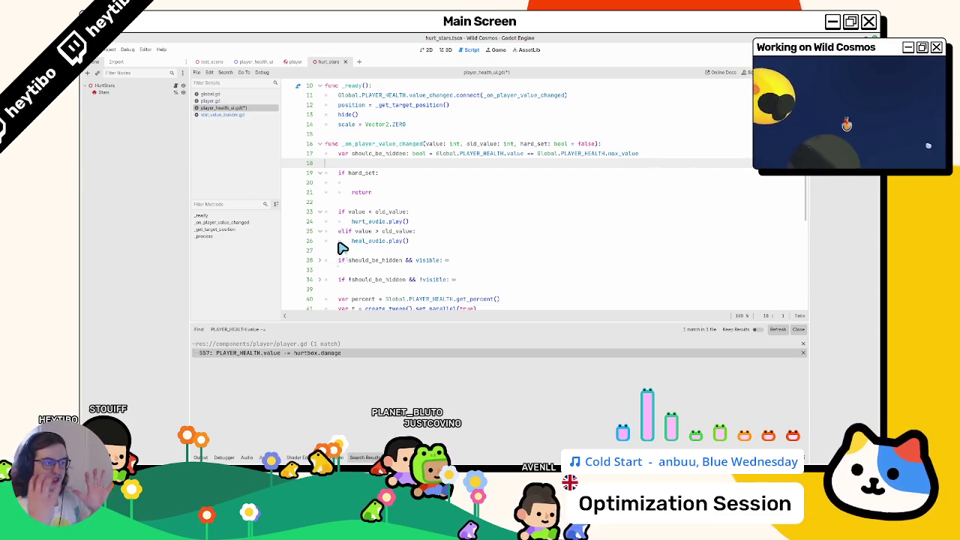
# Step: Write 'visible = should_be_hidden' under the hard_set check and save the script
pyautogui.doubleClick(371, 154)
pyautogui.click(390, 182)
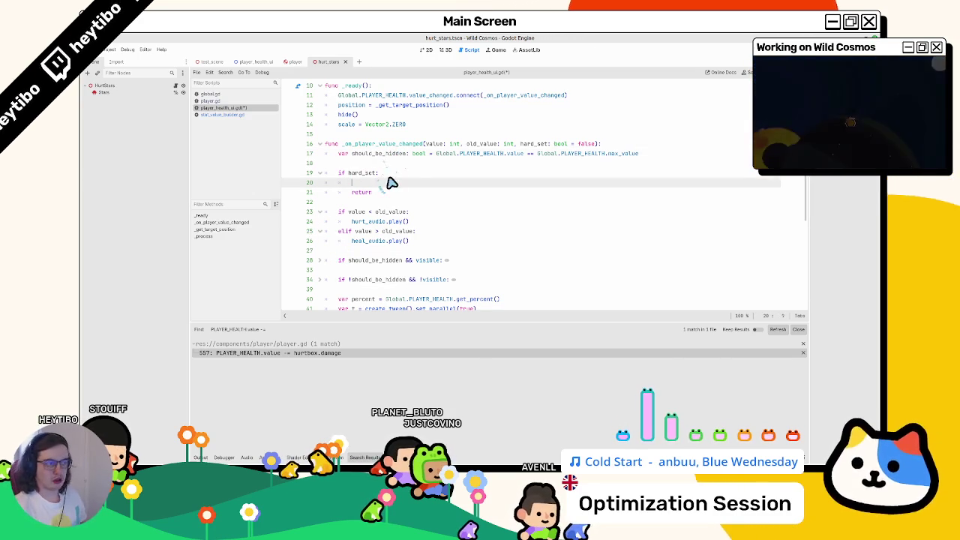
pyautogui.write('visible_tween')
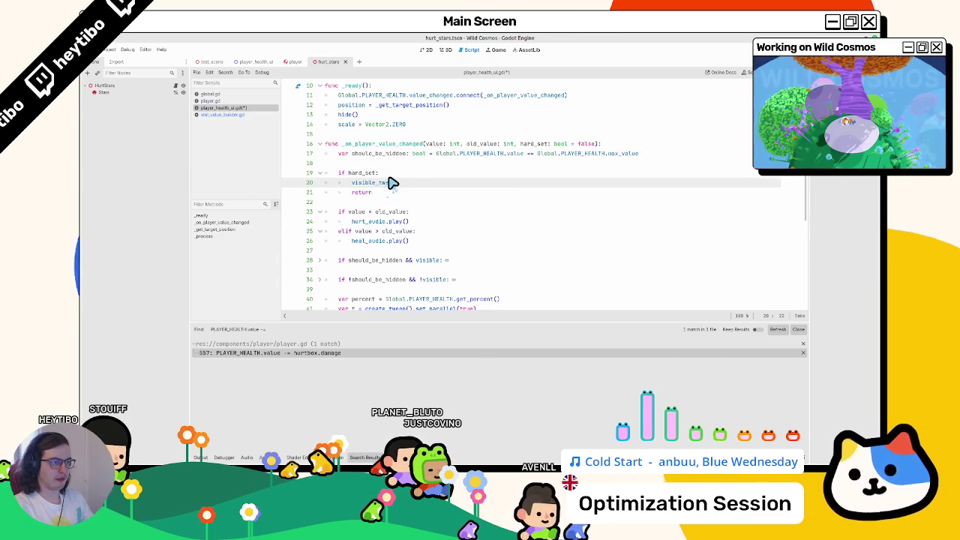
pyautogui.write('visib')
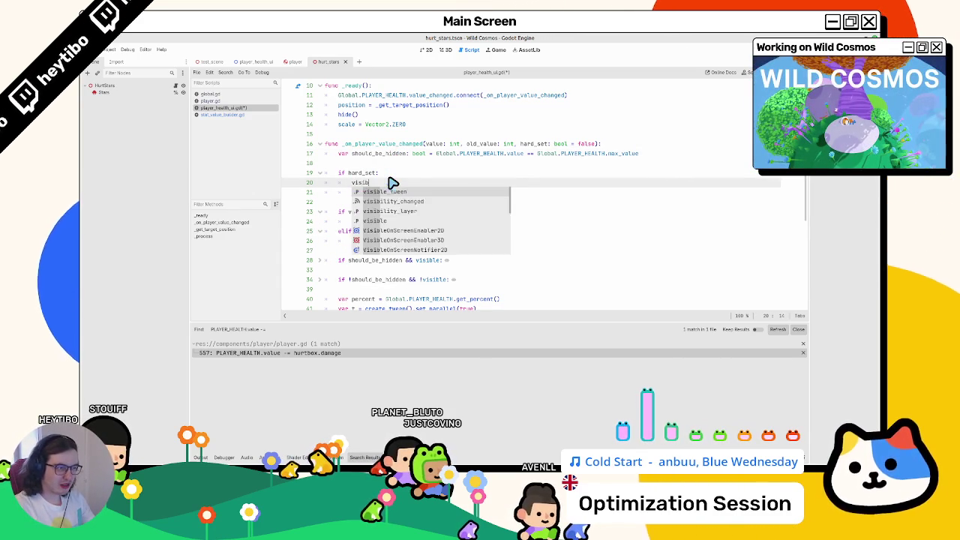
pyautogui.write('le = should_be_hidden')
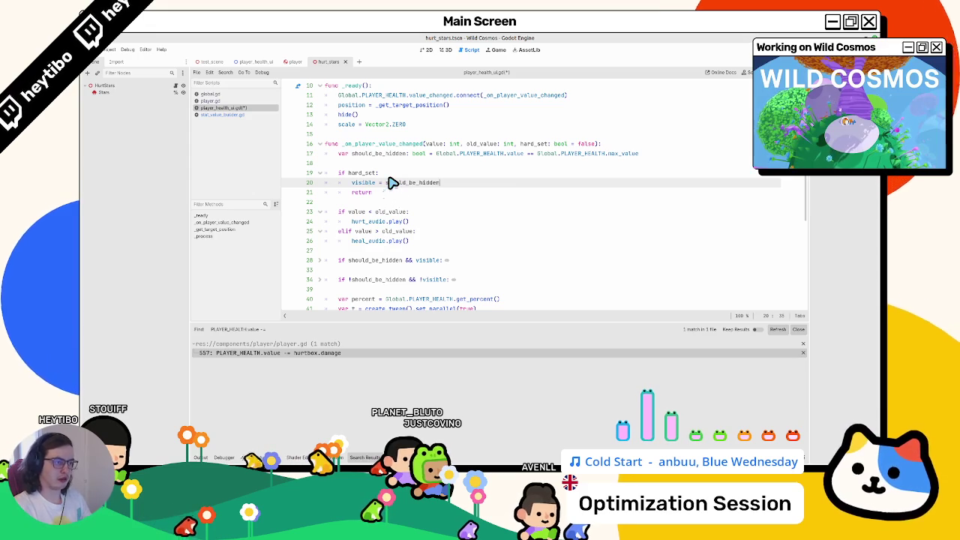
pyautogui.press('Up')
pyautogui.press('Return')
pyautogui.hotkey('ctrl', 's')
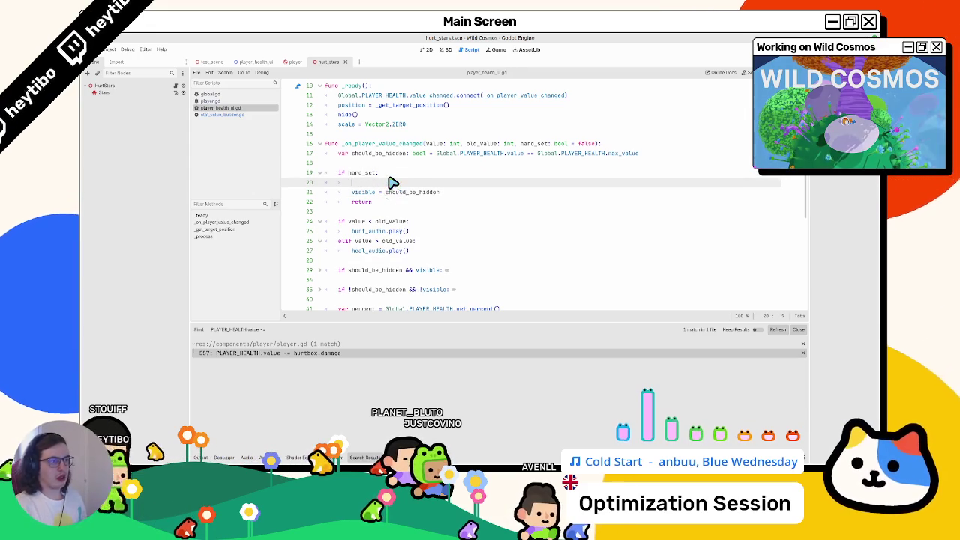
pyautogui.press('BackSpace')
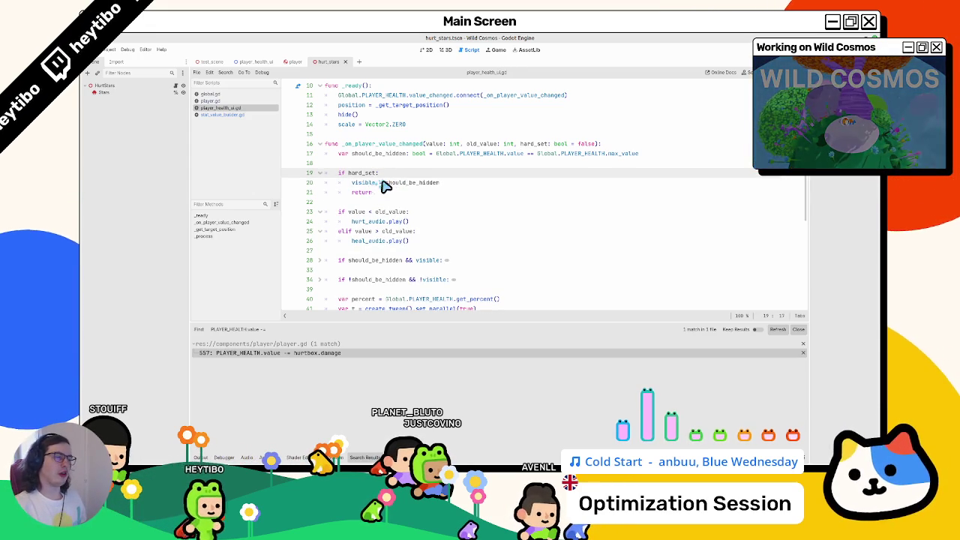
# Step: Negate it to 'visible = !should_be_hidden' and open a new line above it
pyautogui.doubleClick(391, 184)
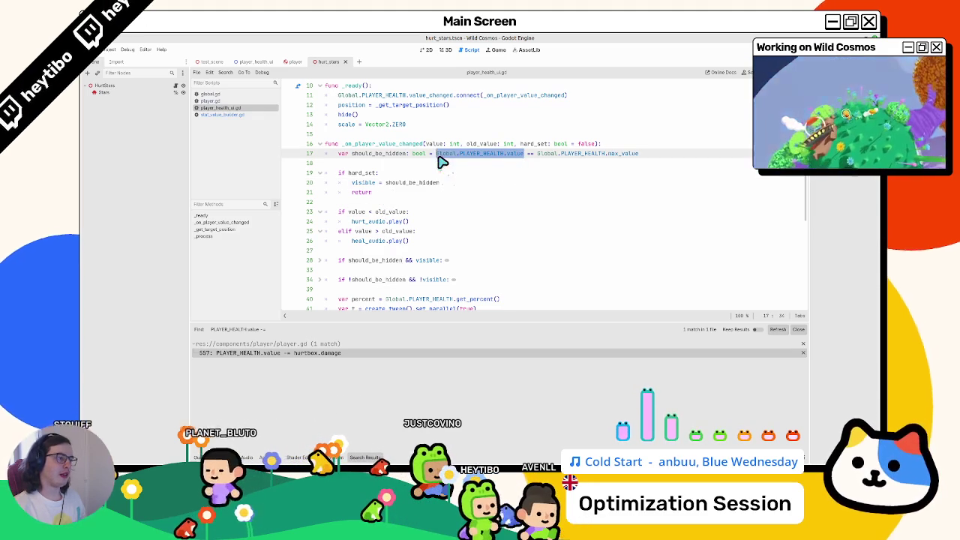
pyautogui.doubleClick(525, 153)
pyautogui.moveTo(529, 158)
pyautogui.mouseDown()
pyautogui.moveTo(634, 160)
pyautogui.moveTo(456, 156)
pyautogui.mouseUp()
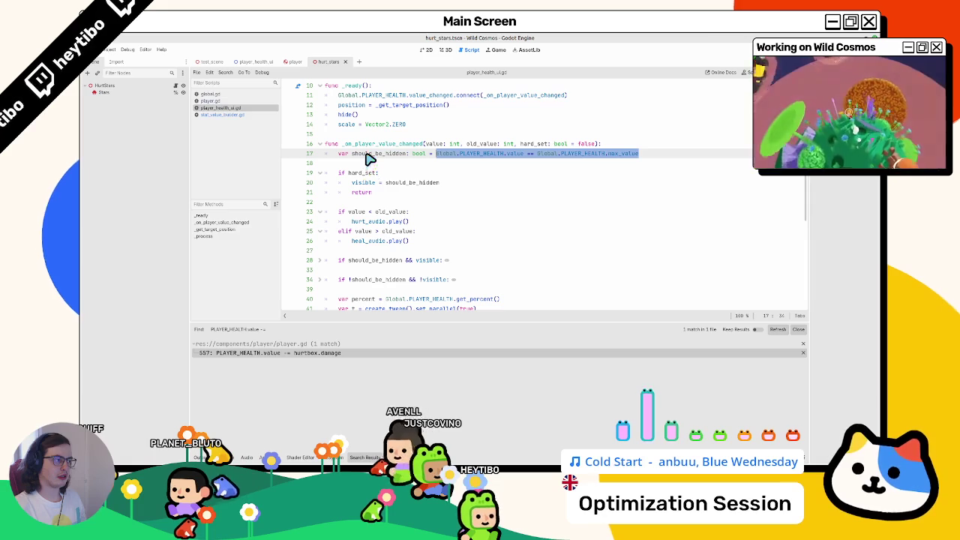
pyautogui.click(417, 183)
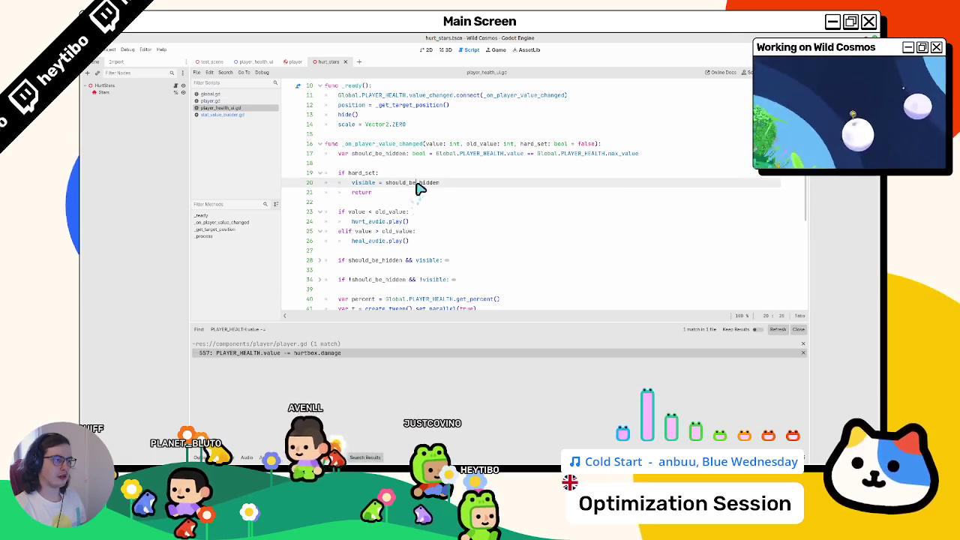
pyautogui.moveTo(417, 184); pyautogui.dragTo(387, 184)
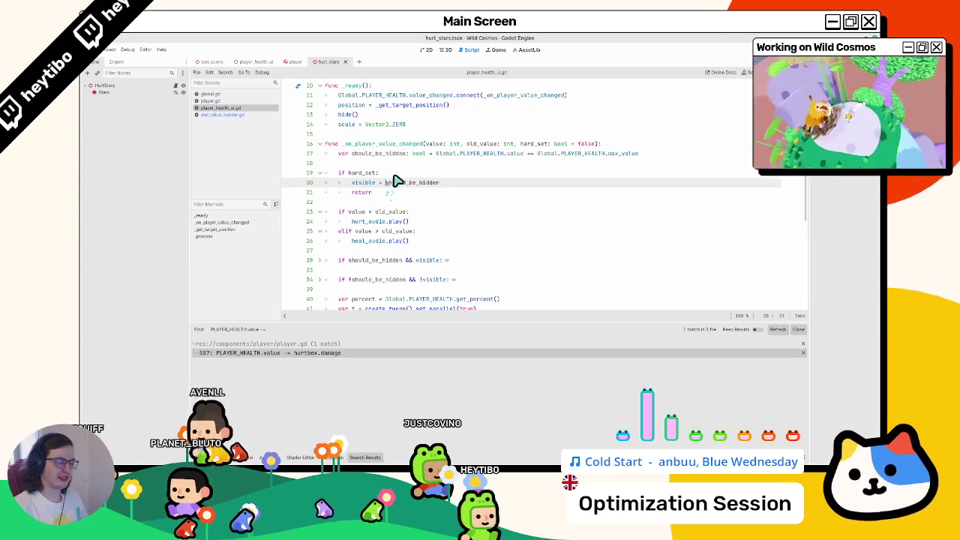
pyautogui.write('!')
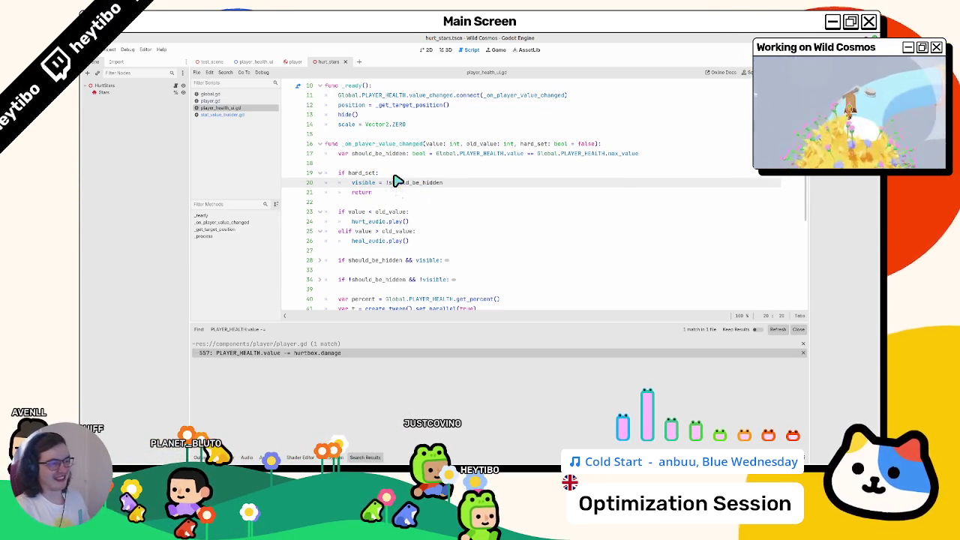
pyautogui.press('Up')
pyautogui.press('Return')
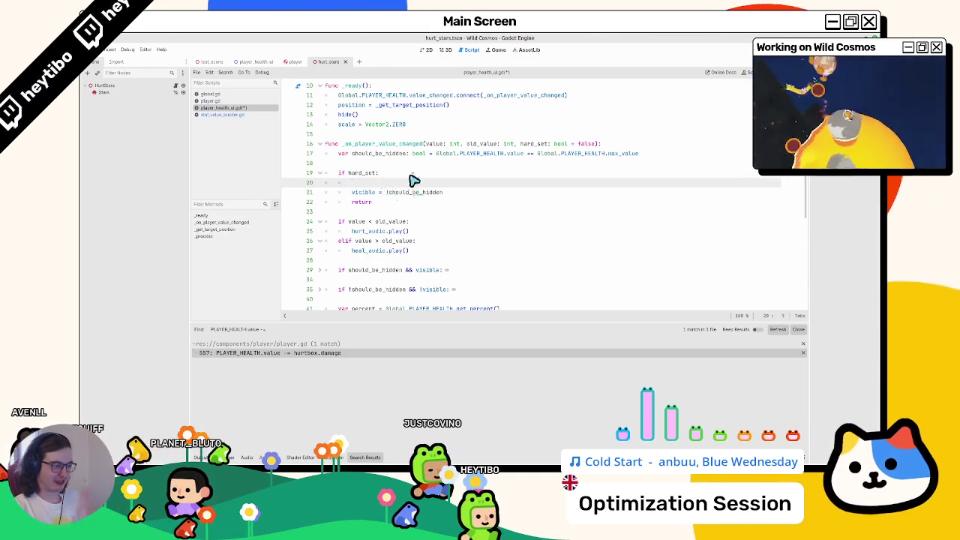
# Step: Begin typing a heart_sprite material reference in the hard_set branch
pyautogui.scroll(-4, 413, 181)
pyautogui.scroll(4, 424, 186)
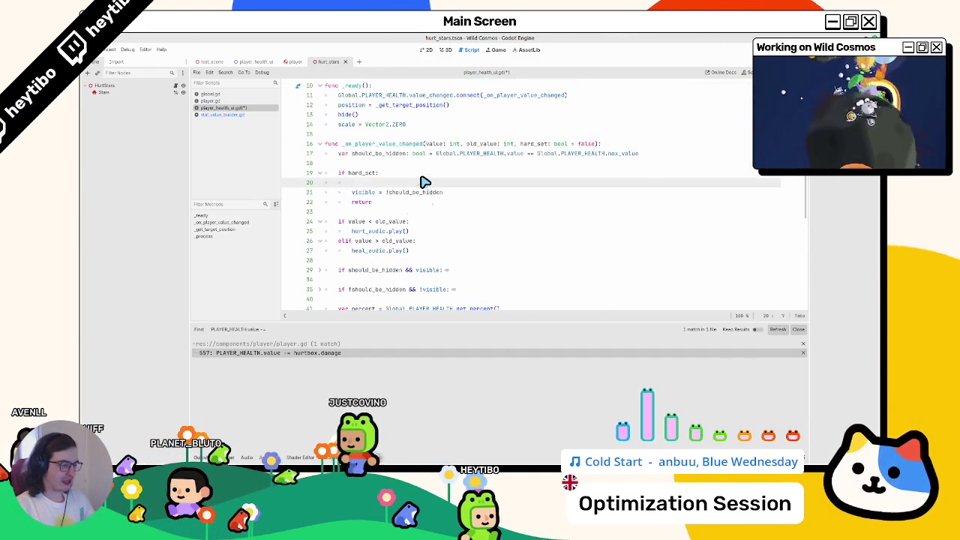
pyautogui.write('heart_sprite.')
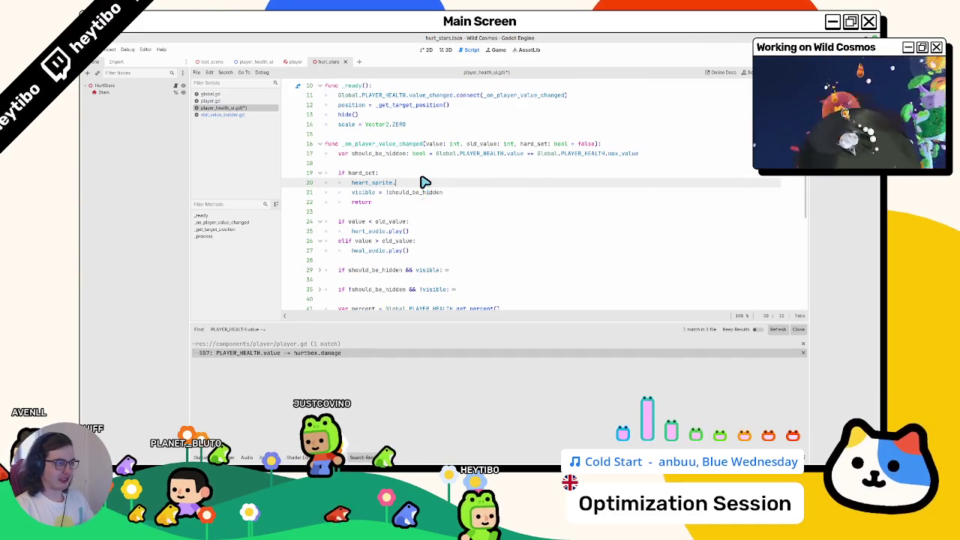
pyautogui.write('set_sha')
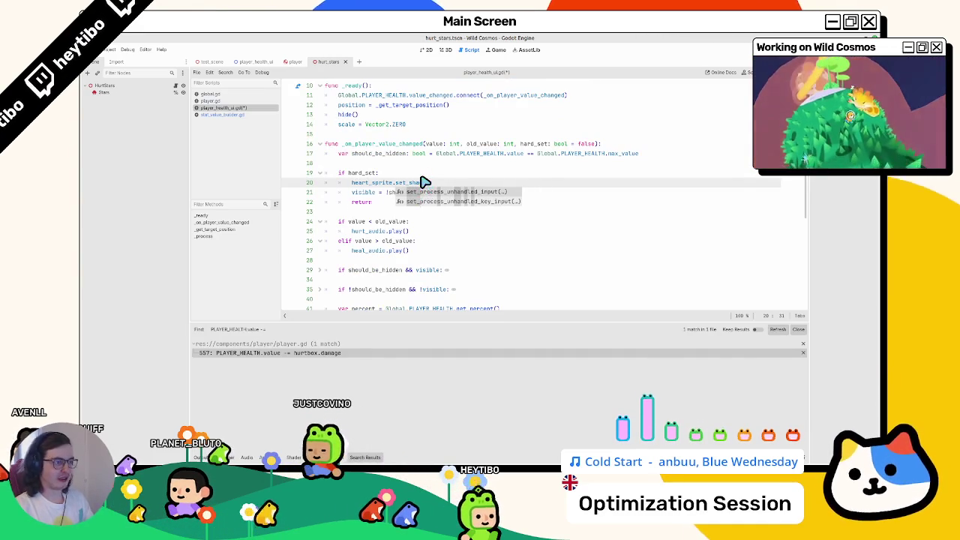
pyautogui.scroll(-3, 424, 184)
pyautogui.press('BackSpace')
pyautogui.press('BackSpace')
pyautogui.press('BackSpace')
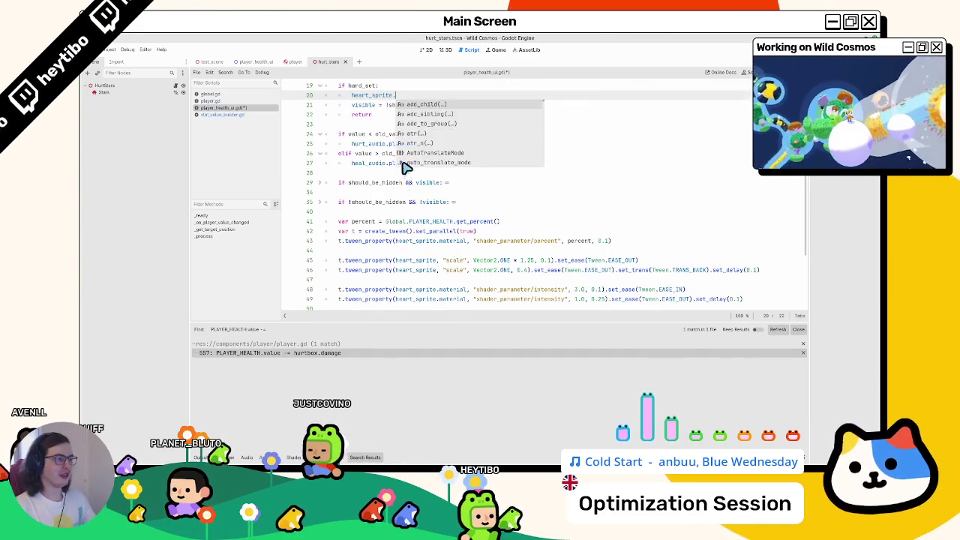
pyautogui.write('material')
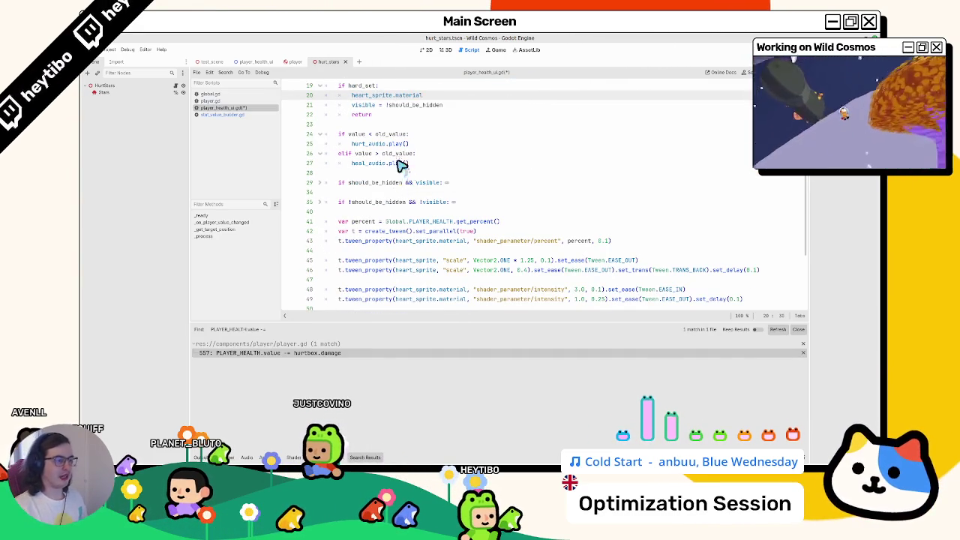
pyautogui.scroll(6, 421, 266)
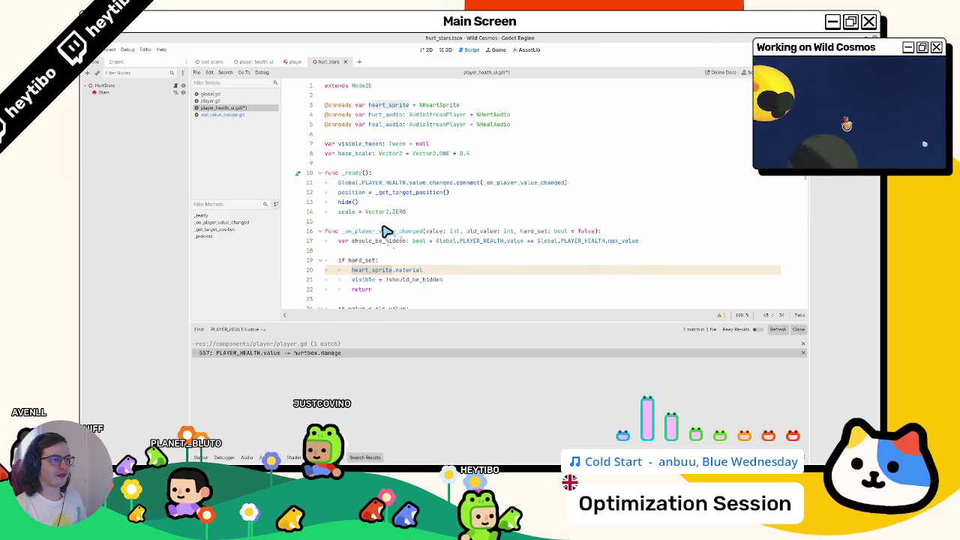
pyautogui.click(469, 106)
pyautogui.press('Return')
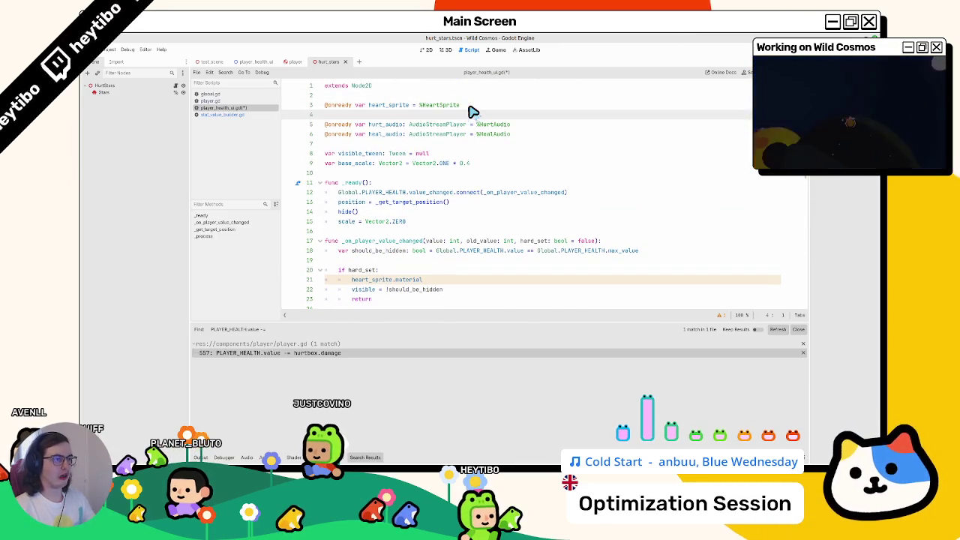
pyautogui.write('@onready var heart_mat: s')
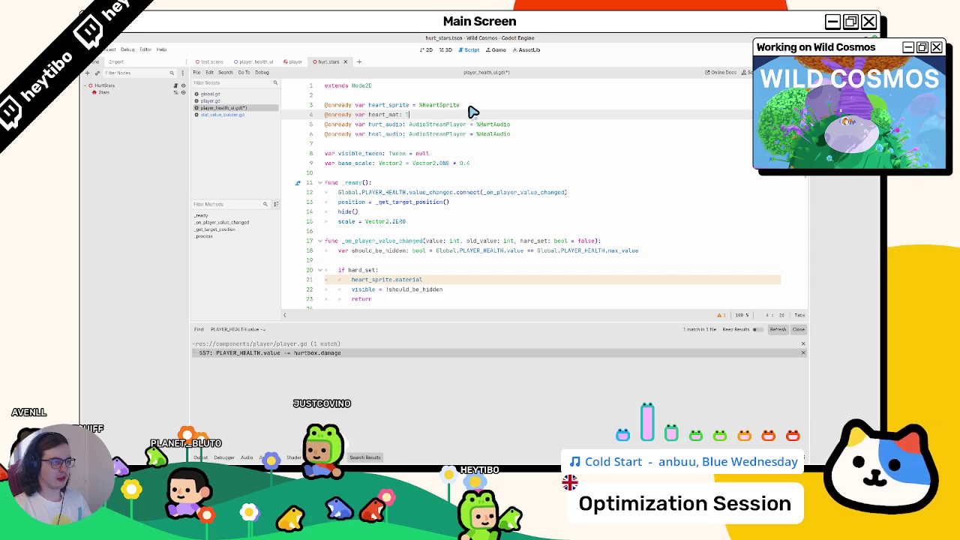
pyautogui.write('haderma')
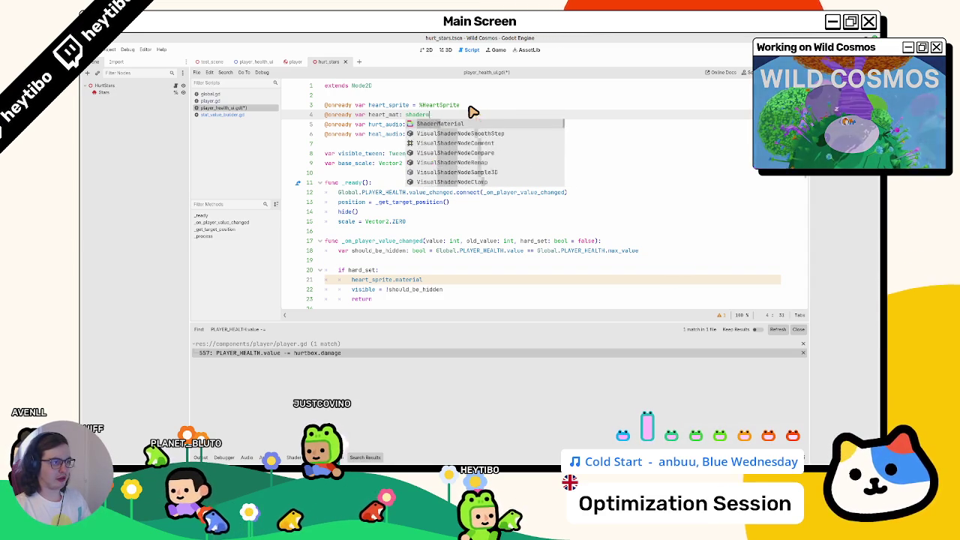
pyautogui.press('Return')
pyautogui.write('= h')
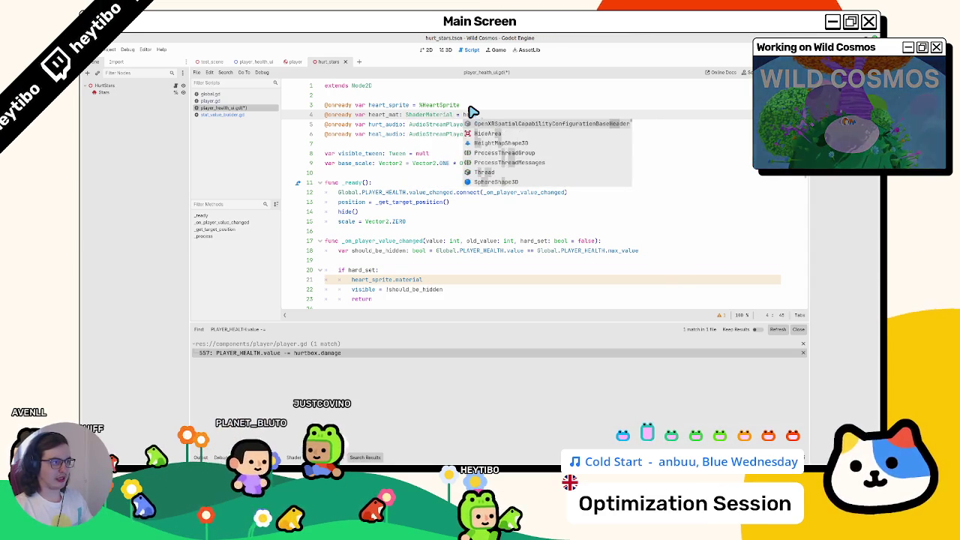
pyautogui.write('eart_sp')
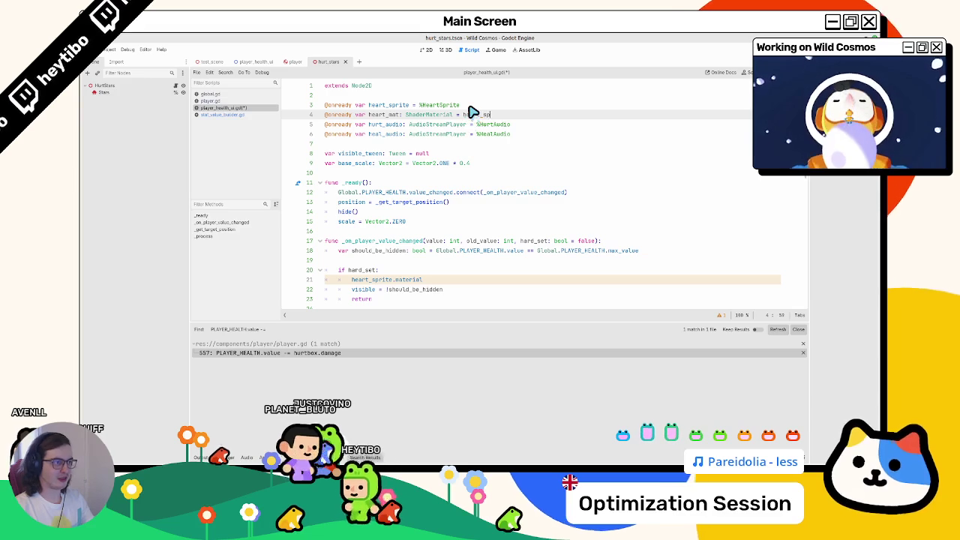
pyautogui.write('rite.ma')
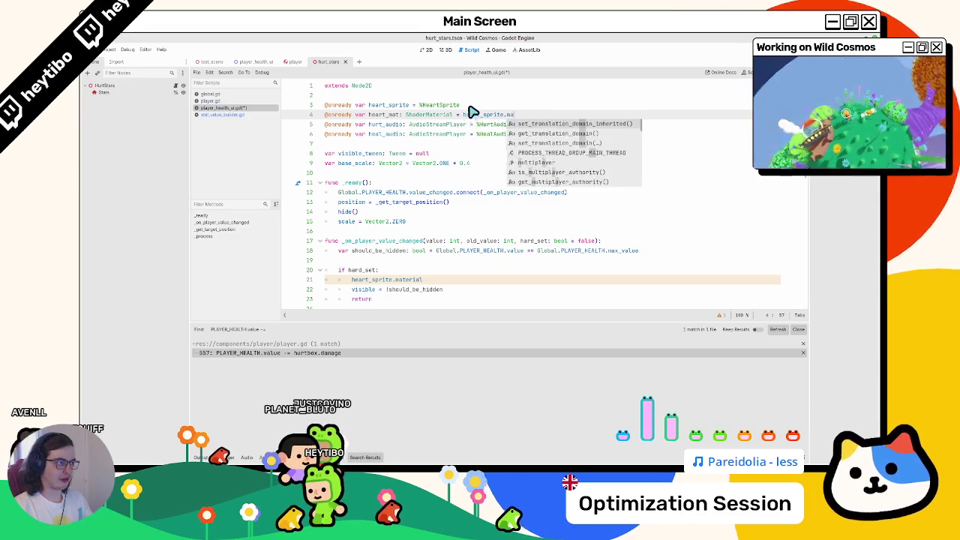
pyautogui.write('terial as sha')
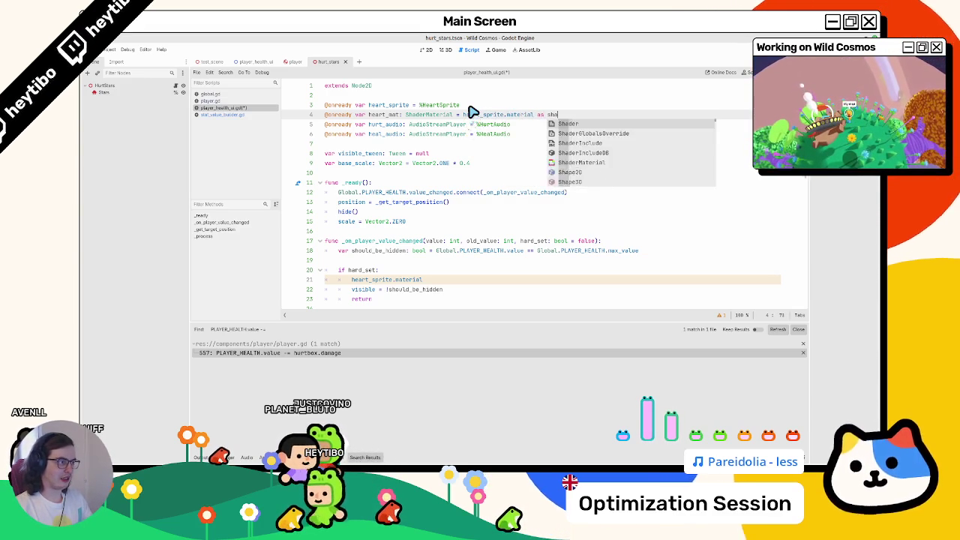
pyautogui.write('dermat')
pyautogui.press('Return')
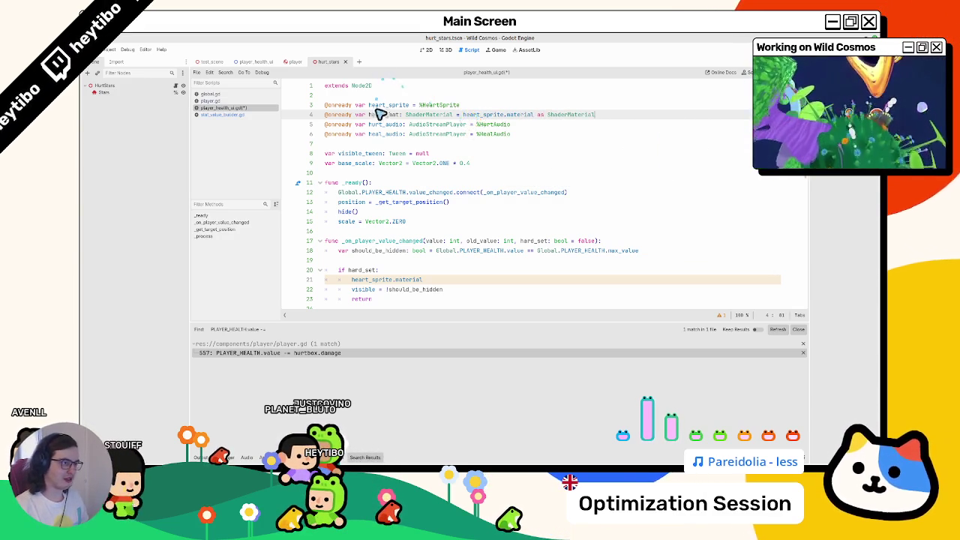
# Step: Replace heart_sprite.material with heart_mat on lines 44, 49 and 50, then save
pyautogui.doubleClick(381, 114)
pyautogui.hotkey('ctrl', 'c')
pyautogui.hotkey('ctrl', 's')
pyautogui.scroll(-5, 407, 241)
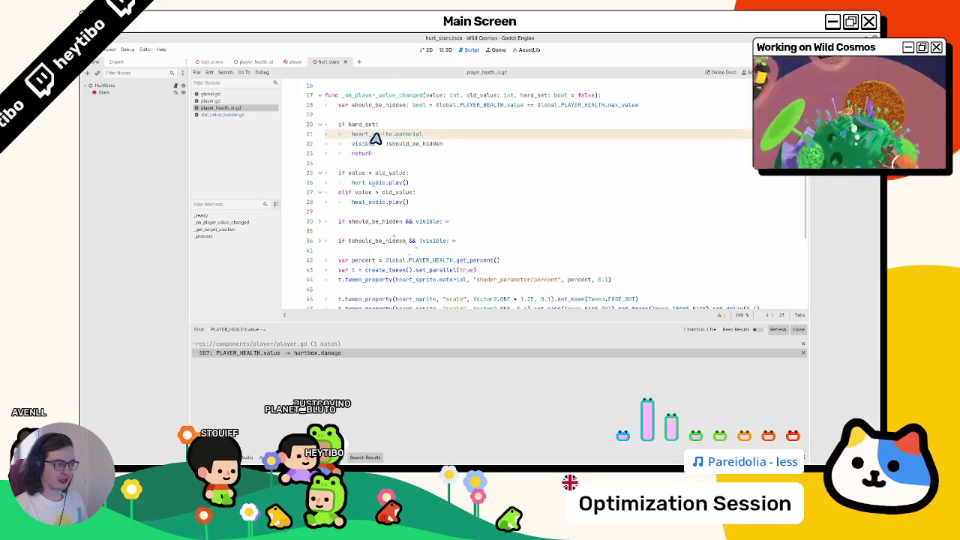
pyautogui.moveTo(372, 135); pyautogui.dragTo(391, 135)
pyautogui.scroll(-3, 401, 184)
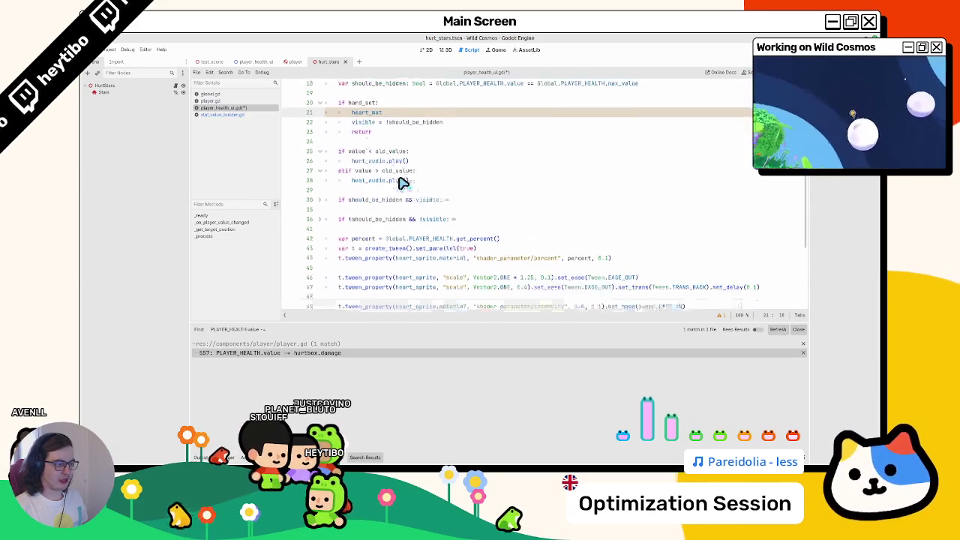
pyautogui.doubleClick(417, 212)
pyautogui.moveTo(395, 192); pyautogui.dragTo(466, 194)
pyautogui.hotkey('ctrl', 'v')
pyautogui.click(445, 241)
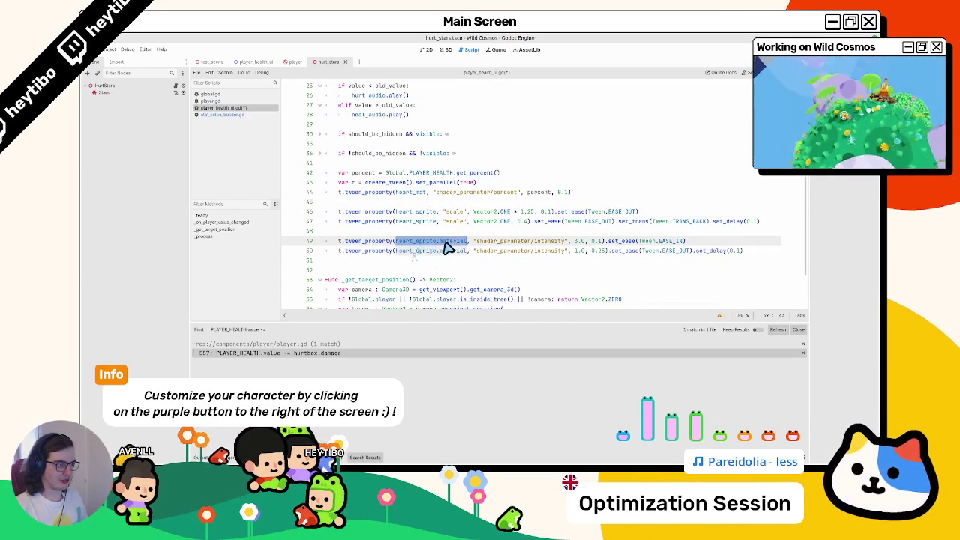
pyautogui.hotkey('ctrl', 'v')
pyautogui.moveTo(446, 251); pyautogui.dragTo(395, 251)
pyautogui.hotkey('ctrl', 'v')
pyautogui.hotkey('ctrl', 's')
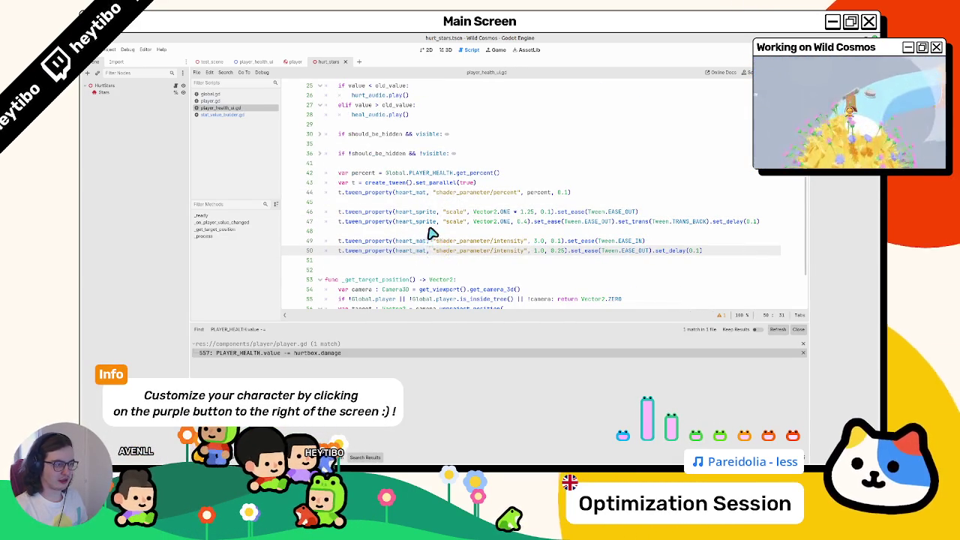
# Step: Replace the material reference in the hard_set branch with heart_mat
pyautogui.scroll(4, 435, 234)
pyautogui.scroll(-3, 439, 232)
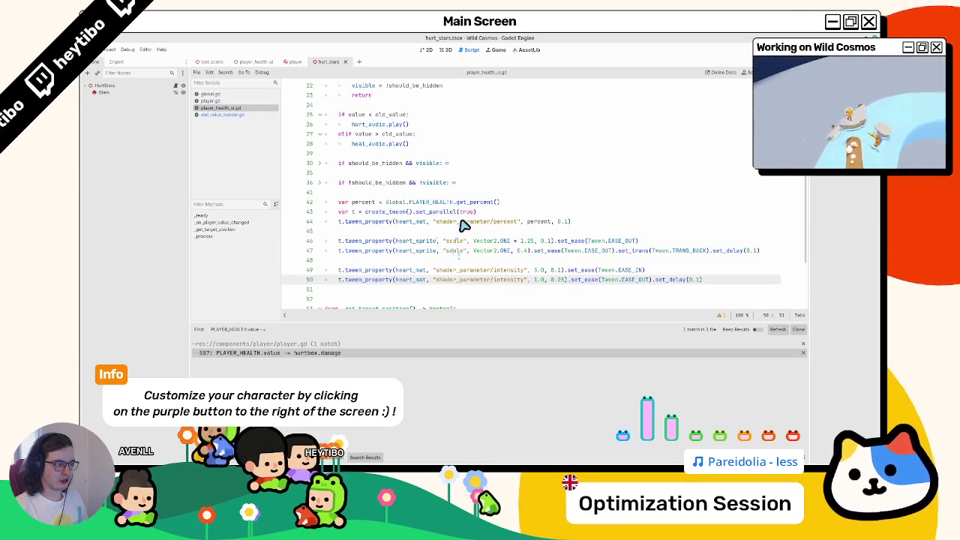
pyautogui.scroll(4, 439, 232)
pyautogui.moveTo(352, 192); pyautogui.dragTo(462, 193)
pyautogui.hotkey('ctrl', 'v')
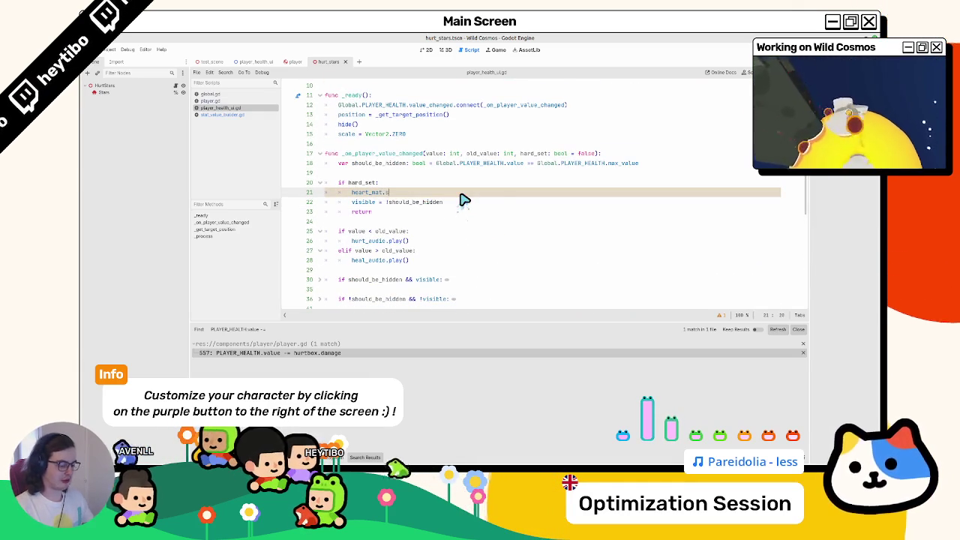
# Step: Add a heart_mat.set_shader_parameter call with the "percent" argument on line 21
pyautogui.write('et_sha')
pyautogui.press('Return')
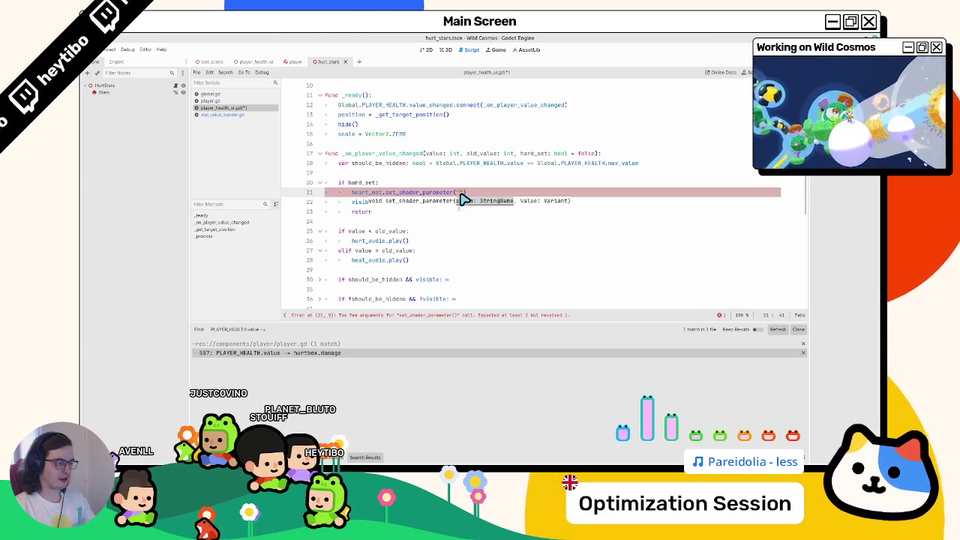
pyautogui.scroll(-4, 381, 205)
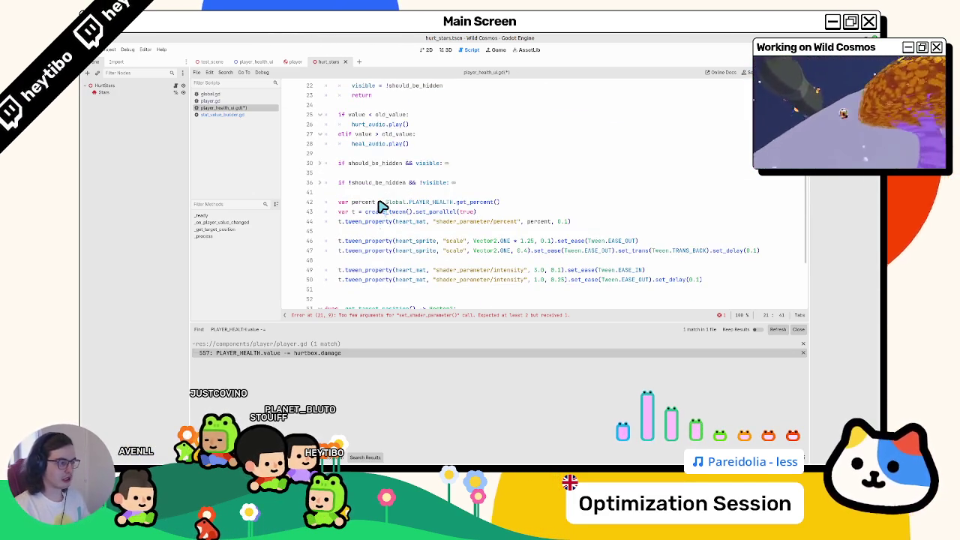
pyautogui.write('percent", )')
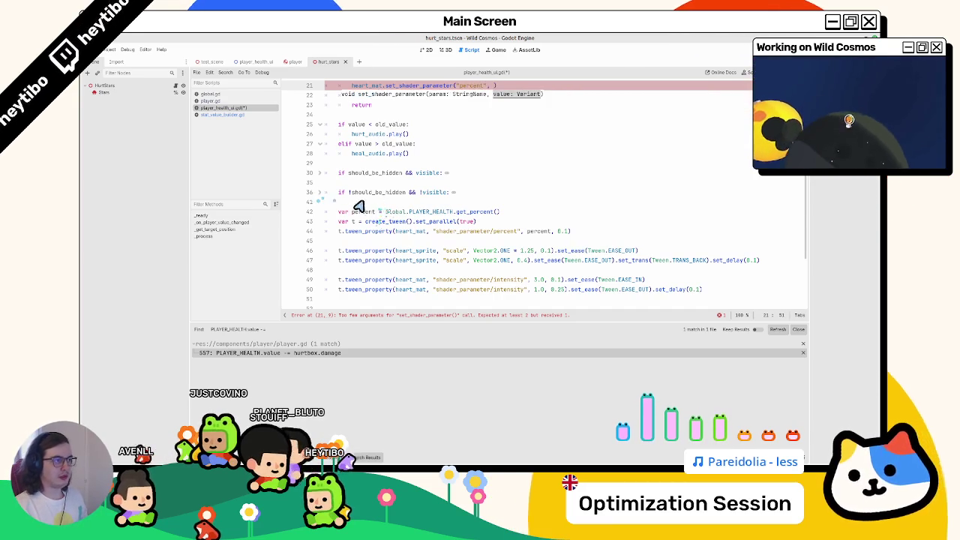
pyautogui.scroll(4, 378, 201)
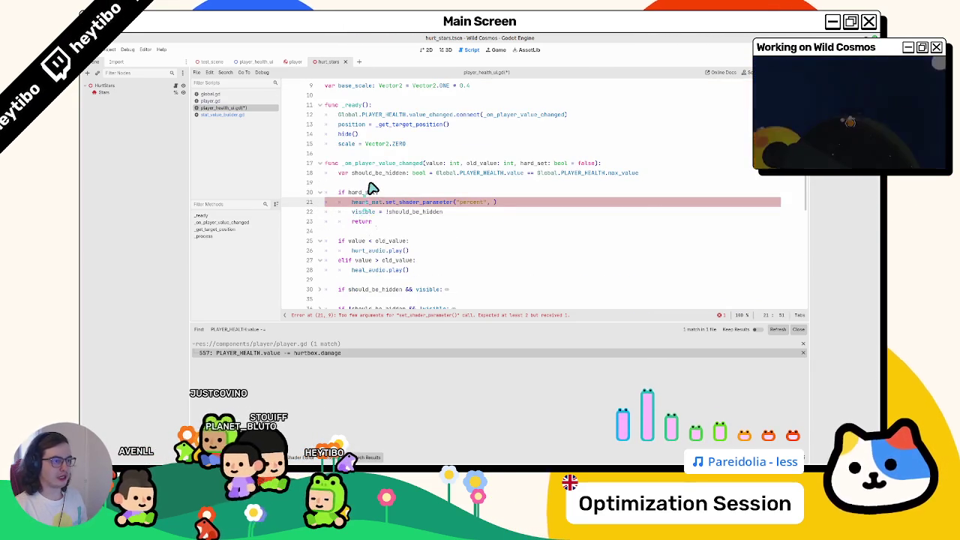
pyautogui.scroll(-5, 390, 210)
# Step: Add Global.PLAYER_HEALTH.get_percent() as its second argument, copied from the tween code
pyautogui.doubleClick(536, 202)
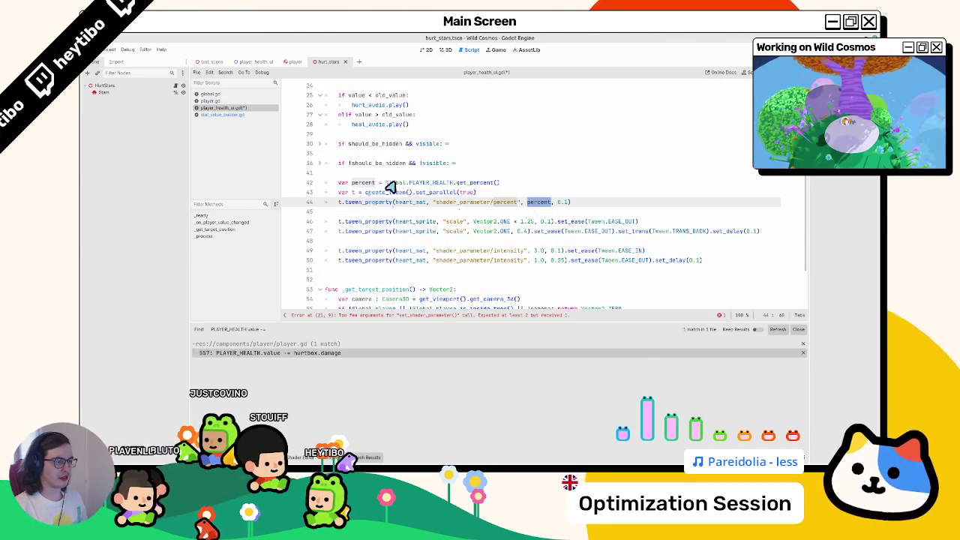
pyautogui.moveTo(386, 183); pyautogui.dragTo(454, 183)
pyautogui.scroll(5, 505, 185)
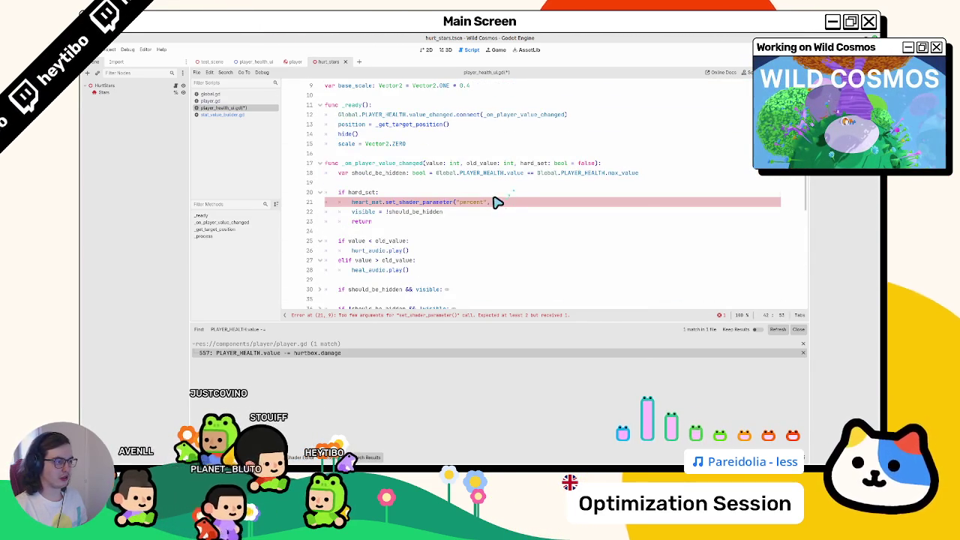
pyautogui.click(489, 202)
pyautogui.write(',')
pyautogui.scroll(-4, 450, 214)
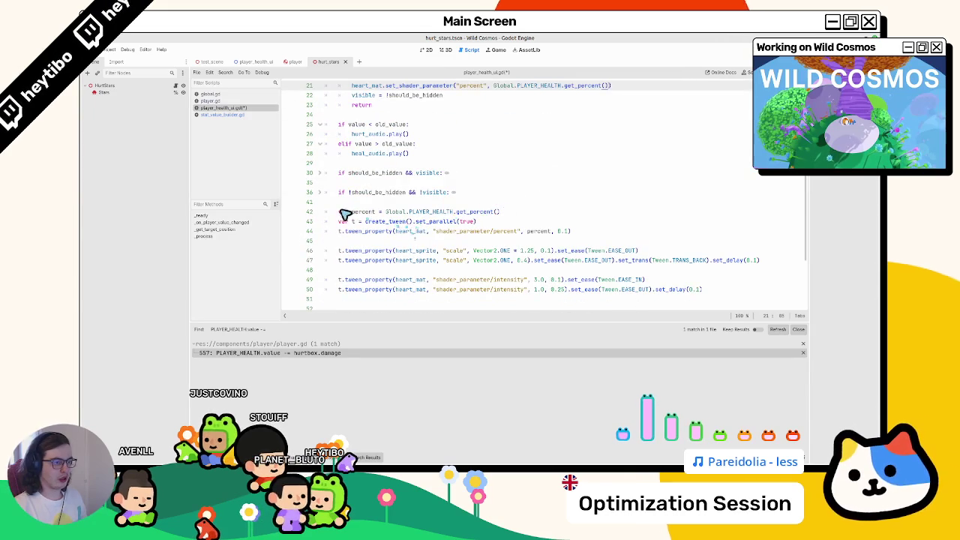
pyautogui.moveTo(341, 212); pyautogui.dragTo(512, 212)
pyautogui.hotkey('ctrl', 'c')
pyautogui.scroll(4, 435, 205)
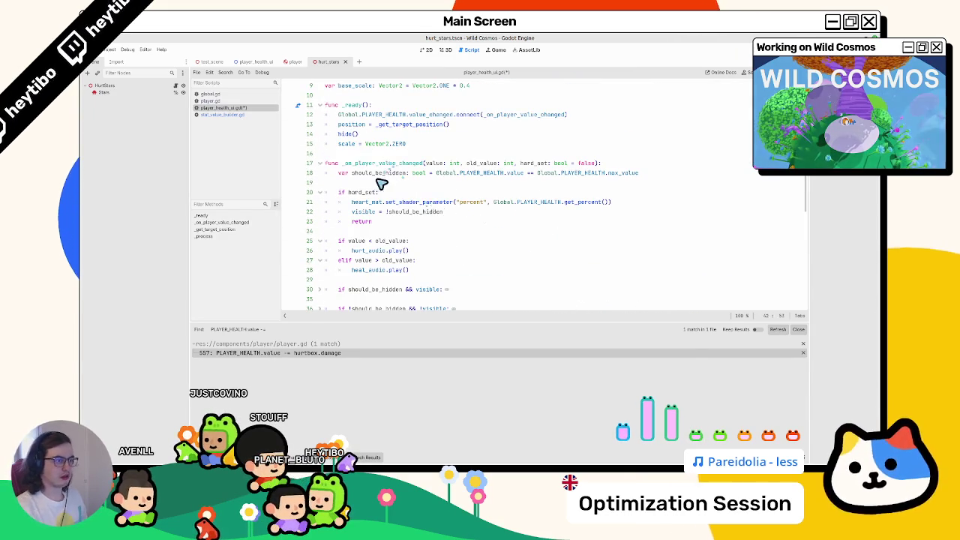
# Step: Move the 'var percent' line to line 19, remove the old copy, and pass percent to set_shader_parameter
pyautogui.click(382, 182)
pyautogui.hotkey('ctrl', 'v')
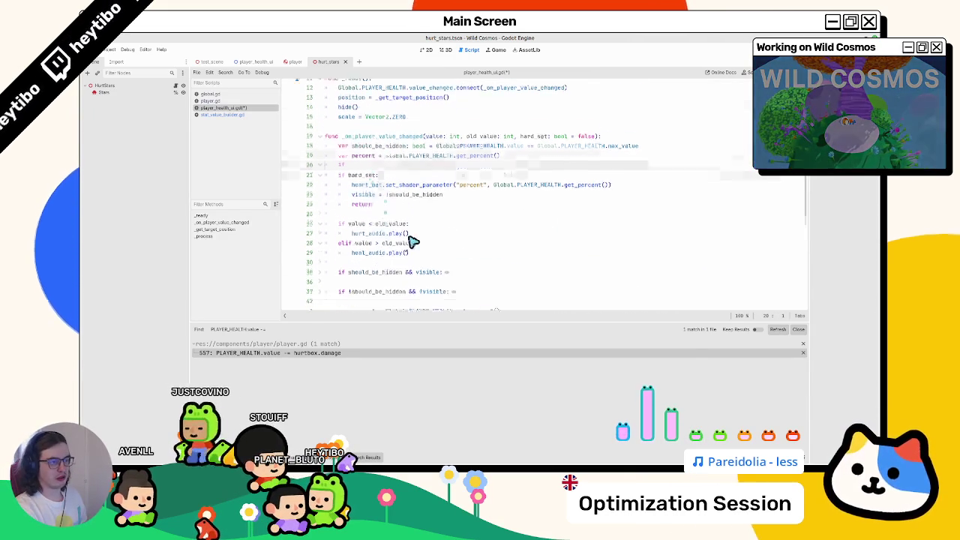
pyautogui.scroll(-3, 365, 217)
pyautogui.tripleClick(367, 252)
pyautogui.press('BackSpace')
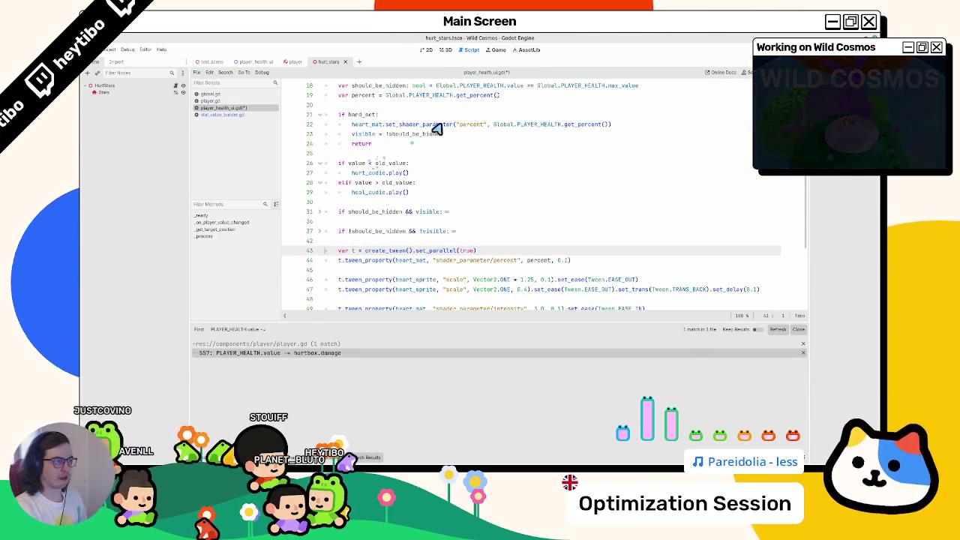
pyautogui.doubleClick(376, 96)
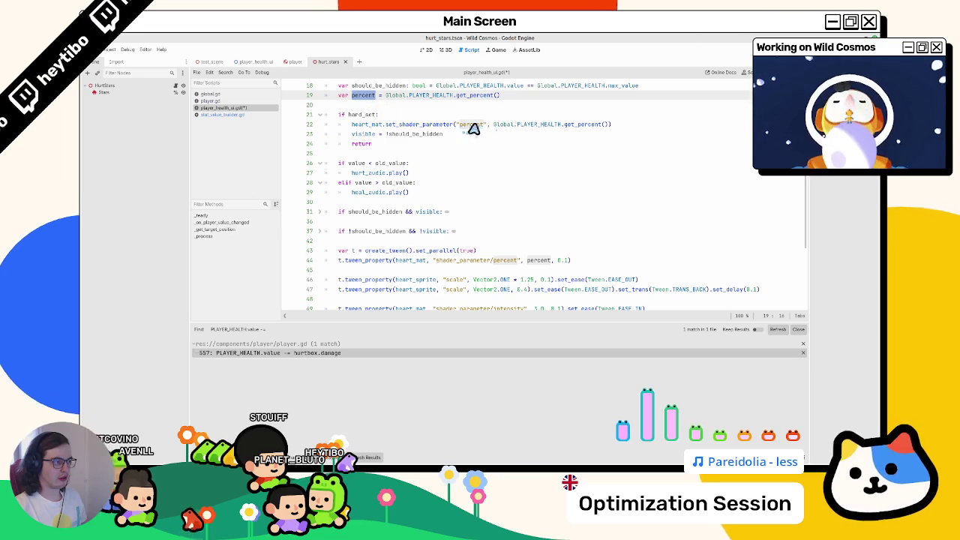
pyautogui.moveTo(493, 124); pyautogui.dragTo(610, 124)
pyautogui.write('percent')
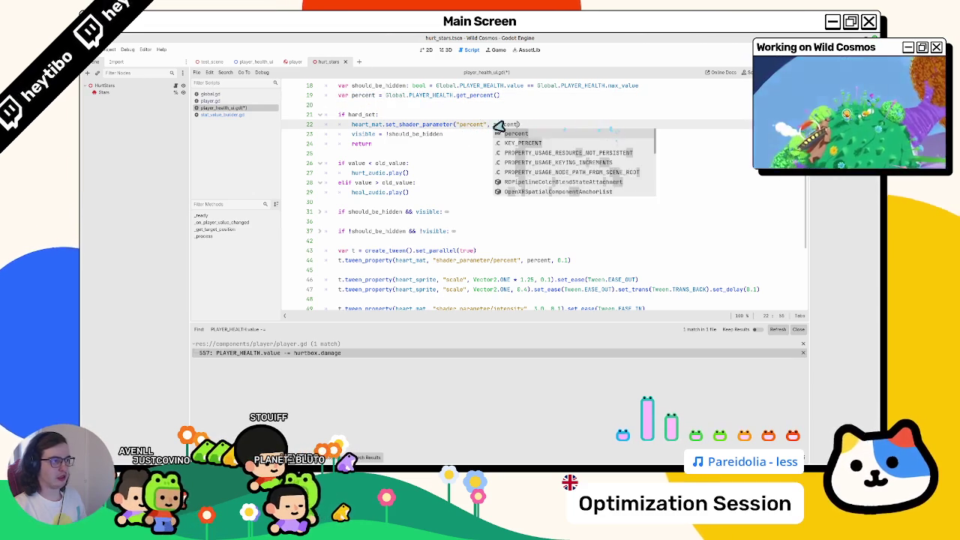
pyautogui.press('Escape')
pyautogui.moveTo(372, 143); pyautogui.dragTo(275, 118)
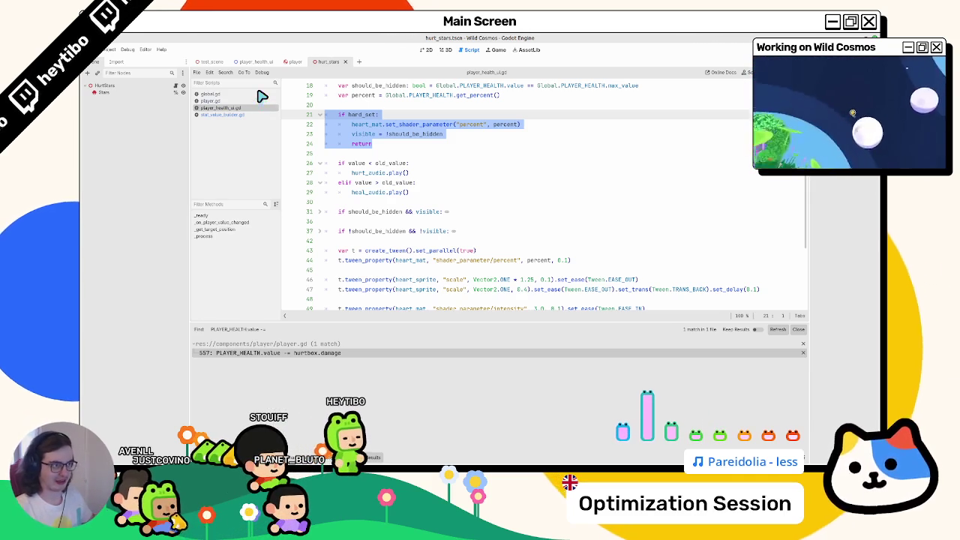
pyautogui.scroll(3, 390, 150)
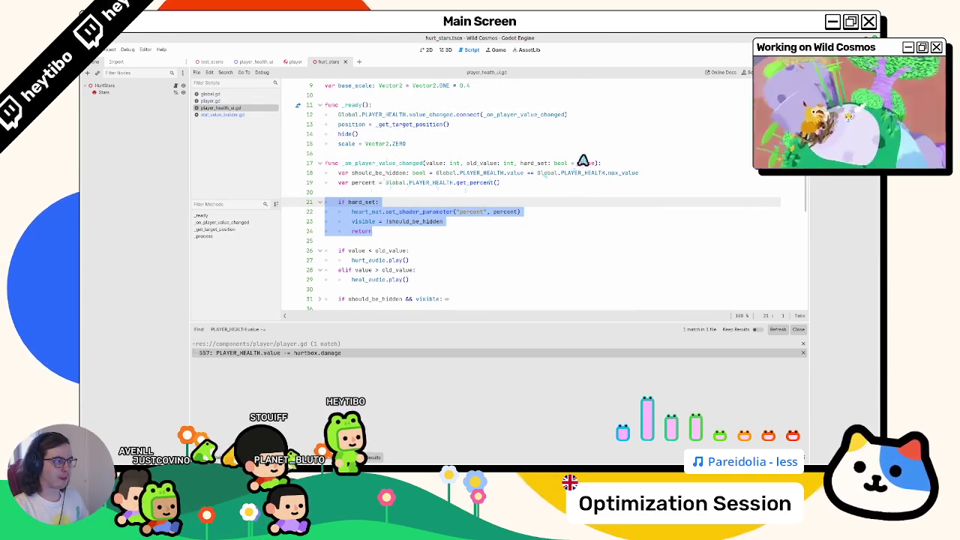
# Step: Add a print("Helllllo") debug line under if hard_set
pyautogui.click(510, 207)
pyautogui.press('Return')
pyautogui.write('pr')
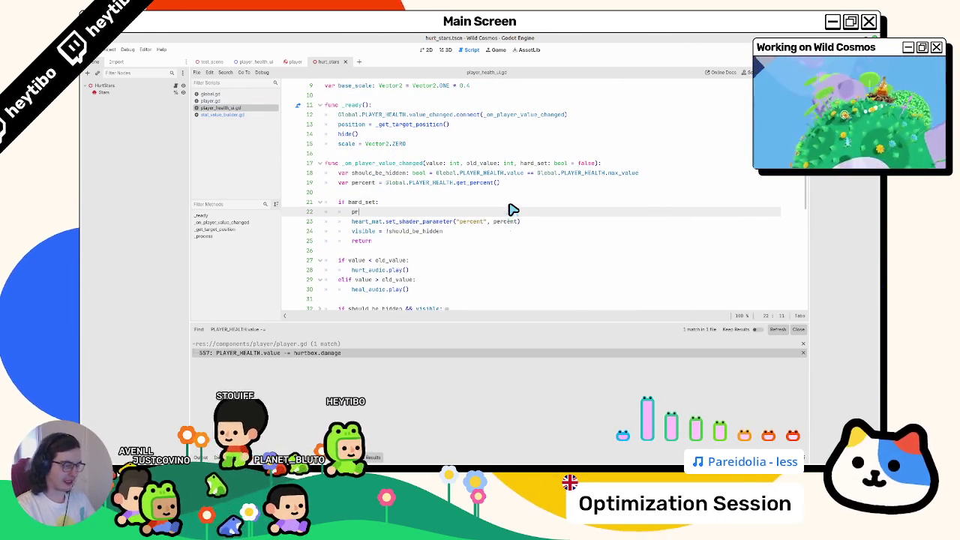
pyautogui.write('int("Helllll')
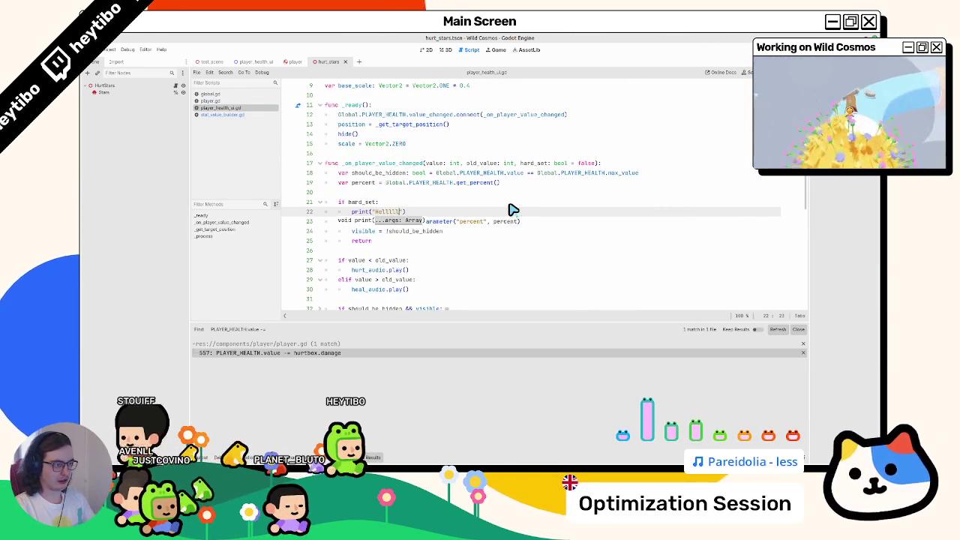
pyautogui.write('oooooooo')
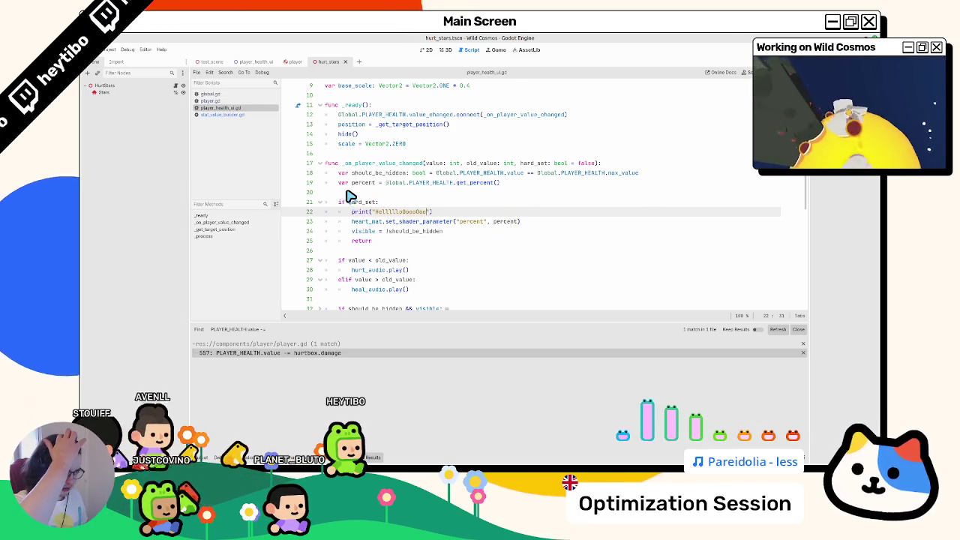
# Step: Type percent as float, save player_health_ui.gd, and switch to the test scene
pyautogui.click(377, 183)
pyautogui.write(':')
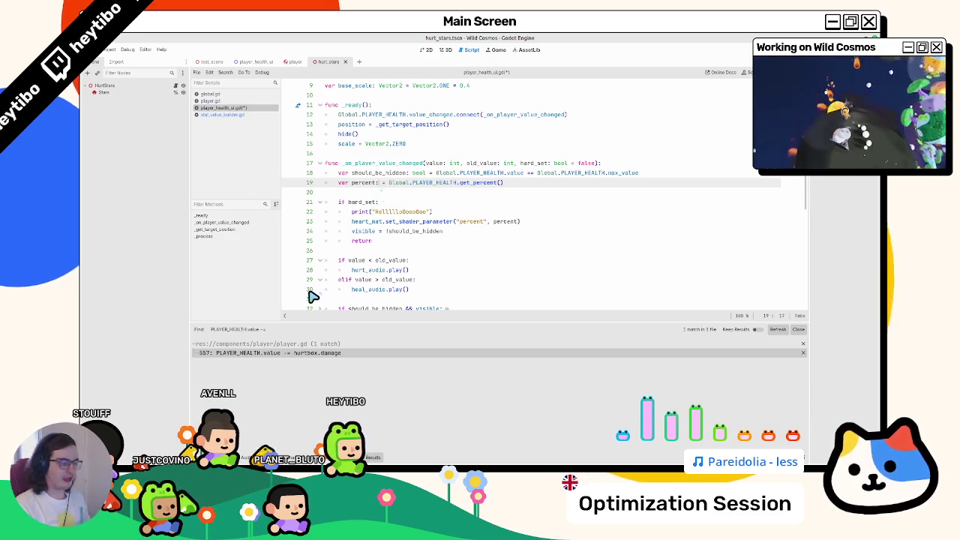
pyautogui.write('float')
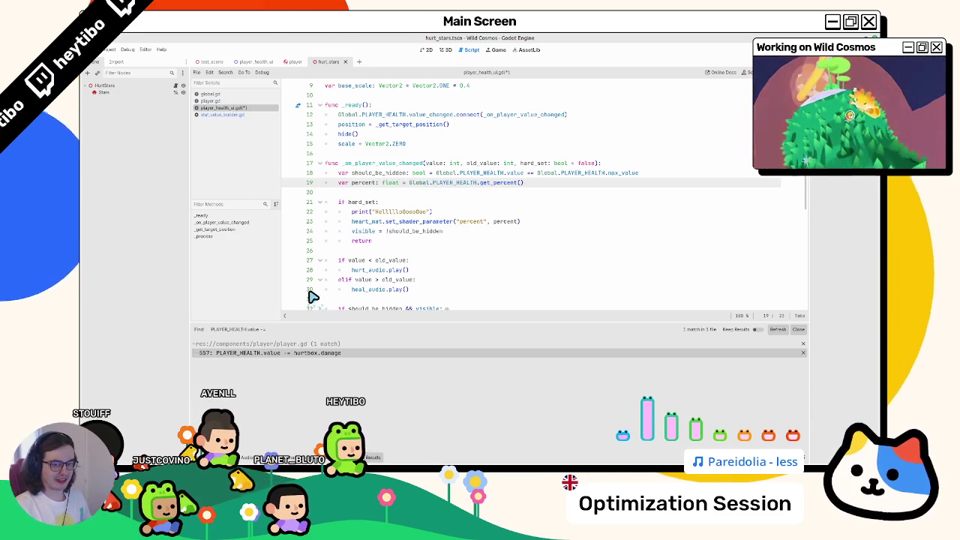
pyautogui.hotkey('ctrl', 's')
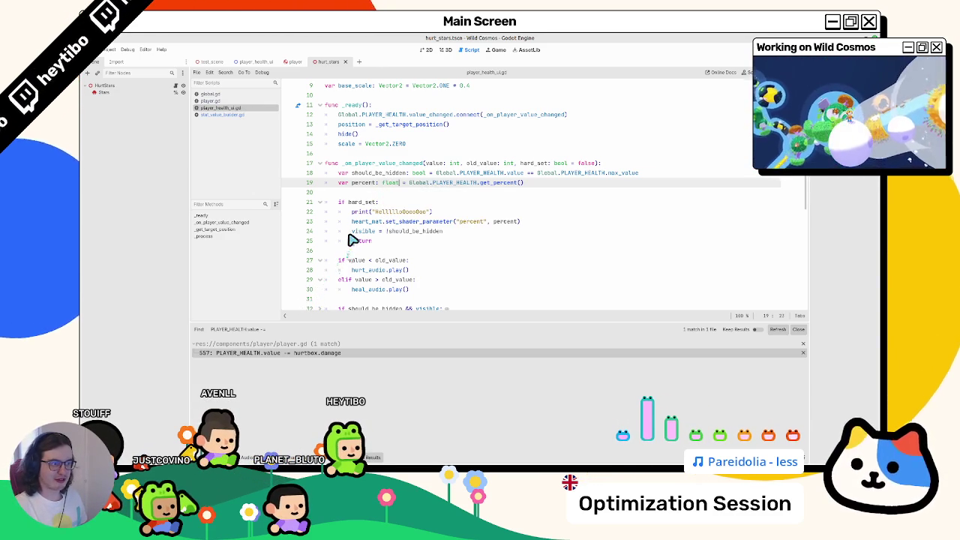
pyautogui.click(209, 63)
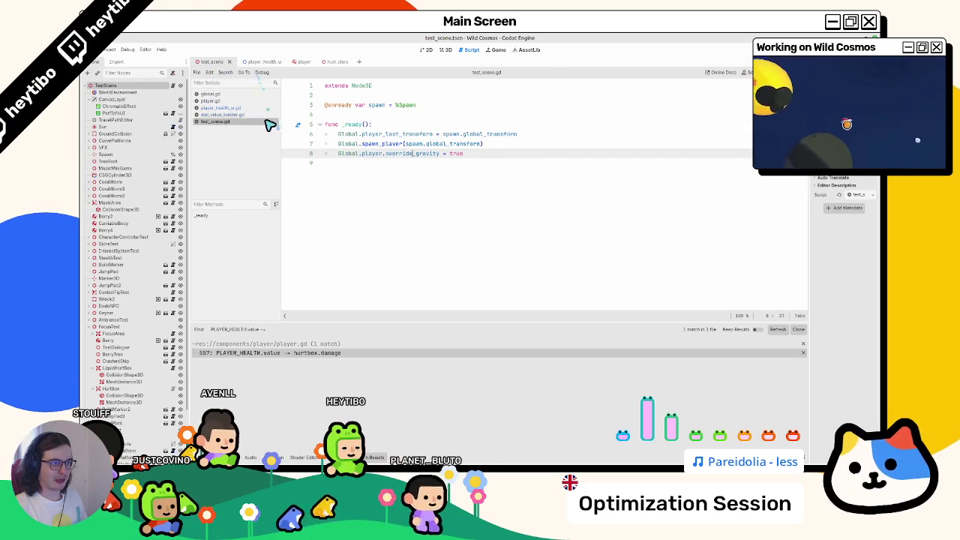
# Step: Restore '-> void' on _on_player_value_changed in player_health_ui.gd and run the project with F5
pyautogui.click(258, 107)
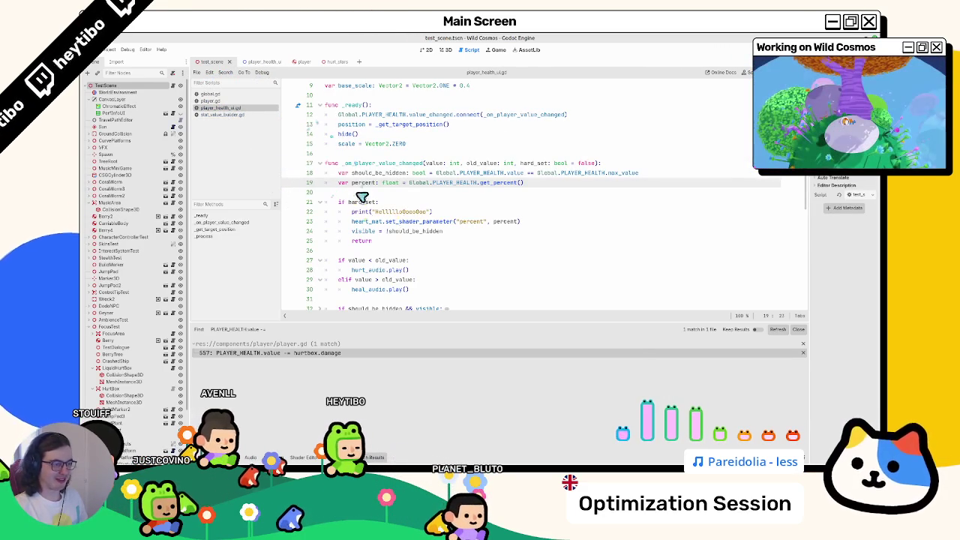
pyautogui.scroll(-3, 362, 203)
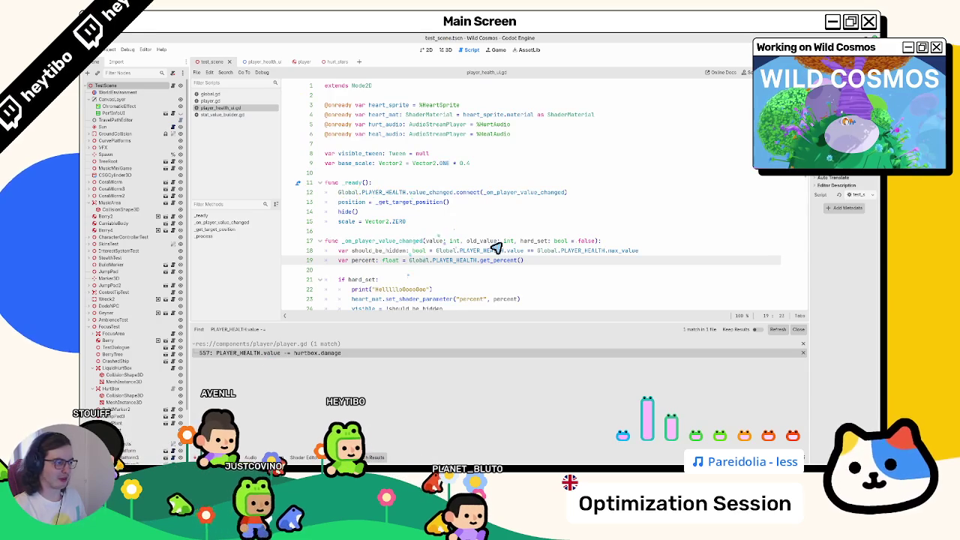
pyautogui.click(606, 240)
pyautogui.write('-> void')
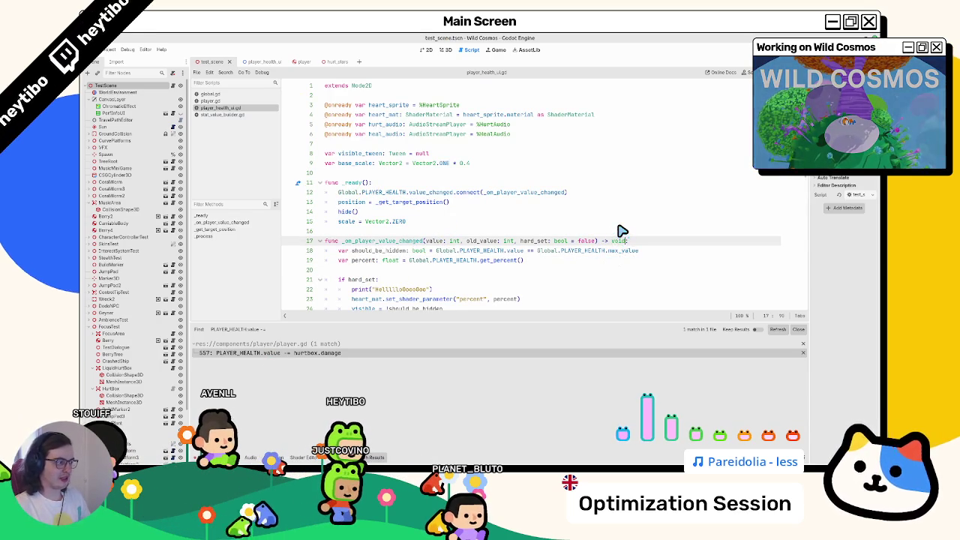
pyautogui.hotkey('ctrl', 'z')
pyautogui.hotkey('ctrl', 'z')
pyautogui.hotkey('ctrl', 'z')
pyautogui.click(337, 182)
pyautogui.write('-> void')
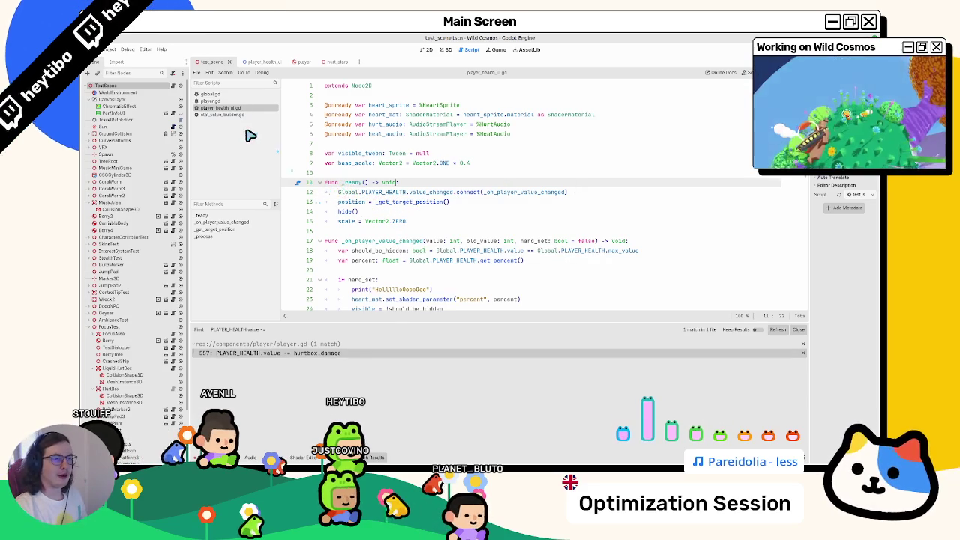
pyautogui.press('F5')
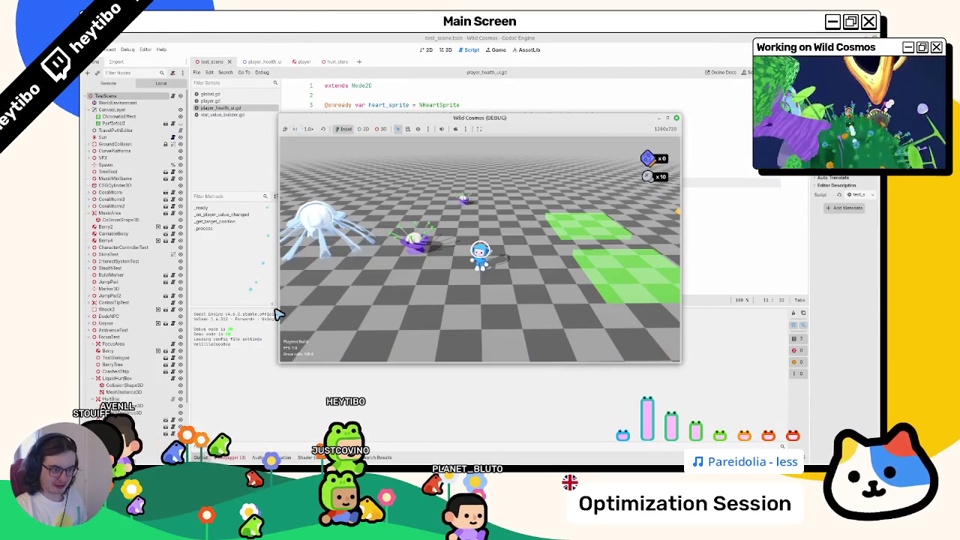
# Step: Run the player with W and D across the green patch, then pause and resume with Esc
pyautogui.click(480, 255)
pyautogui.press('w')
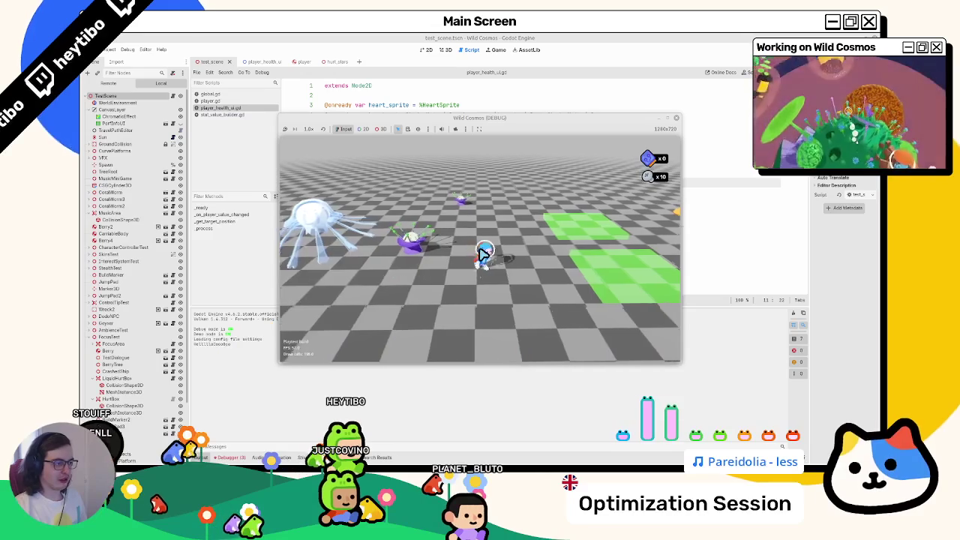
pyautogui.press('d')
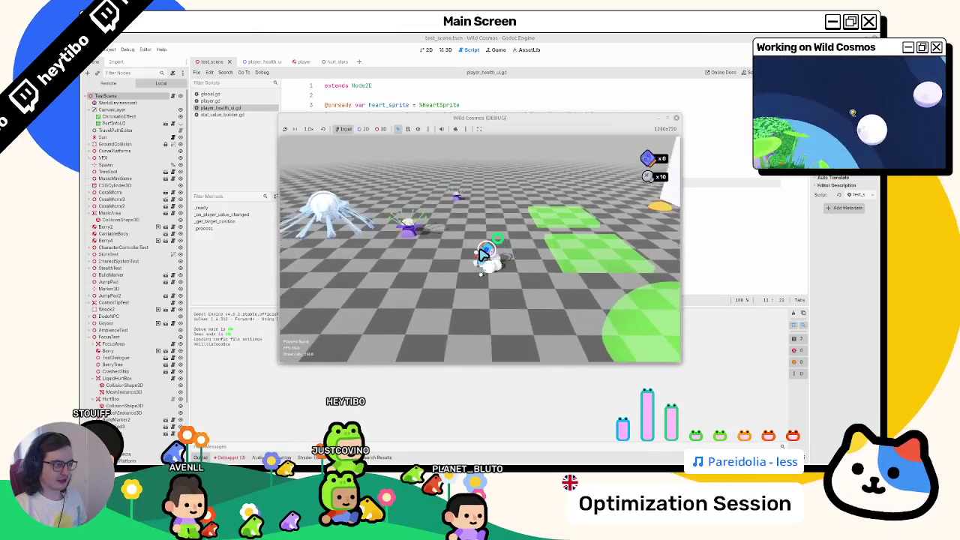
pyautogui.press('d')
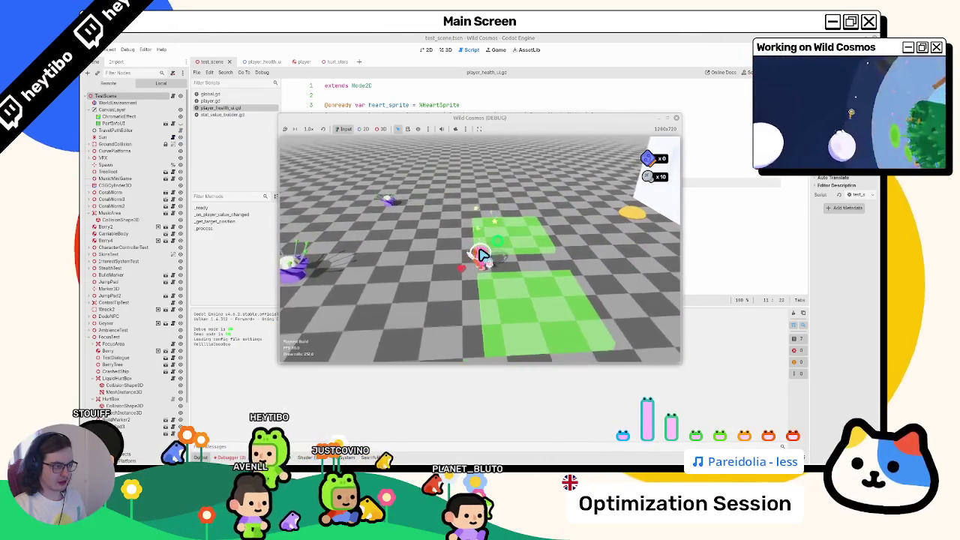
pyautogui.press('d')
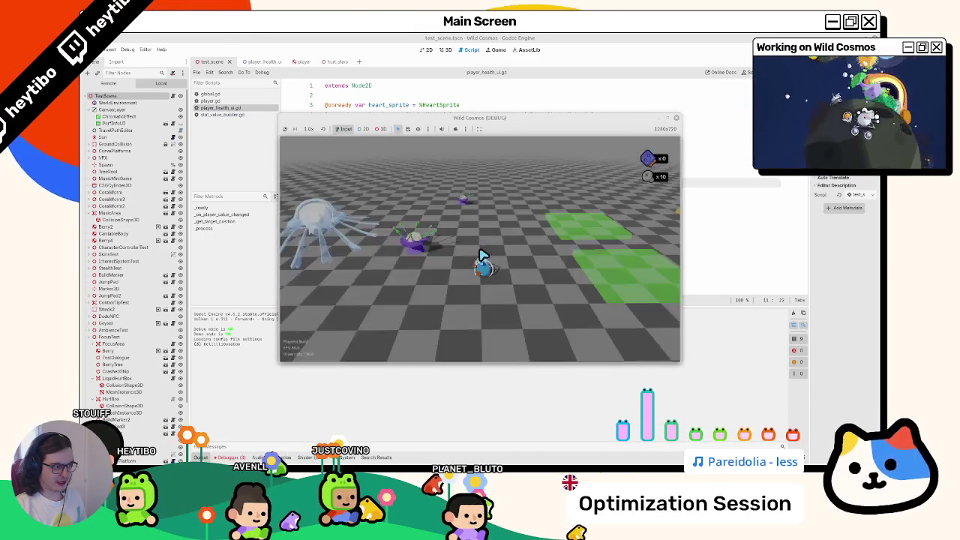
pyautogui.press('Escape')
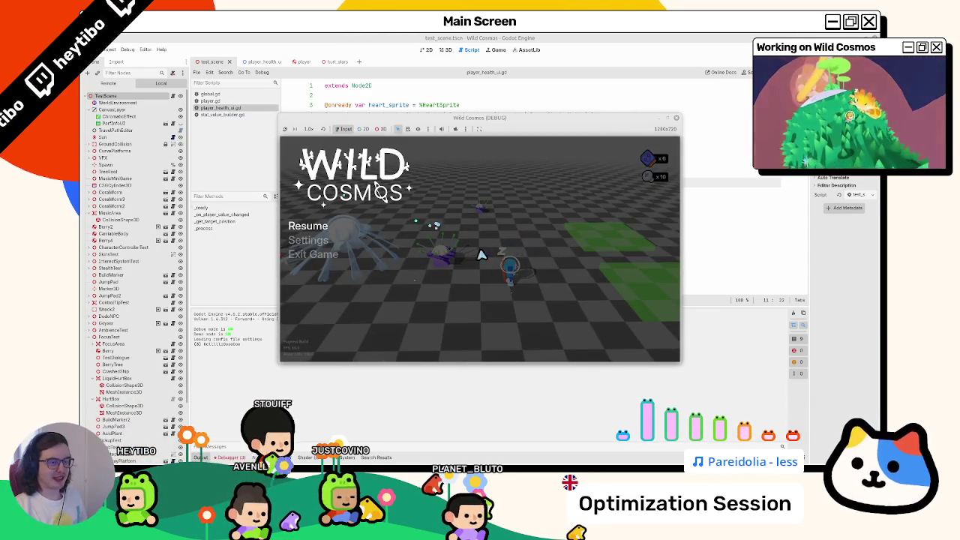
pyautogui.press('Escape')
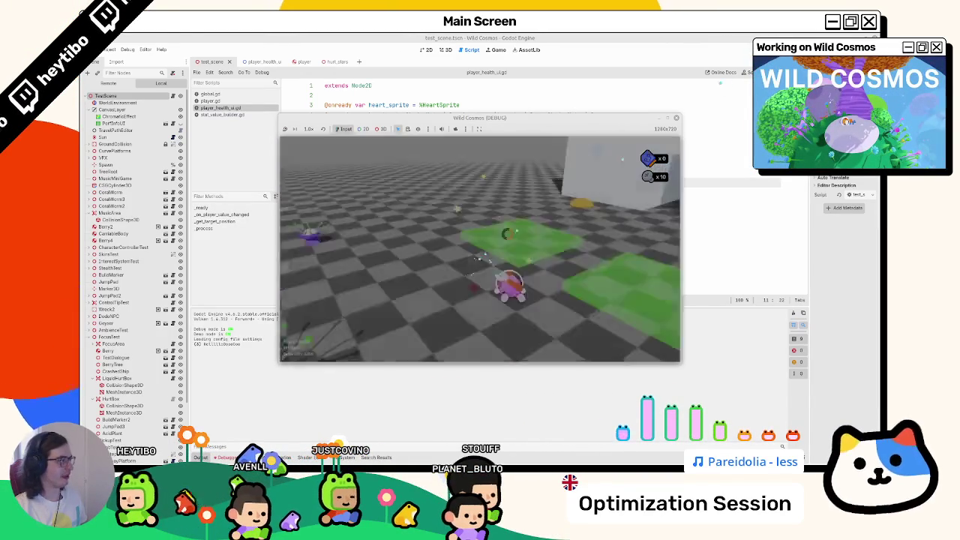
# Step: Quit the running game and open the player_health_ui scene
pyautogui.press('Escape')
pyautogui.click(445, 51)
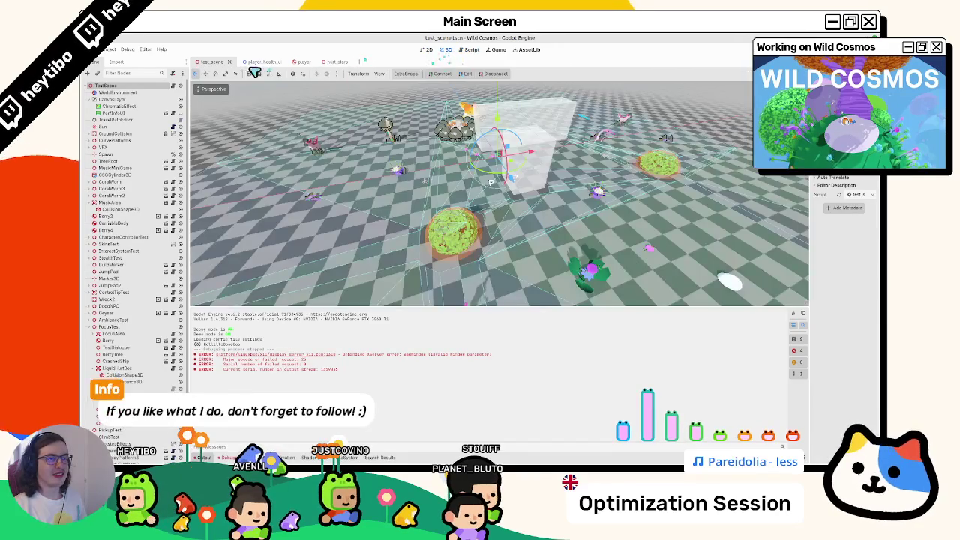
pyautogui.click(259, 62)
# Step: Select HeartSprite, widen the inspector, and start saving its material, then cancel
pyautogui.click(114, 93)
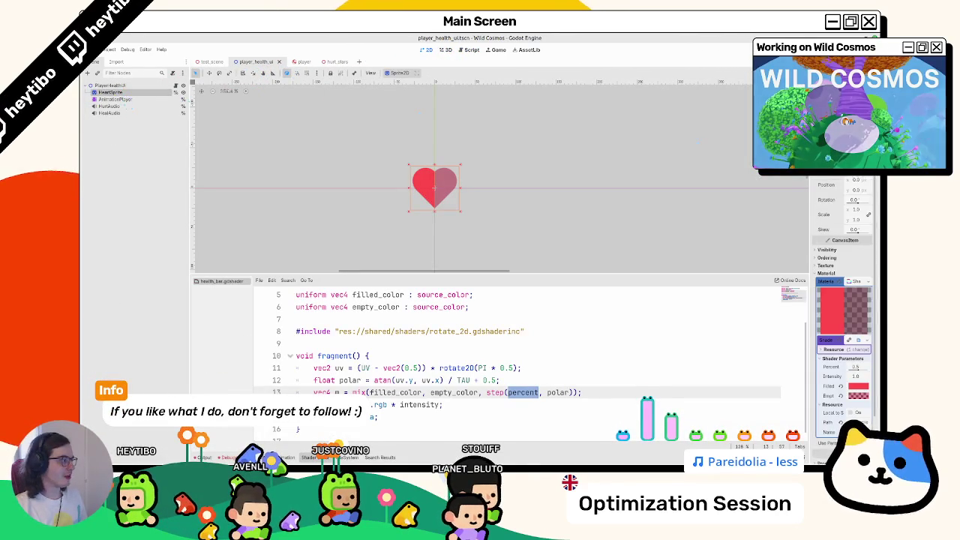
pyautogui.moveTo(810, 160); pyautogui.dragTo(685, 161)
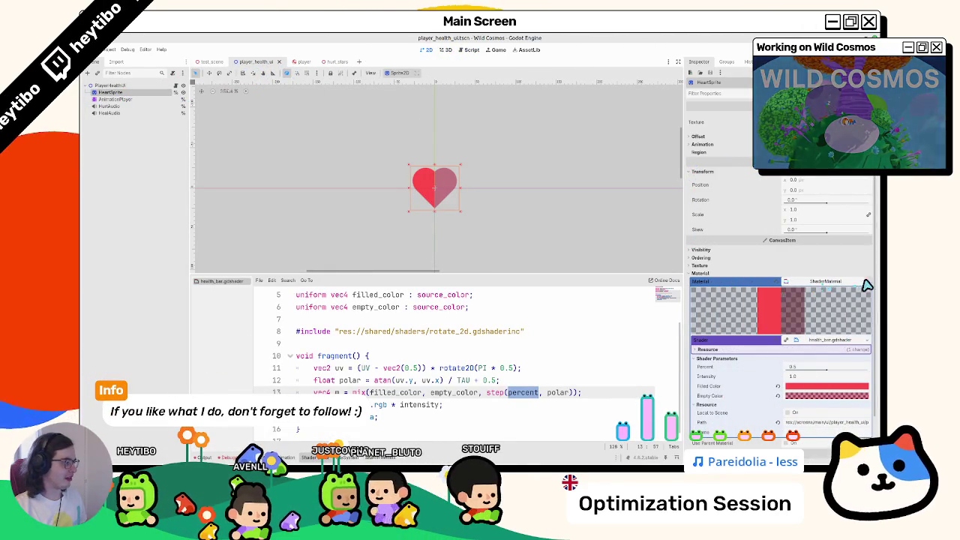
pyautogui.click(840, 282)
pyautogui.click(817, 366)
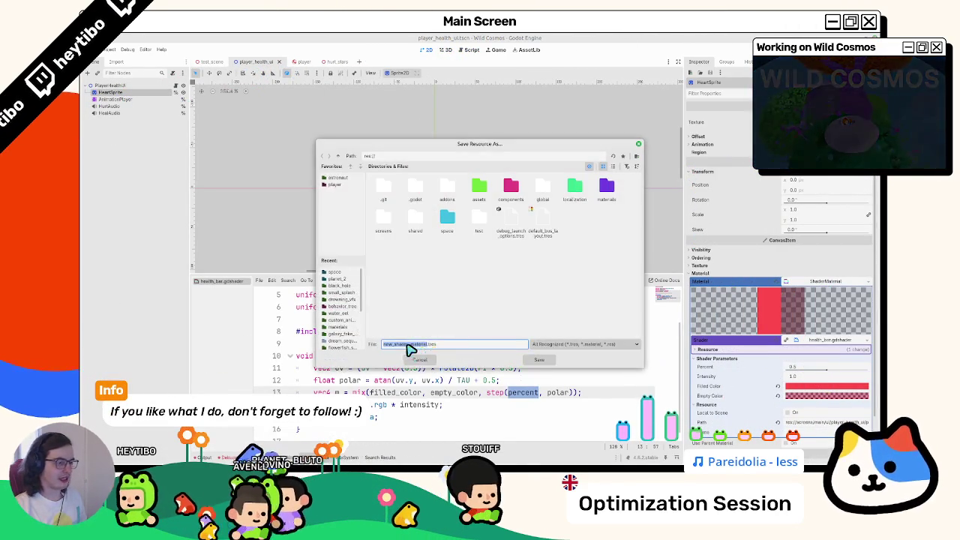
pyautogui.click(417, 358)
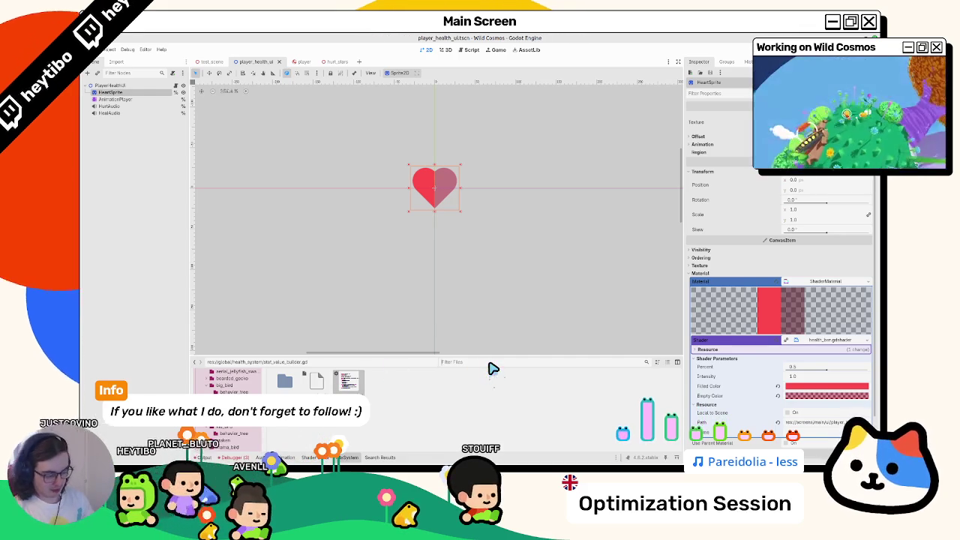
# Step: Locate the player_health_ui scene folder and check its res://screens/main/ui/ path
pyautogui.write('player_health')
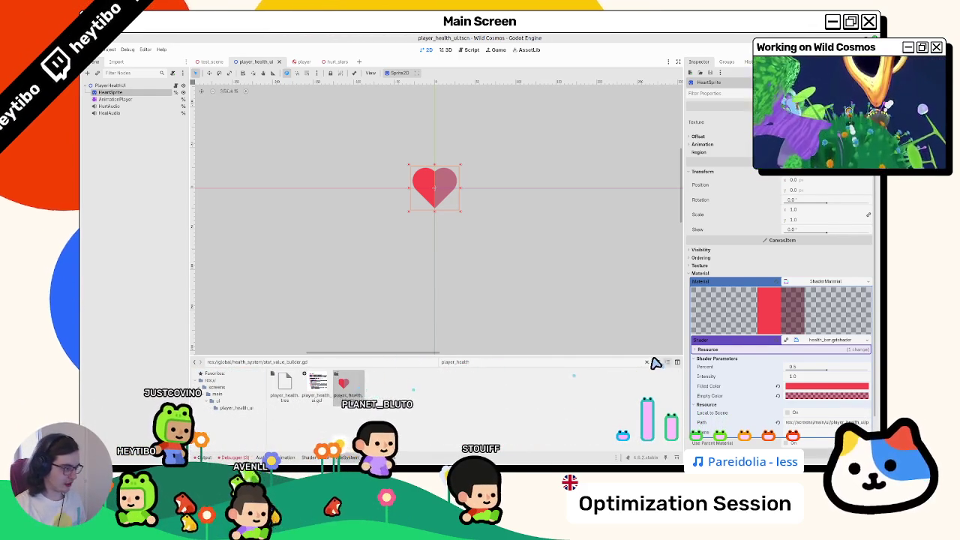
pyautogui.click(344, 386)
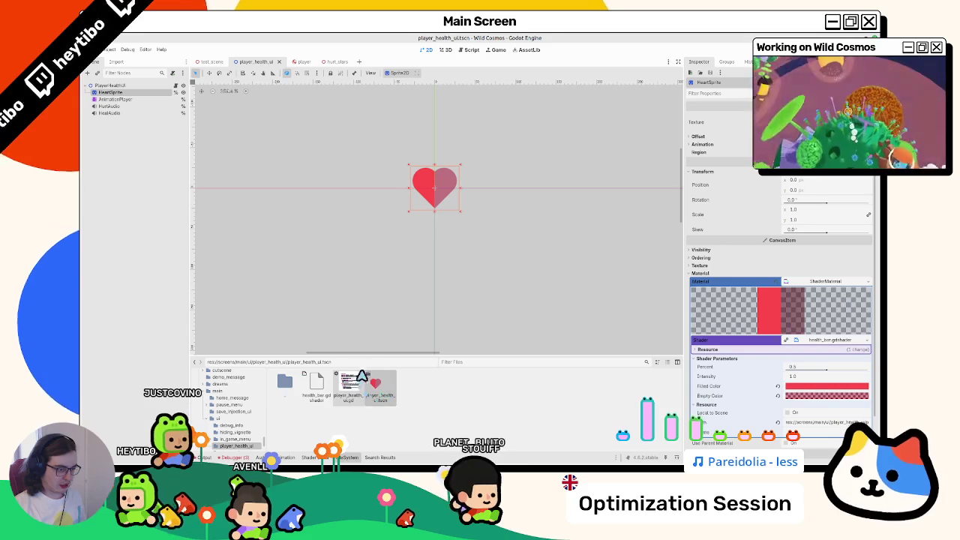
pyautogui.hscroll(1, 380, 360)
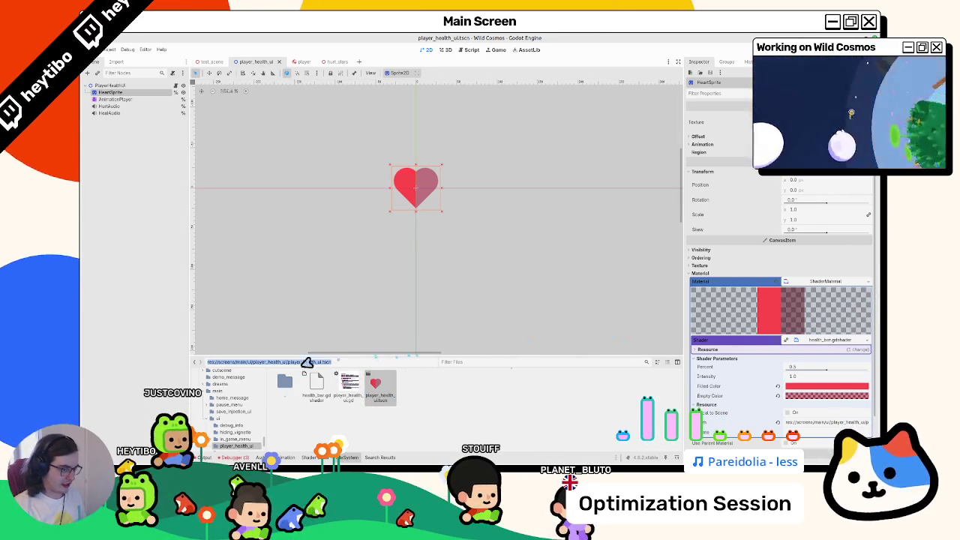
pyautogui.moveTo(286, 364); pyautogui.dragTo(178, 365)
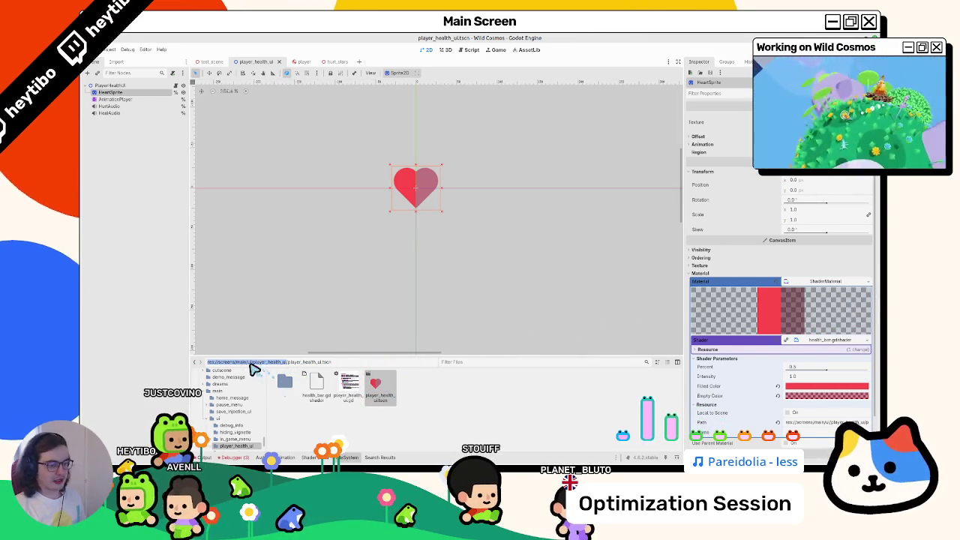
pyautogui.scroll(-2, 239, 408)
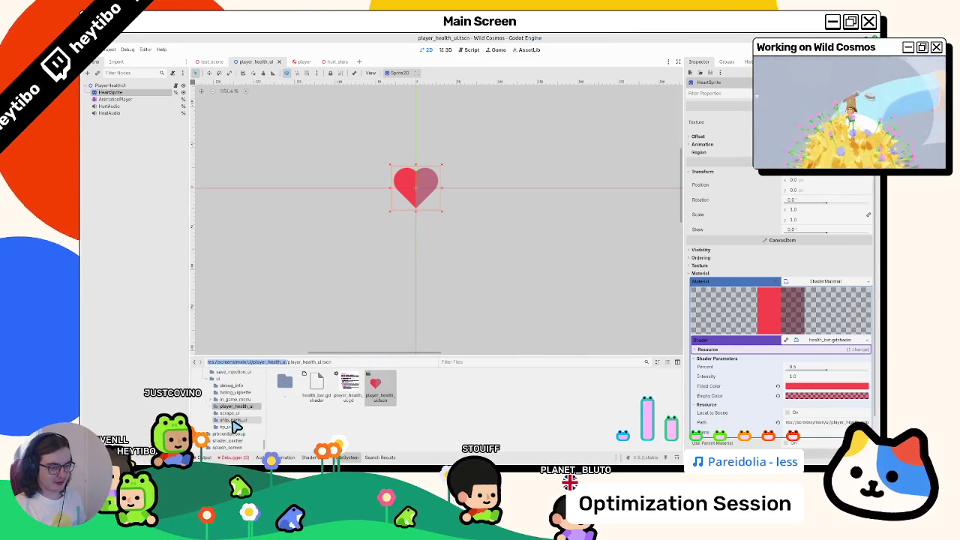
pyautogui.scroll(2, 235, 424)
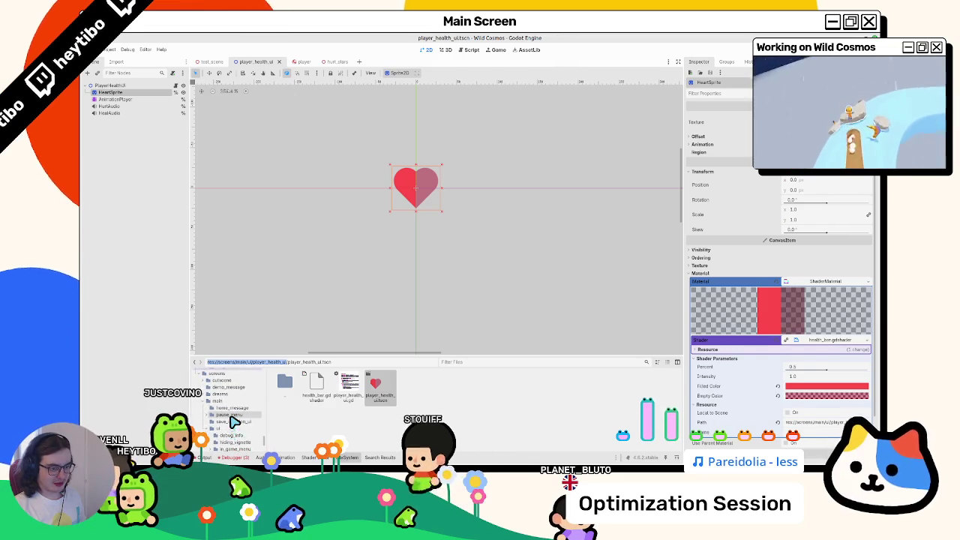
pyautogui.scroll(-3, 240, 427)
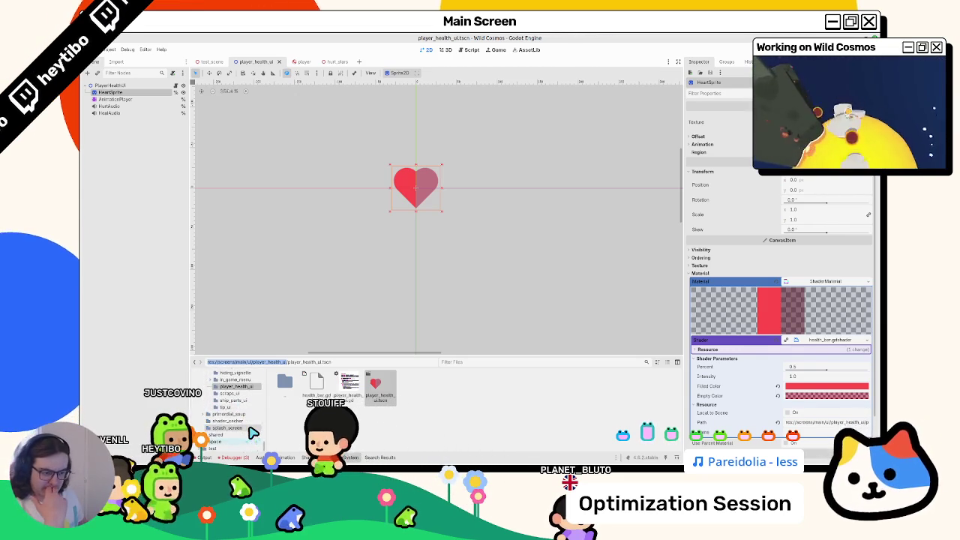
pyautogui.scroll(2, 253, 432)
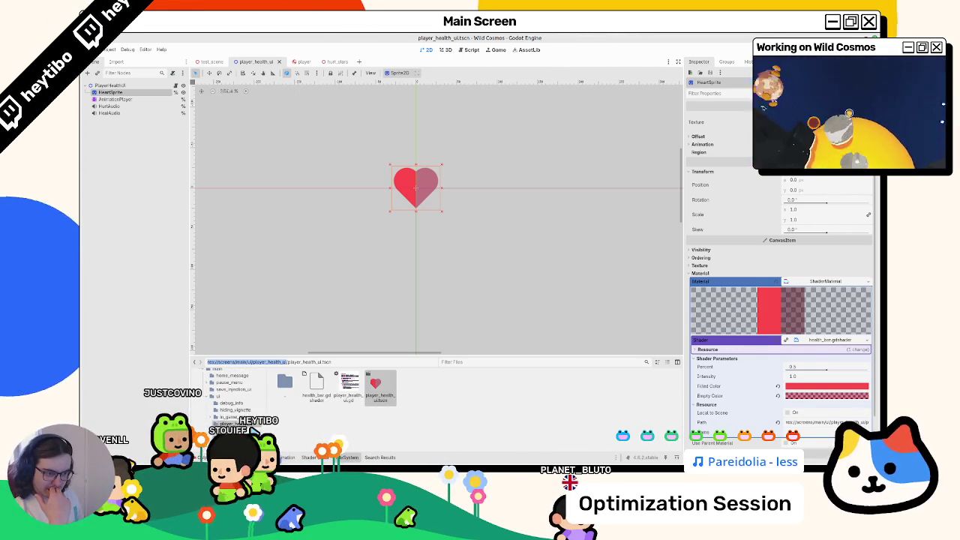
pyautogui.scroll(2, 254, 433)
pyautogui.scroll(-3, 254, 433)
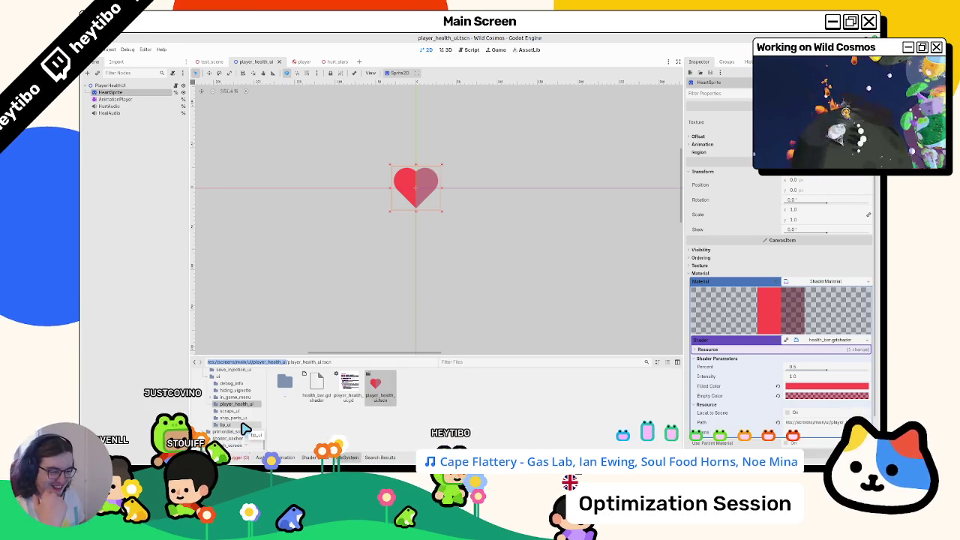
pyautogui.scroll(2, 249, 427)
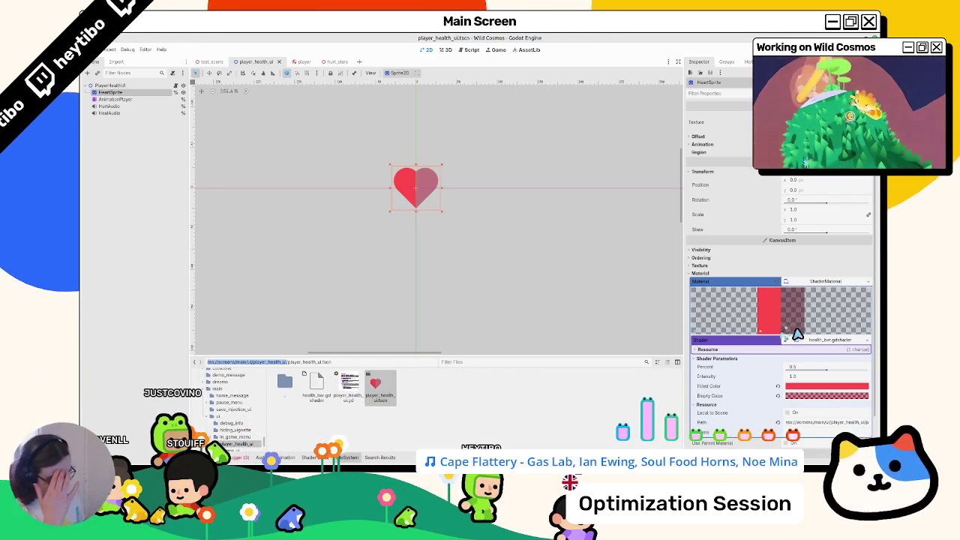
# Step: Save the heart's ShaderMaterial as heart_mat.tres, open it, and save the scene
pyautogui.click(871, 285)
pyautogui.click(817, 360)
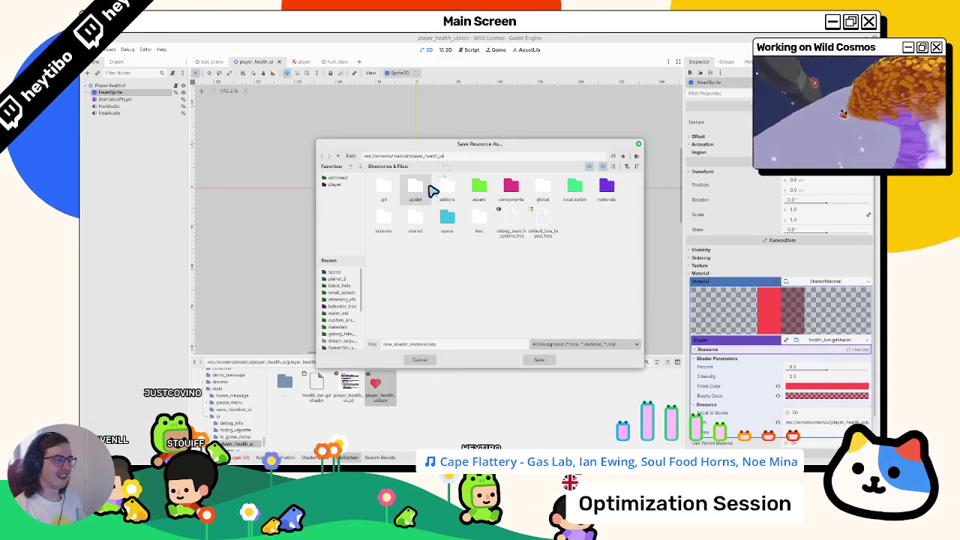
pyautogui.doubleClick(411, 344)
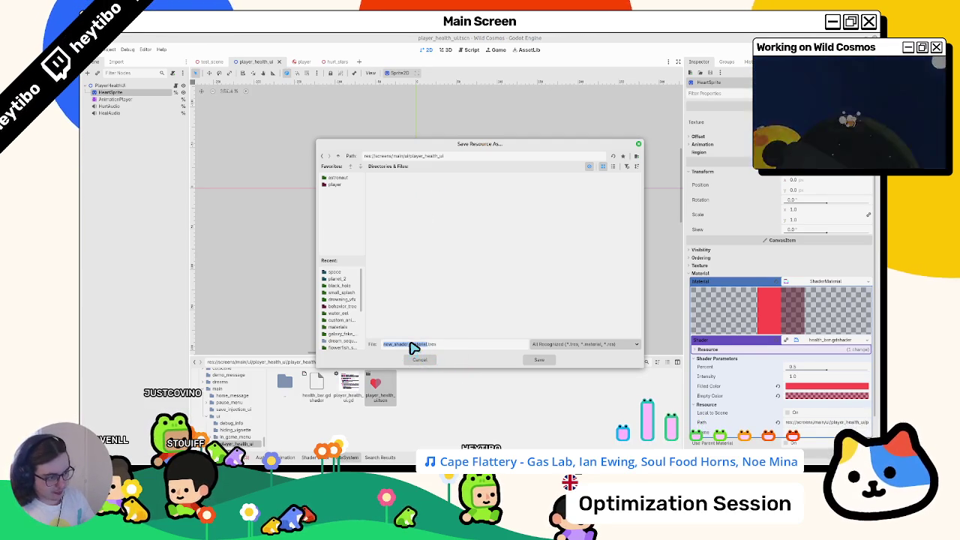
pyautogui.write('heart_')
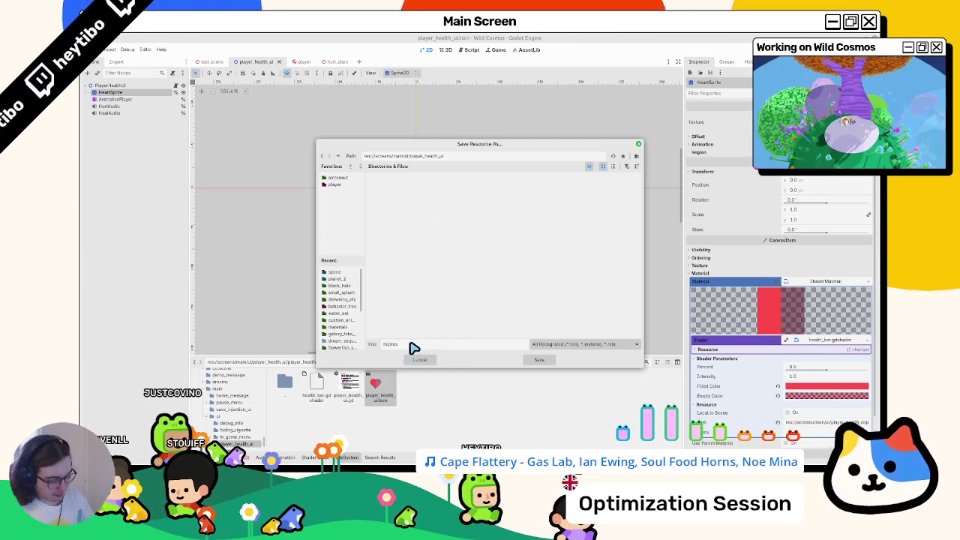
pyautogui.write('art_mat')
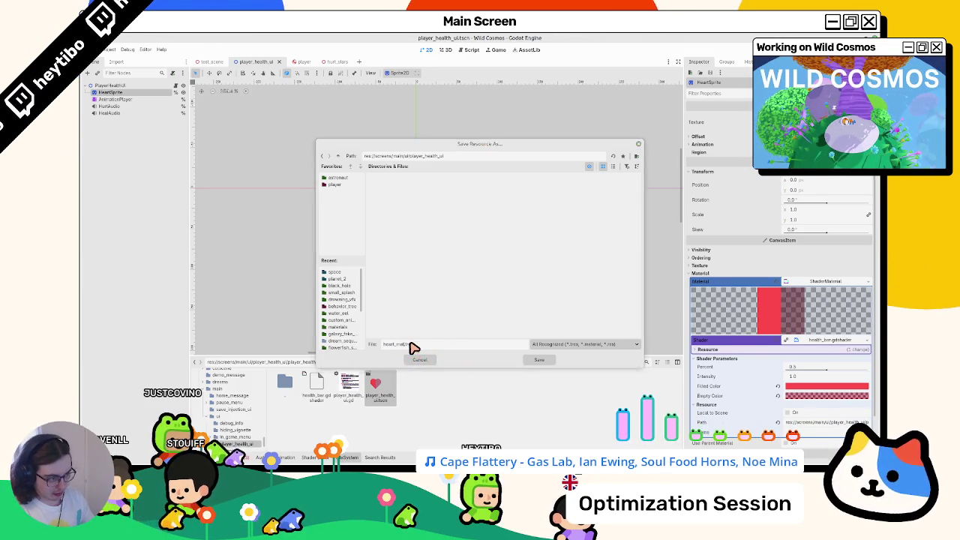
pyautogui.press('Return')
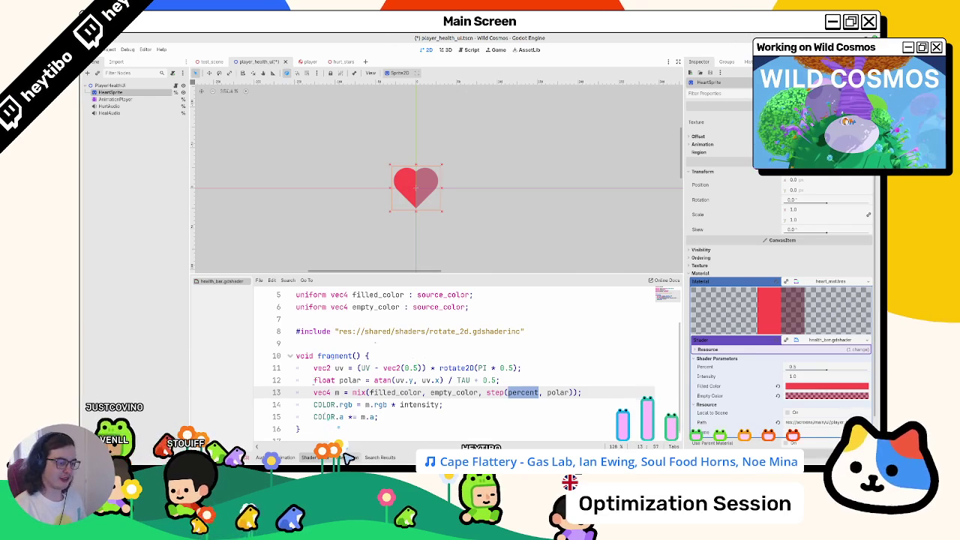
pyautogui.click(347, 457)
pyautogui.doubleClick(357, 404)
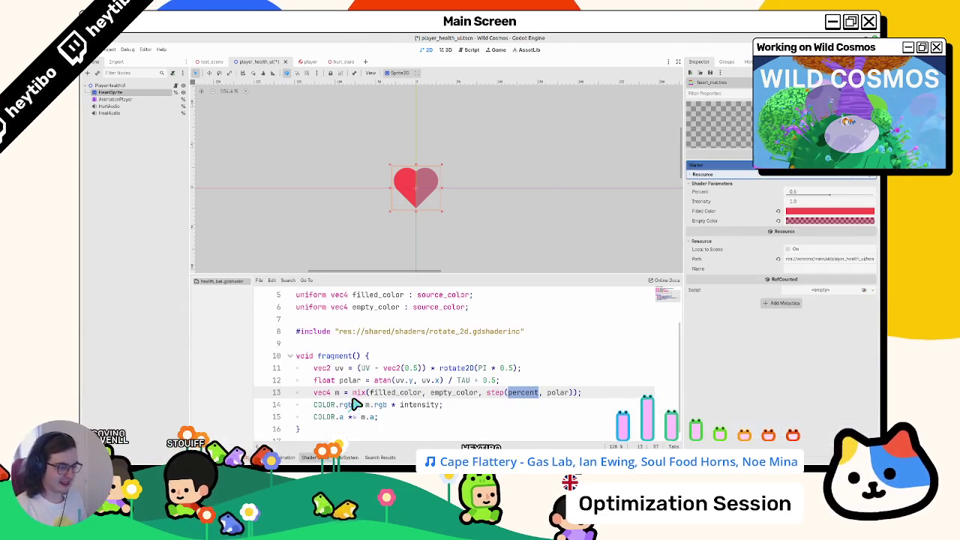
pyautogui.hotkey('ctrl', 's')
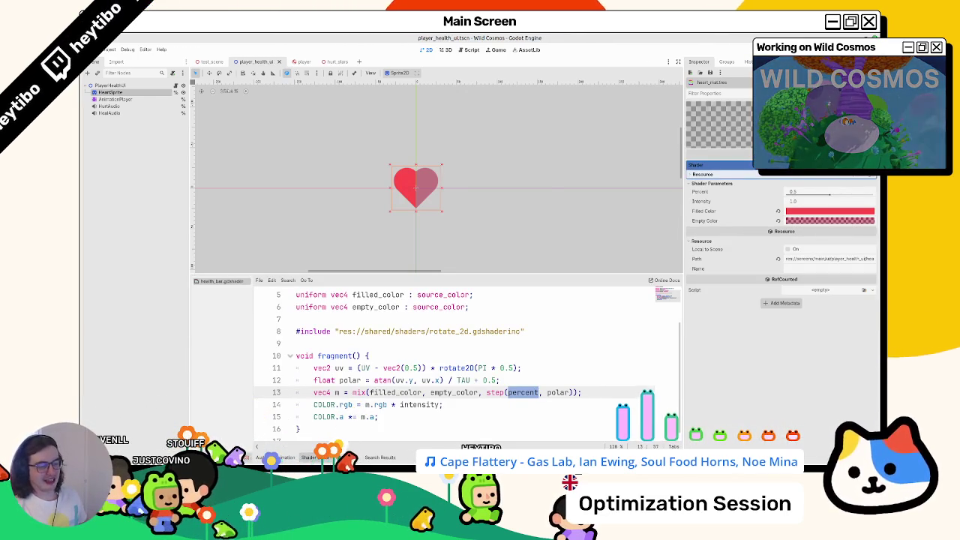
# Step: Clear the logged errors in Output and collapse the screens folder in the FileSystem dock
pyautogui.click(672, 318)
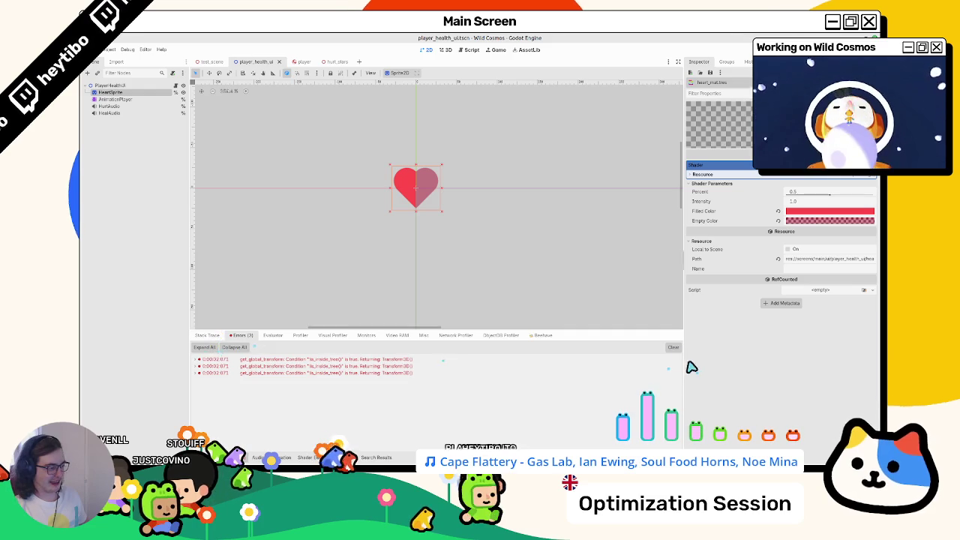
pyautogui.hotkey('alt', 'f')
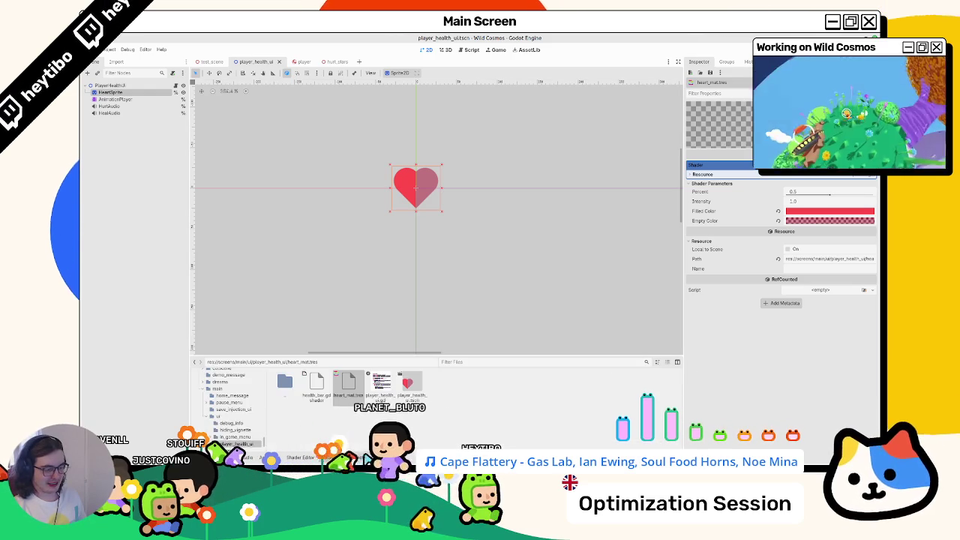
pyautogui.scroll(3, 229, 405)
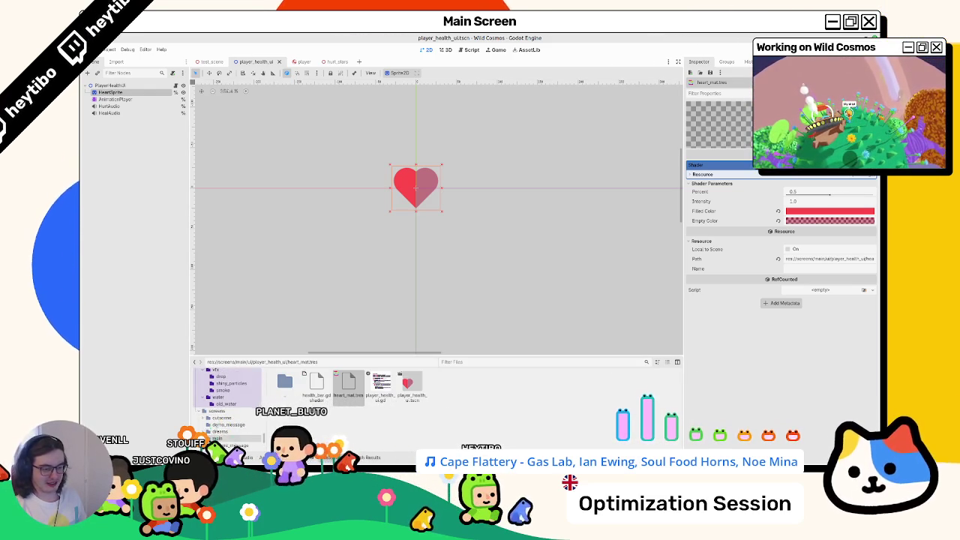
pyautogui.scroll(-5, 233, 417)
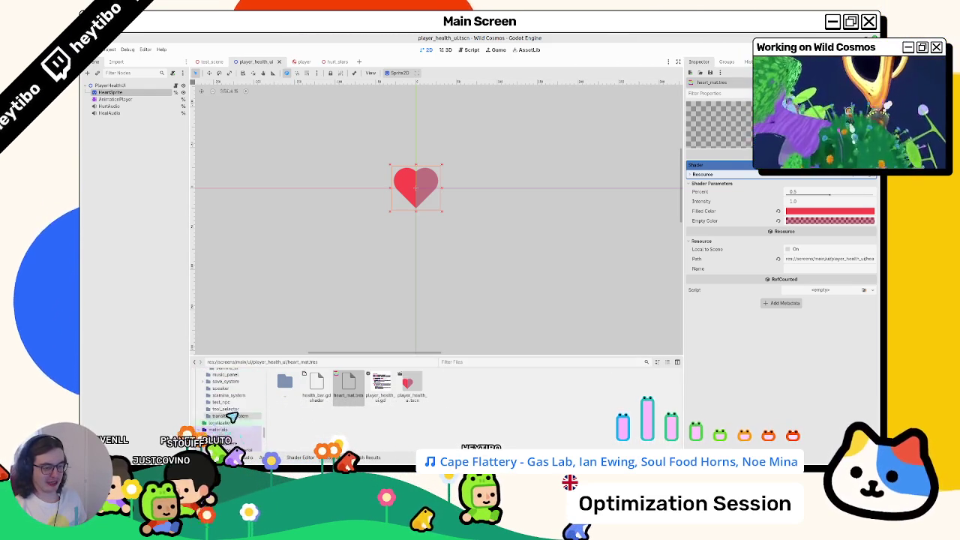
pyautogui.scroll(3, 213, 420)
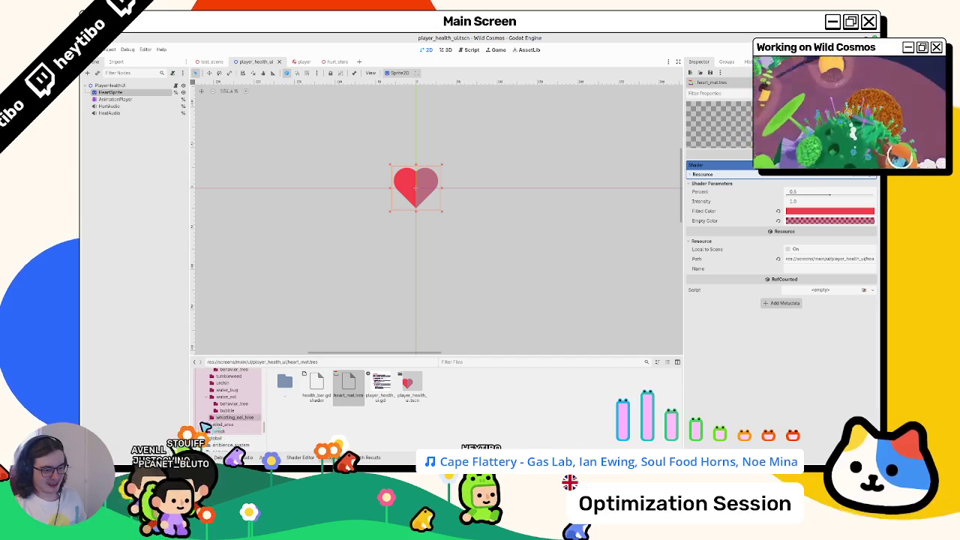
pyautogui.scroll(5, 217, 405)
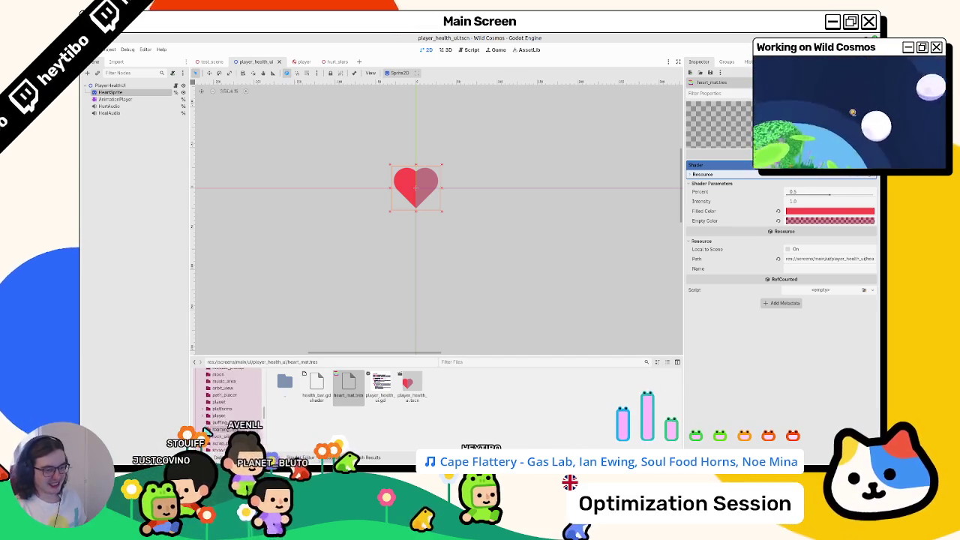
pyautogui.scroll(10, 206, 430)
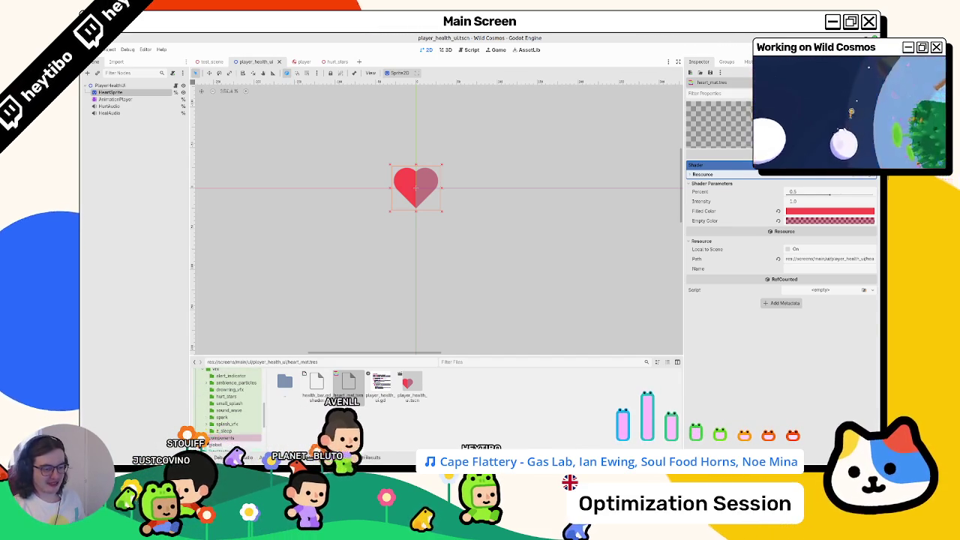
pyautogui.scroll(5, 207, 396)
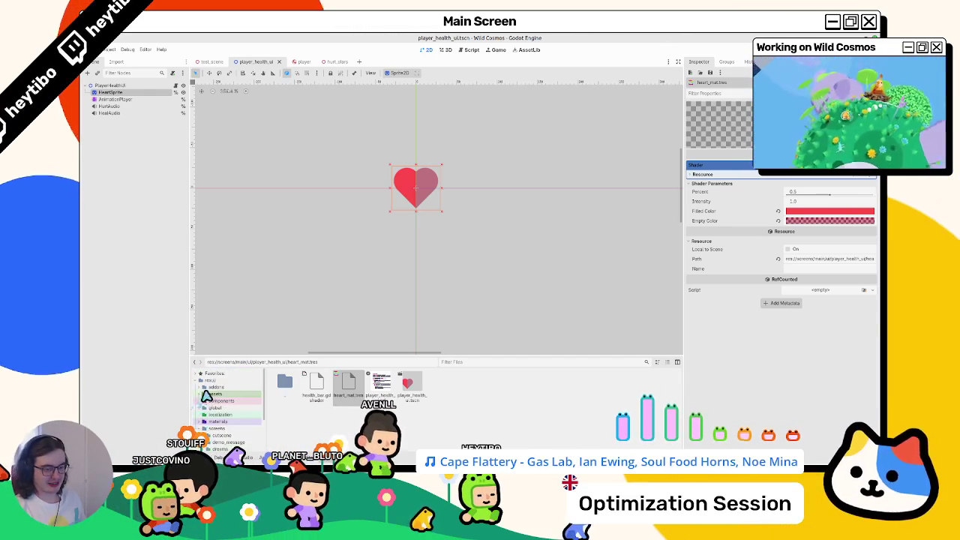
pyautogui.click(200, 428)
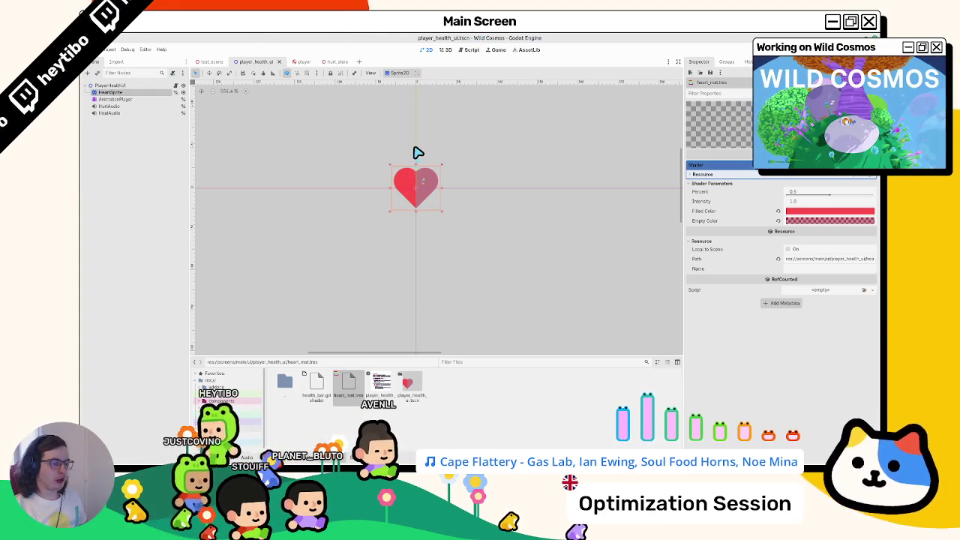
# Step: Run test_scene, walk the player forward, pause and resume with Esc, then stop with F8
pyautogui.click(208, 61)
pyautogui.press('F6')
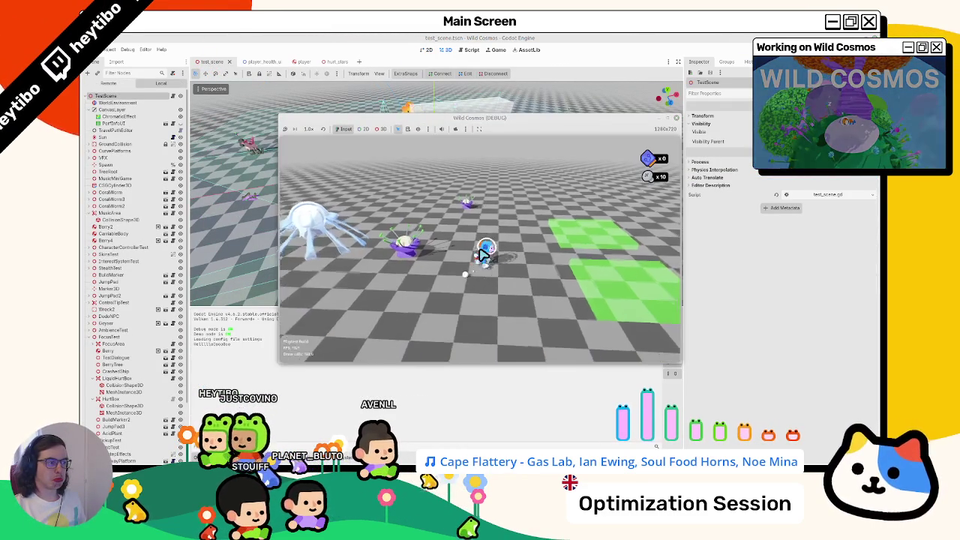
pyautogui.press('w')
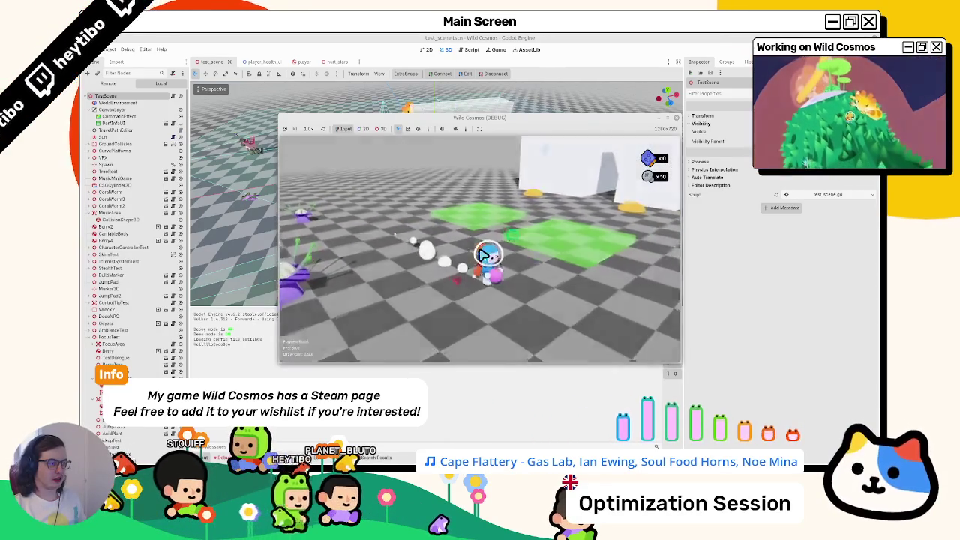
pyautogui.press('Escape')
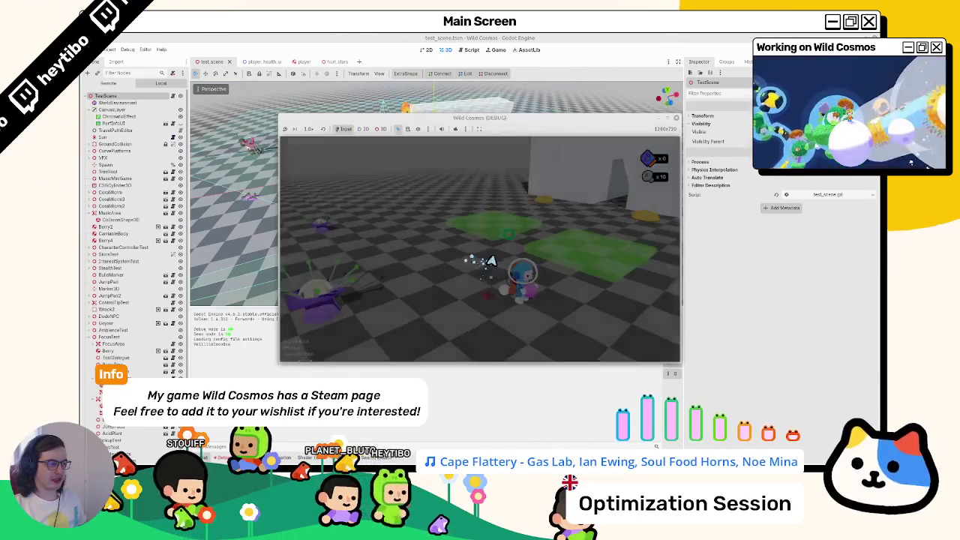
pyautogui.press('Escape')
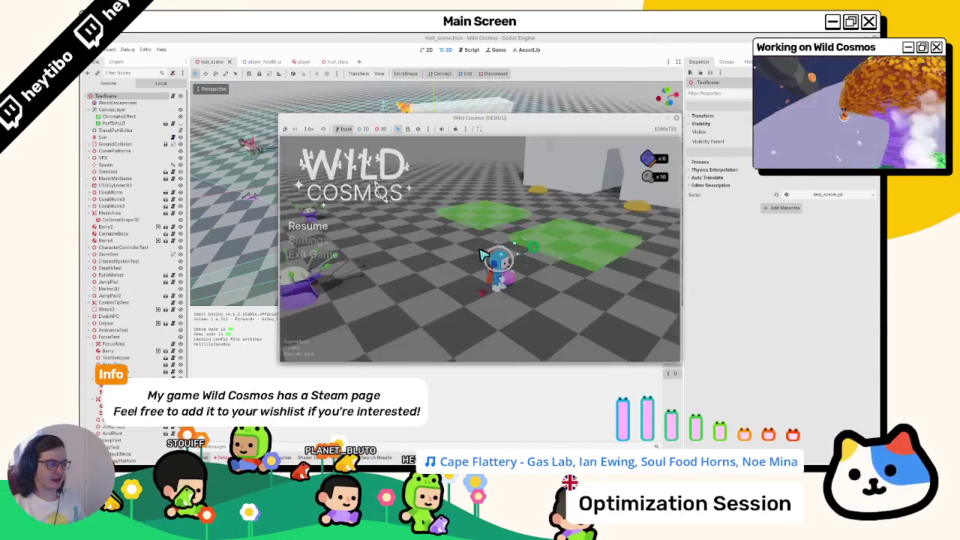
pyautogui.press('Escape')
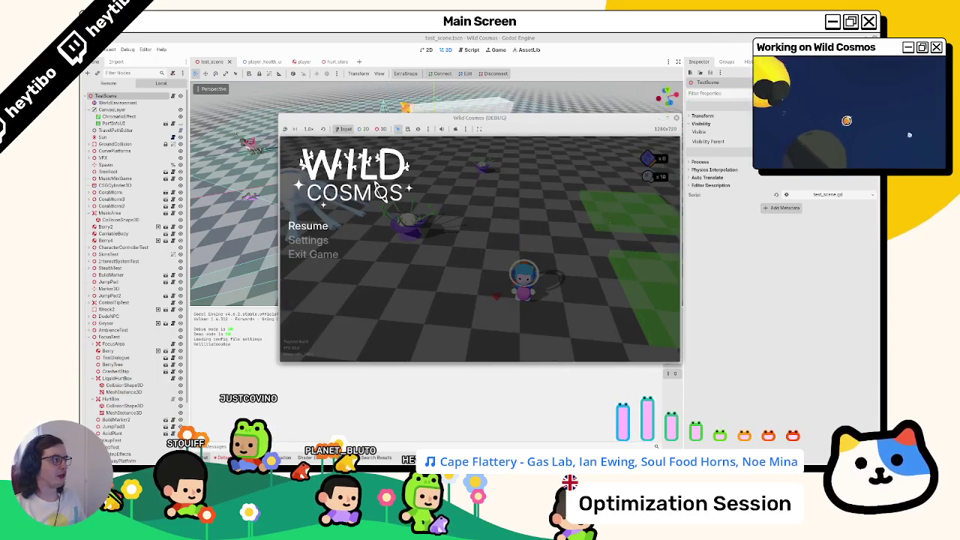
pyautogui.press('F8')
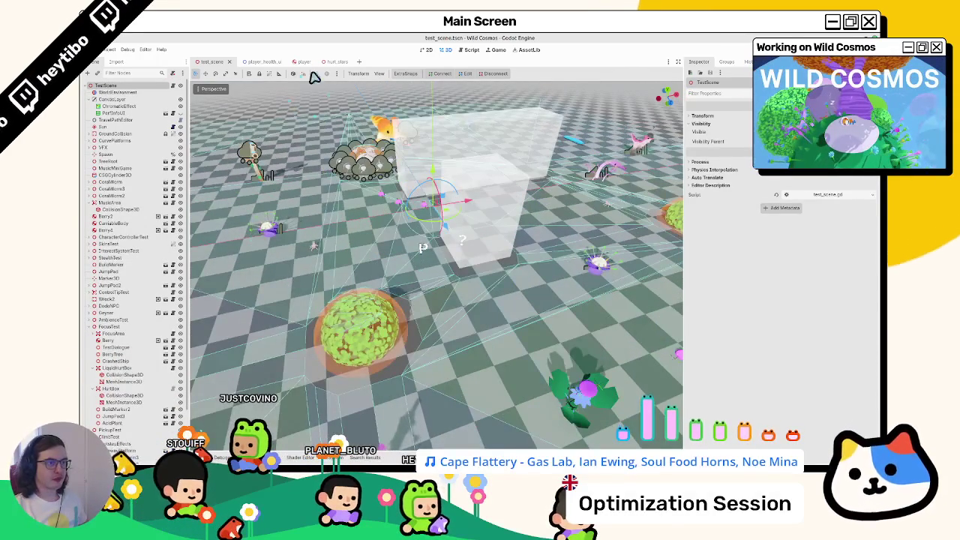
# Step: Open player_health_ui.gd and inspect the max(delta, 0.016) * 10.0 lerp weight in _process
pyautogui.hotkey('ctrl', 'Tab')
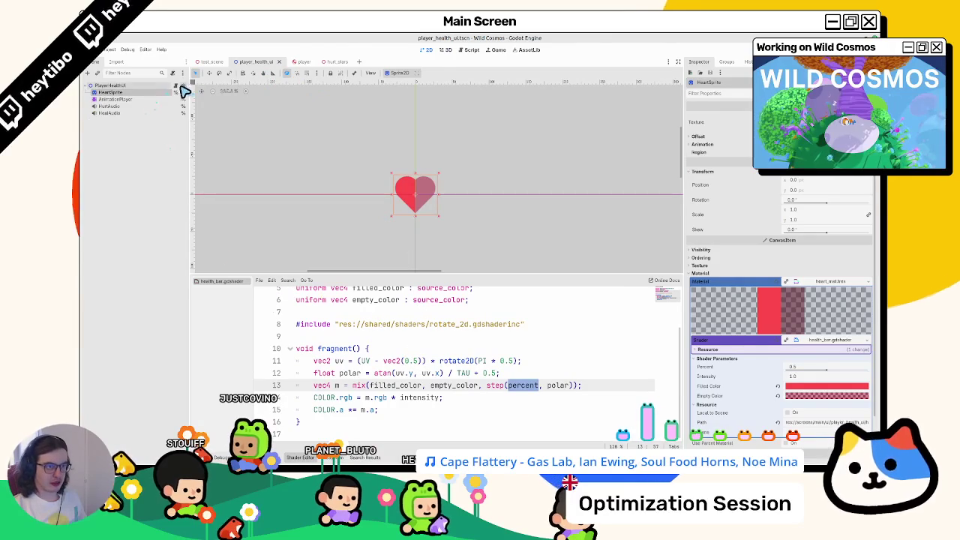
pyautogui.click(182, 86)
pyautogui.scroll(-10, 407, 189)
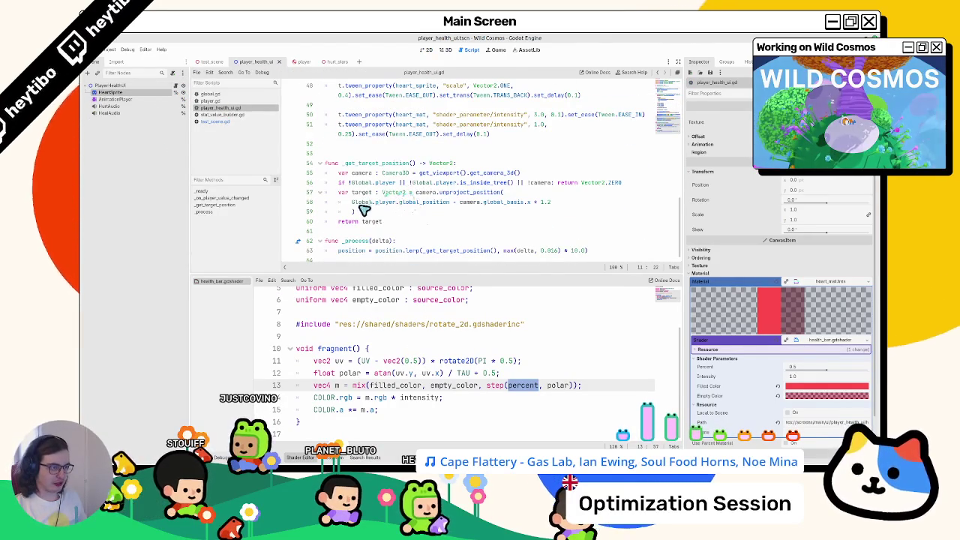
pyautogui.moveTo(364, 229); pyautogui.dragTo(373, 278)
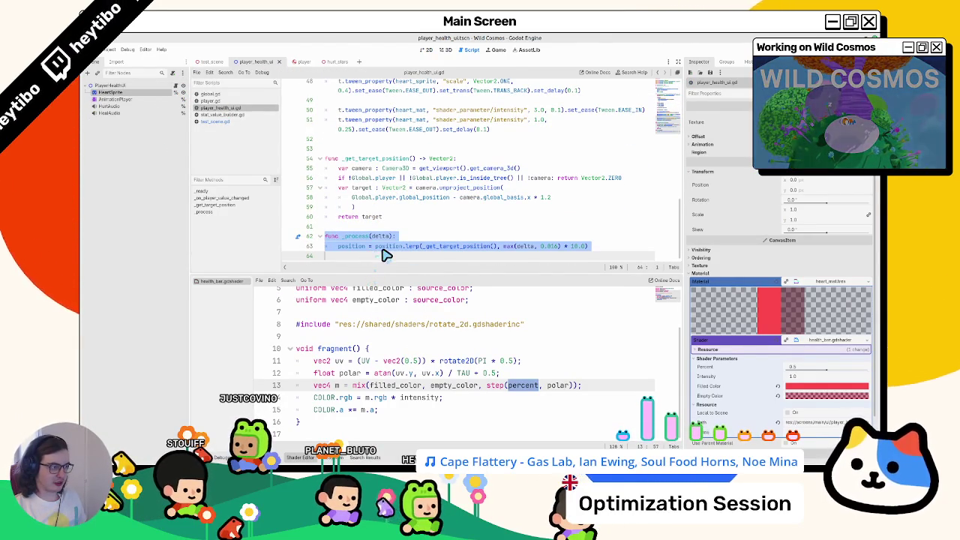
pyautogui.click(507, 247)
pyautogui.doubleClick(525, 247)
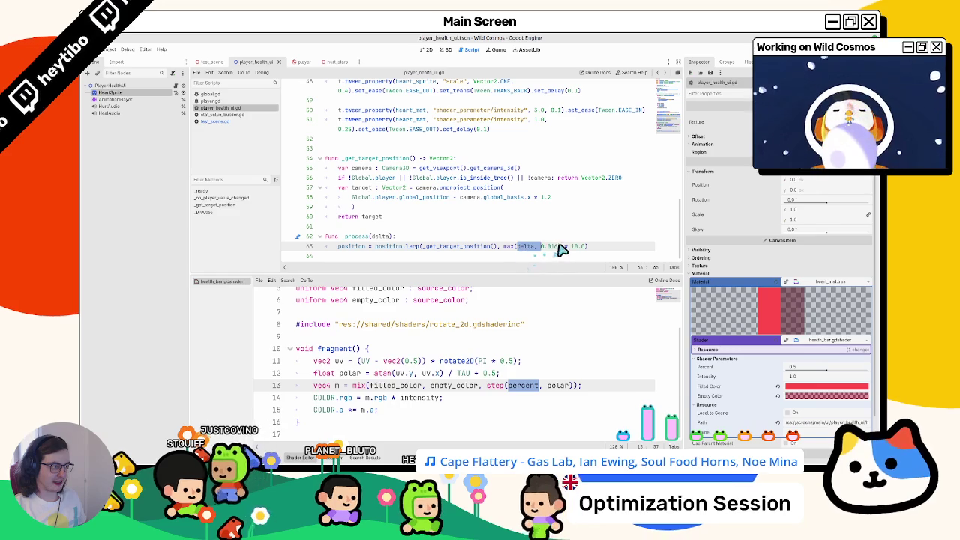
pyautogui.doubleClick(549, 246)
pyautogui.doubleClick(380, 236)
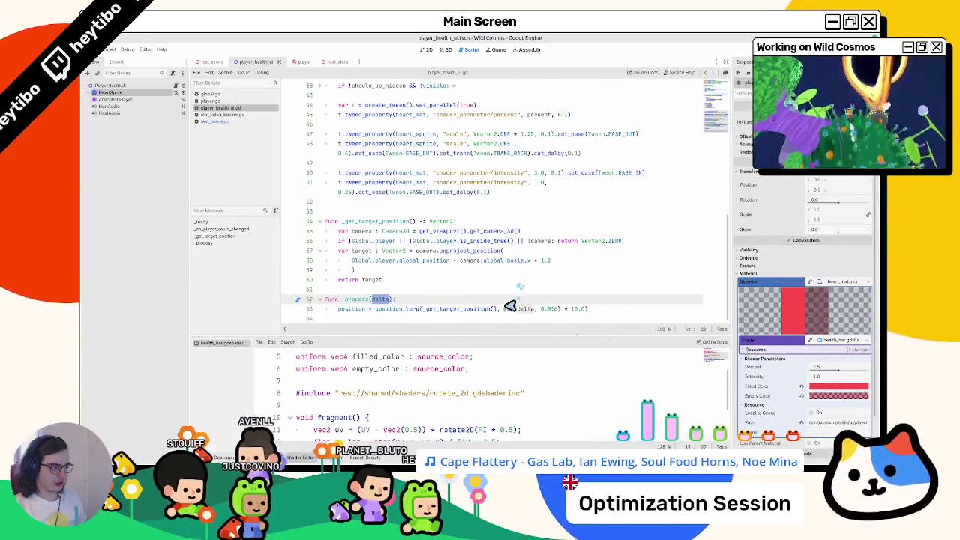
pyautogui.doubleClick(508, 308)
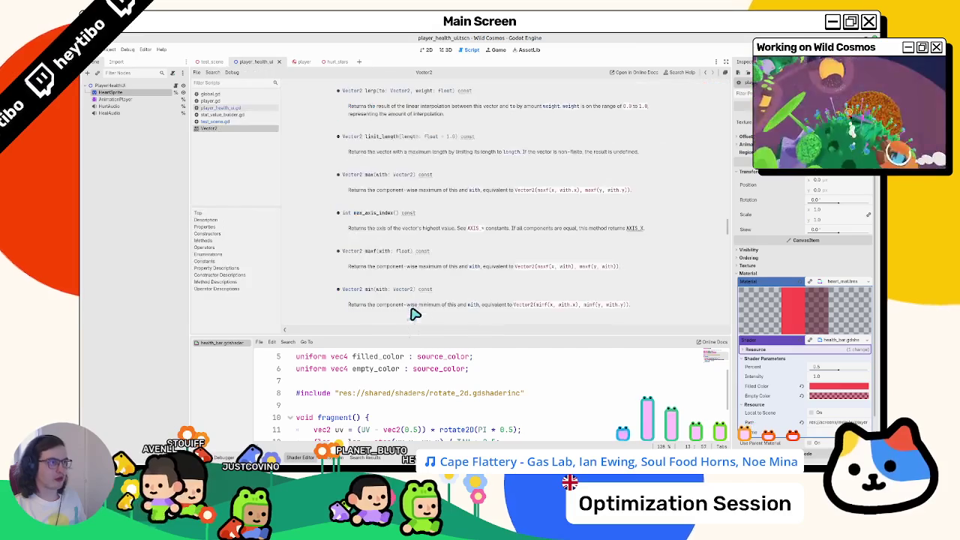
pyautogui.click(419, 302)
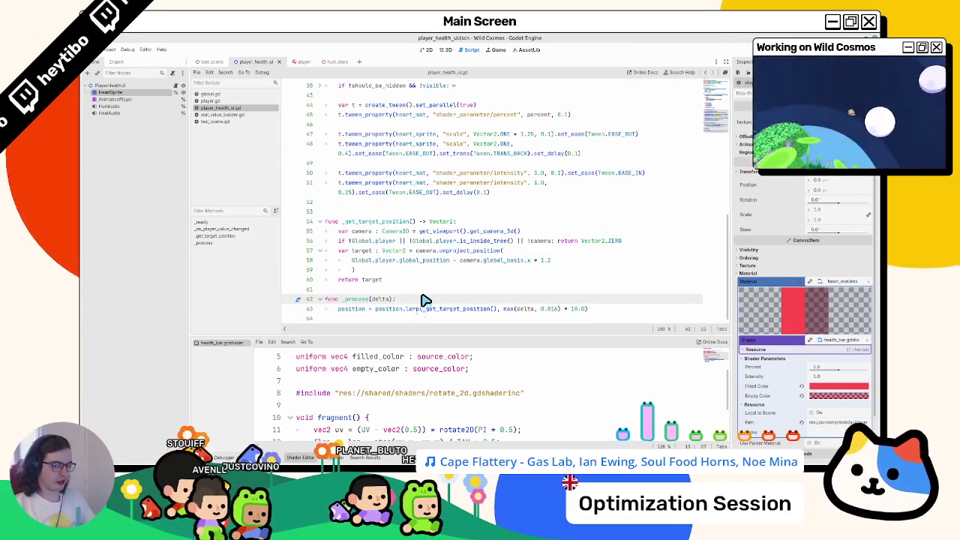
# Step: Add a weight variable on line 63 and use it in place of max(delta, 0.016) * 10.0
pyautogui.press('Return')
pyautogui.write('var weight: float =')
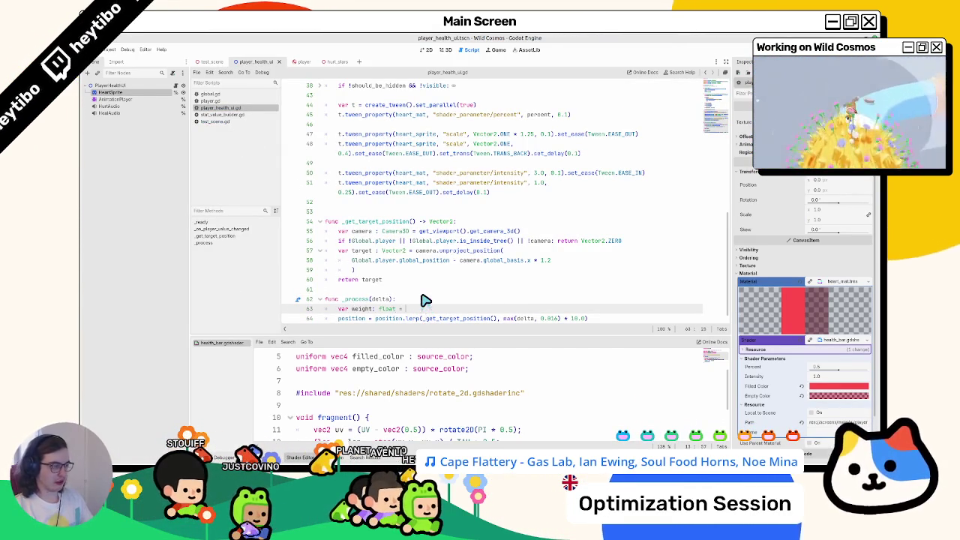
pyautogui.write('delta * 16.0')
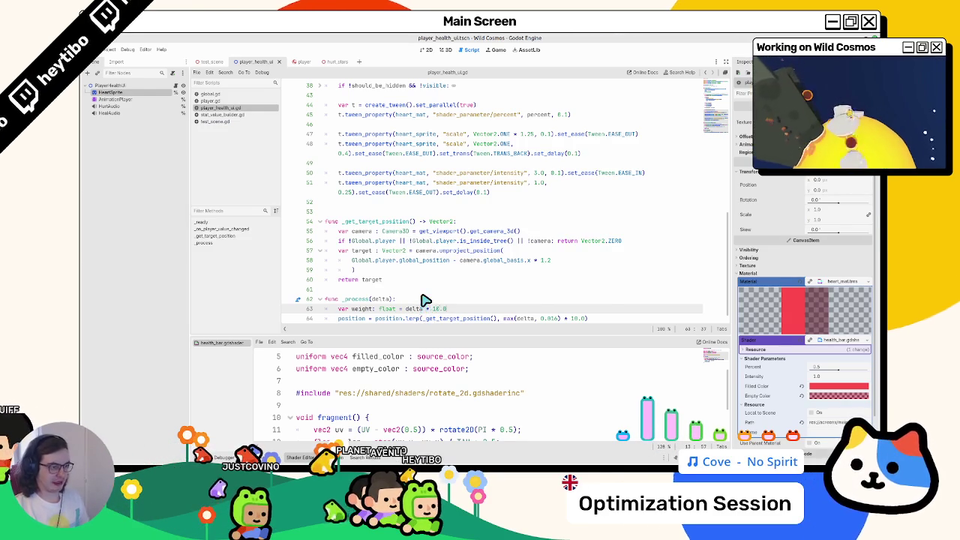
pyautogui.scroll(-1, 435, 303)
pyautogui.doubleClick(366, 300)
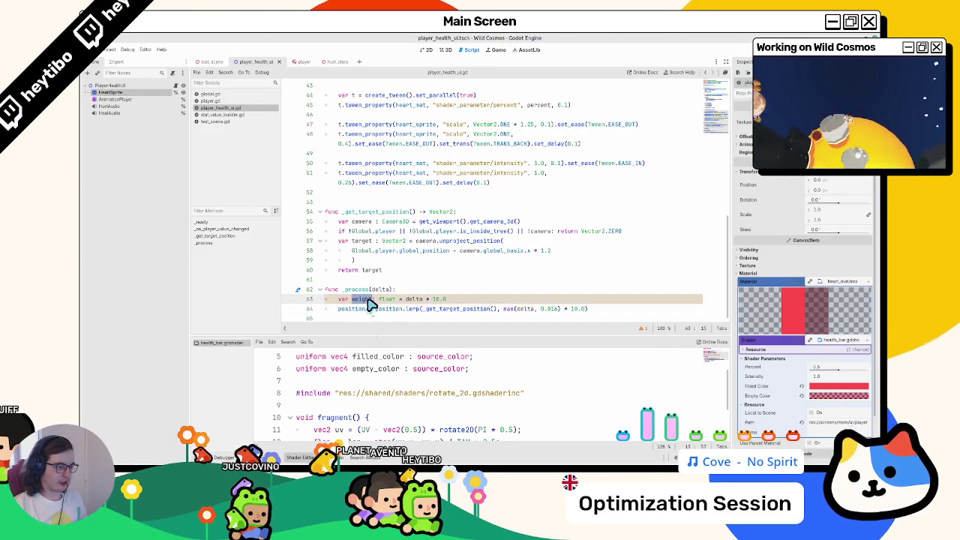
pyautogui.moveTo(584, 309); pyautogui.dragTo(503, 309)
pyautogui.write('weight')
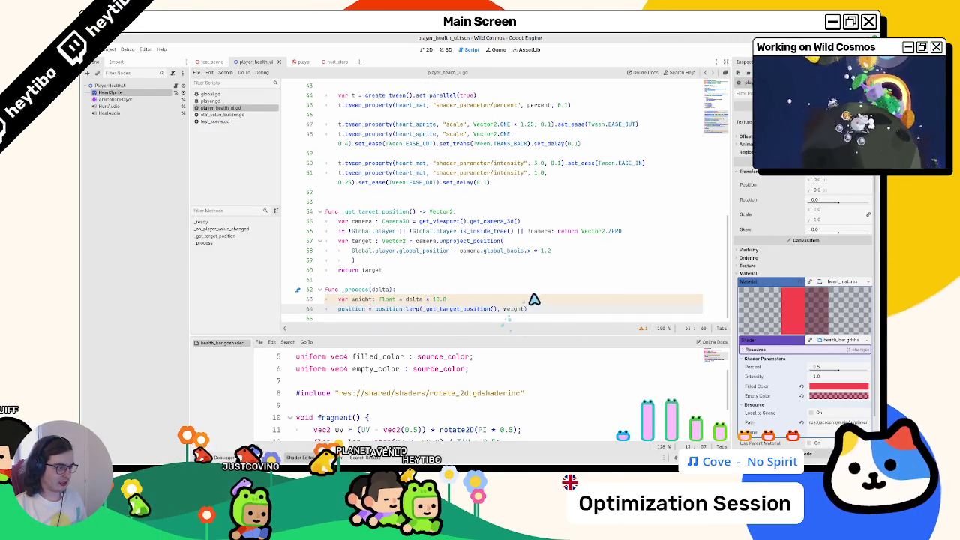
pyautogui.click(531, 301)
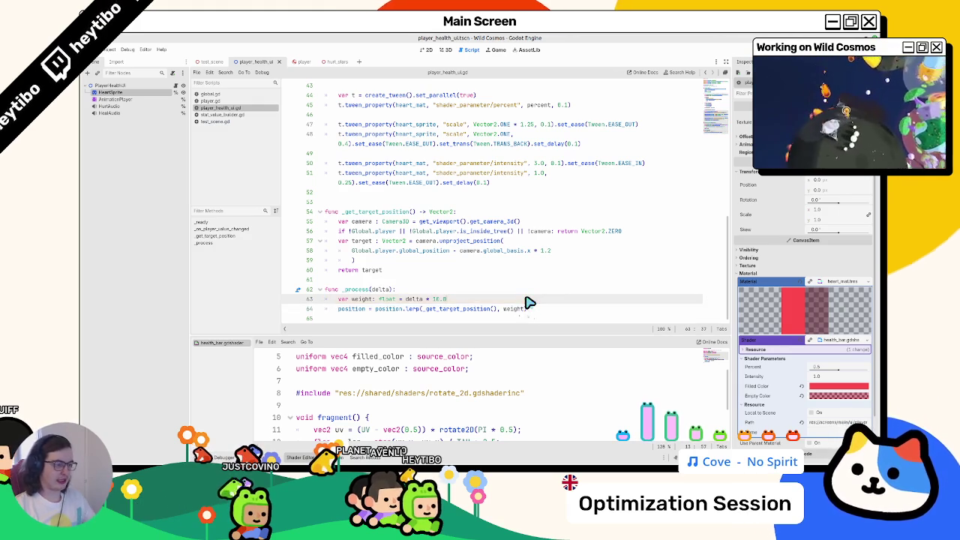
pyautogui.press('Return')
pyautogui.write('if e')
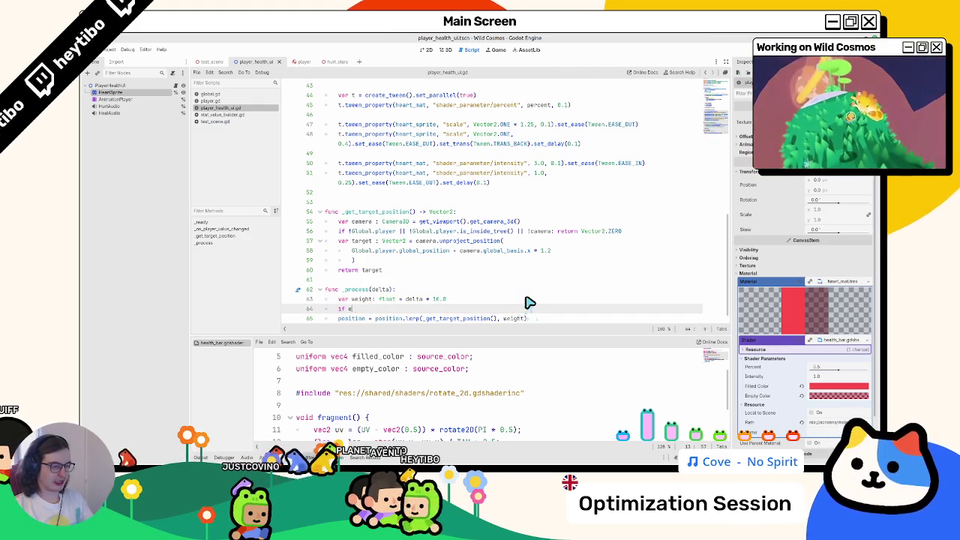
# Step: Draft an 'if get_tree().paused:' branch below the weight line, then delete it
pyautogui.write('Engine.pa')
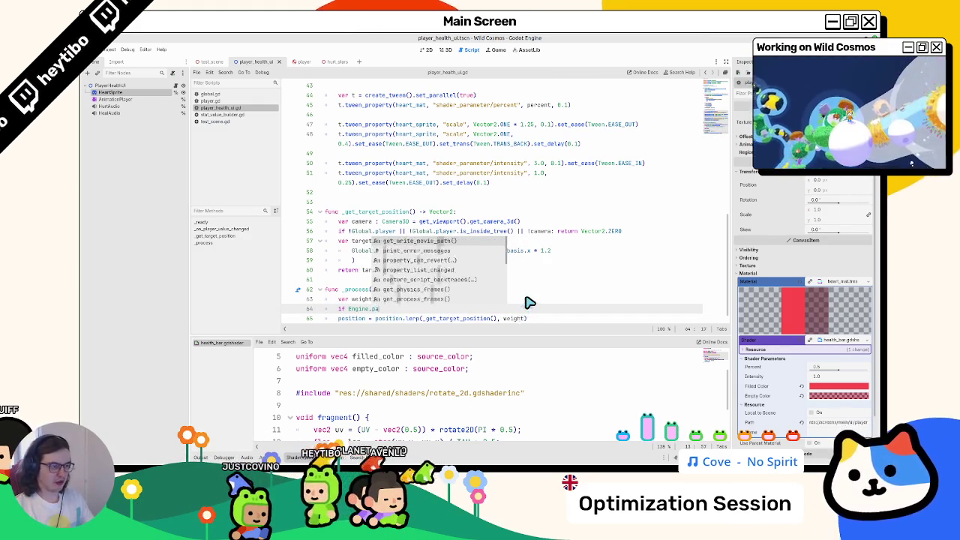
pyautogui.write('usapaus')
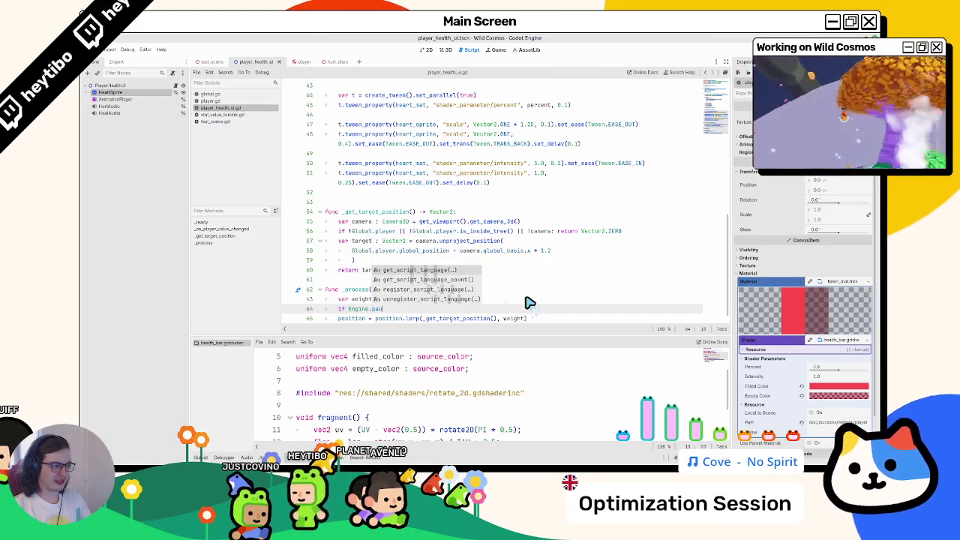
pyautogui.write('Engine.paus')
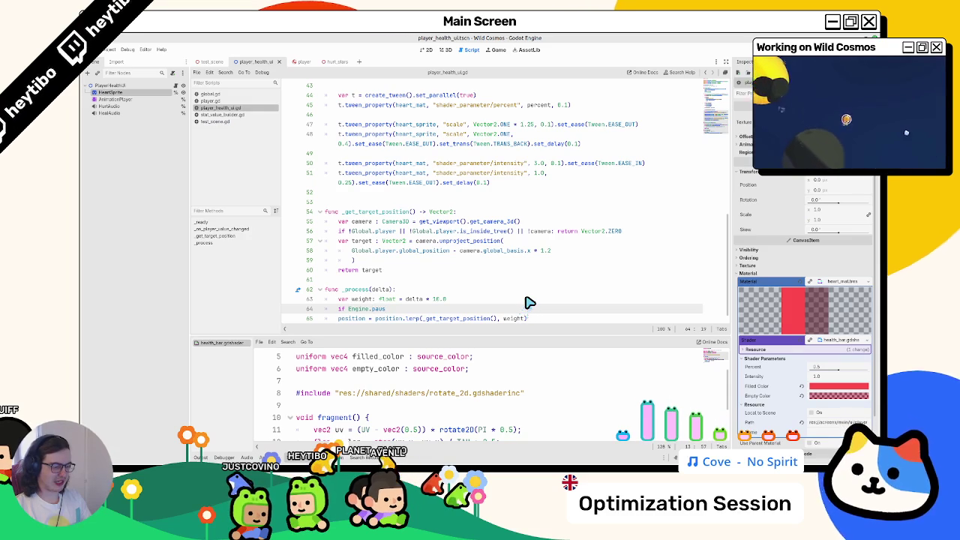
pyautogui.press('BackSpace')
pyautogui.press('BackSpace')
pyautogui.press('BackSpace')
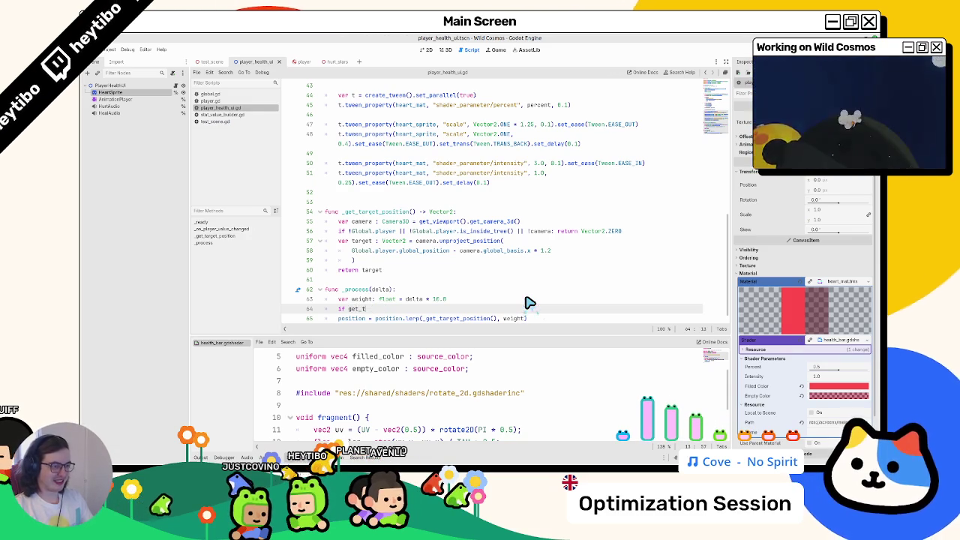
pyautogui.write('et_tree().pa')
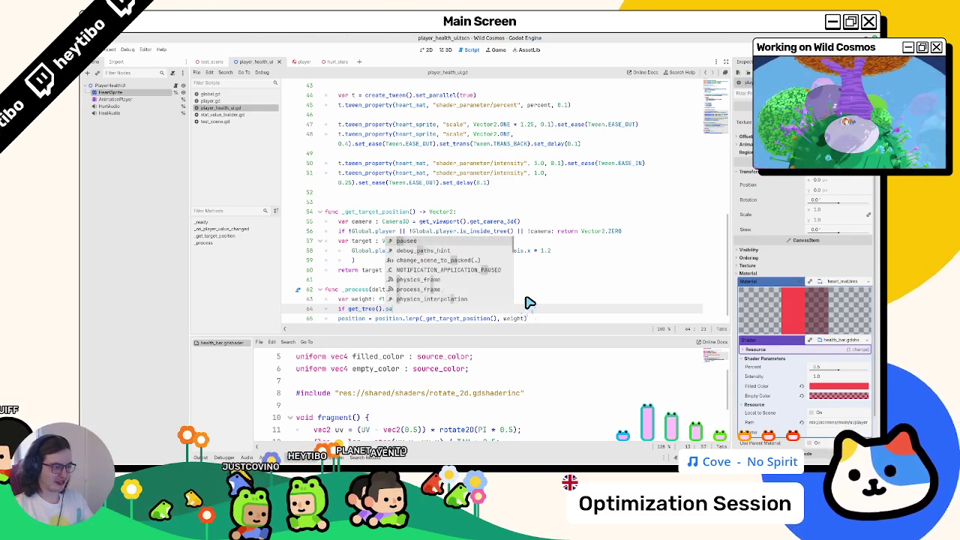
pyautogui.write('us')
pyautogui.press('Return')
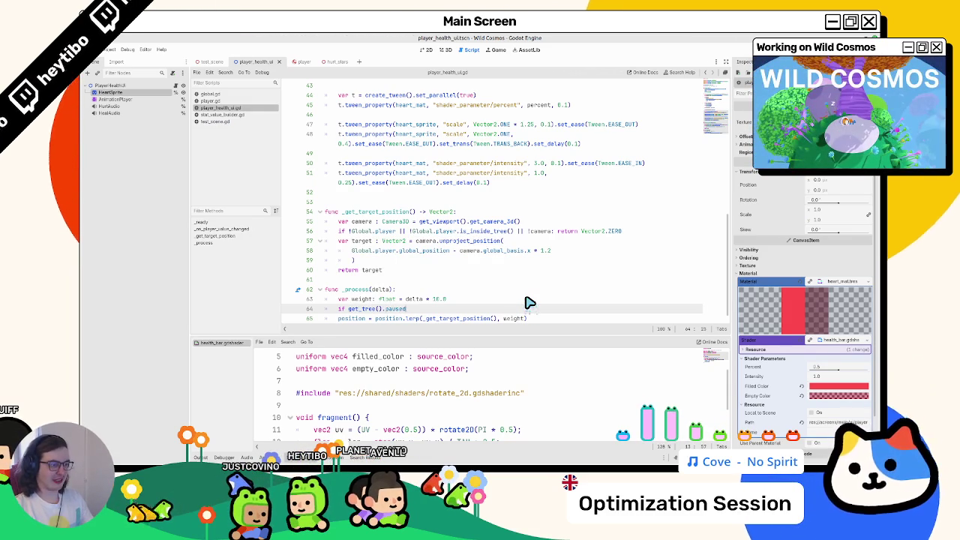
pyautogui.write(':')
pyautogui.press('Return')
pyautogui.scroll(-1, 492, 266)
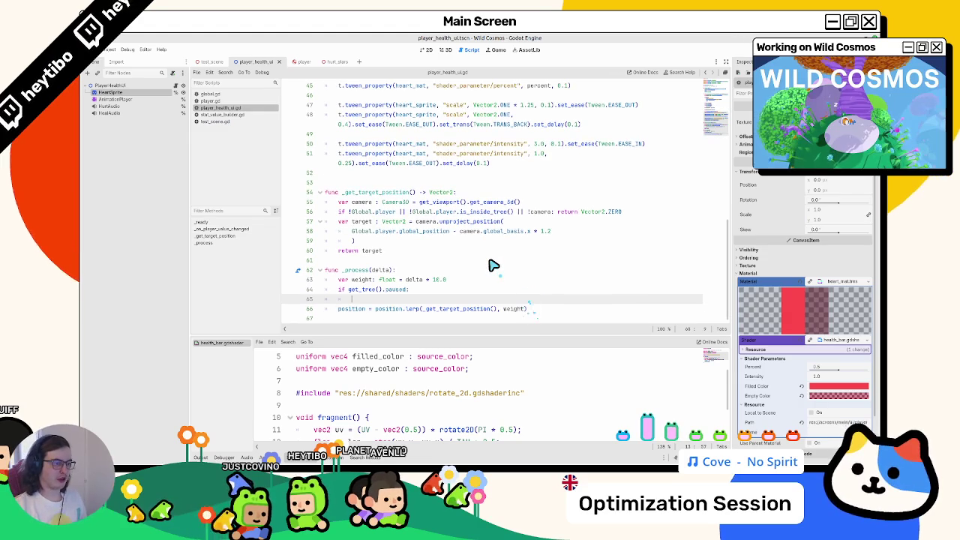
pyautogui.write('weight')
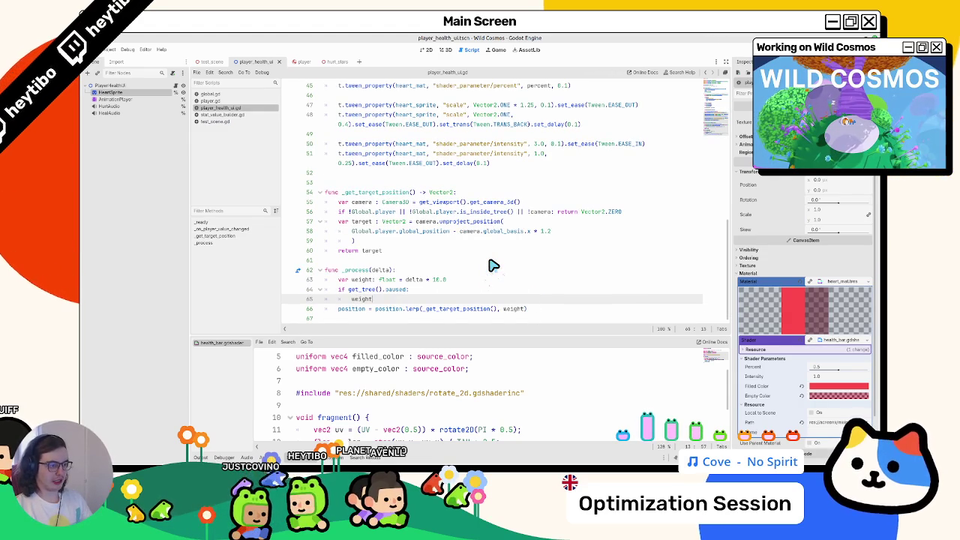
pyautogui.press('Up')
pyautogui.hotkey('ctrl', 'Left')
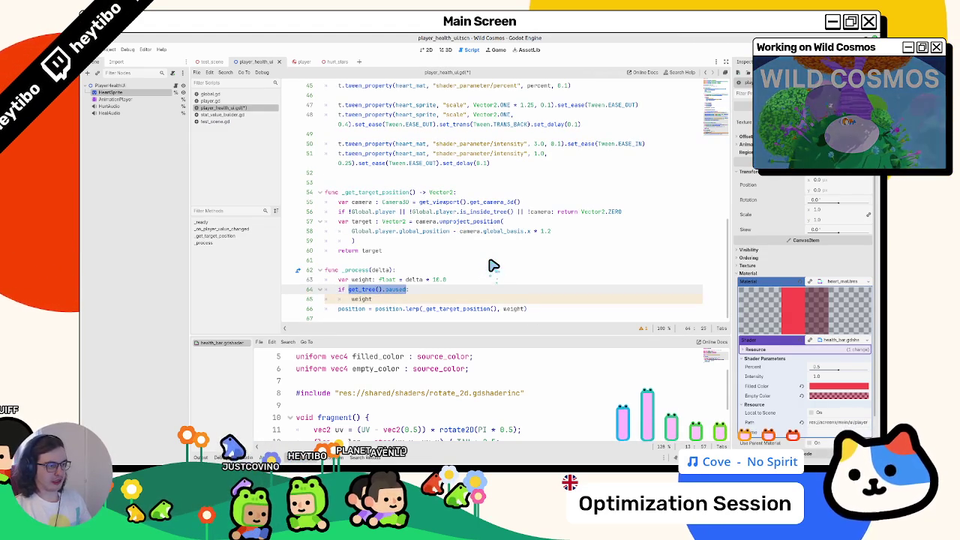
pyautogui.press('Down')
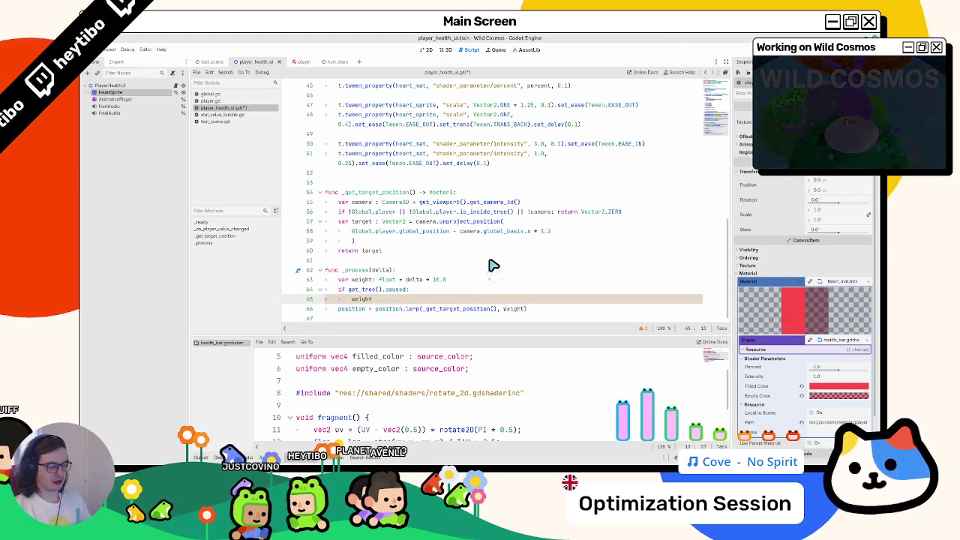
pyautogui.press('BackSpace')
pyautogui.press('BackSpace')
pyautogui.press('BackSpace')
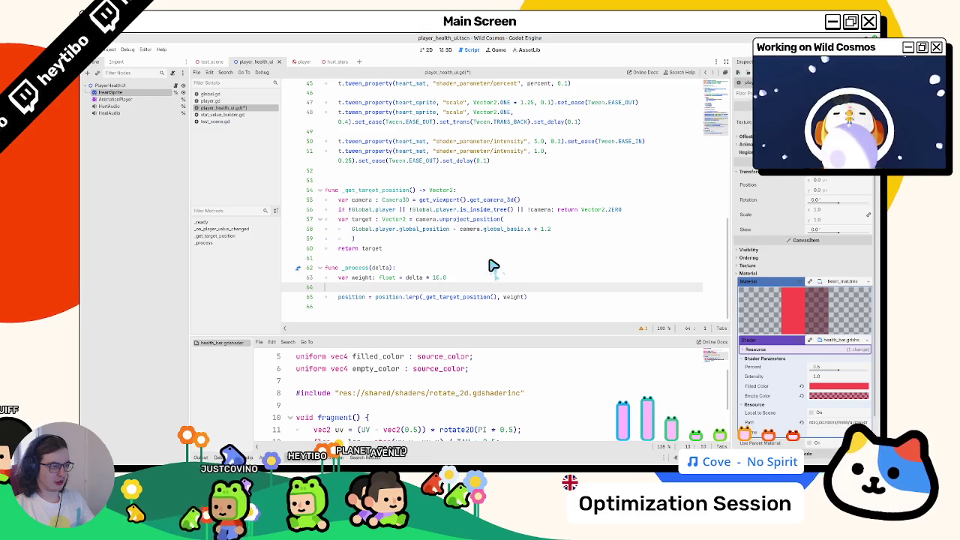
pyautogui.press('BackSpace')
# Step: Make weight '0.1 if get_tree().paused else delta * 16.0', save, and run the game
pyautogui.hotkey('ctrl', 'Left')
pyautogui.hotkey('ctrl', 'Left')
pyautogui.hotkey('ctrl', 'Left')
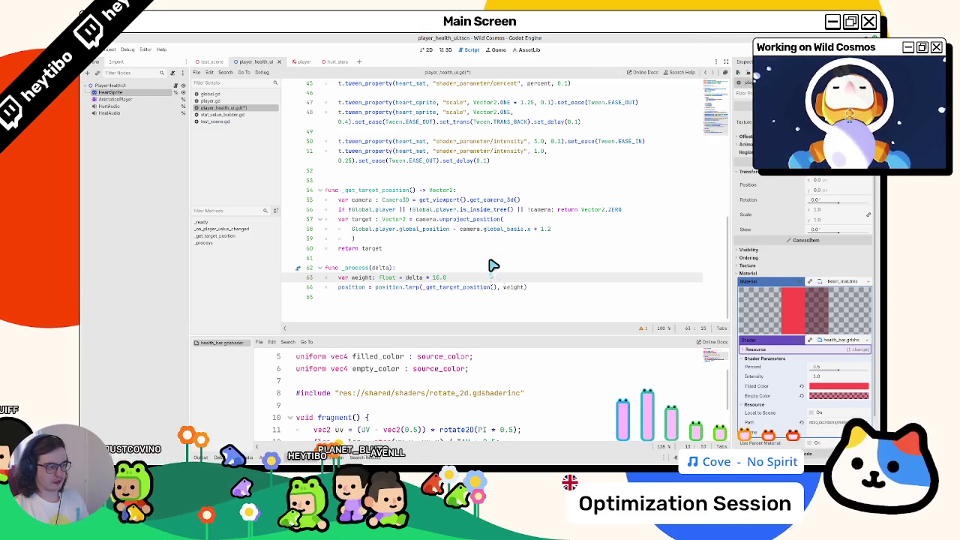
pyautogui.write('0.1 if ')
pyautogui.write('get_tree().paused else')
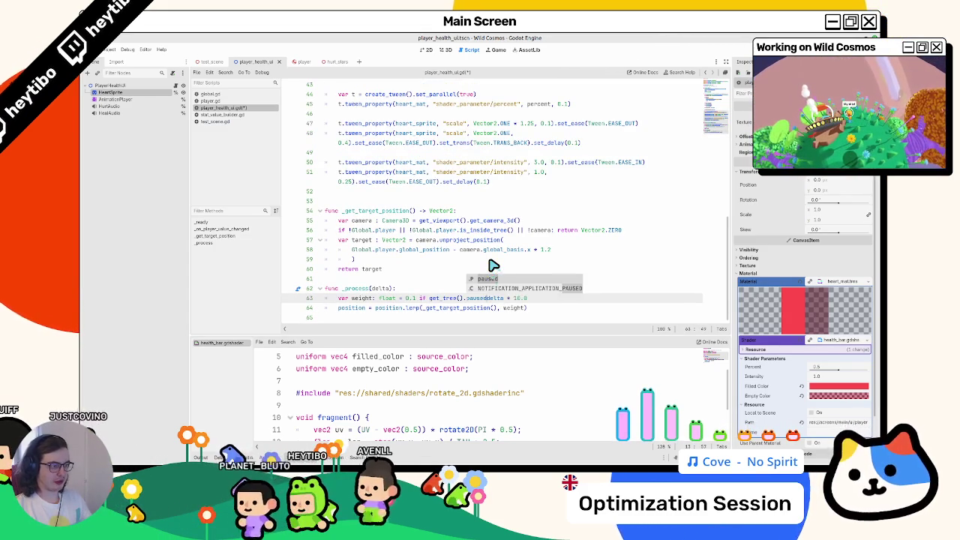
pyautogui.hotkey('ctrl', 's')
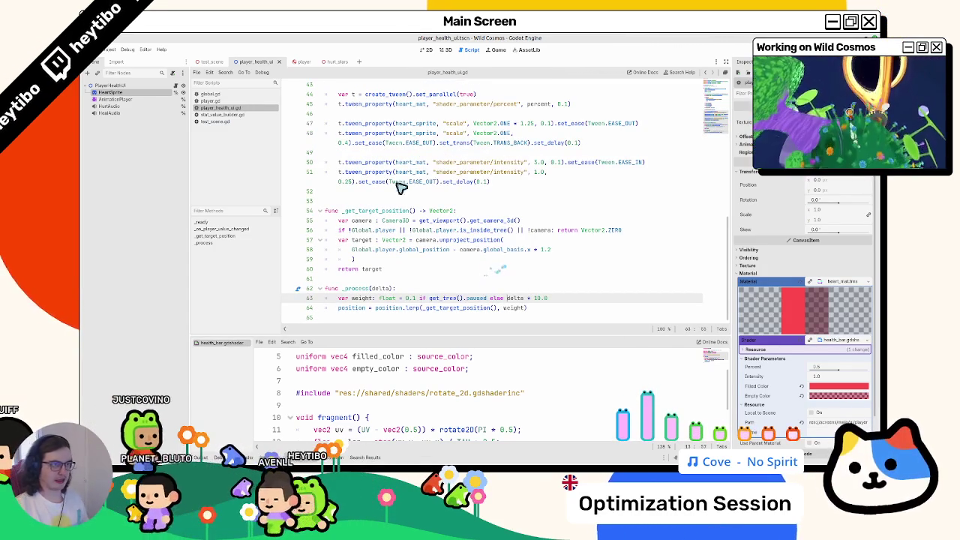
pyautogui.press('F5')
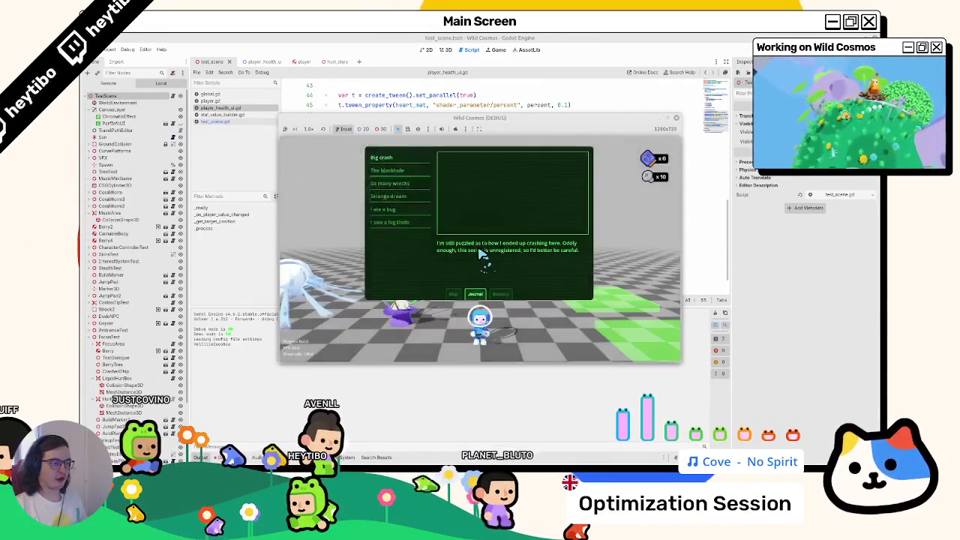
# Step: Move the character with D and W, close the game, and return to player_health_ui.gd
pyautogui.press('d')
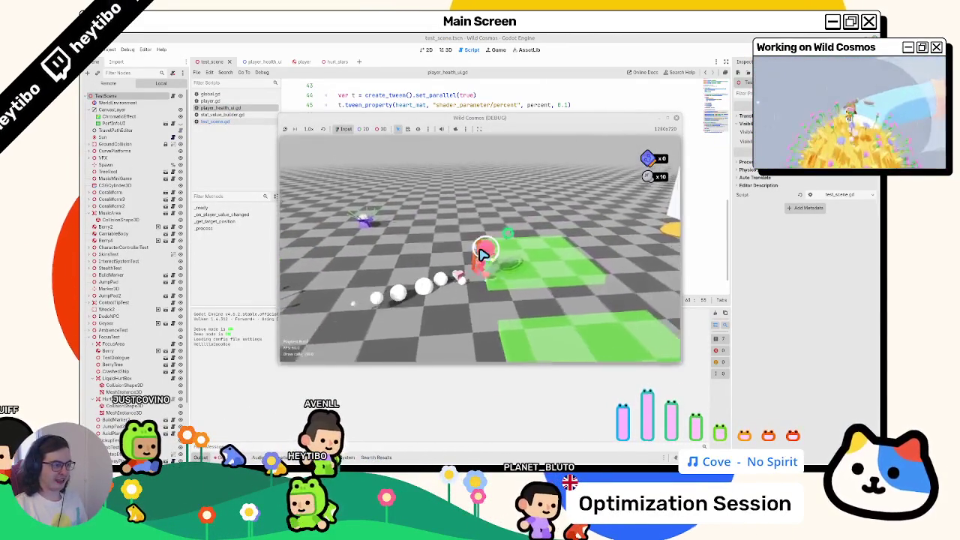
pyautogui.press('w')
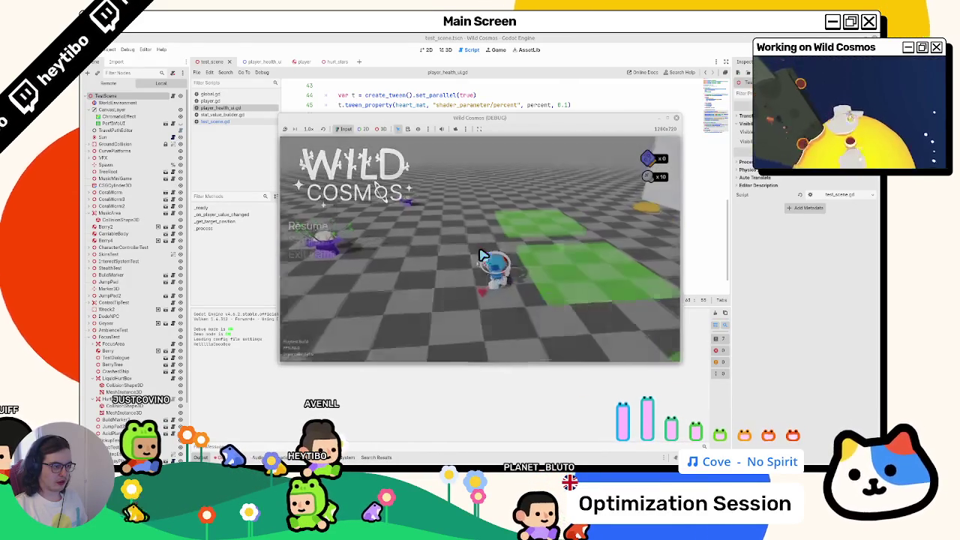
pyautogui.click(211, 101)
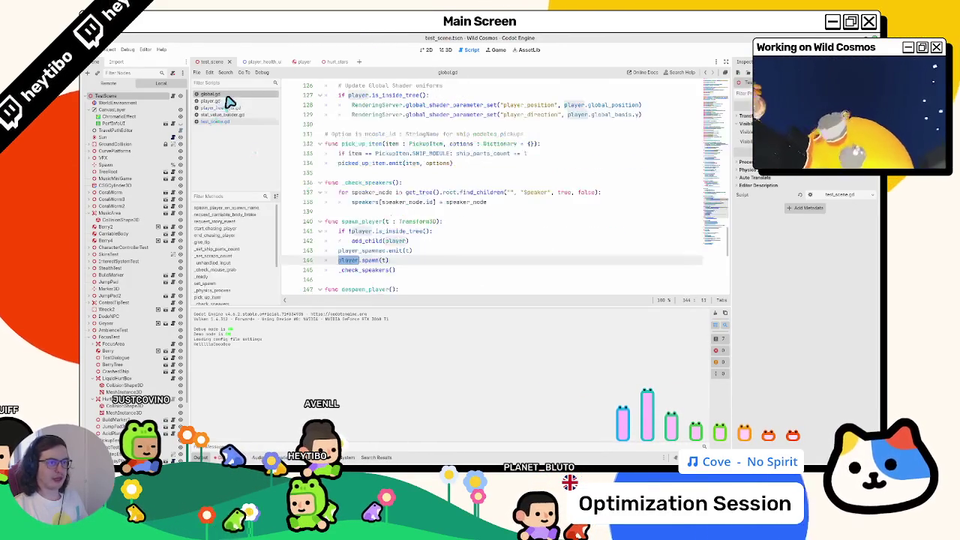
pyautogui.click(221, 107)
pyautogui.click(220, 100)
pyautogui.click(221, 108)
pyautogui.click(225, 114)
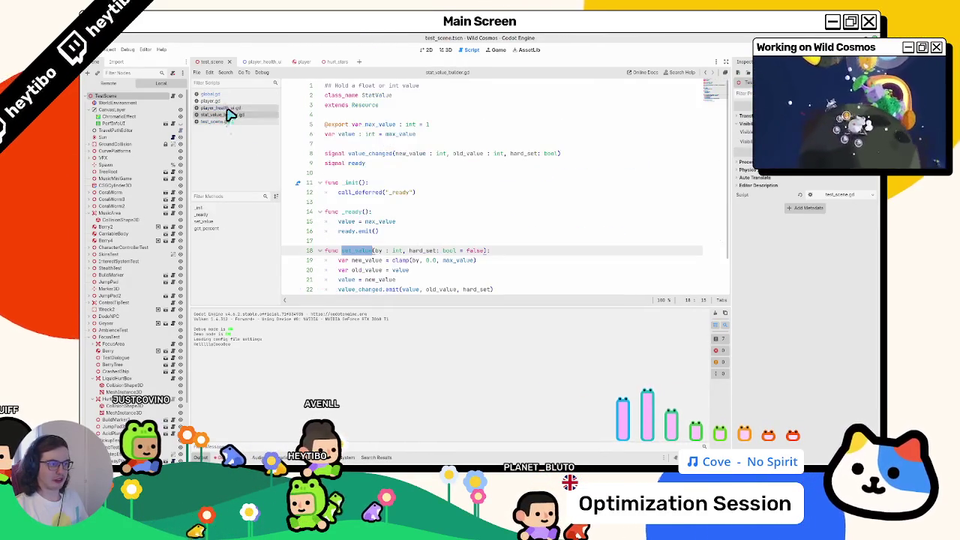
pyautogui.hotkey('alt', 'Left')
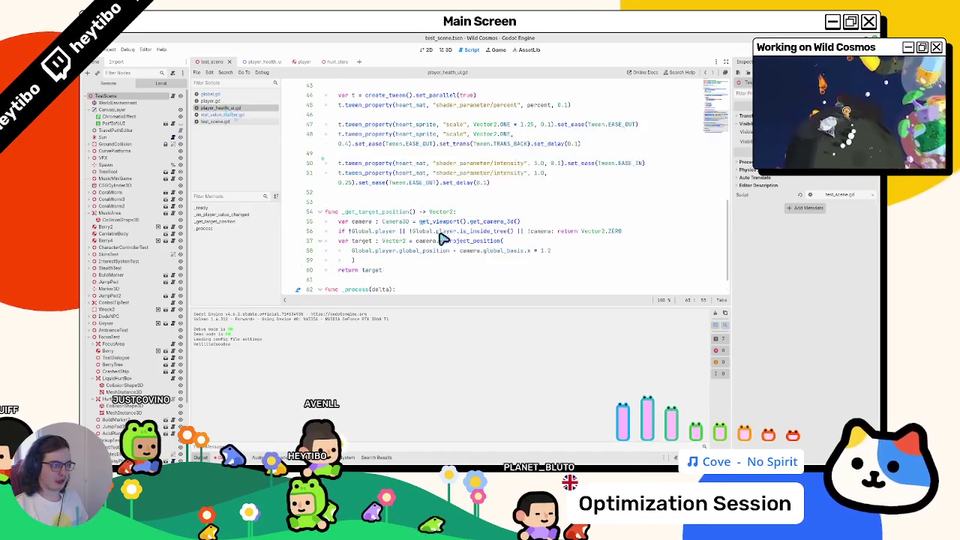
# Step: Replace the lerp's weight argument with delta * 10.0
pyautogui.doubleClick(452, 280)
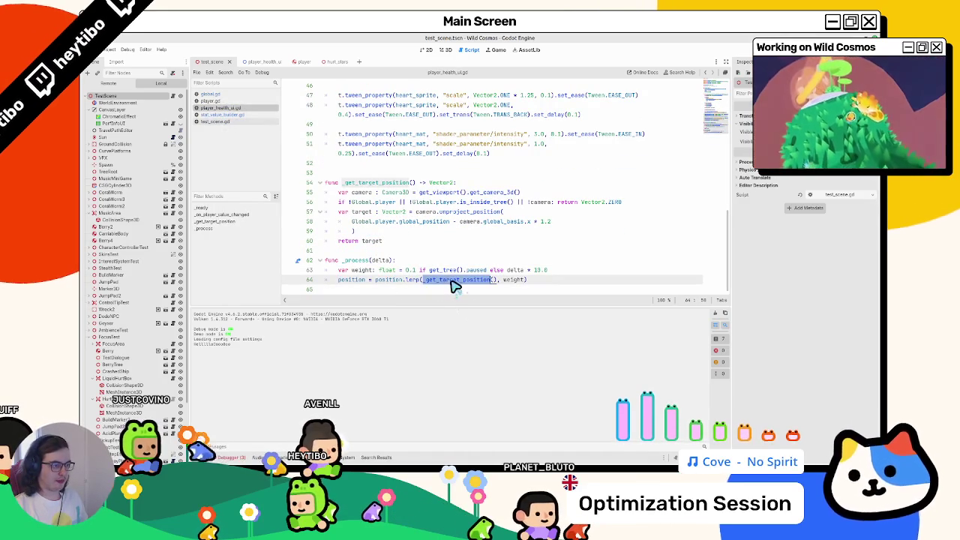
pyautogui.doubleClick(514, 279)
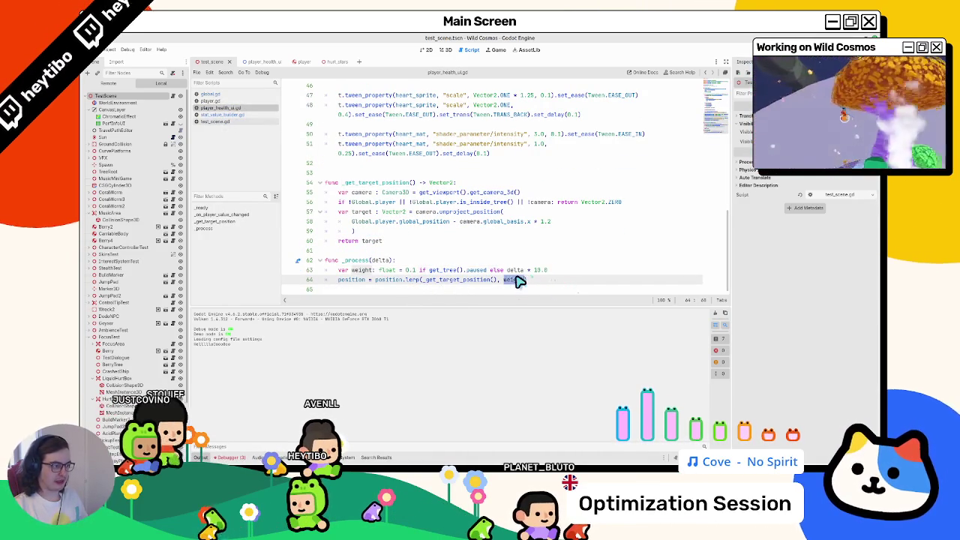
pyautogui.hotkey('ctrl', 'v')
pyautogui.moveTo(488, 270); pyautogui.dragTo(450, 273)
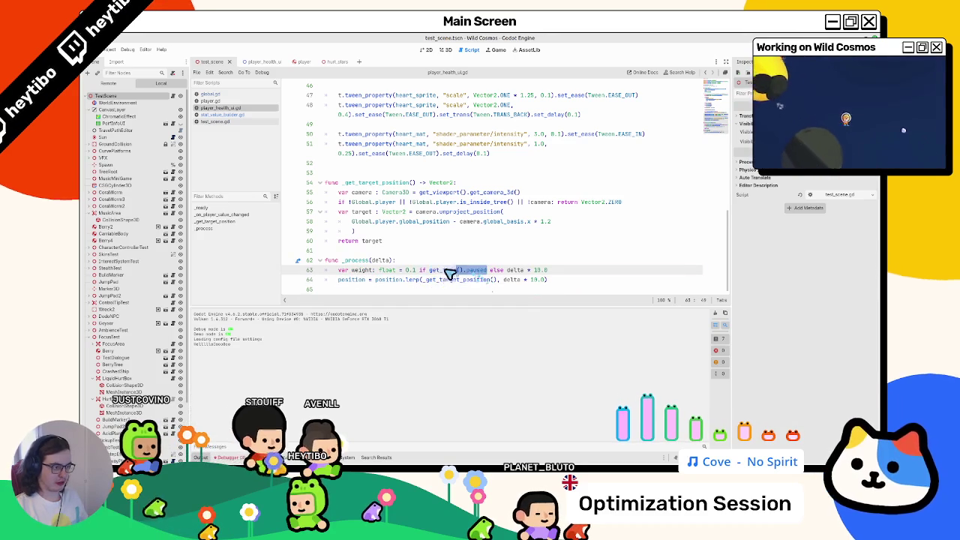
pyautogui.click(550, 271)
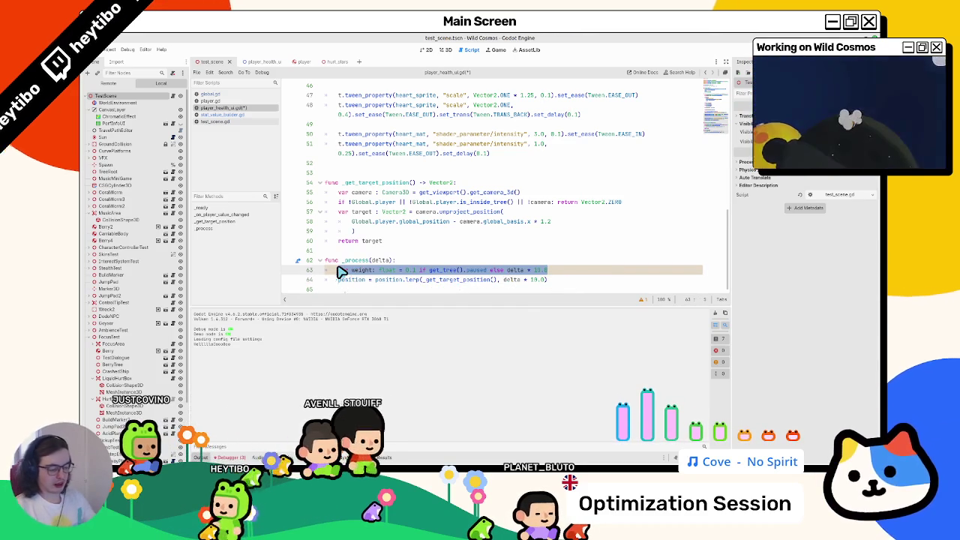
# Step: Make line 63 'if get_tree().paused: pass' with an else: wrapping the position lerp
pyautogui.write('poget_tree().paused:')
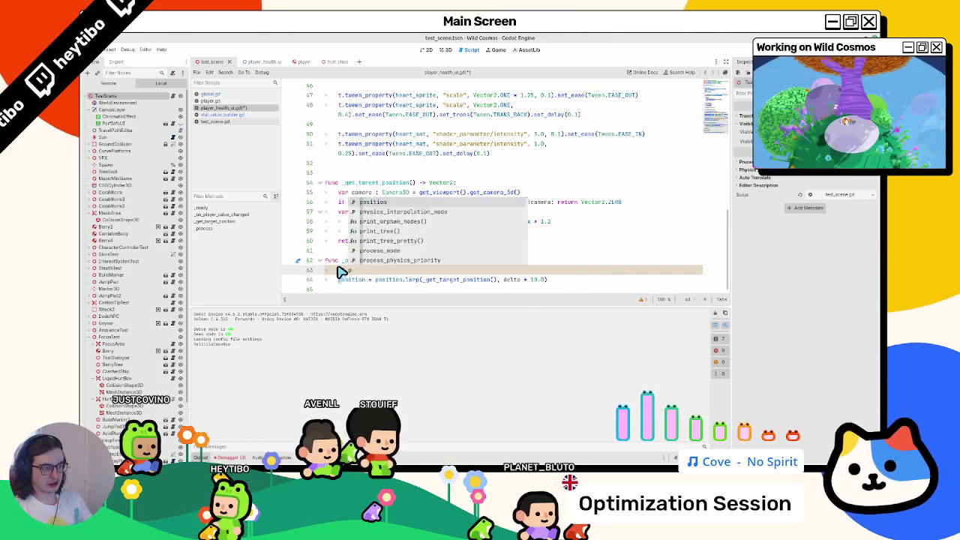
pyautogui.press('Return')
pyautogui.write('pa')
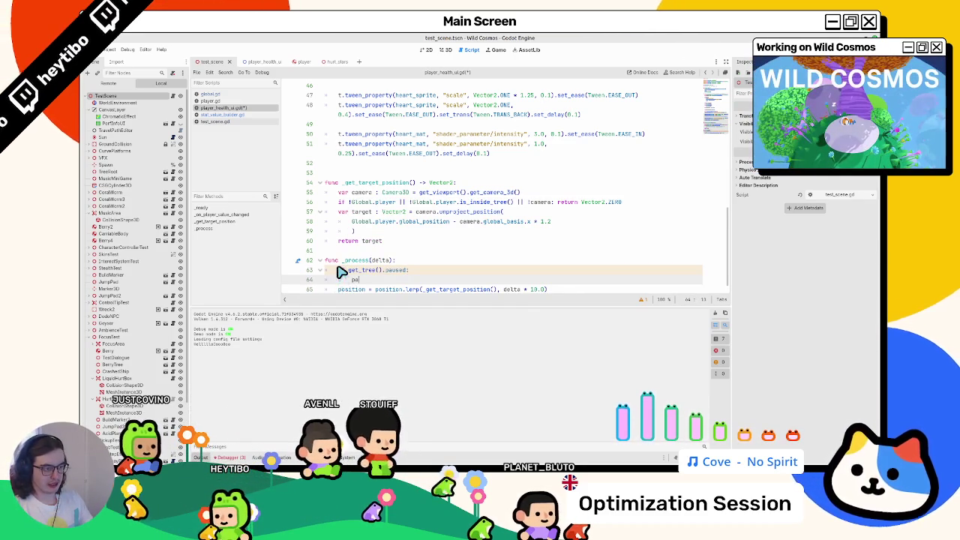
pyautogui.write('ss')
pyautogui.press('Return')
pyautogui.write('els')
pyautogui.press('Return')
pyautogui.write(':')
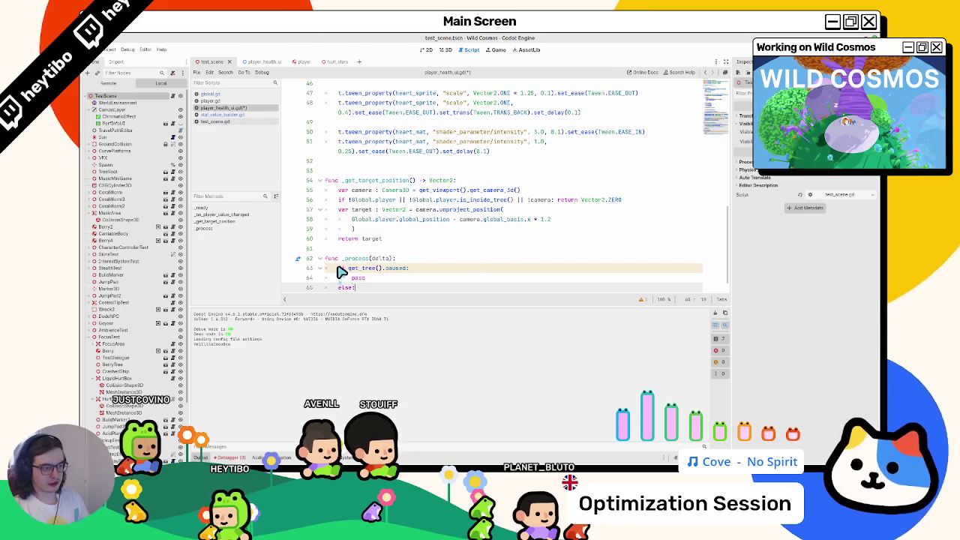
pyautogui.press('Down')
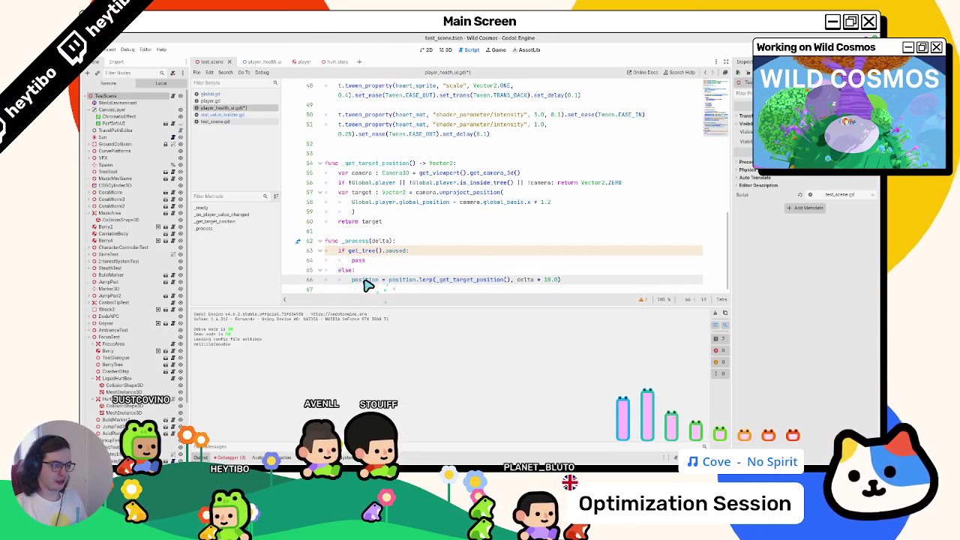
pyautogui.click(379, 263)
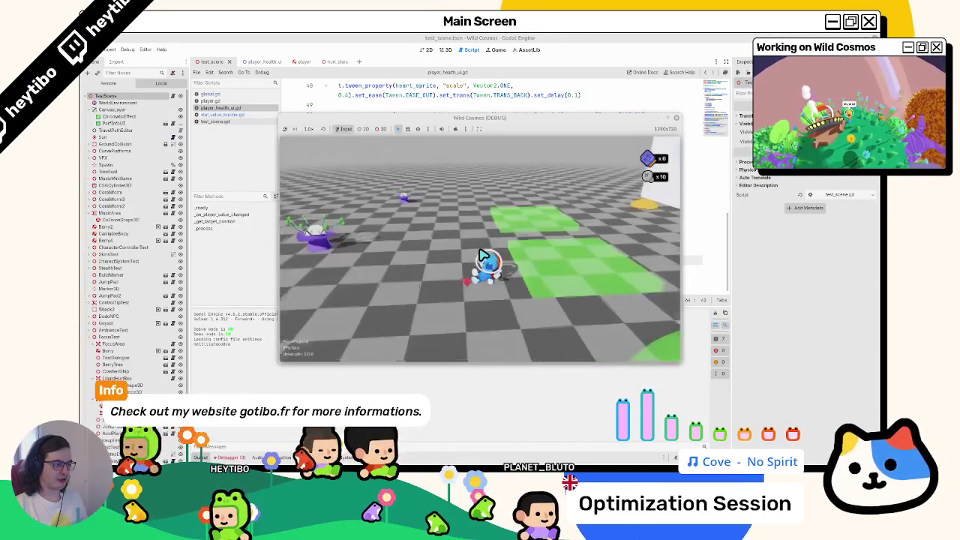
# Step: Maximize the Wild Cosmos debug window, then pause and resume with Esc
pyautogui.click(667, 120)
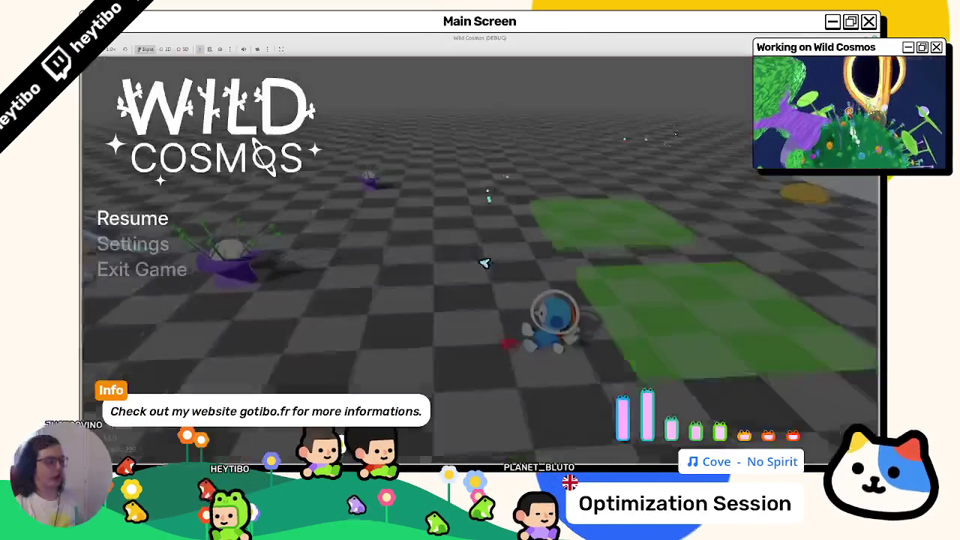
pyautogui.press('Escape')
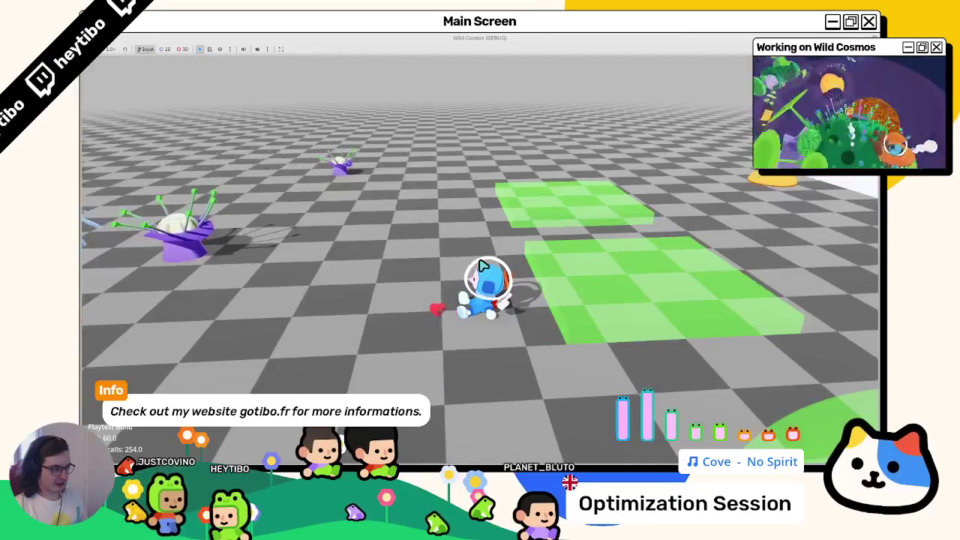
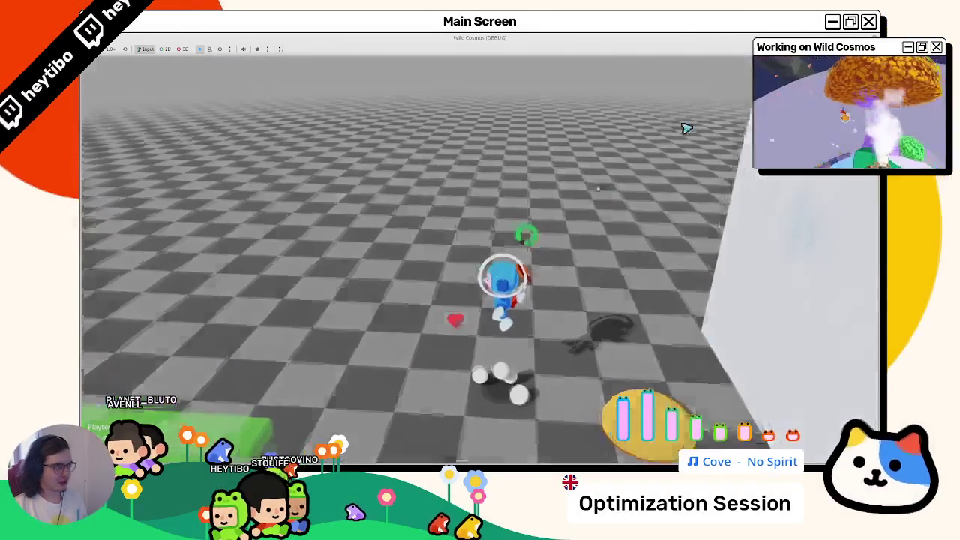
# Step: Stop the game, set the weight to 0.5 when paused or delta * 10.0 otherwise, and relaunch
pyautogui.press('F8')
pyautogui.press('BackSpace')
pyautogui.press('BackSpace')
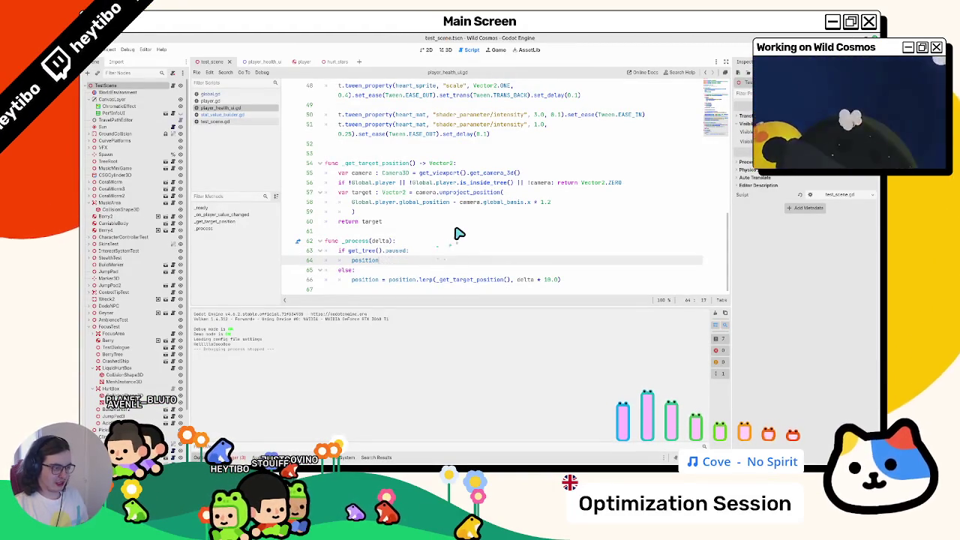
pyautogui.press('BackSpace')
pyautogui.press('BackSpace')
pyautogui.press('BackSpace')
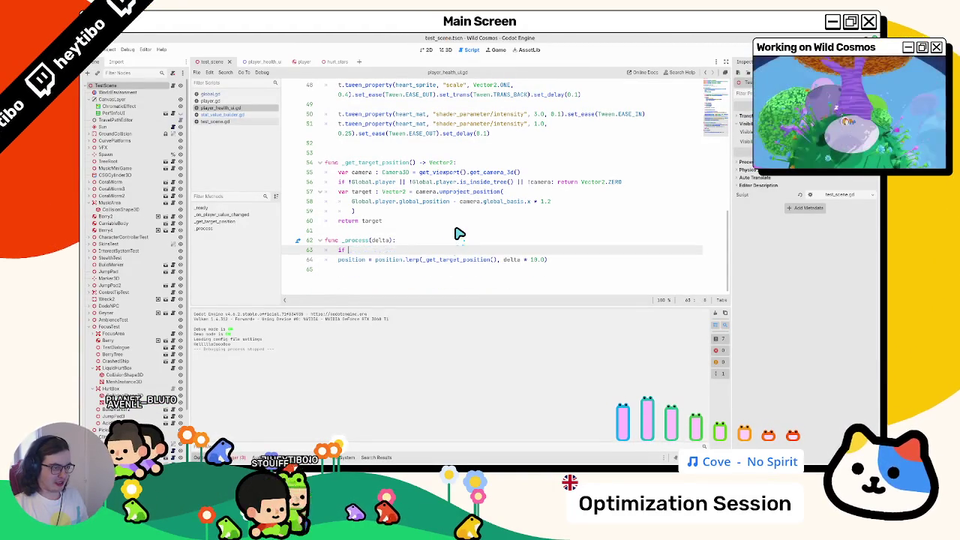
pyautogui.hotkey('ctrl', 'z')
pyautogui.hotkey('ctrl', 'z')
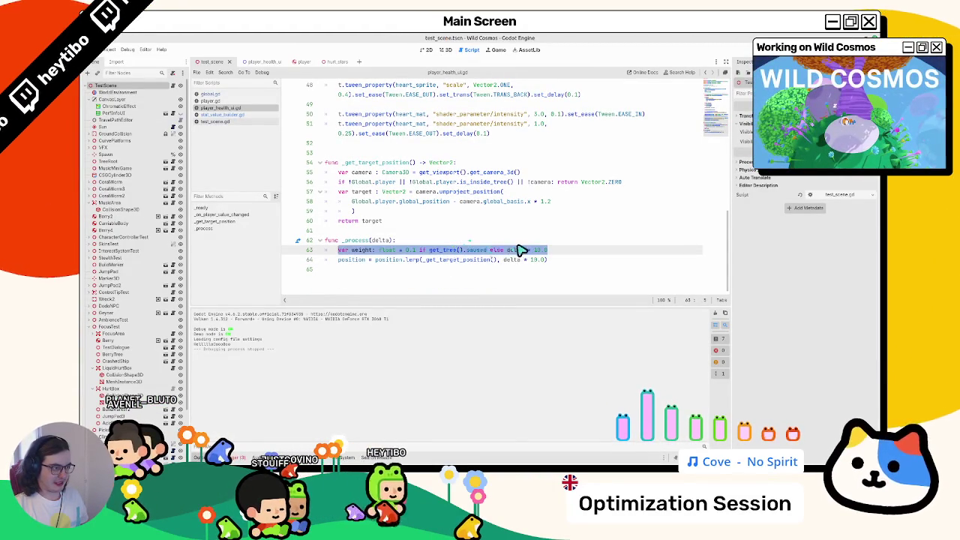
pyautogui.write('5')
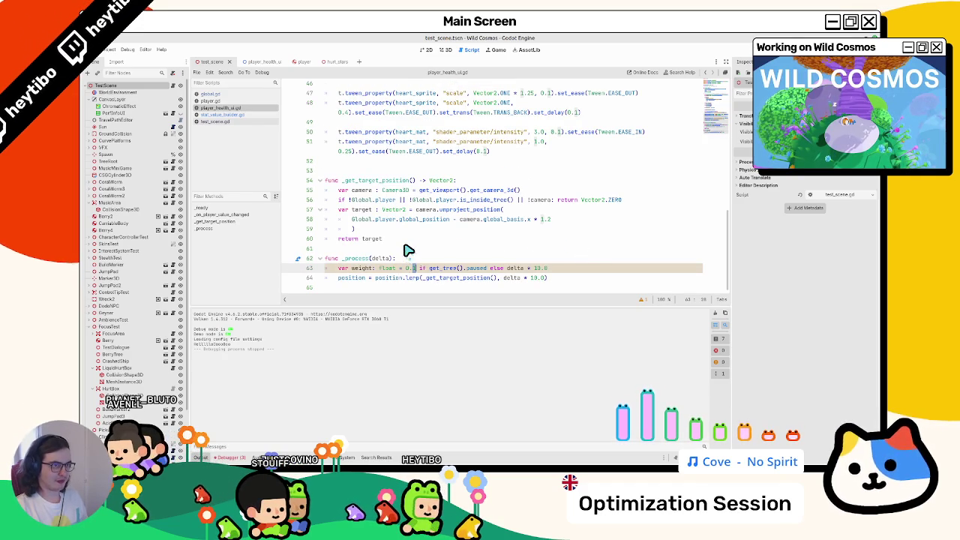
pyautogui.press('F5')
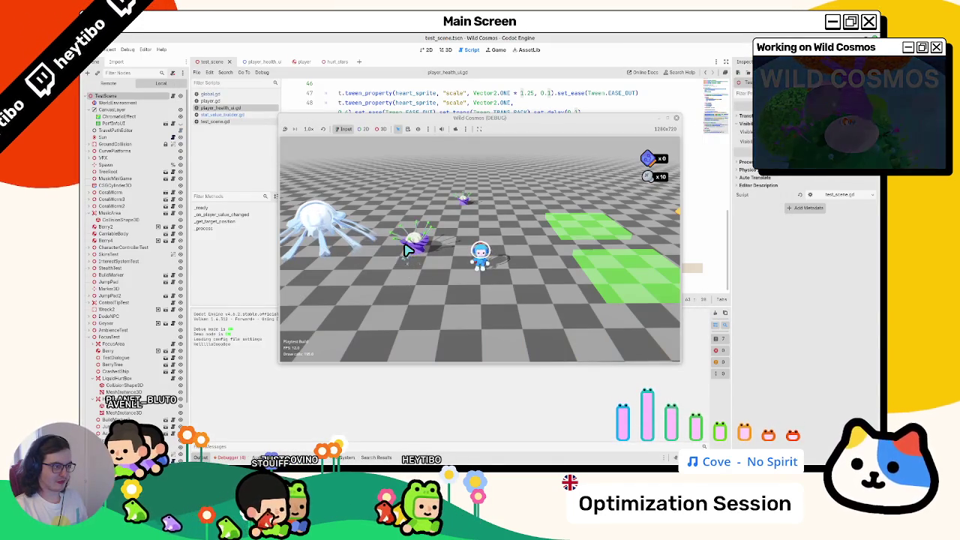
# Step: Toggle the in-game map, pause the game, and bring the script editor forward
pyautogui.press('Tab')
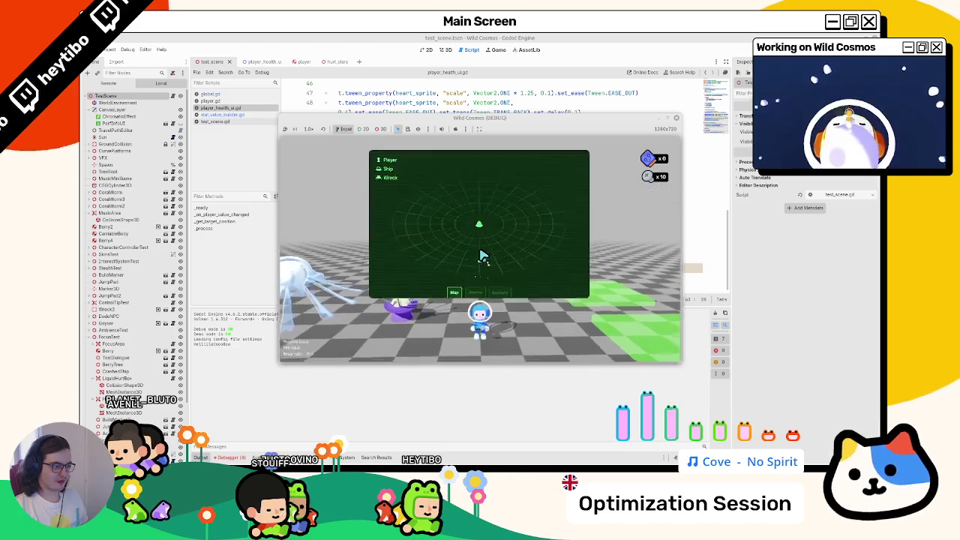
pyautogui.press('Escape')
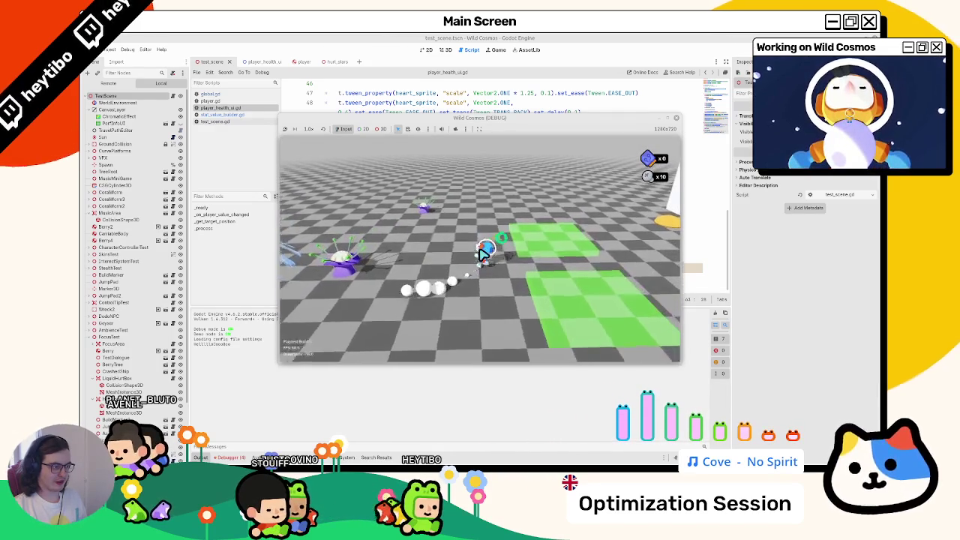
pyautogui.press('Escape')
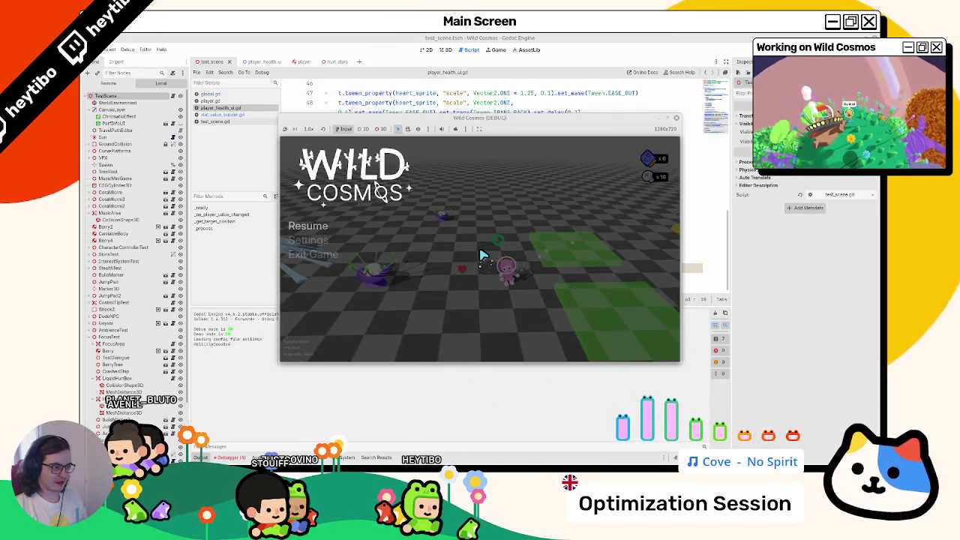
pyautogui.click(467, 37)
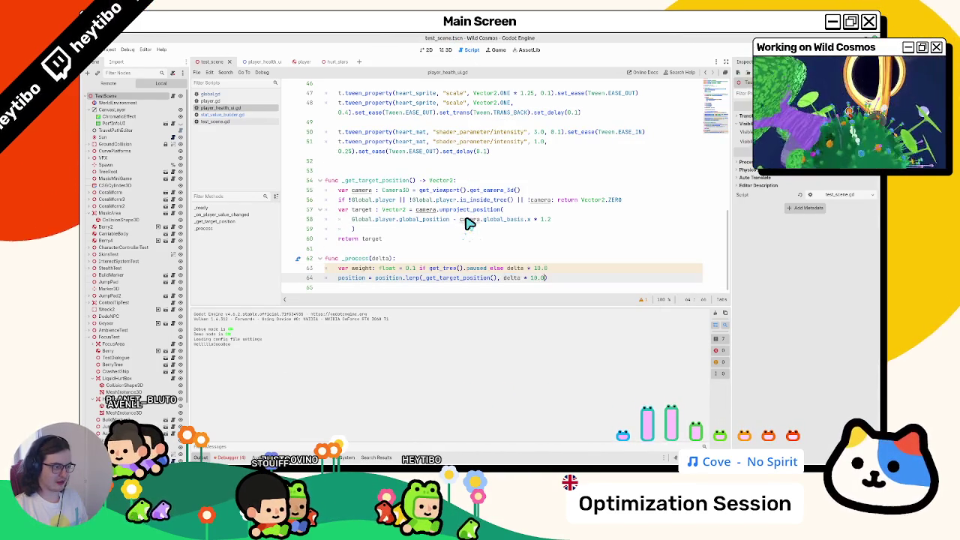
# Step: Alternate between the paused game and the script to check the ring's lerp toward the target
pyautogui.hotkey('alt', 'Tab')
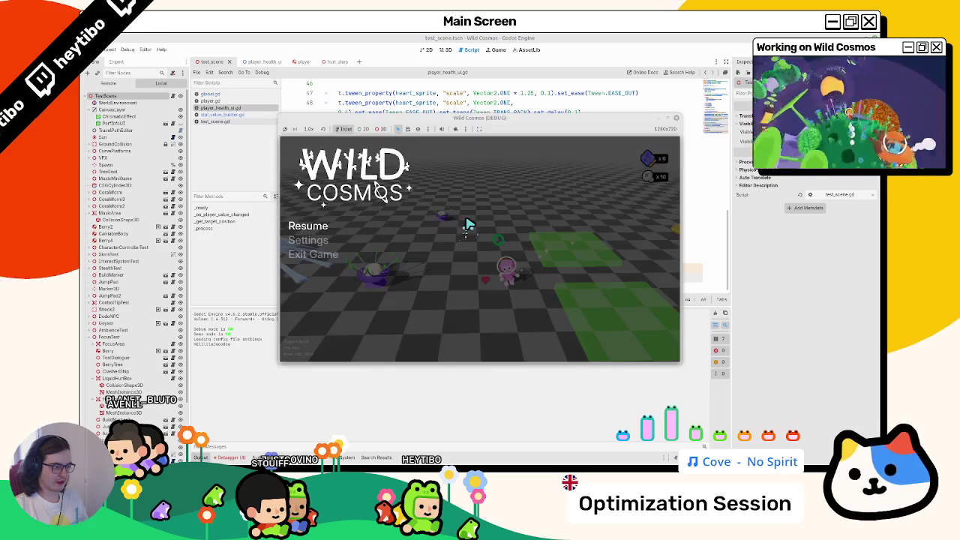
pyautogui.press('Escape')
pyautogui.press('Escape')
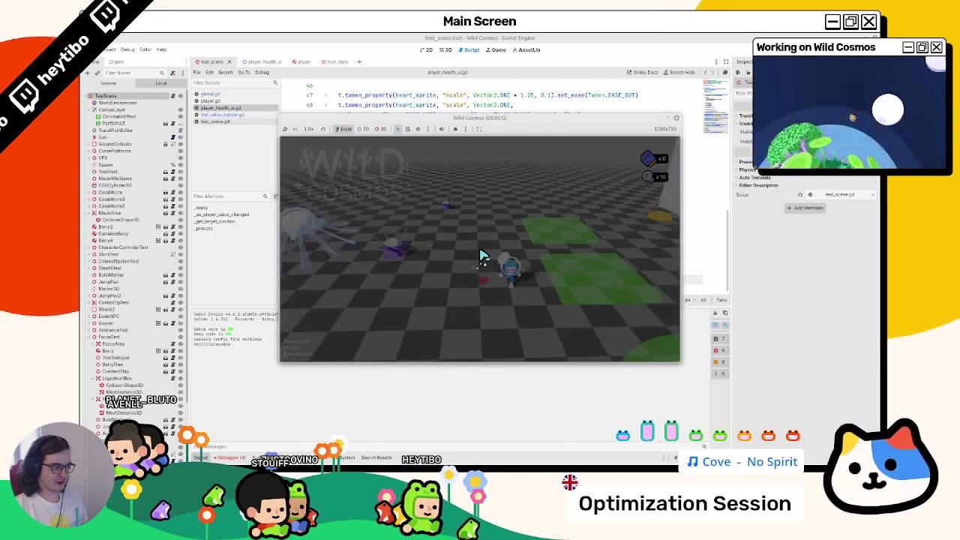
pyautogui.press('Escape')
pyautogui.hotkey('alt', 'Tab')
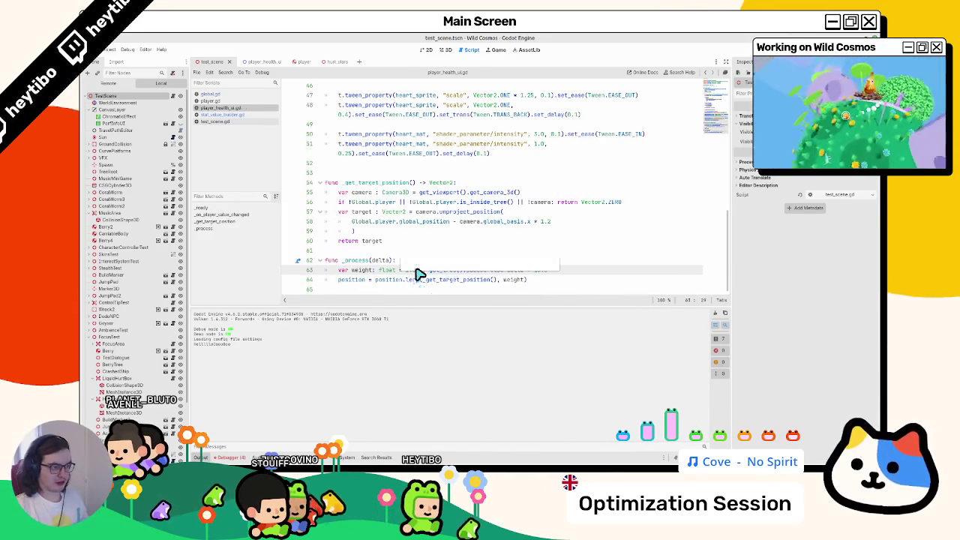
pyautogui.hotkey('alt', 'Tab')
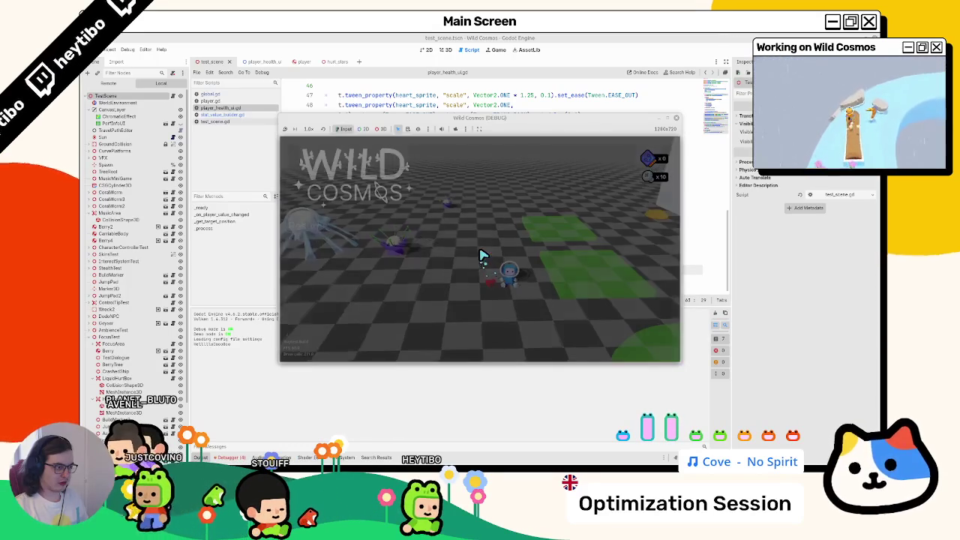
pyautogui.hotkey('alt', 'Tab')
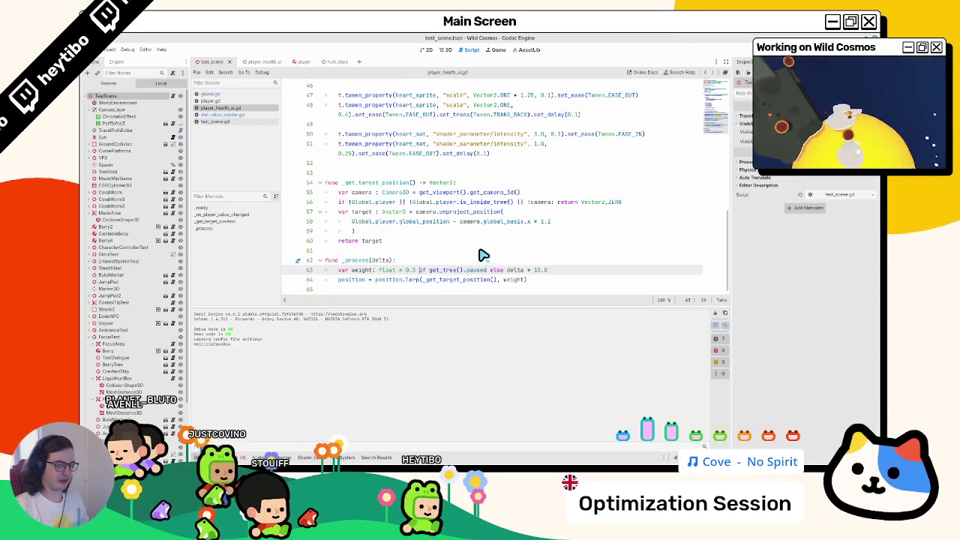
pyautogui.hotkey('alt', 'Tab')
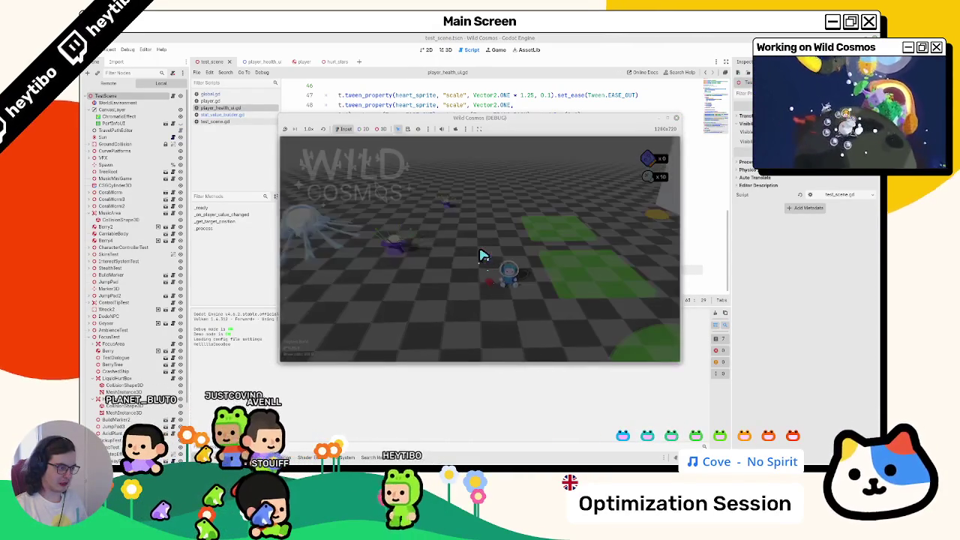
pyautogui.hotkey('alt', 'Tab')
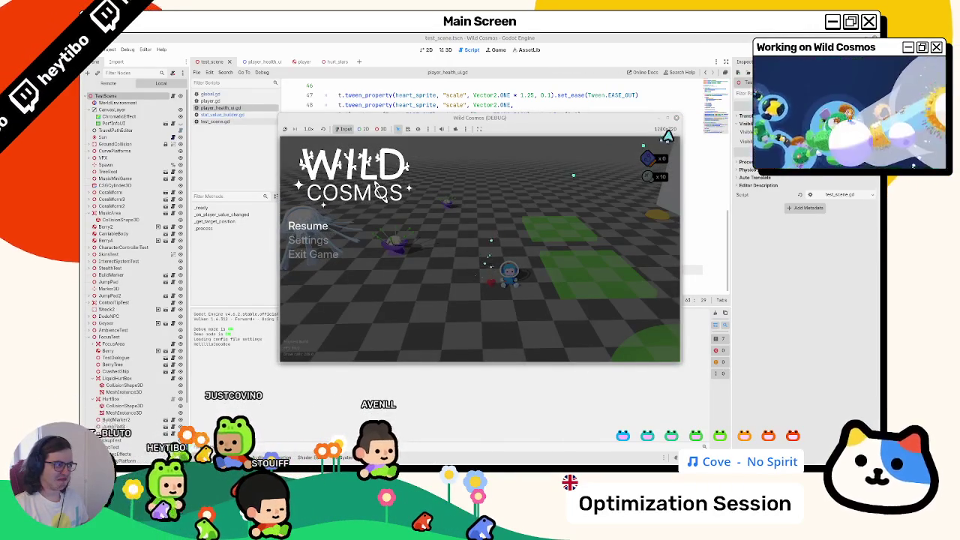
# Step: Maximize the game window and pause and resume repeatedly while watching the ring
pyautogui.click(668, 120)
pyautogui.press('Escape')
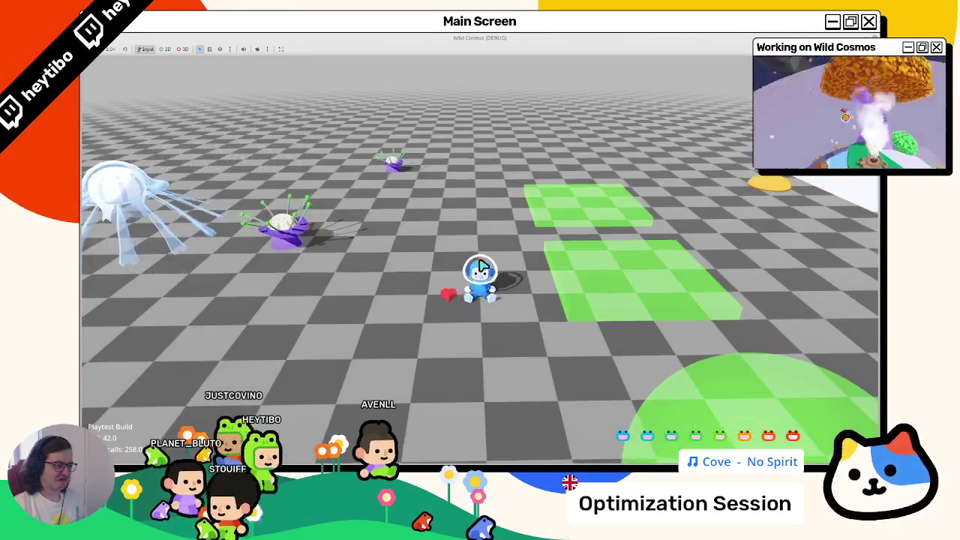
pyautogui.press('Escape')
pyautogui.press('Escape')
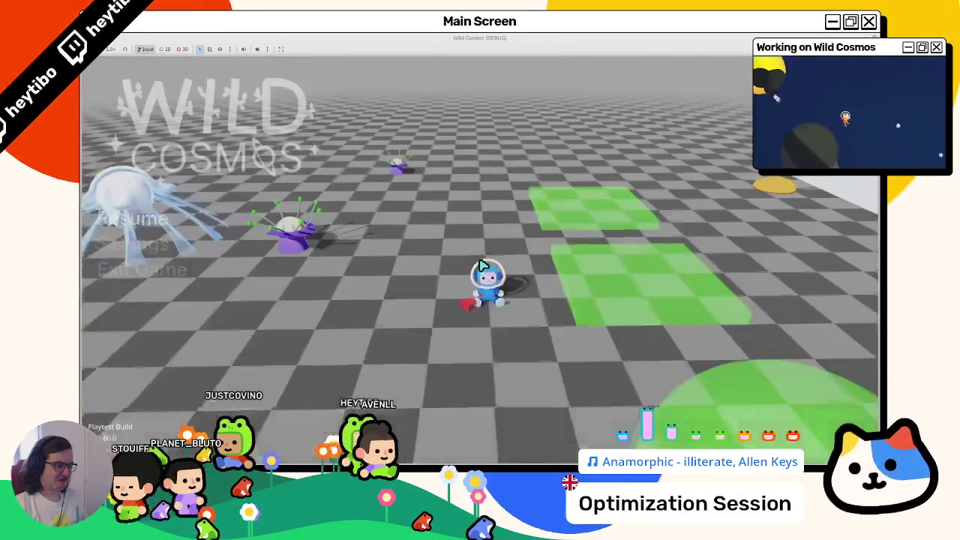
pyautogui.press('Escape')
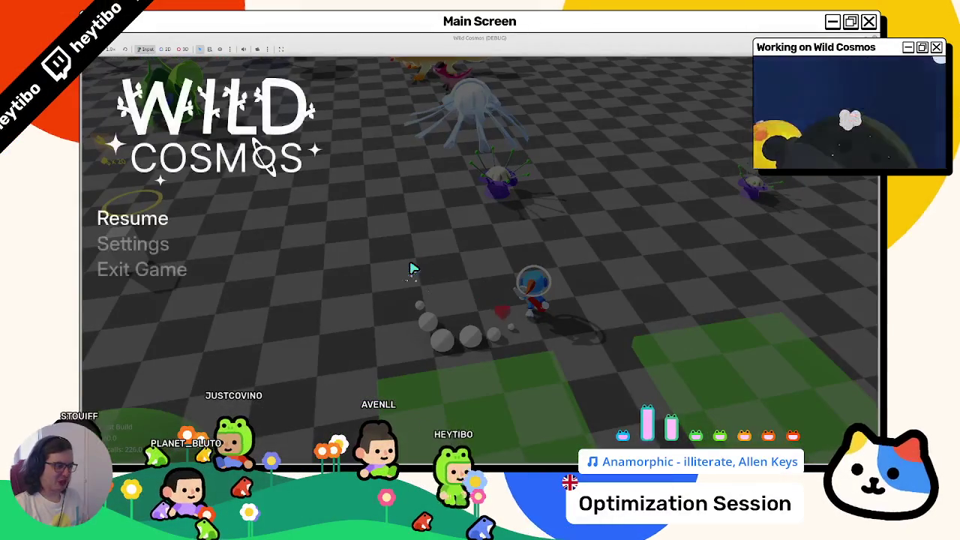
pyautogui.press('Escape')
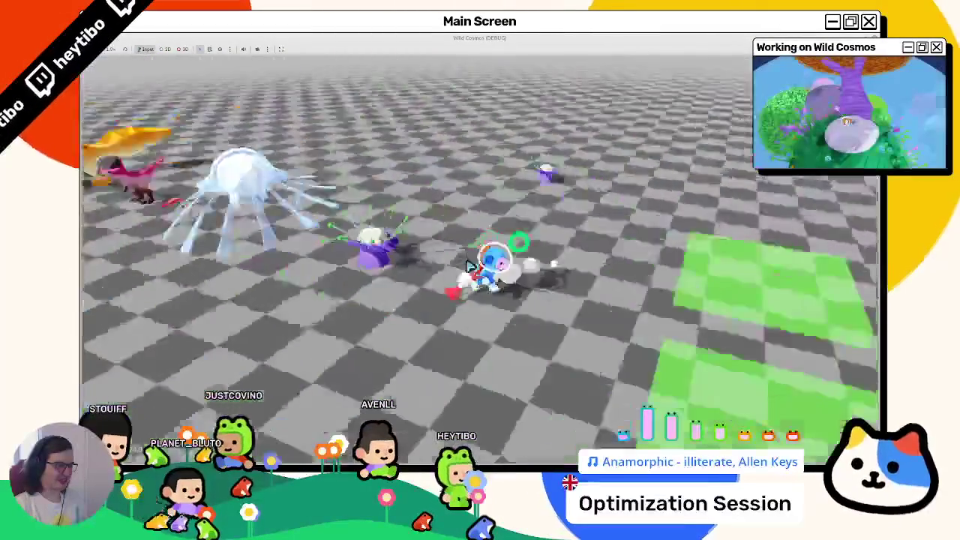
pyautogui.press('Escape')
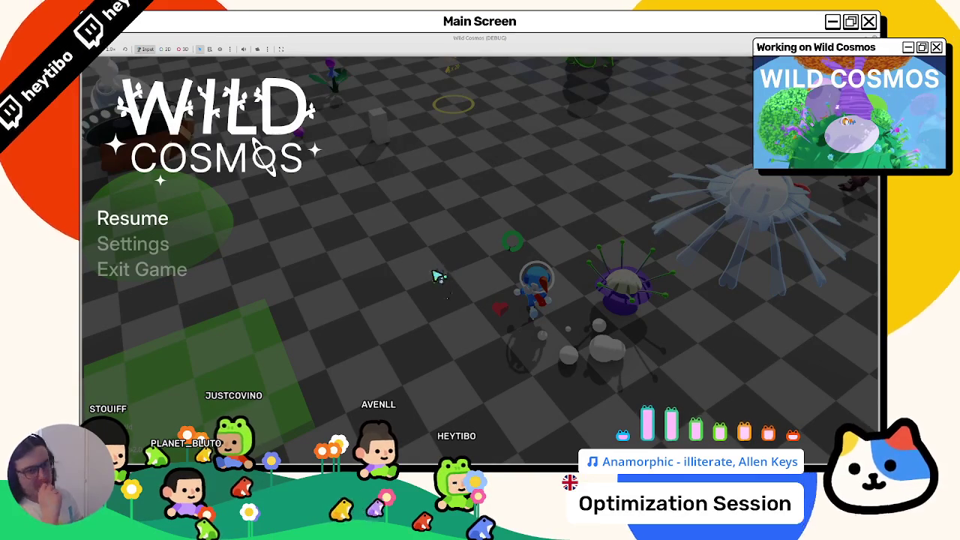
pyautogui.press('Escape')
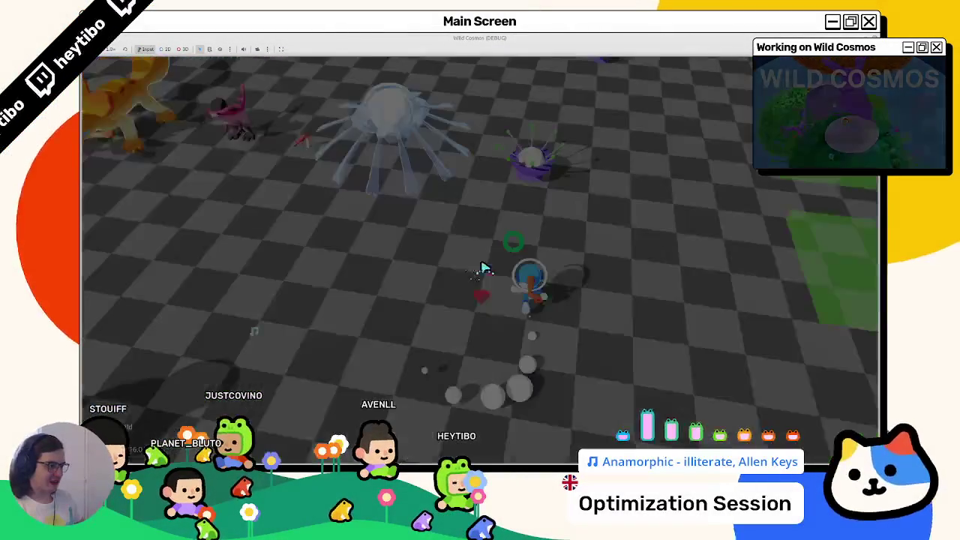
pyautogui.press('Escape')
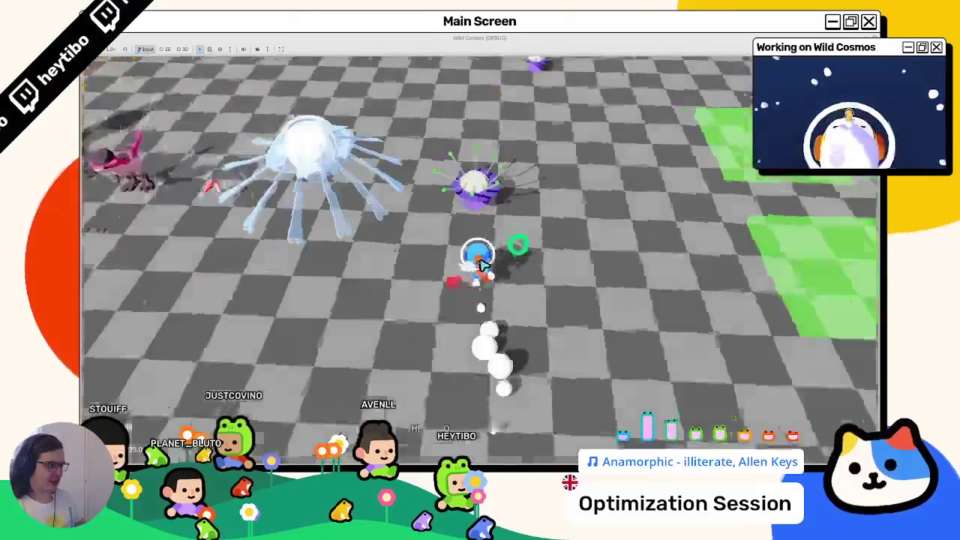
# Step: Run the character toward the green area, pausing and resuming, then stop the game
pyautogui.press('w')
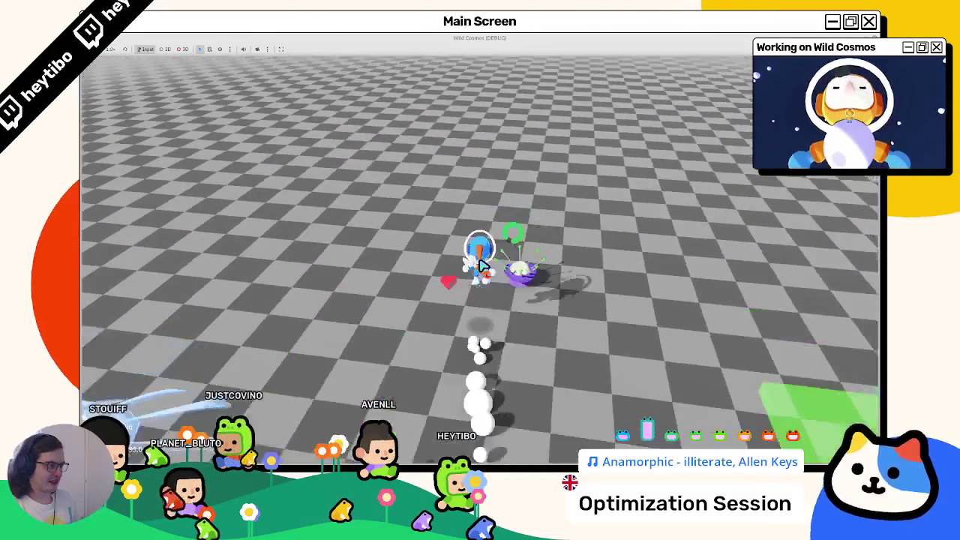
pyautogui.press('Escape')
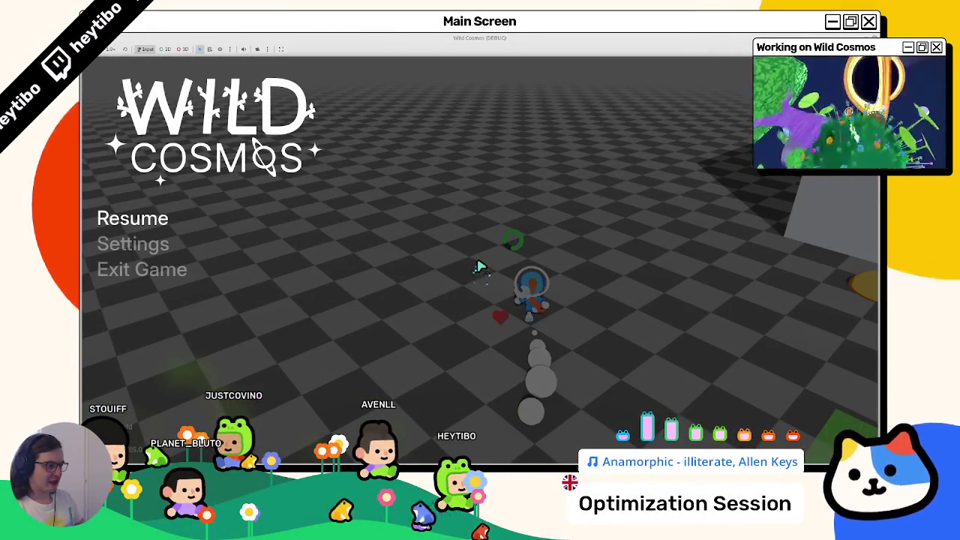
pyautogui.press('Escape')
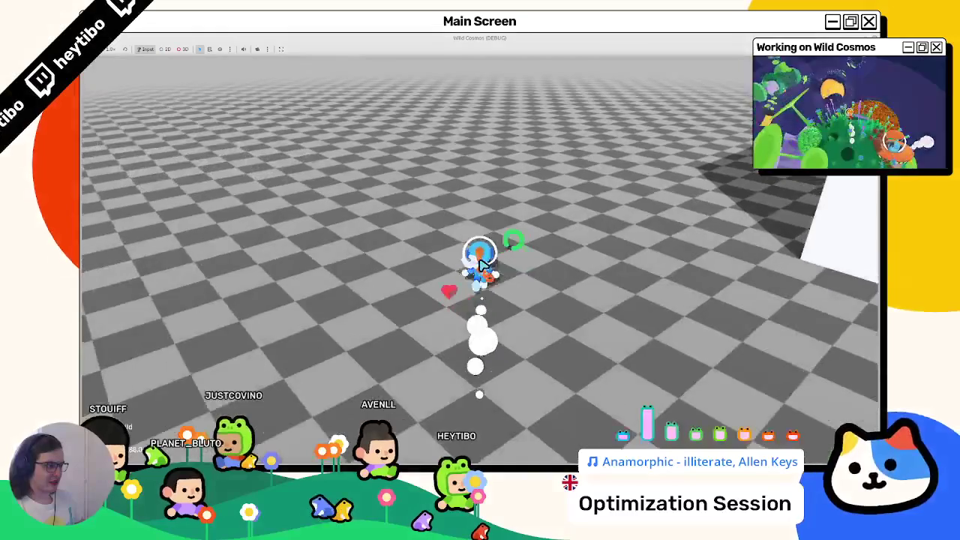
pyautogui.press('Escape')
pyautogui.press('F8')
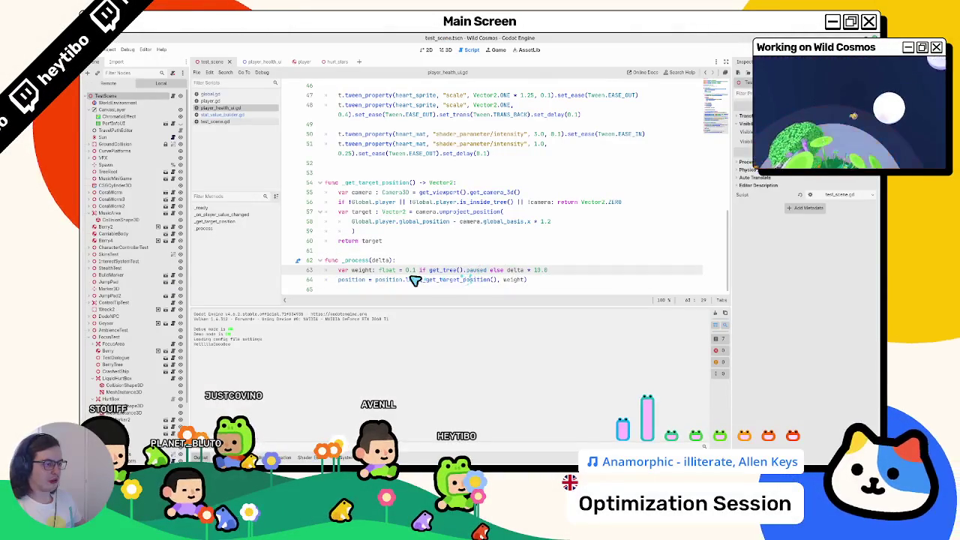
# Step: In the player_health_ui scene, set the root node's Process Mode to Pausable
pyautogui.moveTo(414, 281)
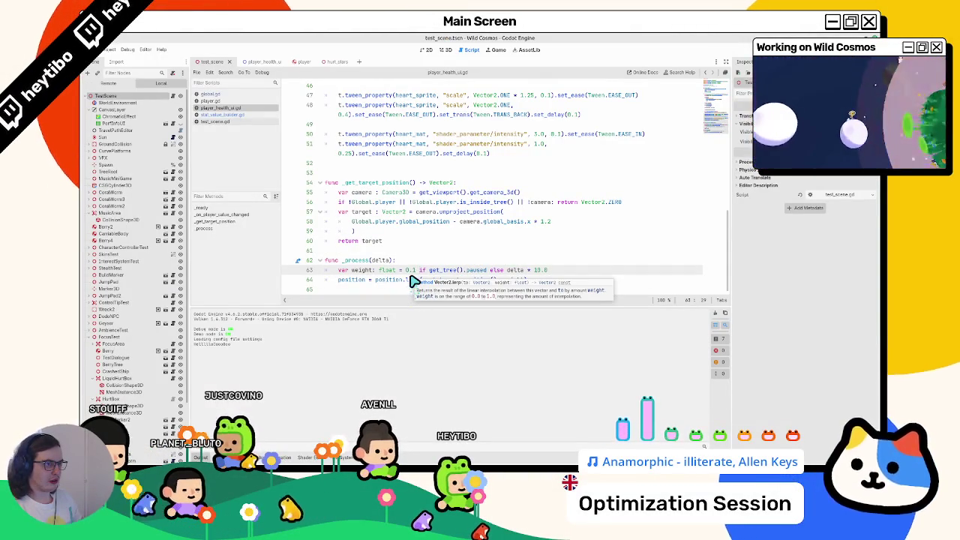
pyautogui.click(259, 62)
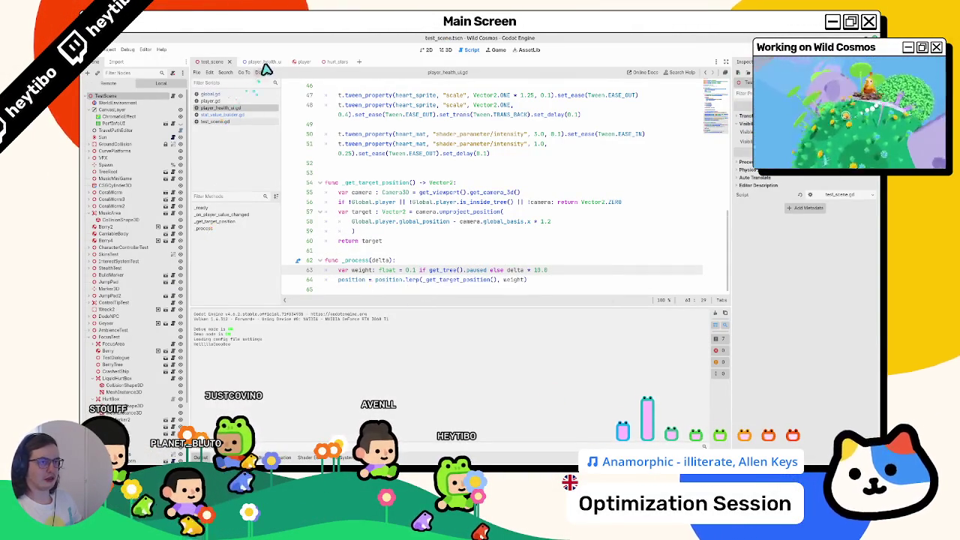
pyautogui.click(823, 244)
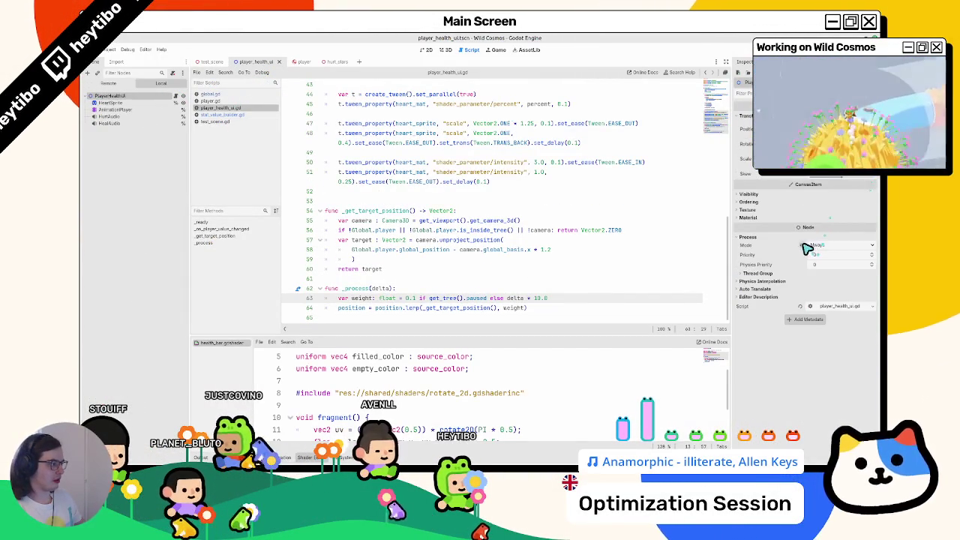
pyautogui.click(807, 250)
pyautogui.click(826, 252)
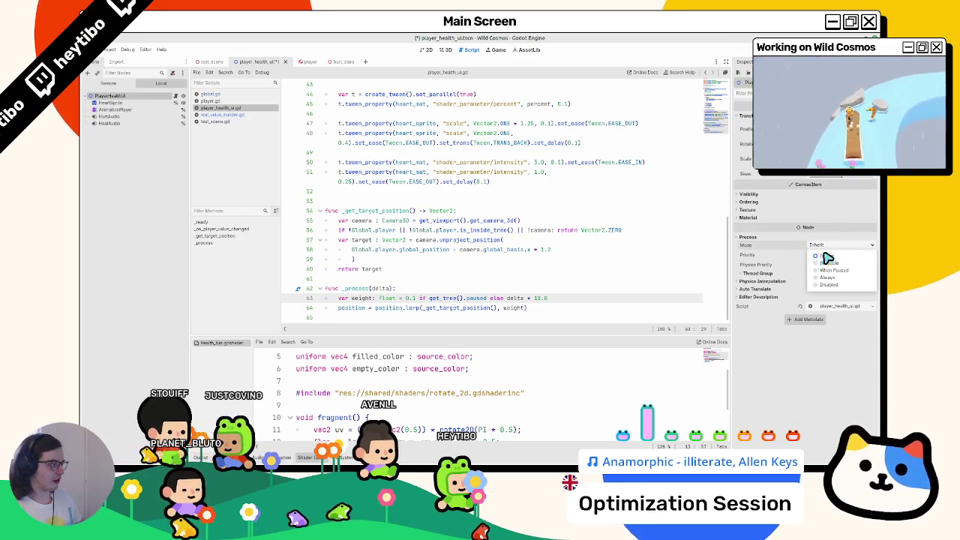
pyautogui.click(833, 260)
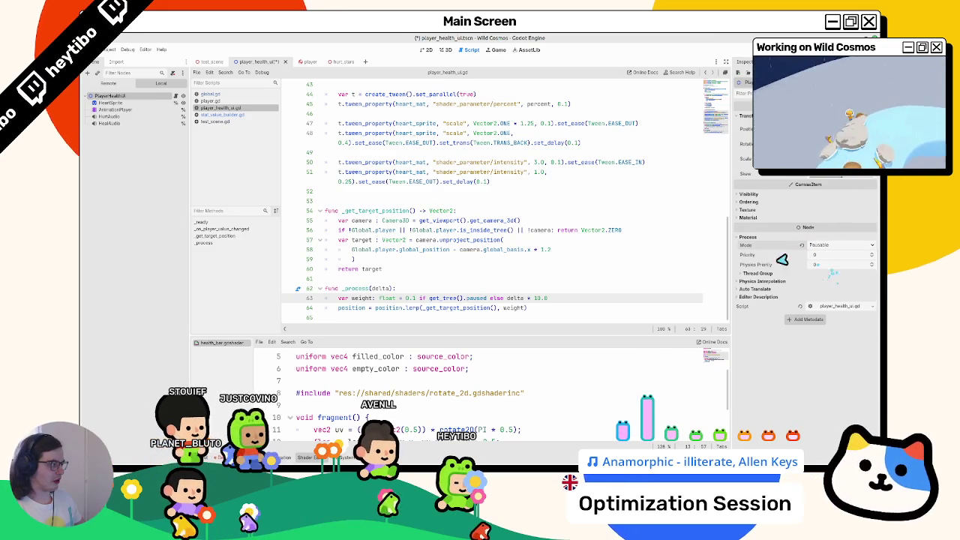
# Step: Run test_scene and toggle the pause menu to check the ring
pyautogui.click(210, 62)
pyautogui.press('F6')
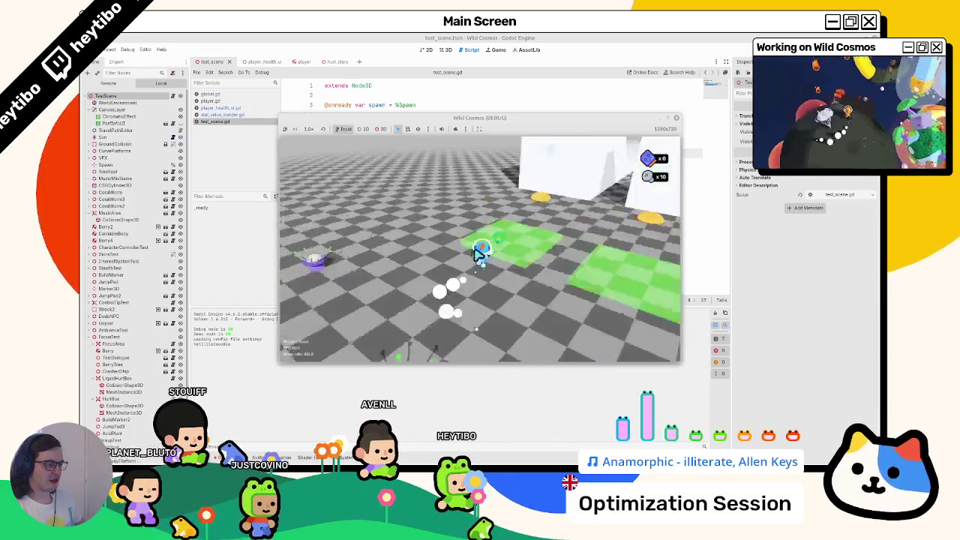
pyautogui.press('Escape')
pyautogui.press('Escape')
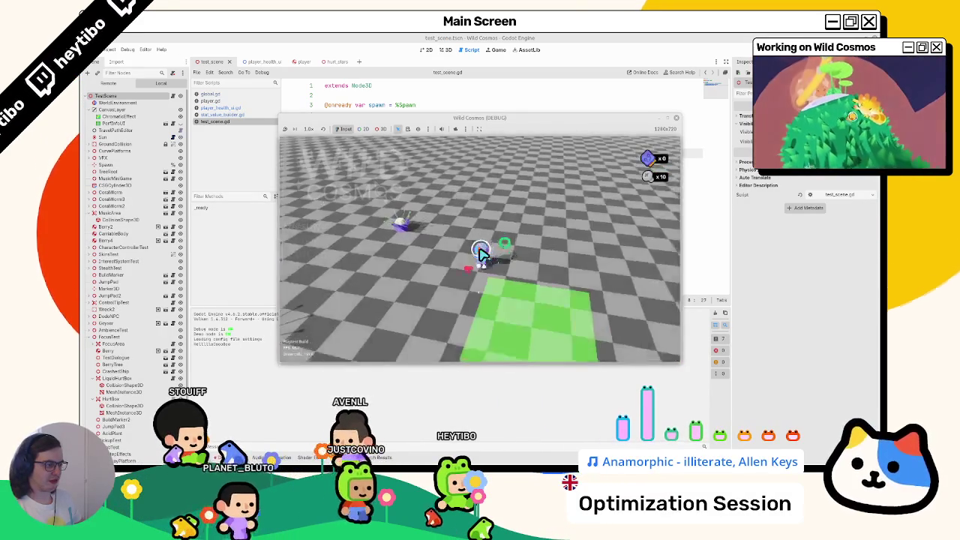
pyautogui.press('Escape')
pyautogui.press('Escape')
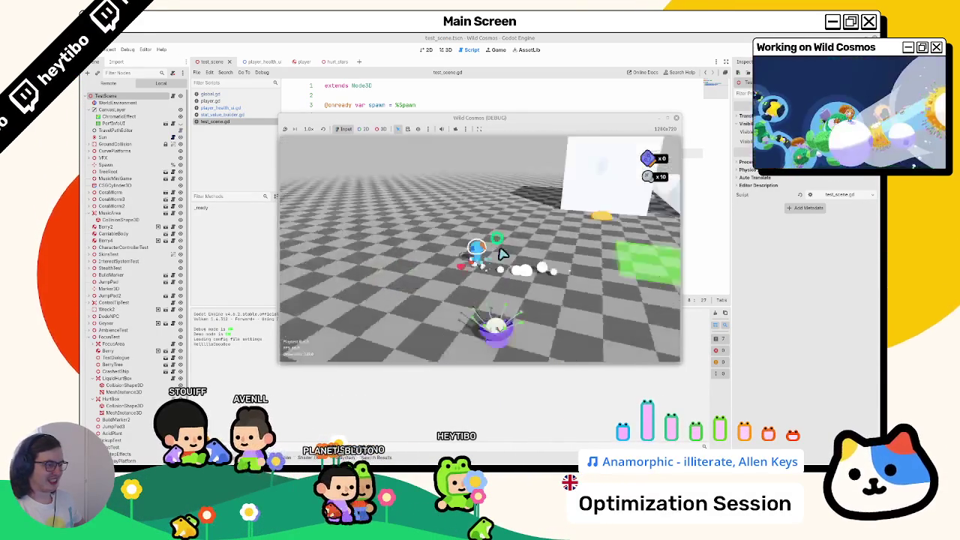
# Step: Back in the player_health_ui scene, reset the root node's Process Mode to Inherit
pyautogui.click(265, 60)
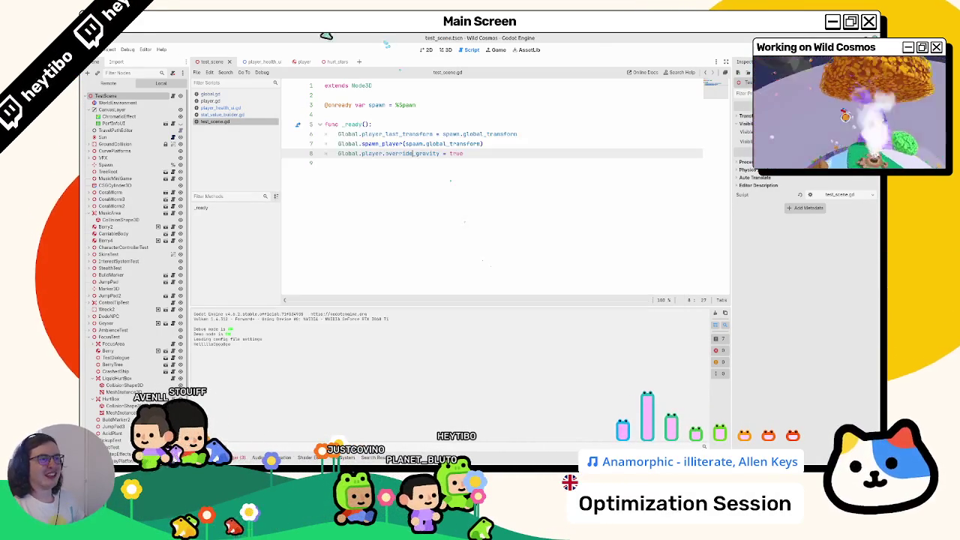
pyautogui.click(268, 63)
pyautogui.click(840, 245)
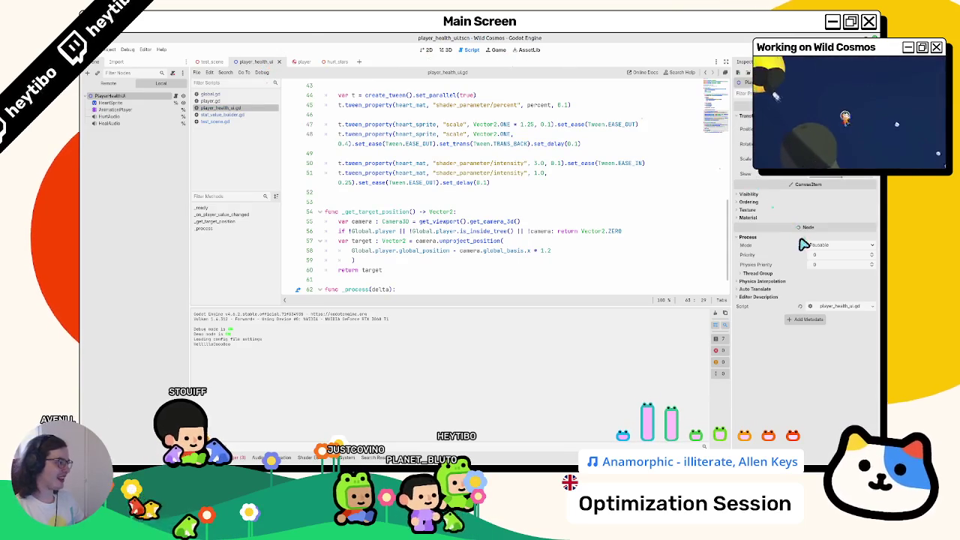
pyautogui.click(817, 255)
# Step: Replace the weight line with position.lerp(_get_target_position(), min(delta, 0.016) * 10.0)
pyautogui.scroll(-1, 621, 235)
pyautogui.write('0.1')
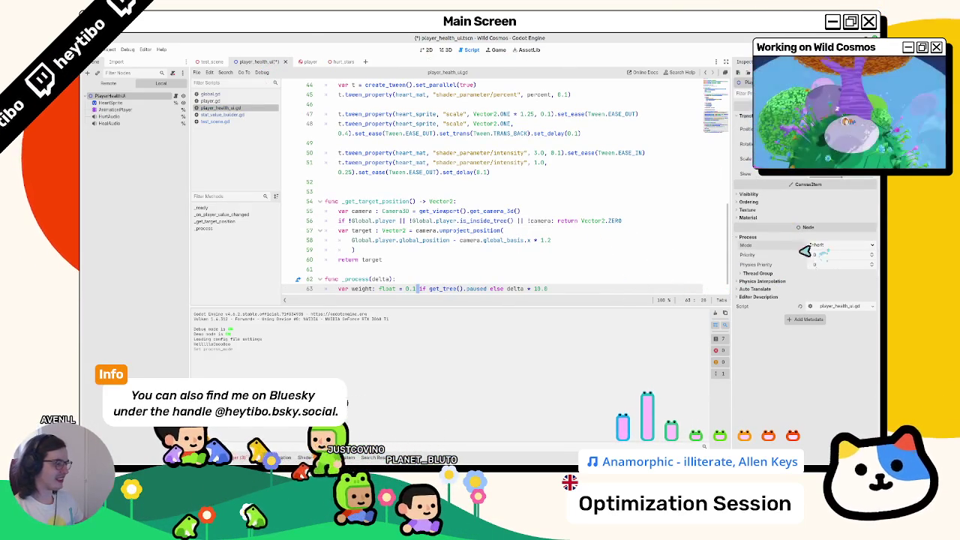
pyautogui.scroll(-1, 521, 272)
pyautogui.click(521, 270)
pyautogui.press('BackSpace')
pyautogui.press('BackSpace')
pyautogui.press('BackSpace')
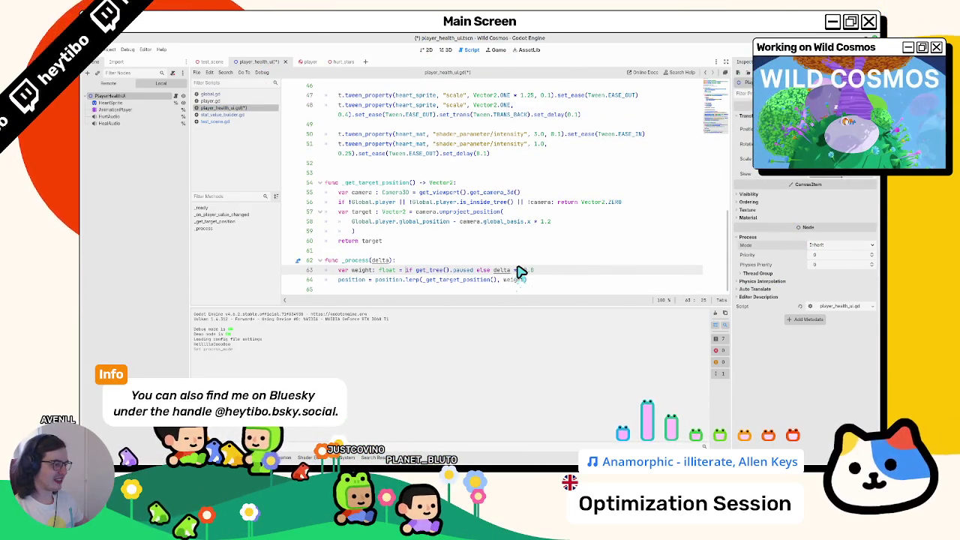
pyautogui.press('BackSpace')
pyautogui.press('BackSpace')
pyautogui.press('BackSpace')
pyautogui.press('End')
pyautogui.press('Return')
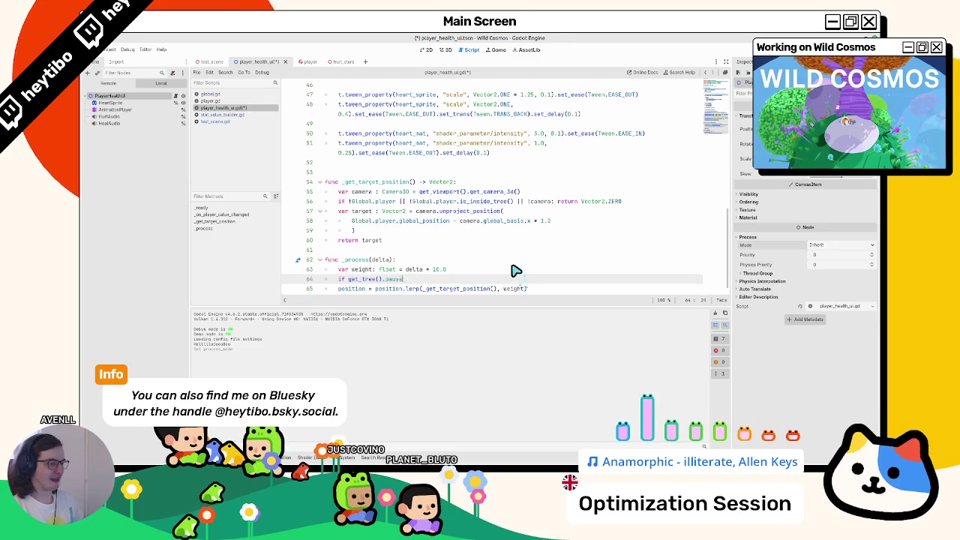
pyautogui.write('if Engine.')
pyautogui.press('BackSpace')
pyautogui.press('BackSpace')
pyautogui.press('BackSpace')
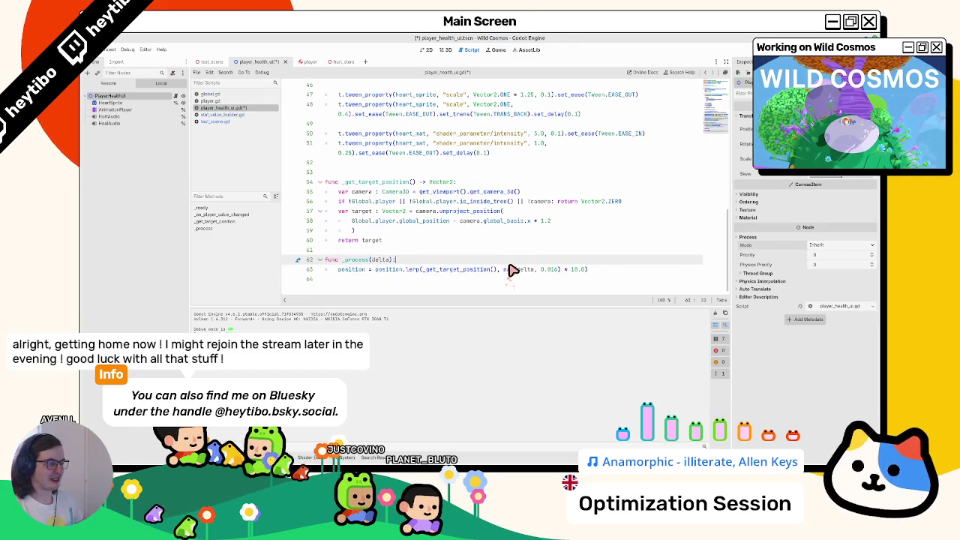
pyautogui.write('position = position.lerp(_get_target_position(), min(delta, 0.016) * 10.0)')
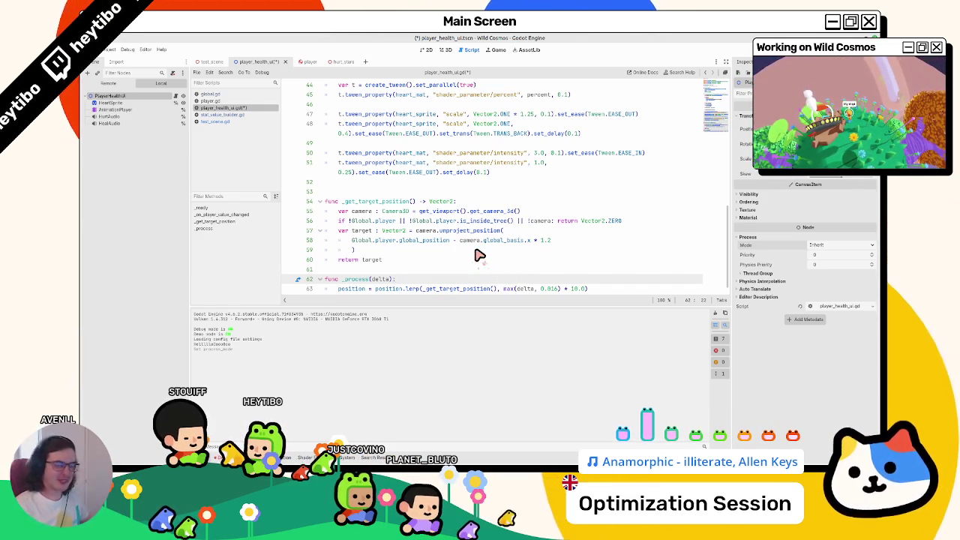
# Step: Set the health UI's Process Mode to Always and save the scene
pyautogui.click(843, 245)
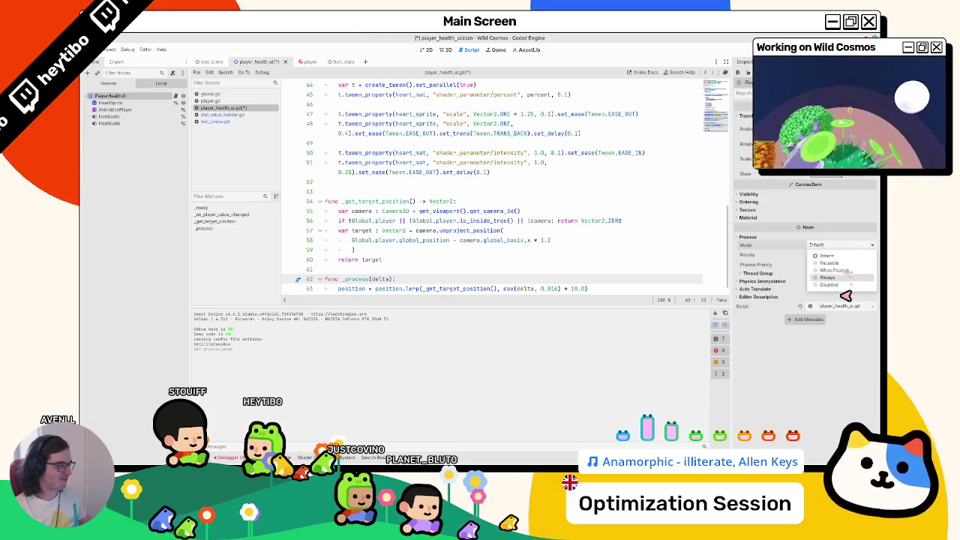
pyautogui.click(832, 277)
pyautogui.scroll(-1, 672, 255)
pyautogui.click(672, 259)
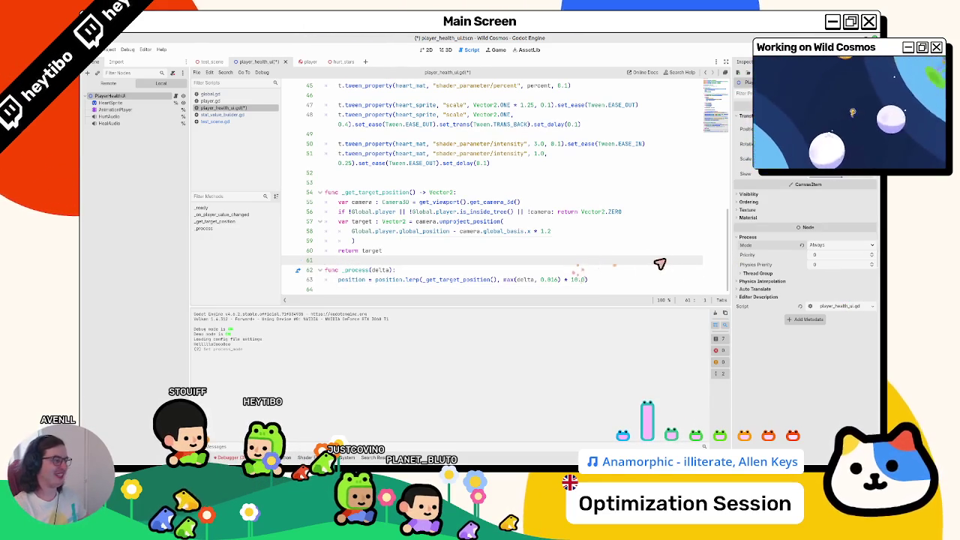
pyautogui.hotkey('ctrl', 's')
# Step: Run test_scene, move the character forward, and pause and resume twice to watch the ring
pyautogui.click(211, 62)
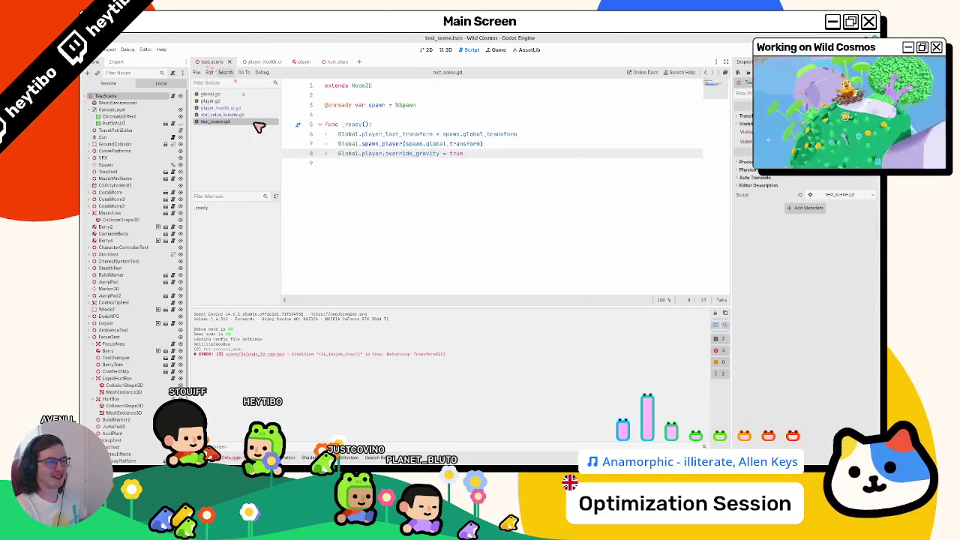
pyautogui.press('F6')
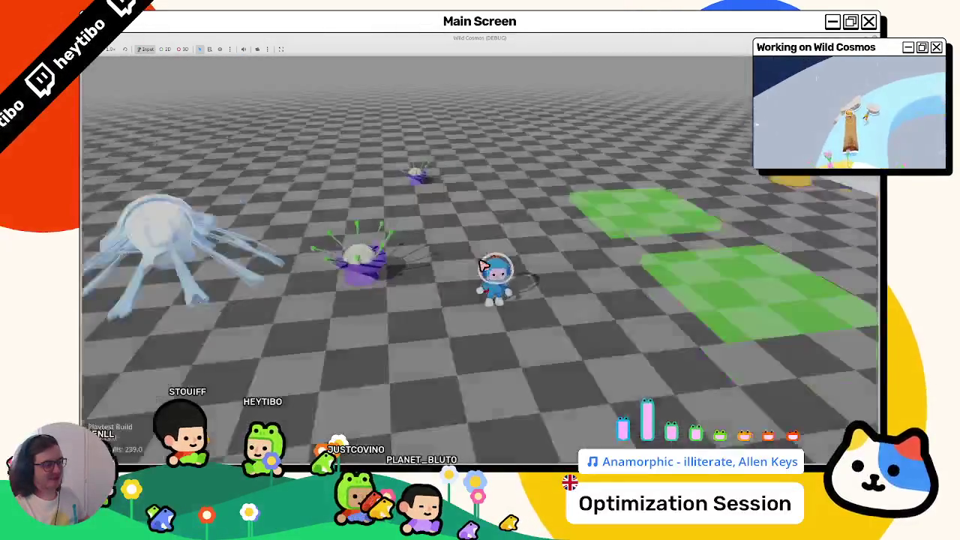
pyautogui.press('w')
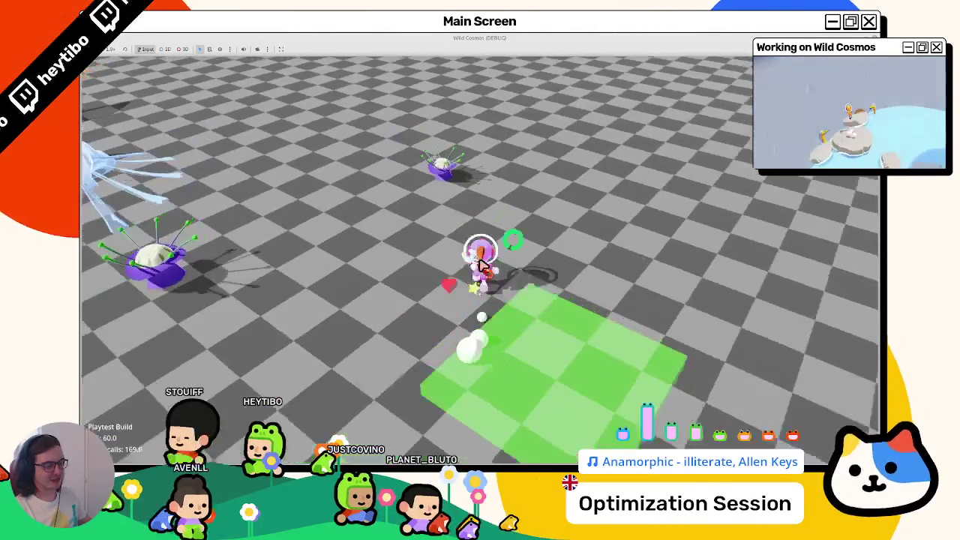
pyautogui.press('Escape')
pyautogui.press('Escape')
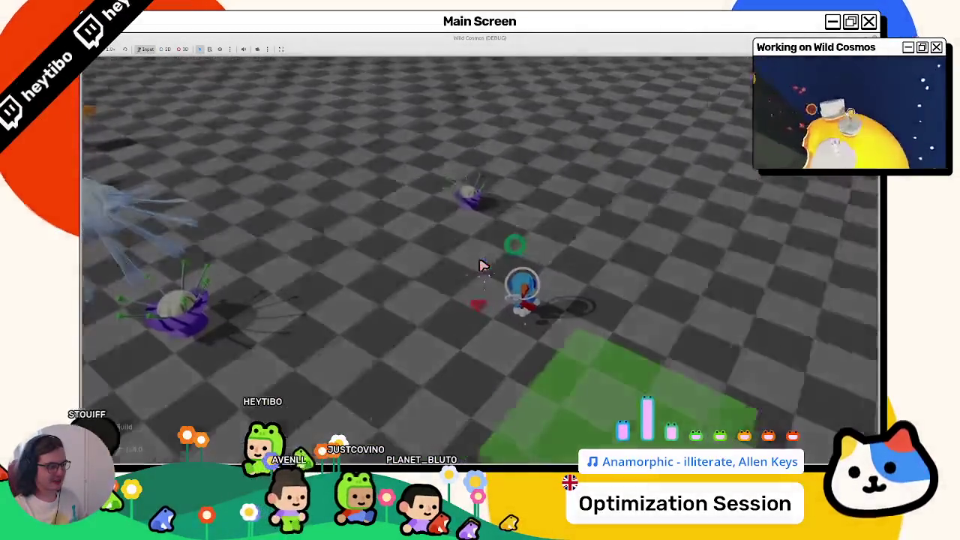
pyautogui.press('Escape')
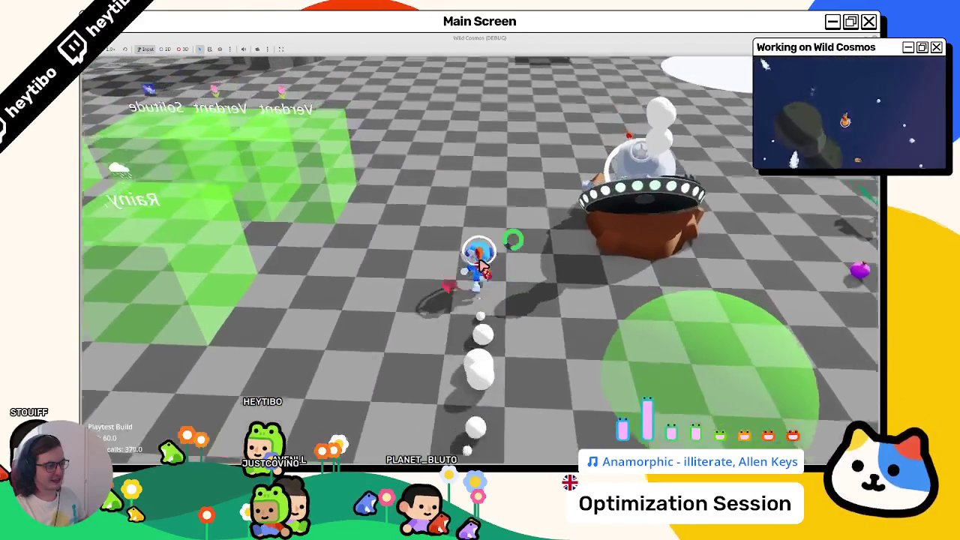
pyautogui.press('Escape')
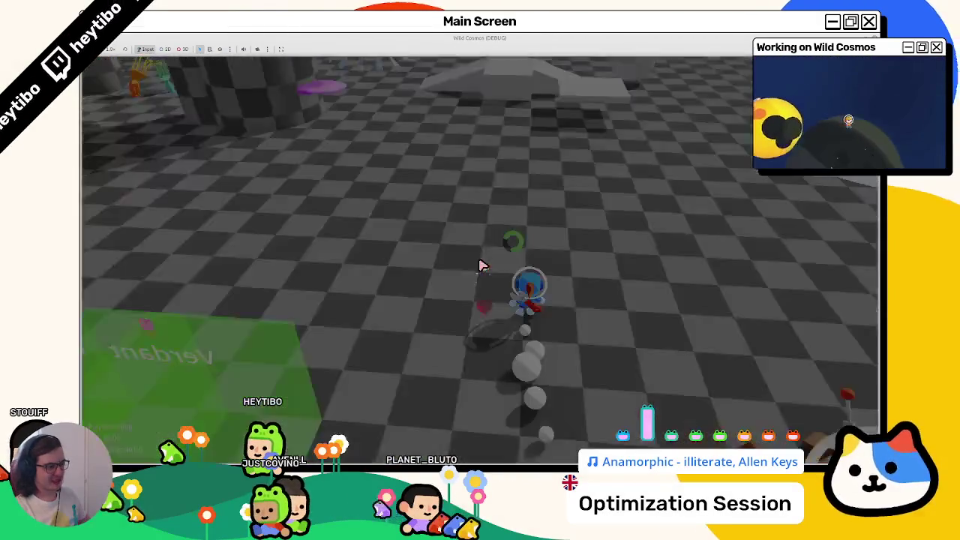
pyautogui.press('Escape')
pyautogui.press('Escape')
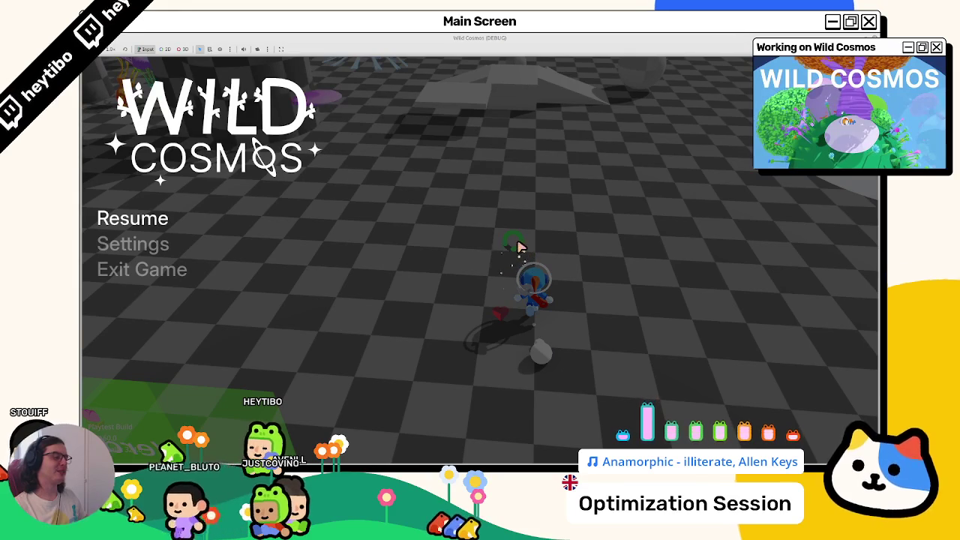
# Step: Toggle the Wild Cosmos pause menu several times, ending with the game resumed
pyautogui.press('Escape')
pyautogui.press('Escape')
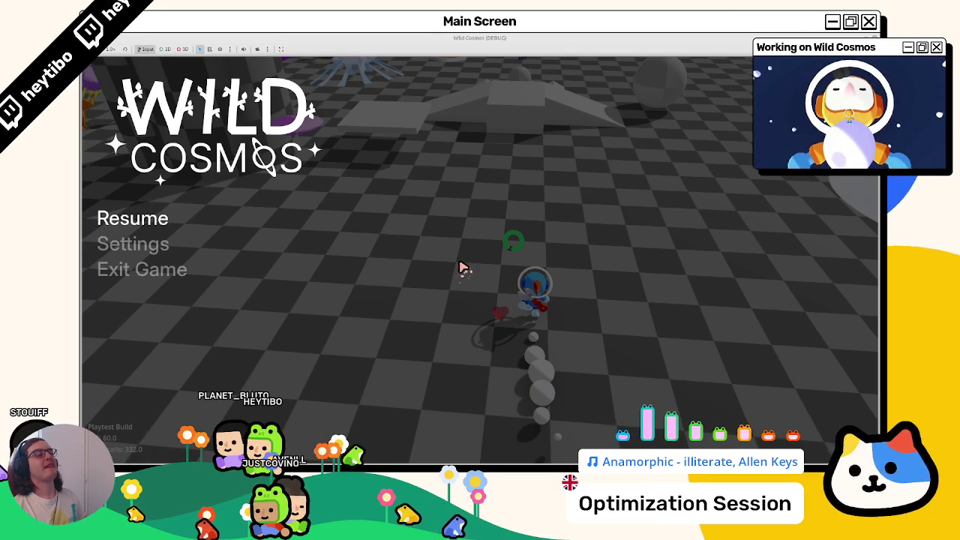
pyautogui.press('Escape')
pyautogui.press('Escape')
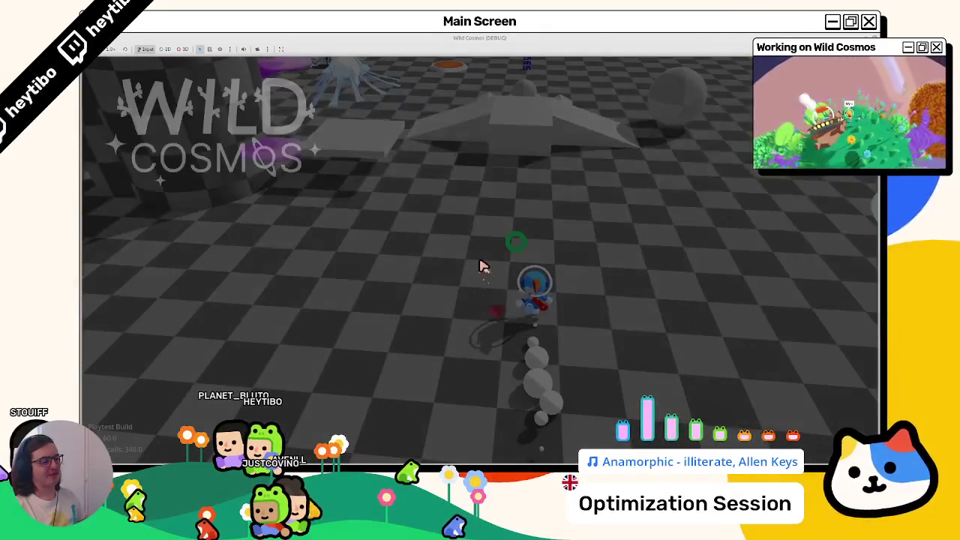
pyautogui.press('Escape')
pyautogui.press('Escape')
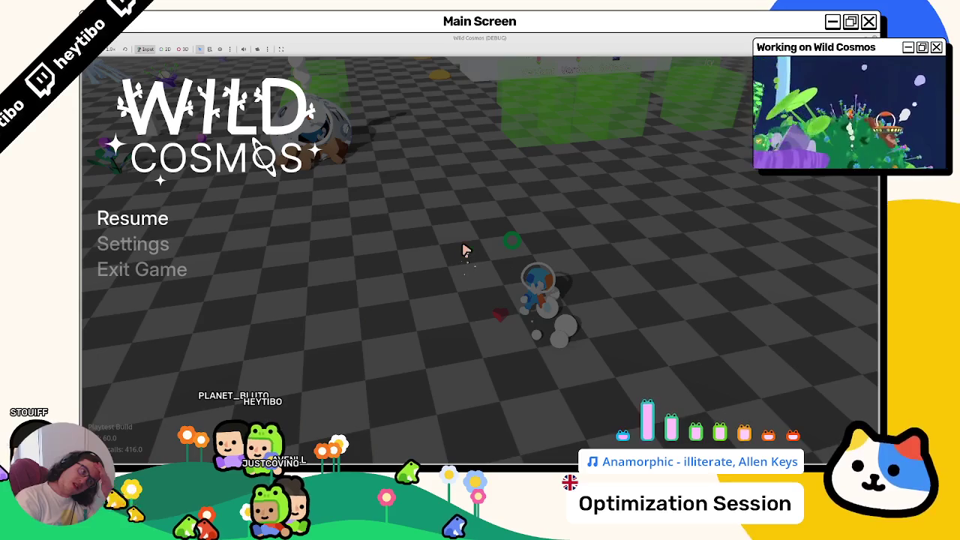
pyautogui.press('Escape')
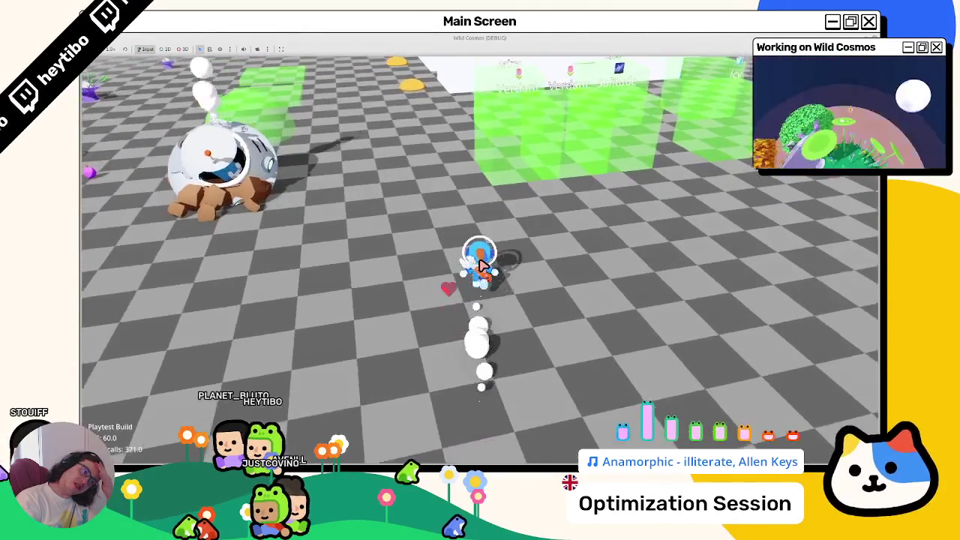
# Step: Run the character around the ship, pausing and resuming beside it
pyautogui.press('w')
pyautogui.press('w')
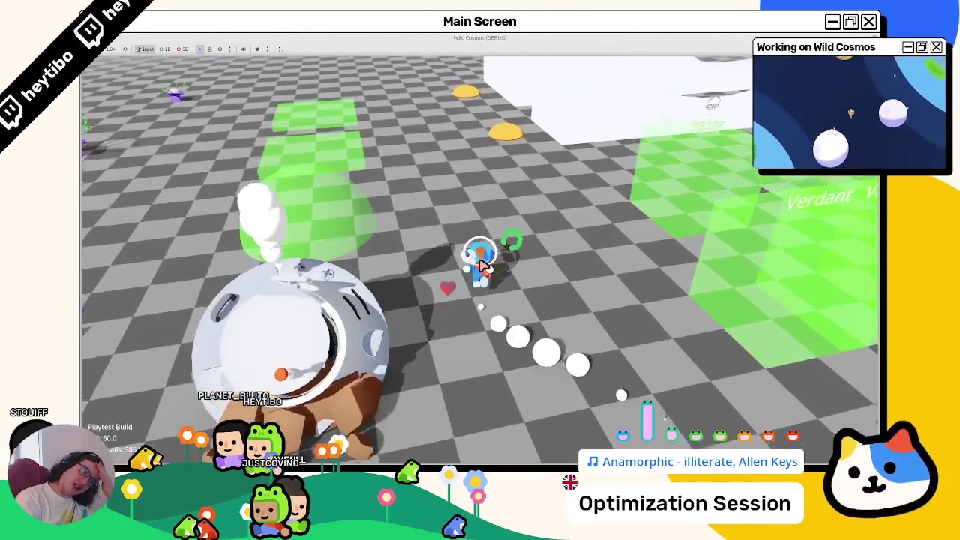
pyautogui.press('w')
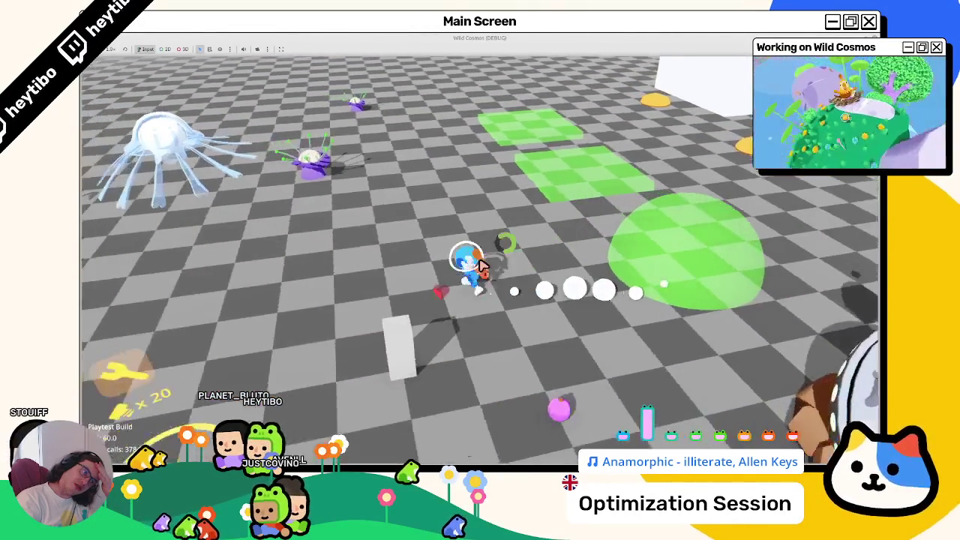
pyautogui.press('w')
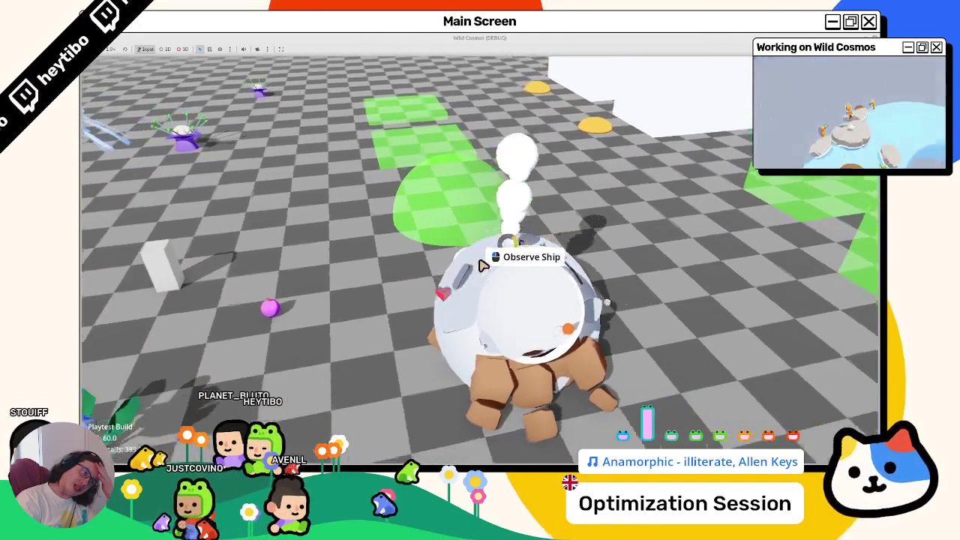
pyautogui.press('w')
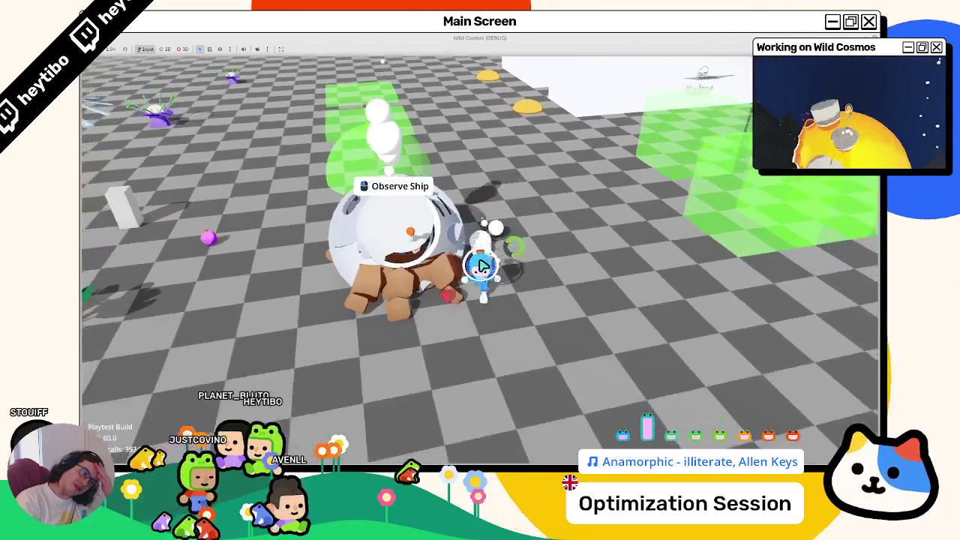
pyautogui.click(483, 267)
pyautogui.press('Escape')
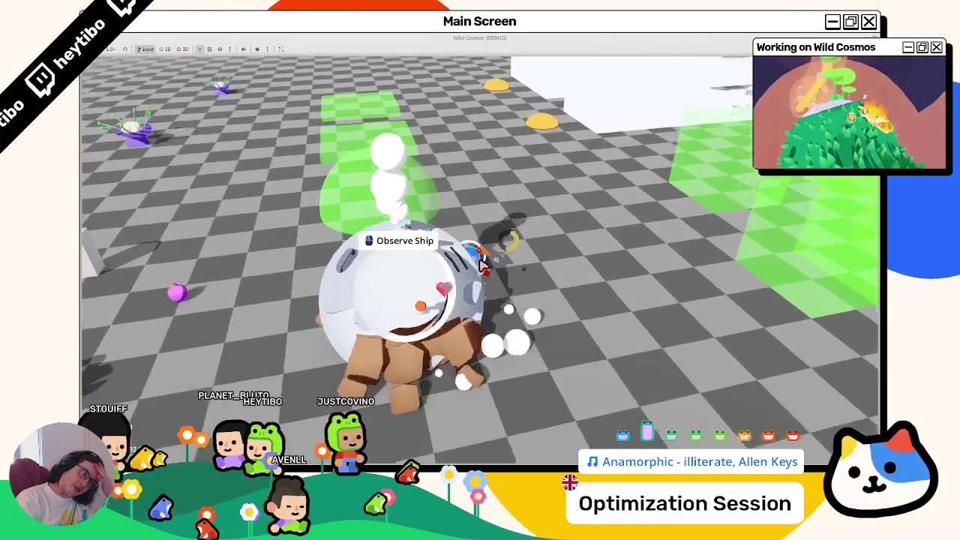
# Step: Walk the character away across the floor and back in front of the ship, watching the ring follow
pyautogui.press('s')
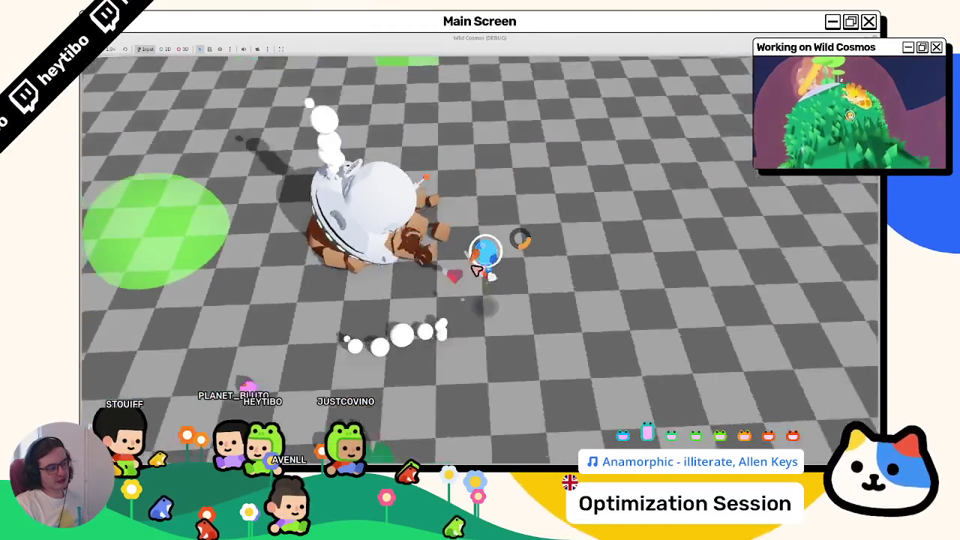
pyautogui.press('w')
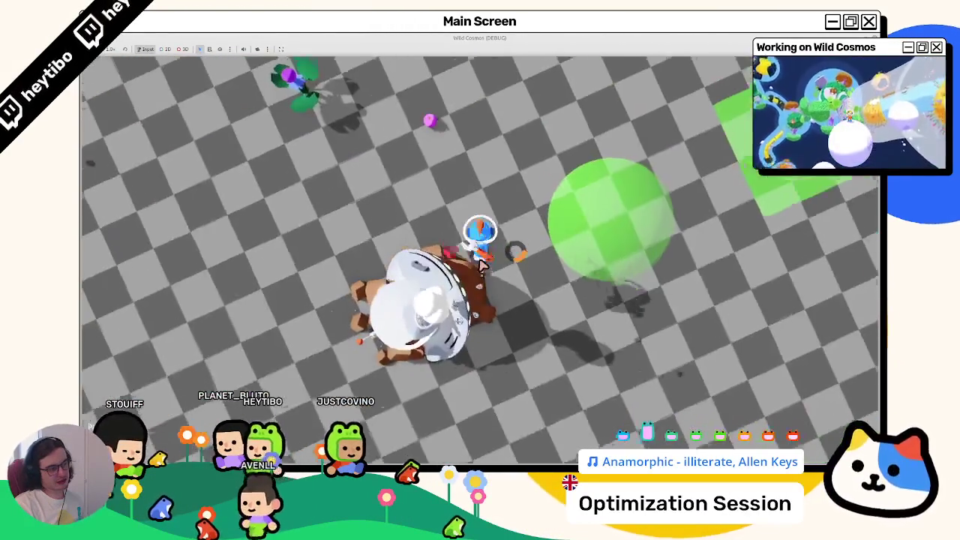
pyautogui.press('w')
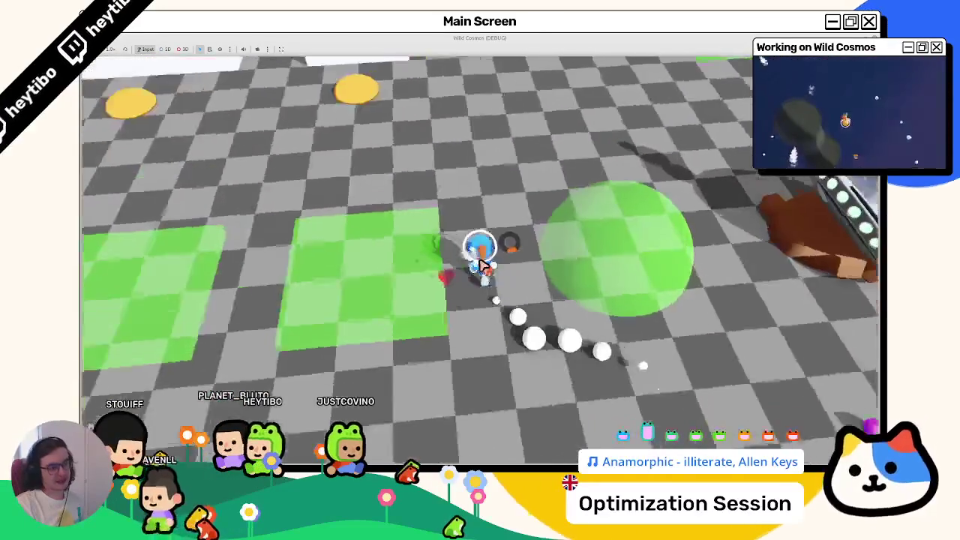
pyautogui.press('w')
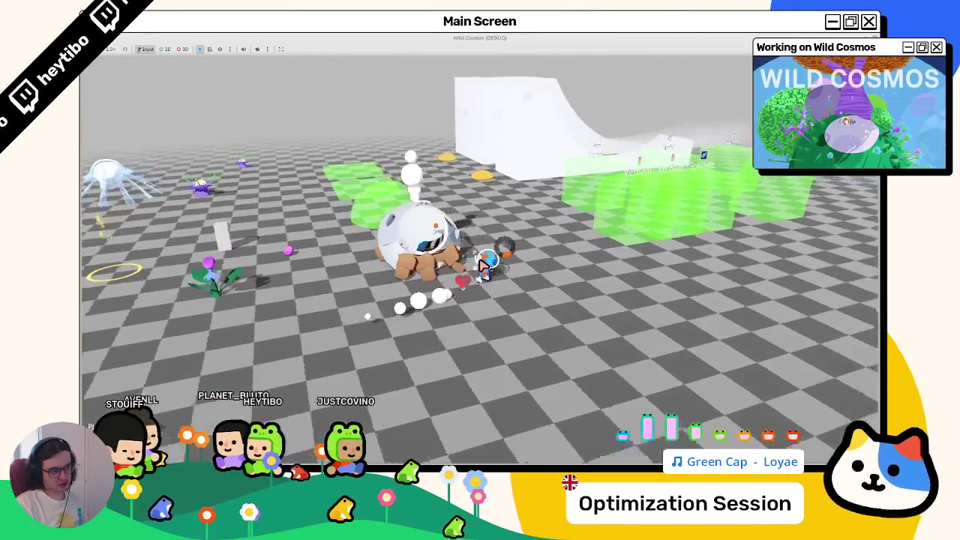
pyautogui.press('w')
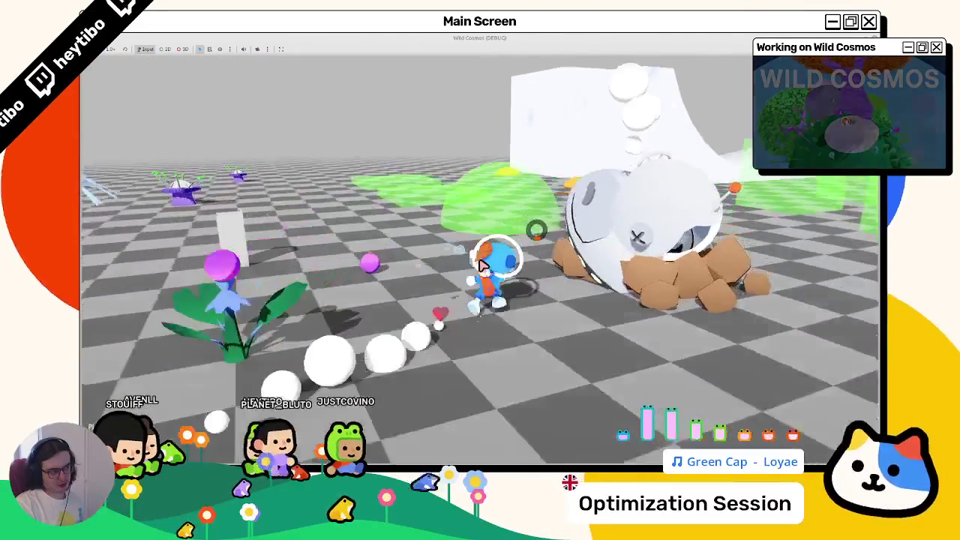
pyautogui.press('w')
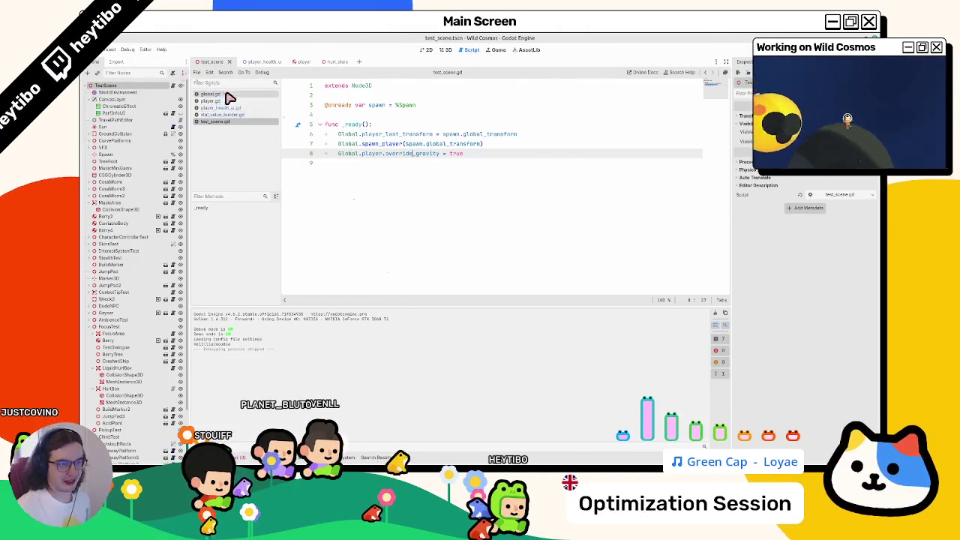
# Step: View player_health_ui.gd's target-position function and close the player and hurt_stars scene tabs
pyautogui.click(257, 107)
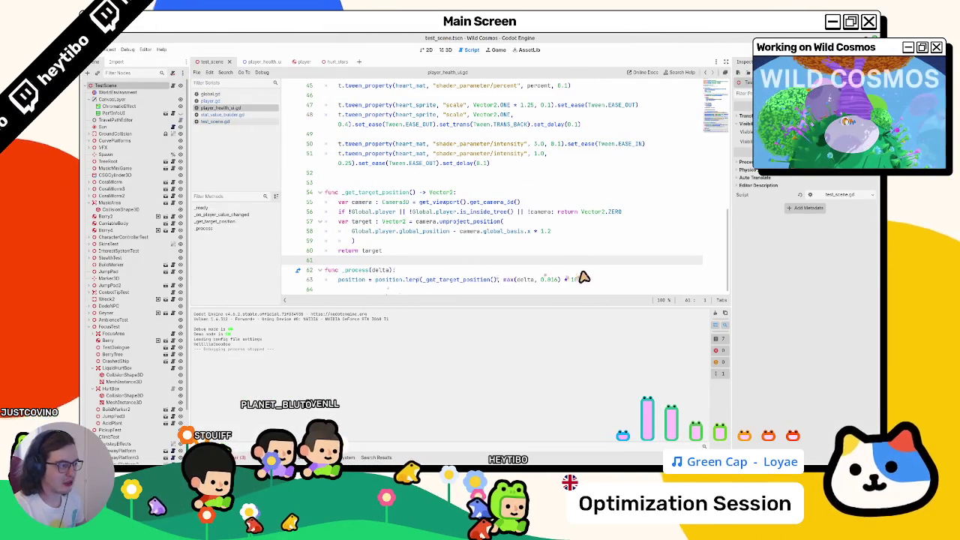
pyautogui.click(550, 279)
pyautogui.click(377, 192)
pyautogui.click(315, 62)
pyautogui.click(315, 62)
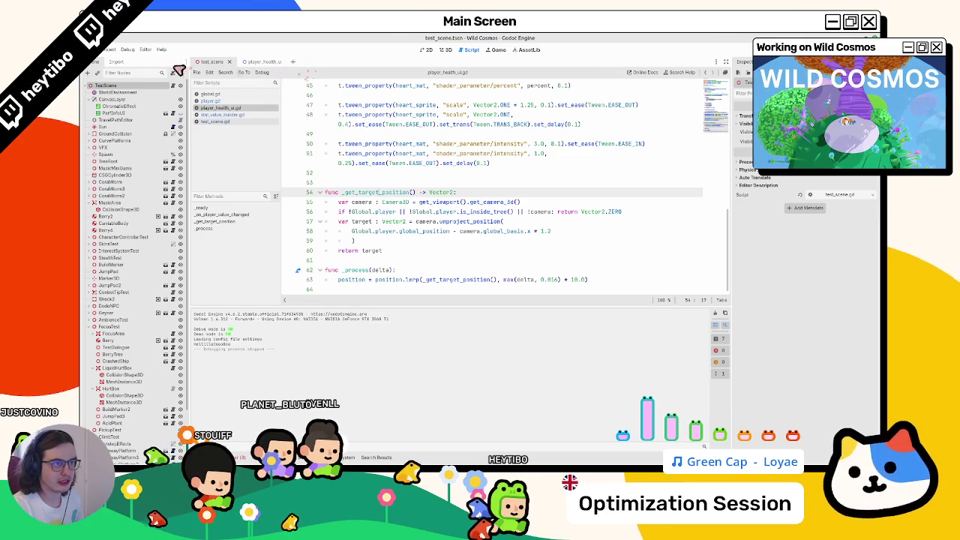
# Step: Quick-open the stamina_ui scene and select its StaminaUI root node
pyautogui.hotkey('ctrl', 'shift', 'o')
pyautogui.write('stamina')
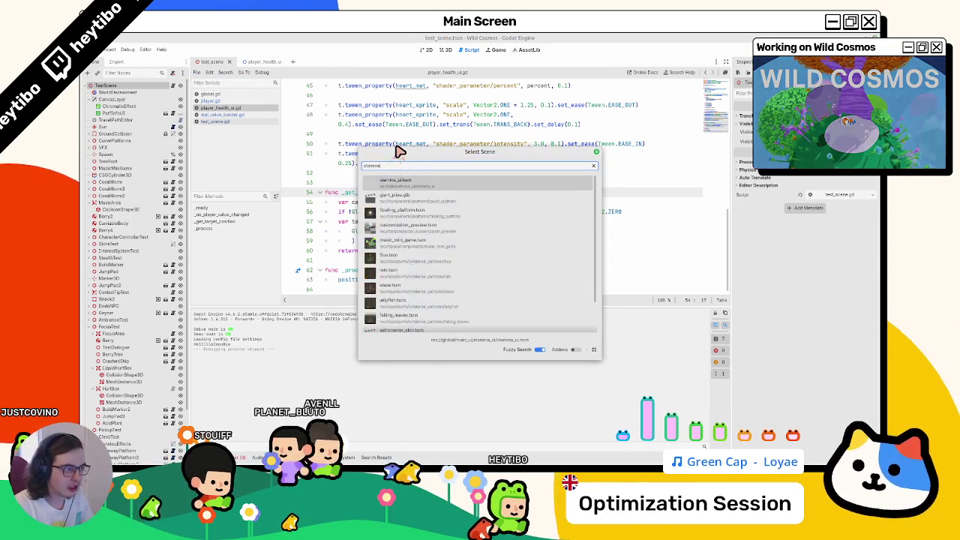
pyautogui.press('Return')
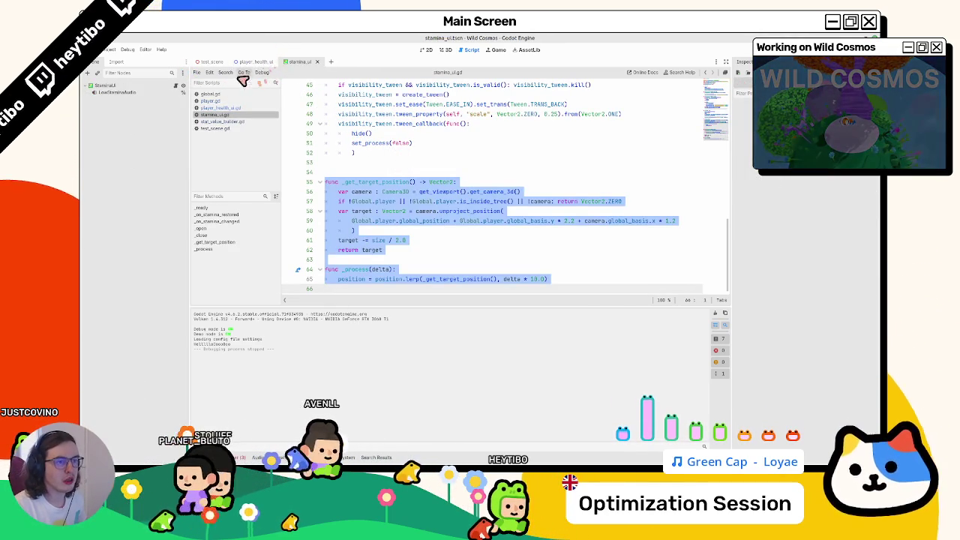
pyautogui.click(148, 87)
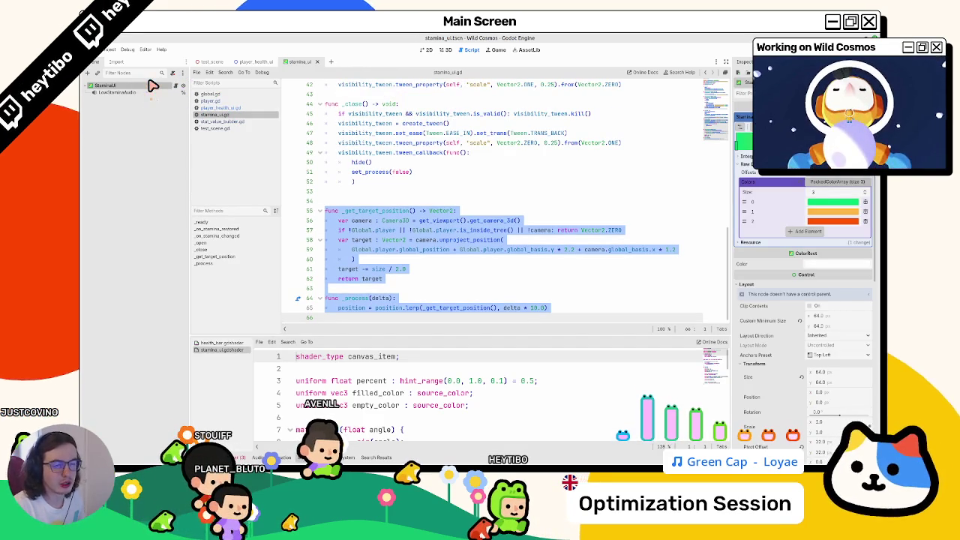
# Step: Inspect the stamina ring in the 2D view and open stamina_ui.gd at its target-position function
pyautogui.click(429, 50)
pyautogui.click(444, 50)
pyautogui.click(426, 51)
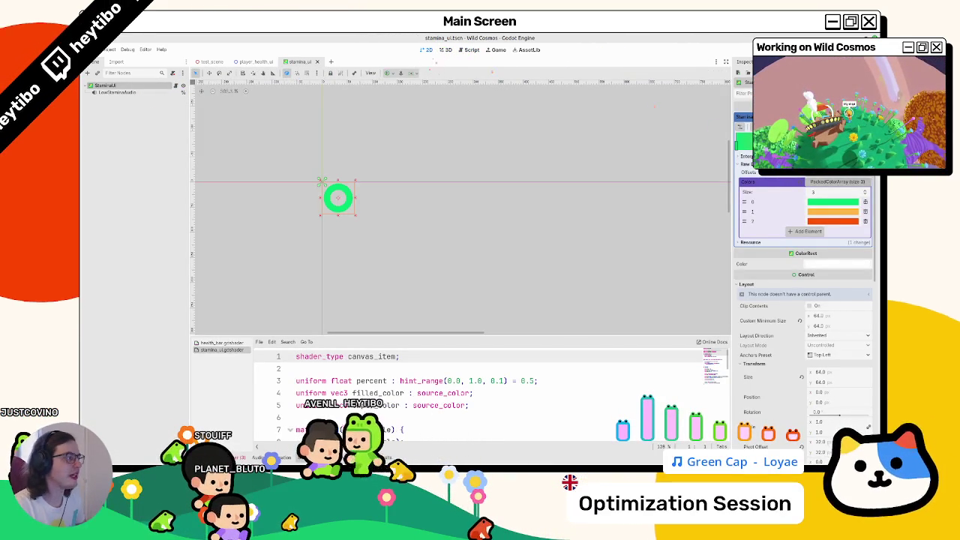
pyautogui.scroll(-4, 802, 225)
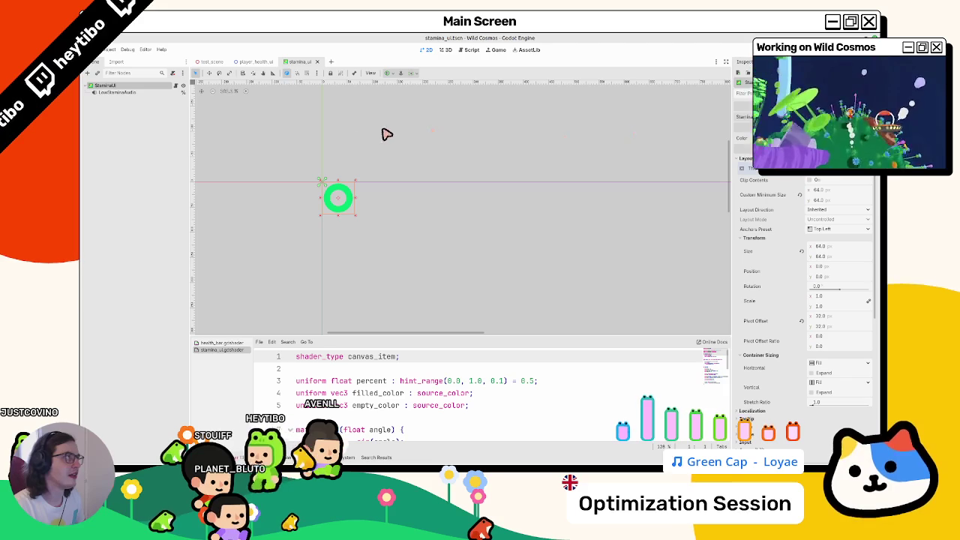
pyautogui.click(176, 86)
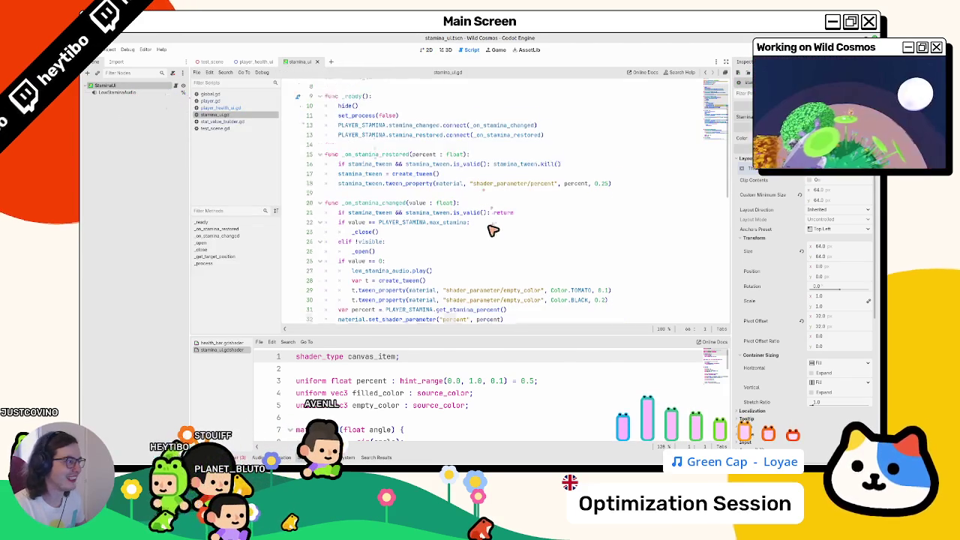
pyautogui.scroll(-10, 489, 234)
pyautogui.click(455, 274)
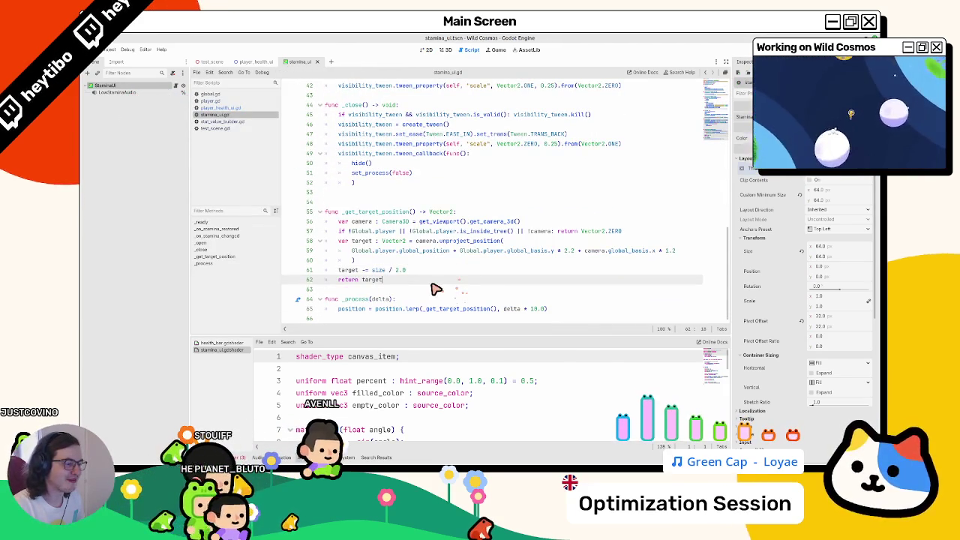
pyautogui.click(427, 280)
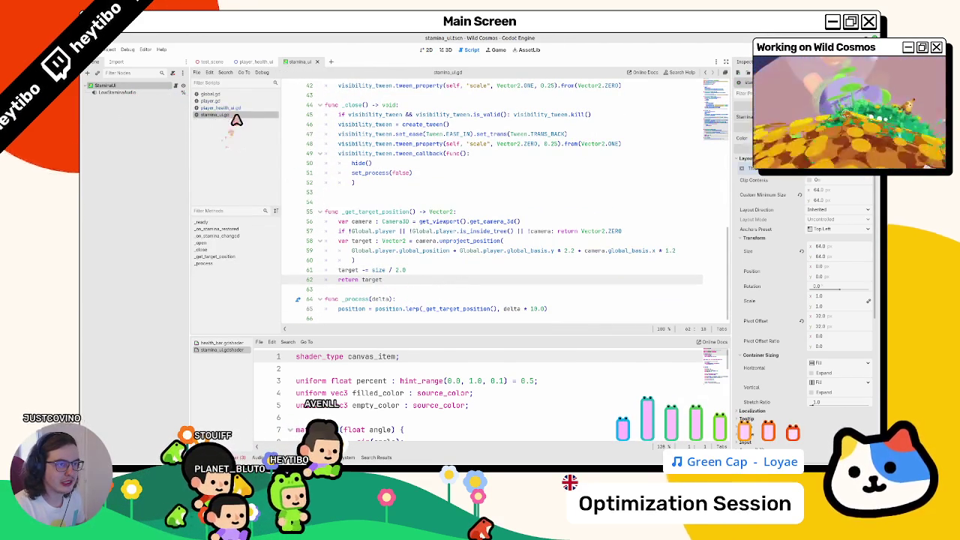
# Step: Copy _process from player_health_ui.gd and paste it over stamina_ui.gd's _process
pyautogui.click(220, 107)
pyautogui.moveTo(343, 299); pyautogui.dragTo(588, 309)
pyautogui.hotkey('ctrl', 'c')
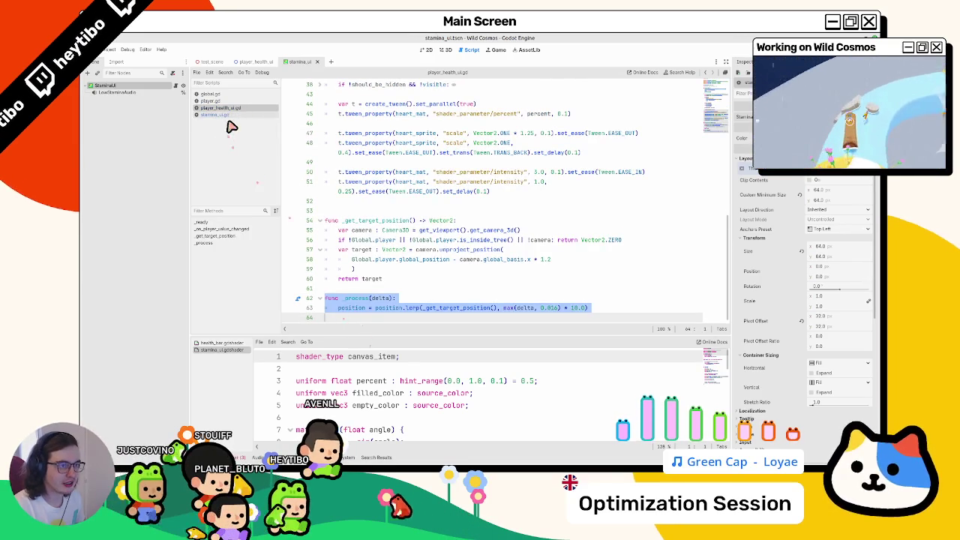
pyautogui.hotkey('alt', 'Left')
pyautogui.doubleClick(378, 298)
pyautogui.moveTo(323, 298); pyautogui.dragTo(524, 317)
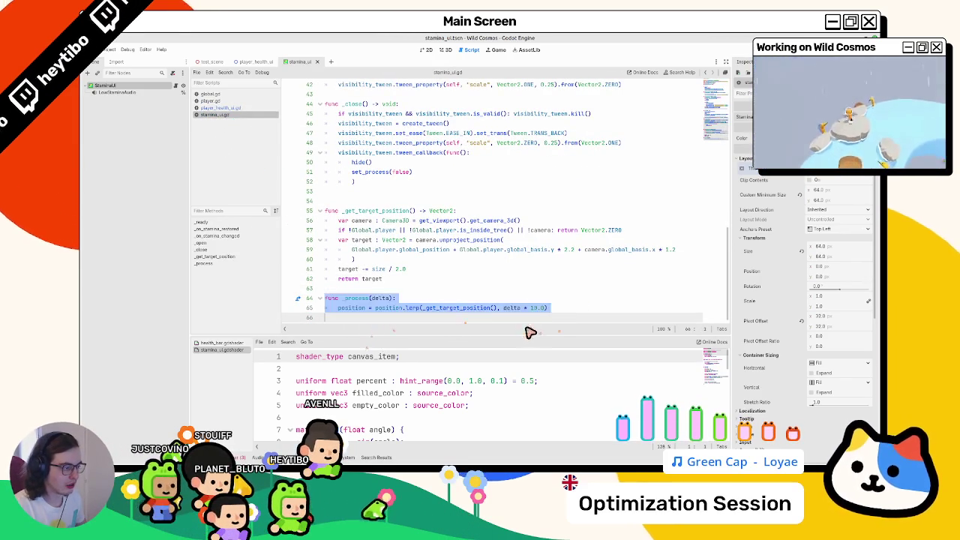
pyautogui.hotkey('ctrl', 'v')
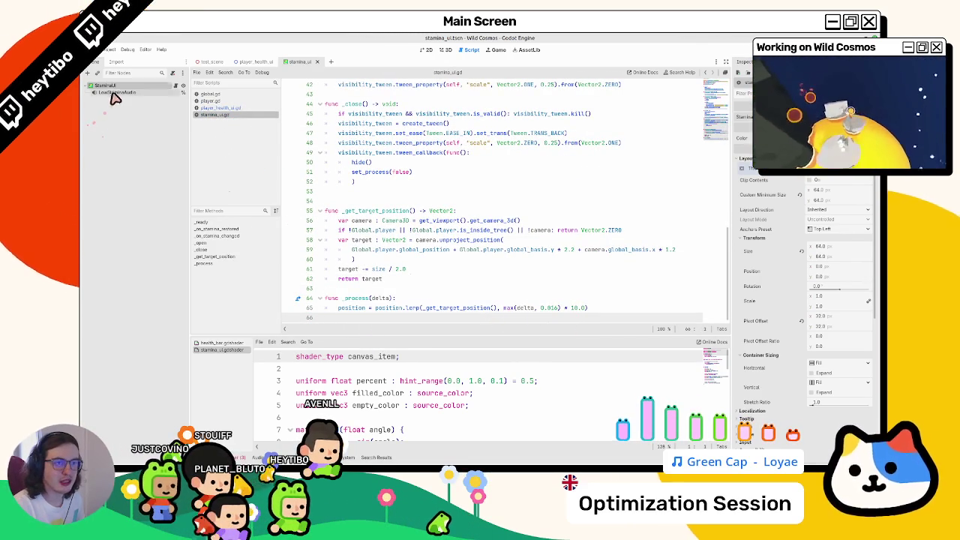
pyautogui.scroll(-5, 782, 195)
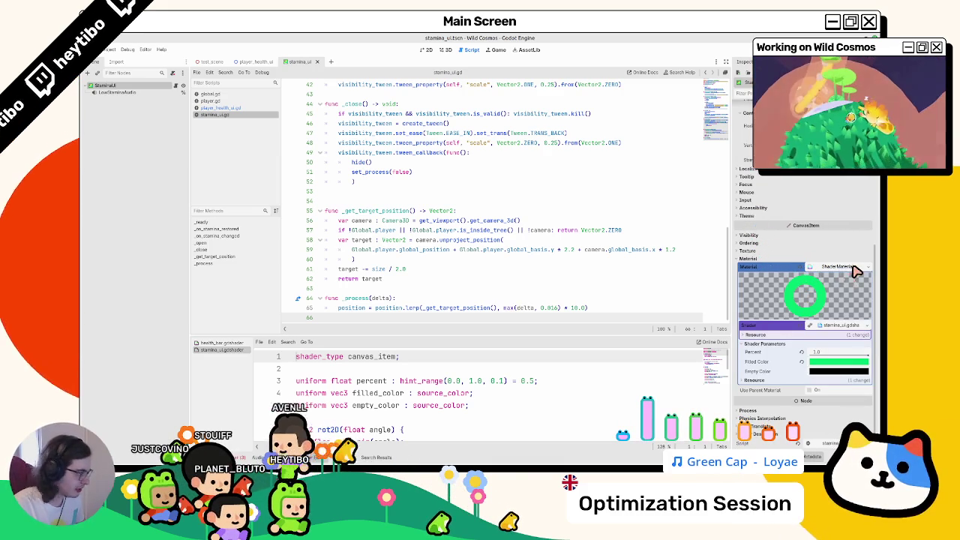
pyautogui.scroll(1, 856, 270)
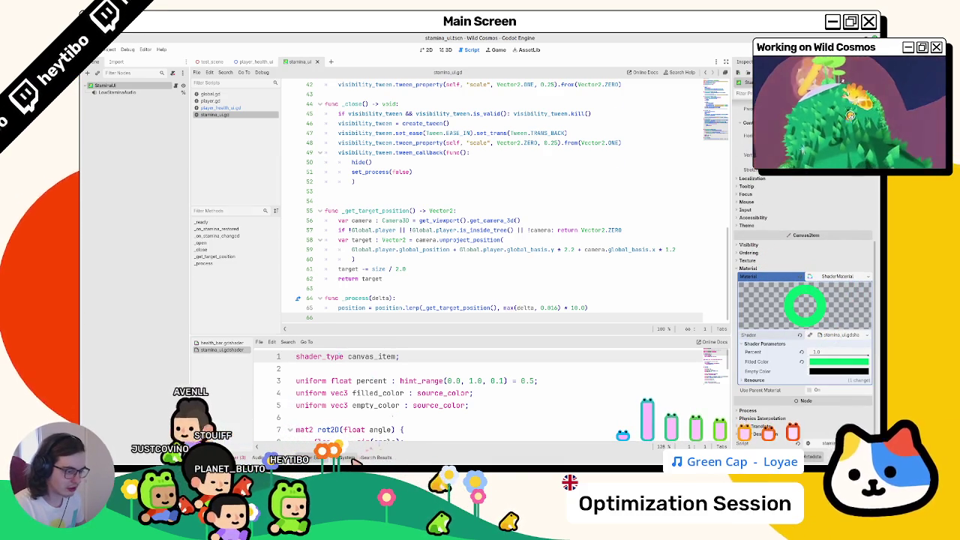
pyautogui.click(348, 458)
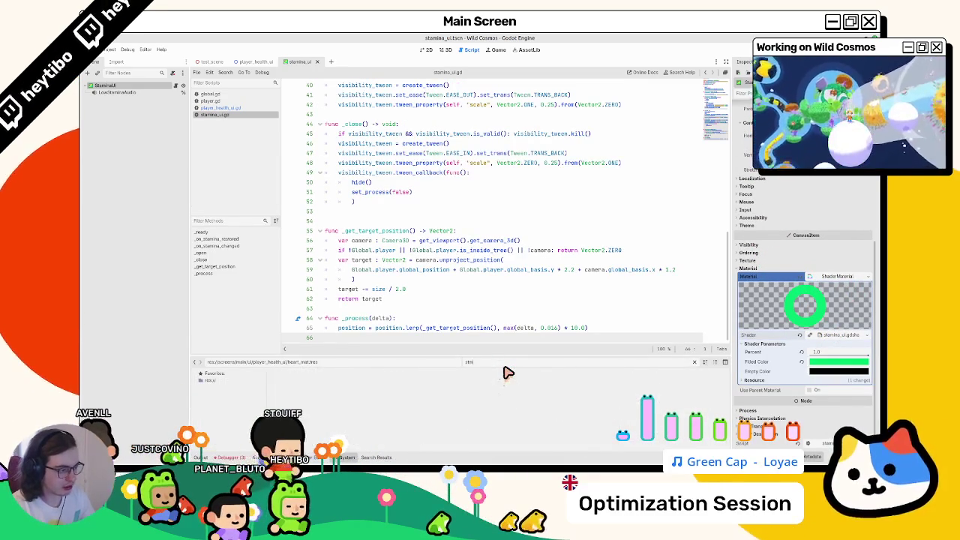
# Step: Filter the FileSystem for 'stamina' and delete stamina_smooth_sprite.png from the project
pyautogui.write('mi')
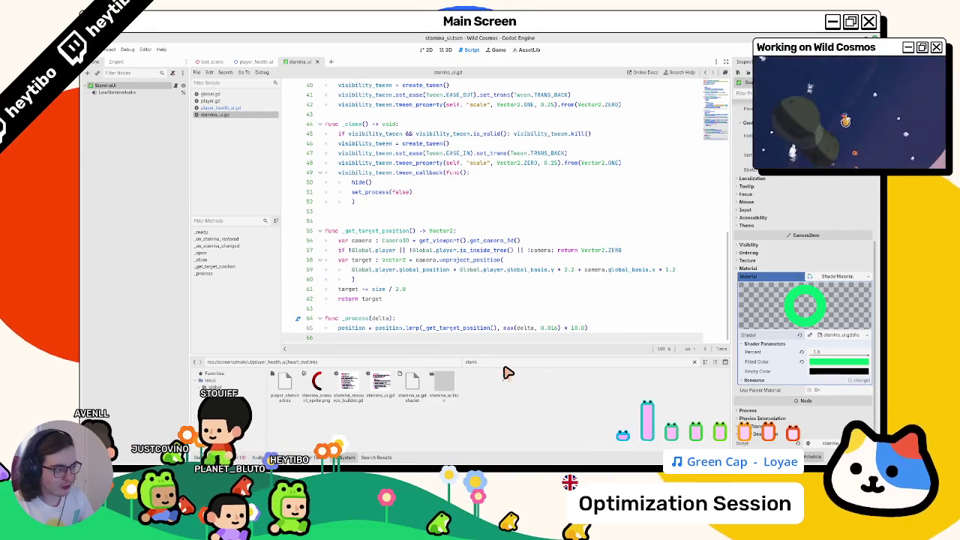
pyautogui.write('na')
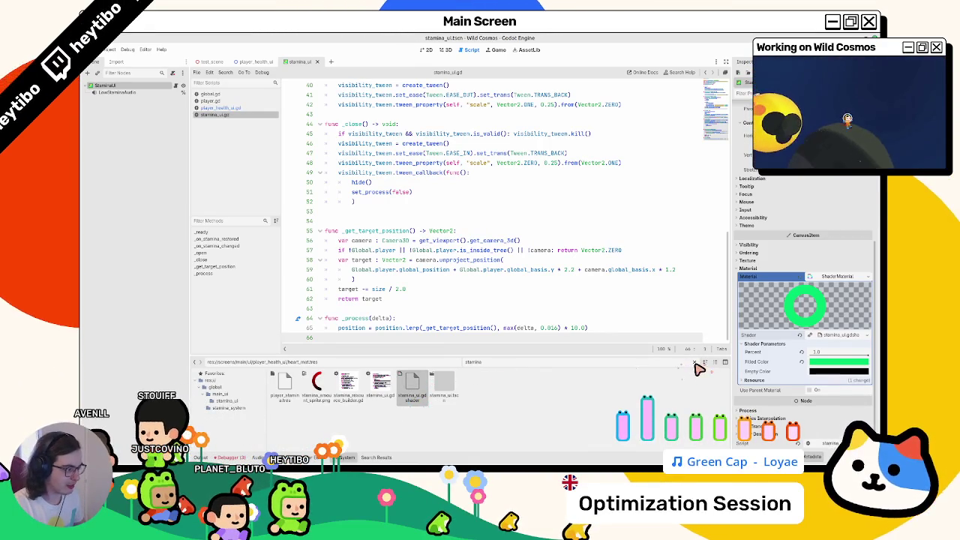
pyautogui.click(695, 363)
pyautogui.write('stamina')
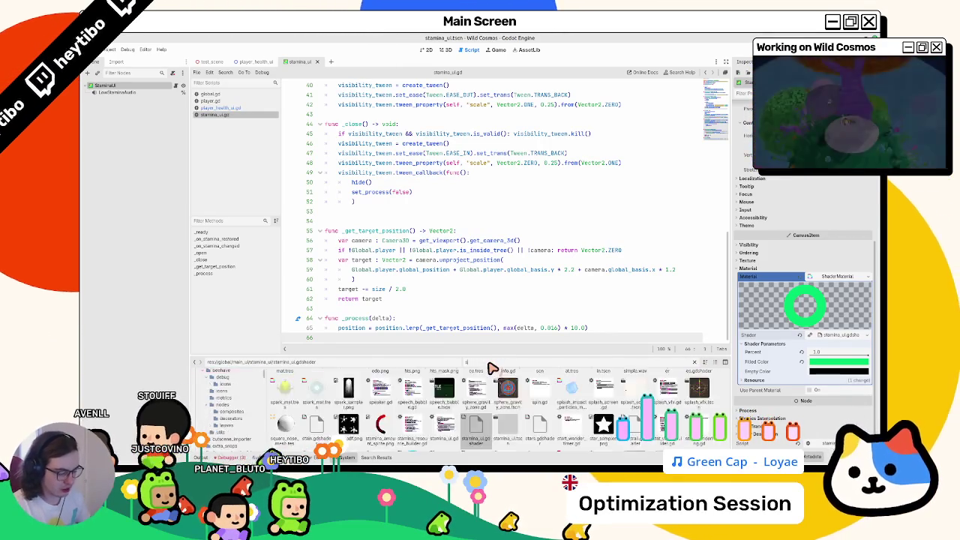
pyautogui.rightClick(321, 409)
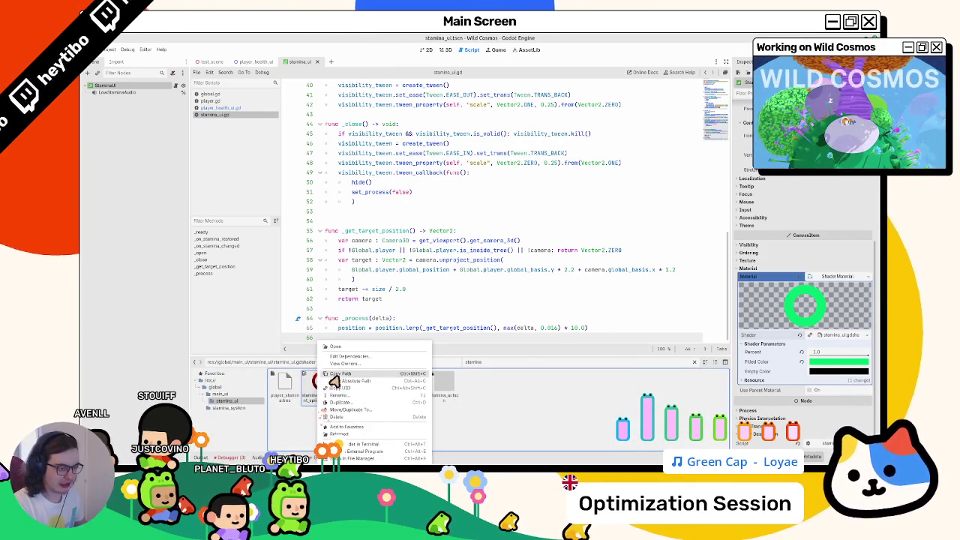
pyautogui.click(342, 405)
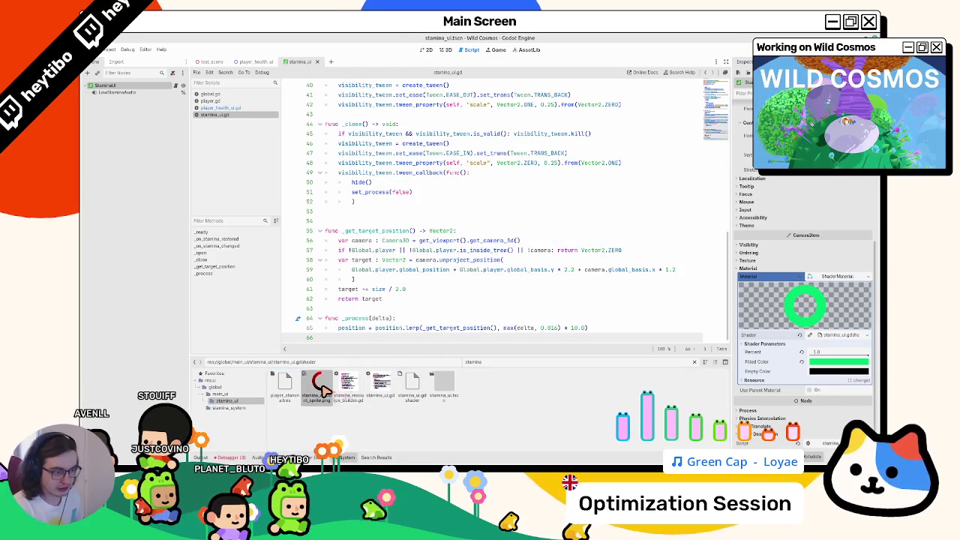
pyautogui.press('Delete')
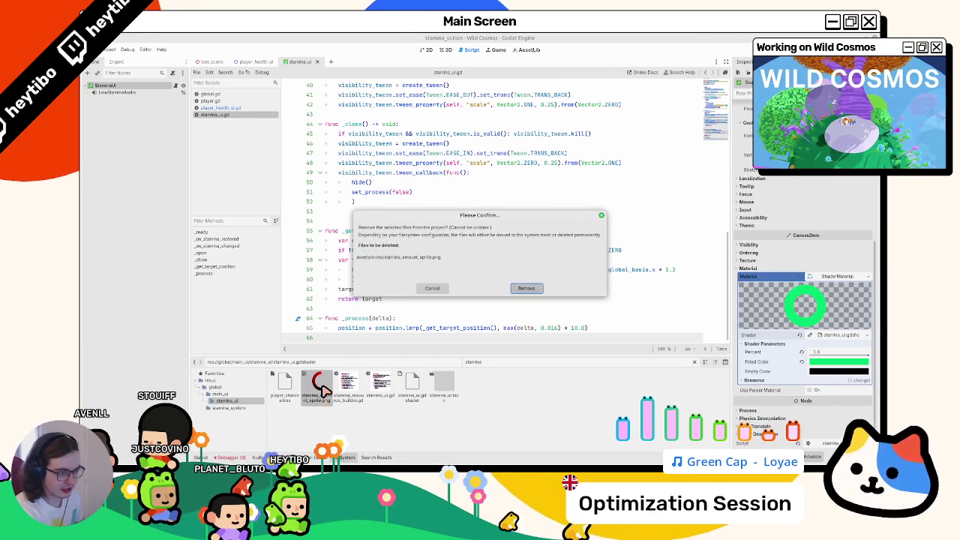
pyautogui.press('Return')
# Step: Select stamina_ui.gd and keep the 'stamina' filter in the file list
pyautogui.click(349, 386)
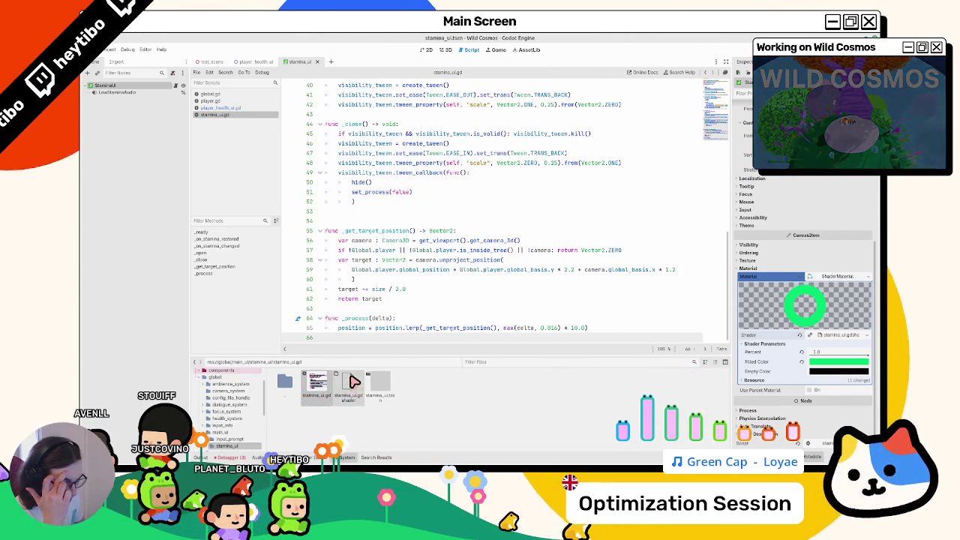
pyautogui.doubleClick(504, 363)
pyautogui.write('z')
pyautogui.hotkey('ctrl', 'z')
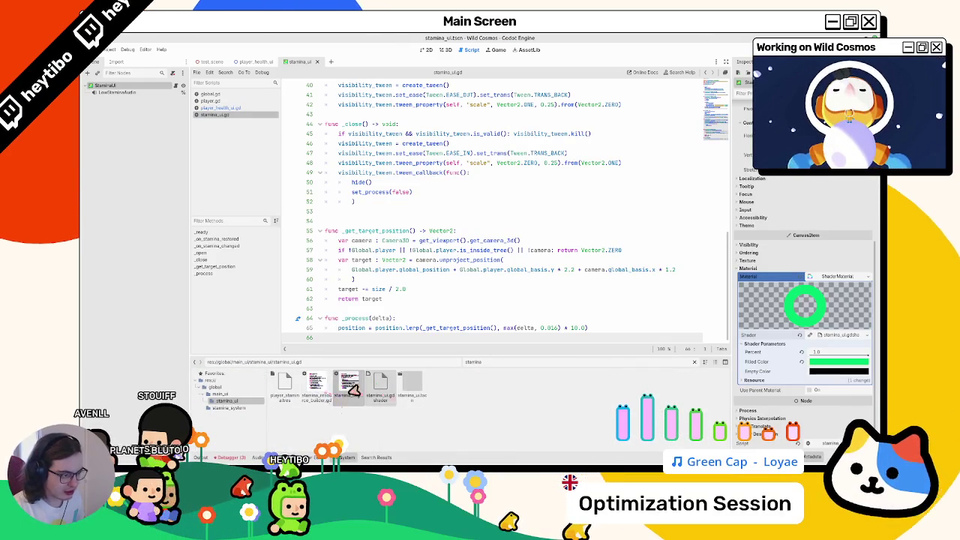
# Step: Browse to res://global/main_ui/stamina_ui/, open stamina_ui.tscn with its shader, and switch to 3D
pyautogui.click(694, 362)
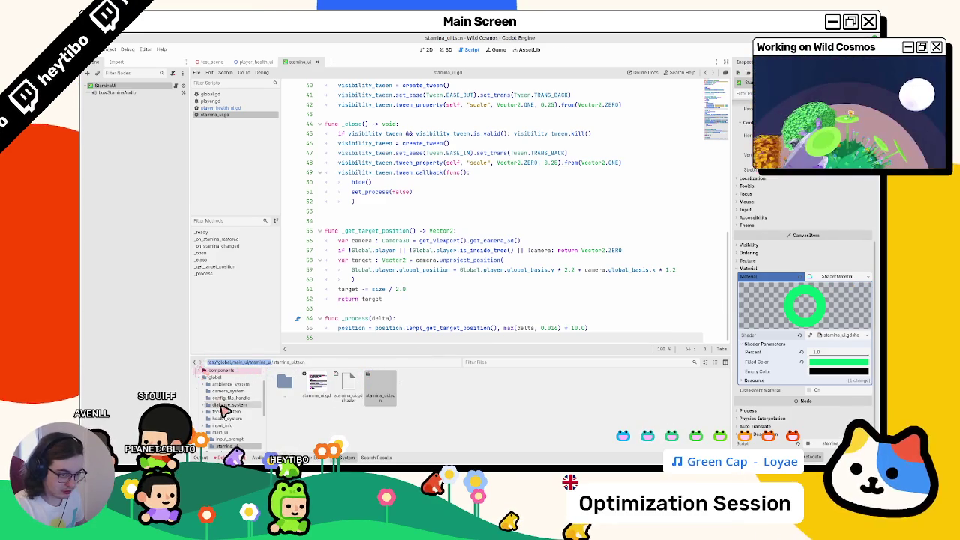
pyautogui.scroll(-2, 252, 409)
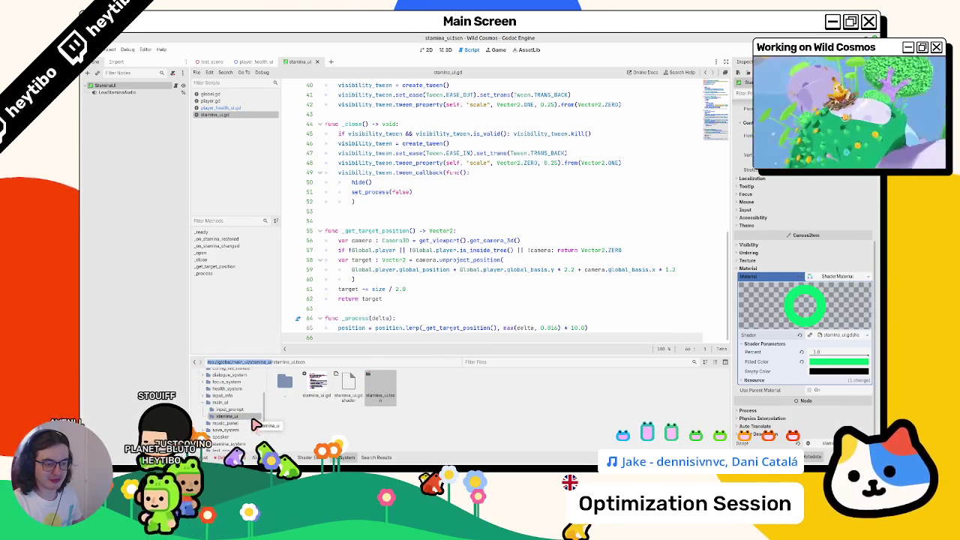
pyautogui.click(250, 404)
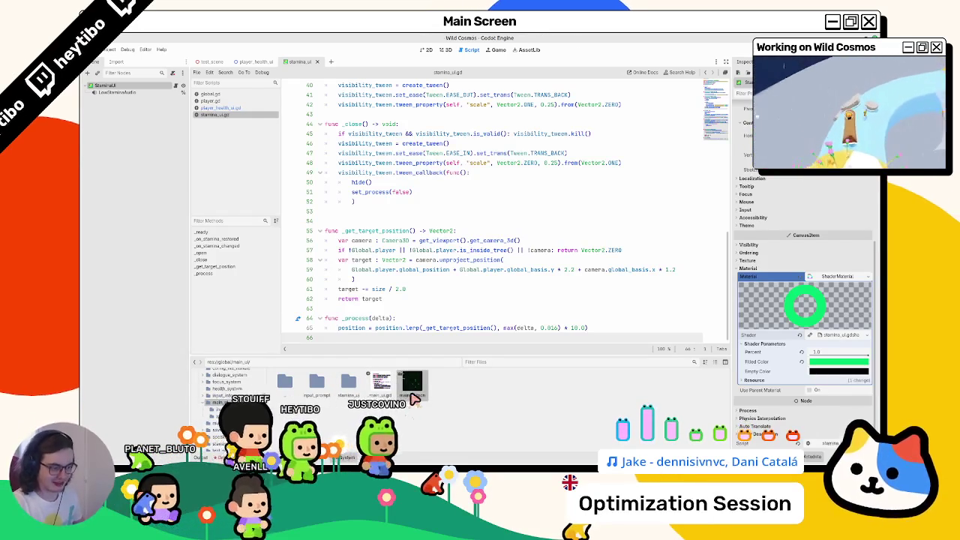
pyautogui.doubleClick(410, 387)
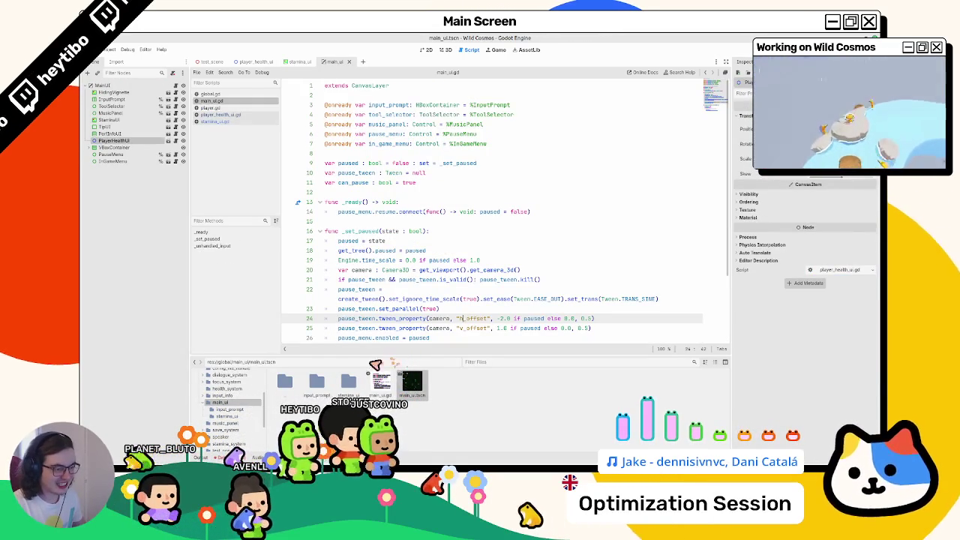
pyautogui.doubleClick(348, 382)
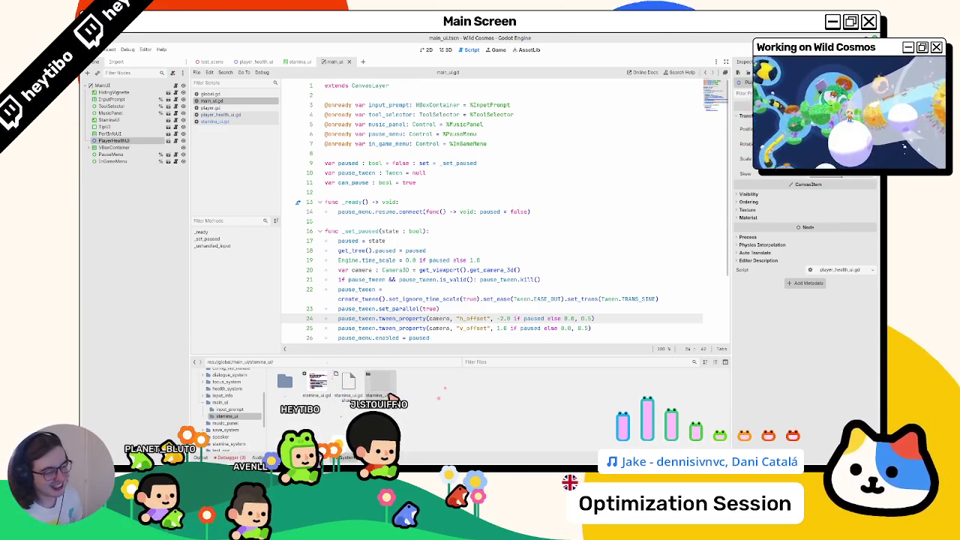
pyautogui.doubleClick(344, 388)
pyautogui.click(447, 51)
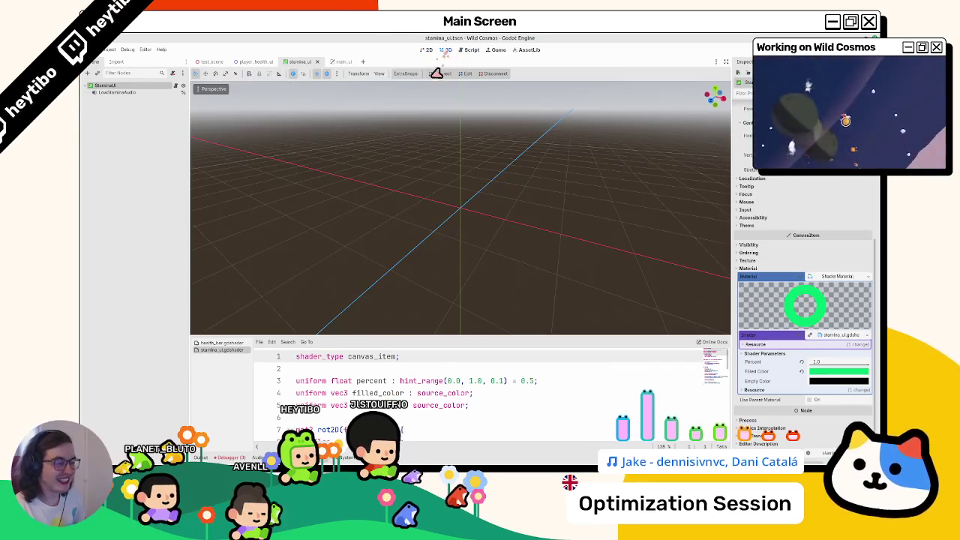
# Step: Save the ring's shader material as stamina_mat.tres in the stamina_ui folder
pyautogui.click(868, 276)
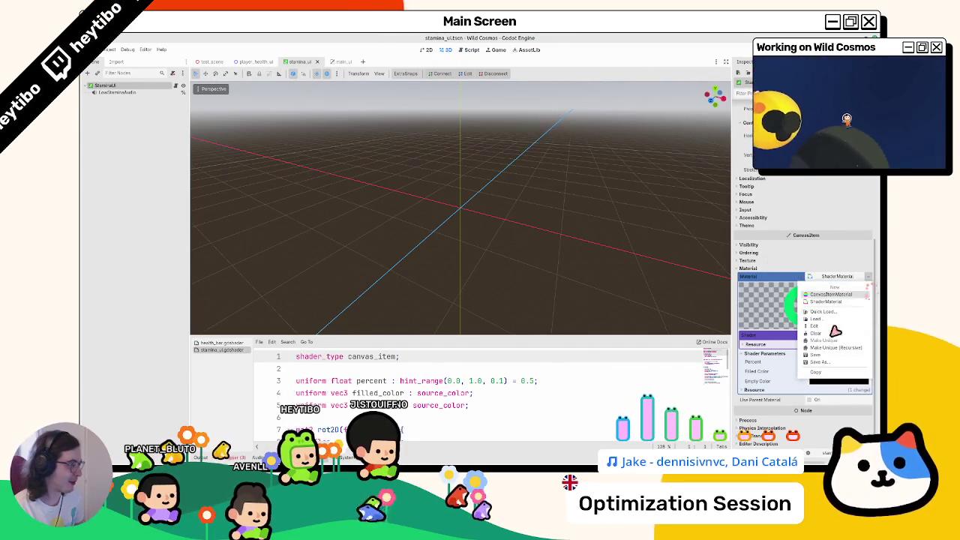
pyautogui.click(816, 364)
pyautogui.doubleClick(425, 156)
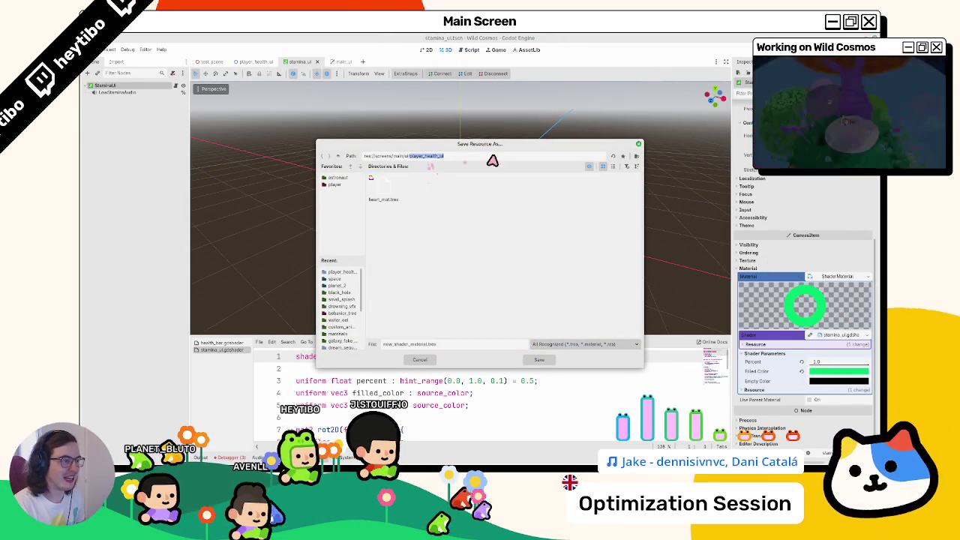
pyautogui.hotkey('ctrl', 'a')
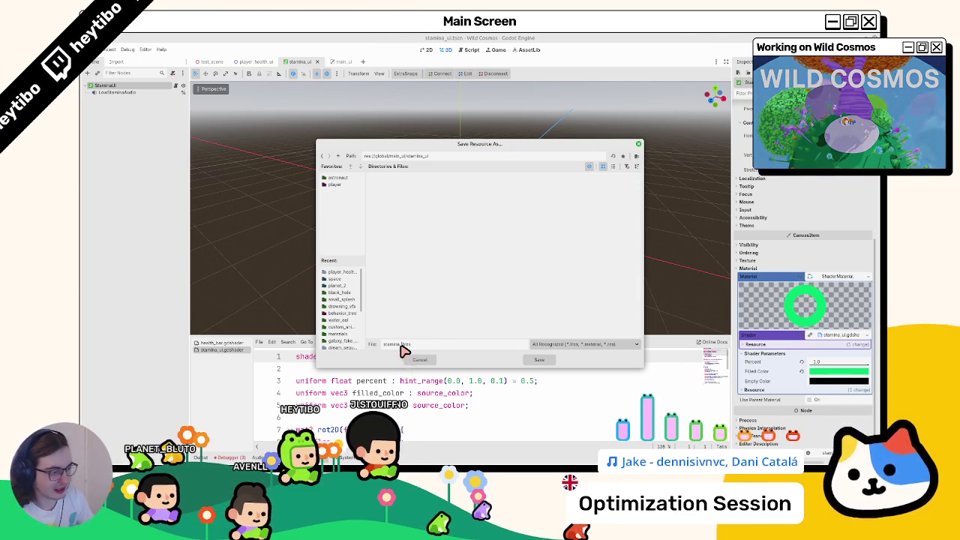
pyautogui.press('Return')
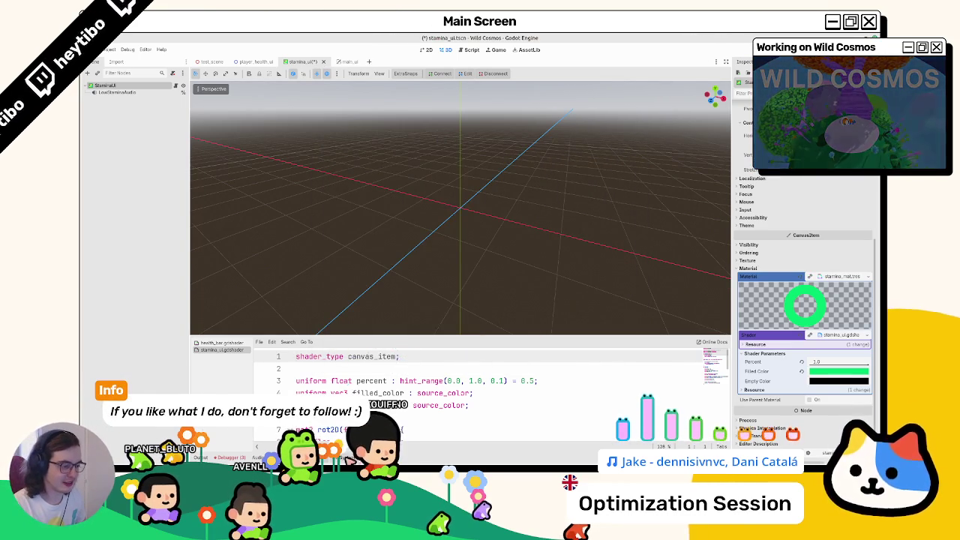
# Step: Save the stamina_ui scene and return to the 2D view of the ring
pyautogui.click(349, 458)
pyautogui.hotkey('ctrl', 's')
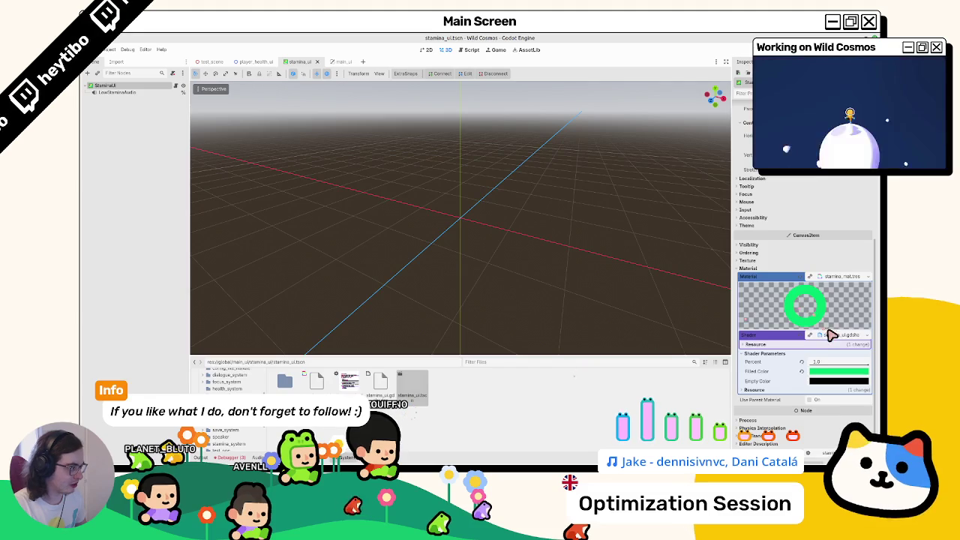
pyautogui.click(750, 343)
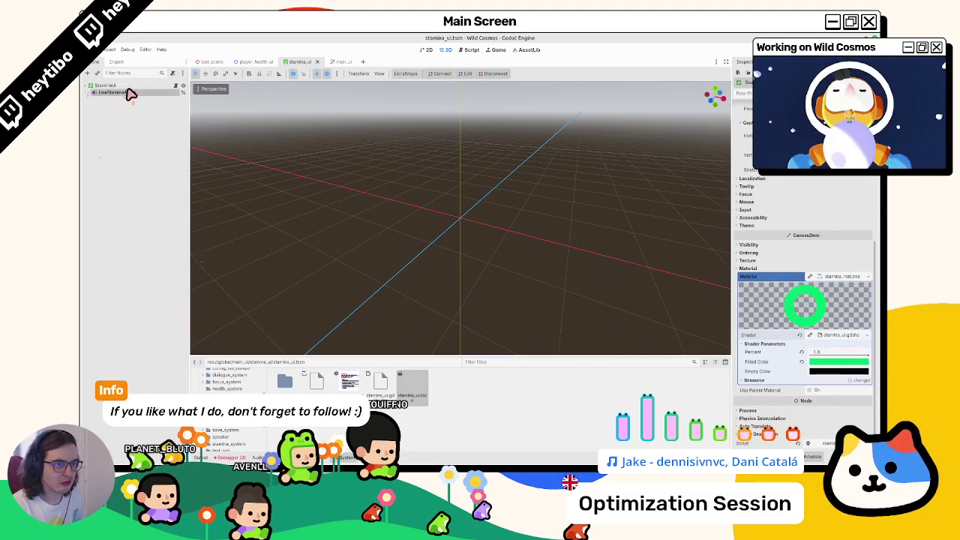
pyautogui.hotkey('ctrl', 'F1')
pyautogui.scroll(3, 832, 278)
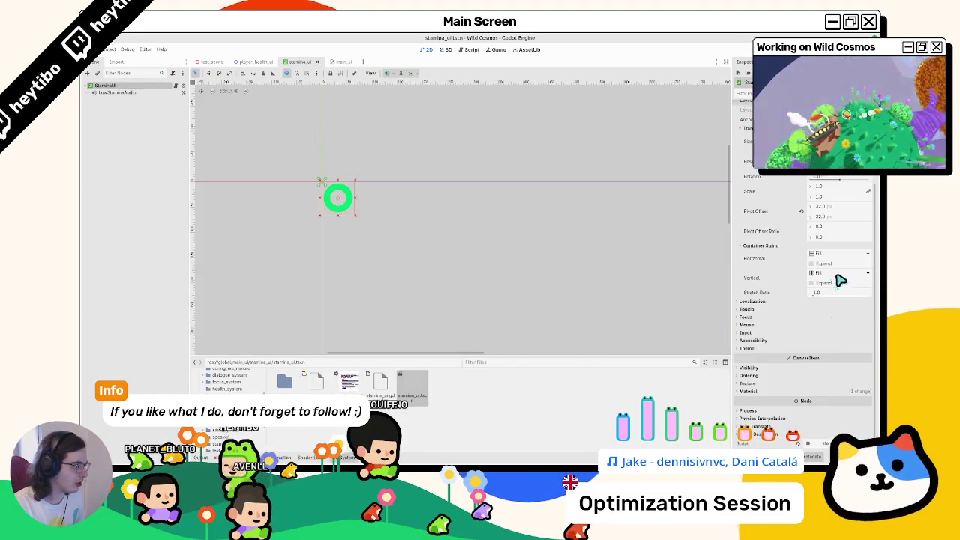
# Step: Lower the ring's Percent to 0.5 and replace step with smoothstep on the mask and fill lines
pyautogui.click(804, 368)
pyautogui.click(780, 367)
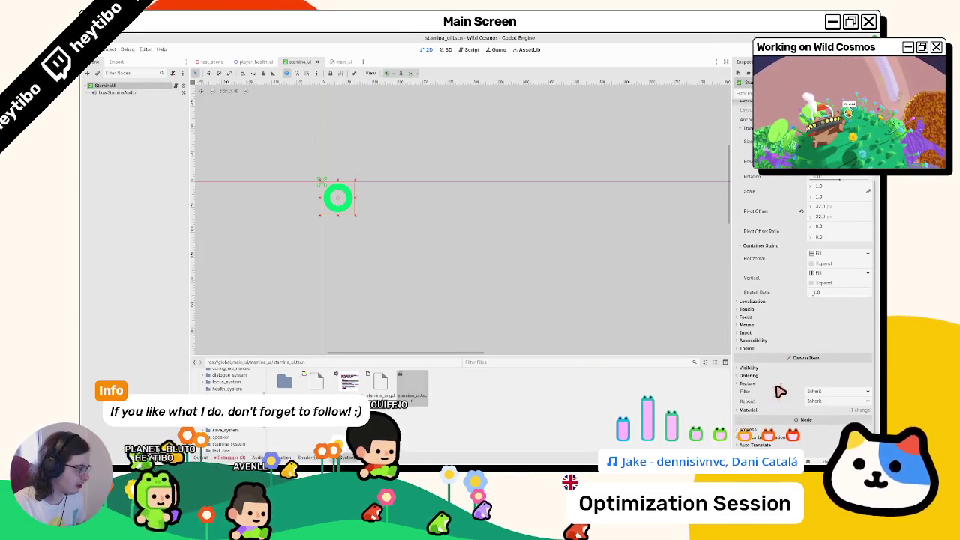
pyautogui.click(824, 400)
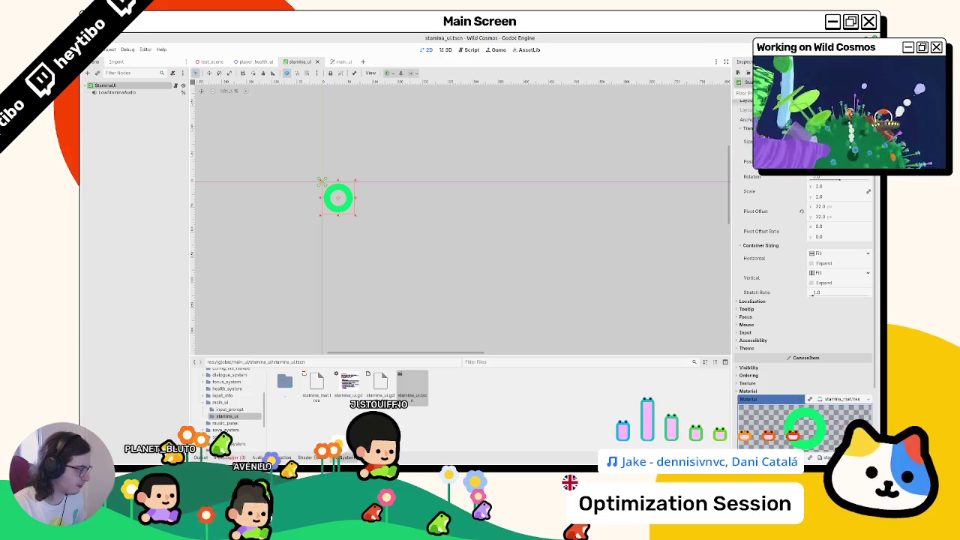
pyautogui.scroll(-10, 449, 418)
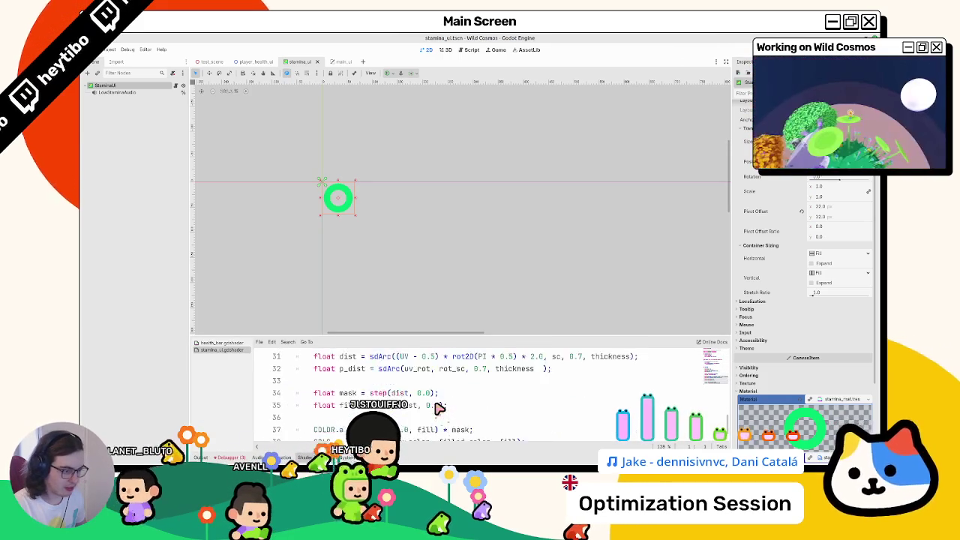
pyautogui.doubleClick(399, 372)
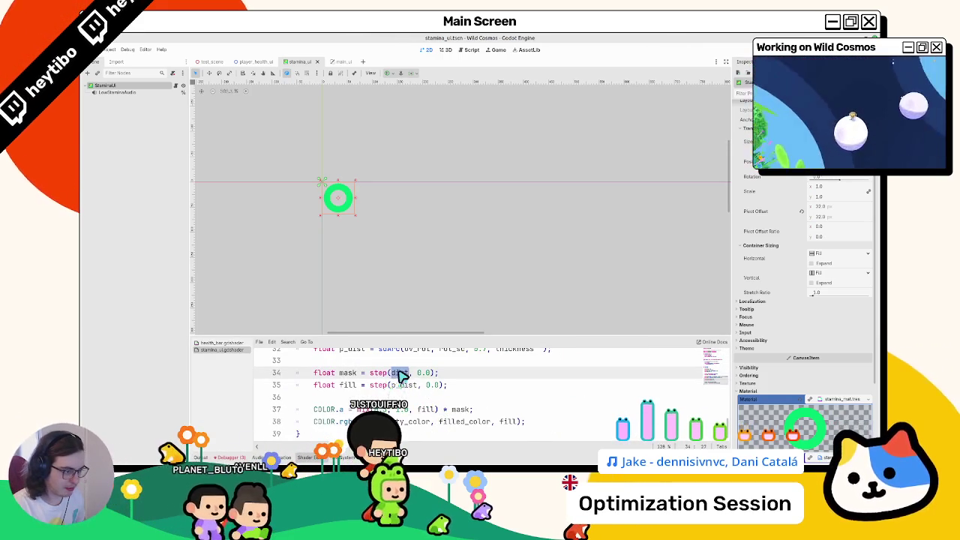
pyautogui.doubleClick(379, 385)
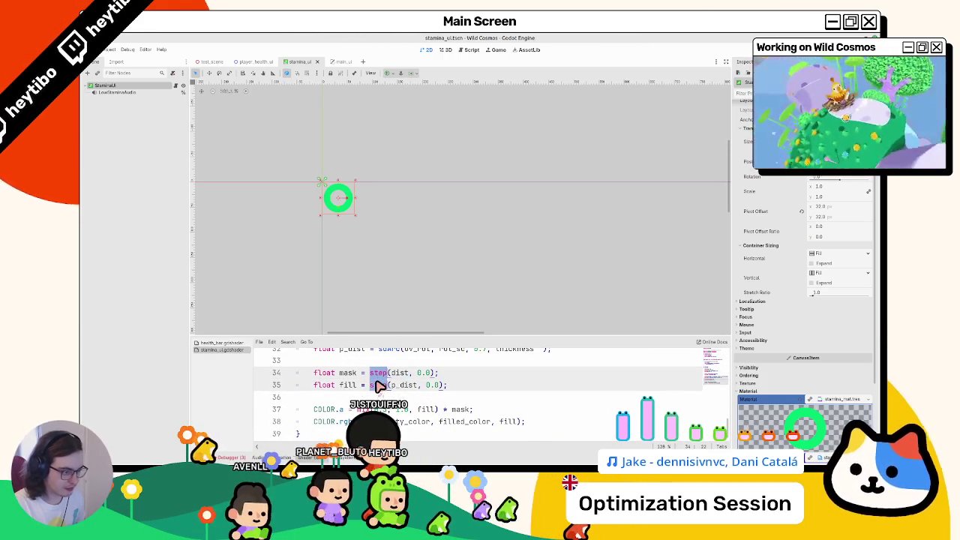
pyautogui.scroll(-4, 826, 393)
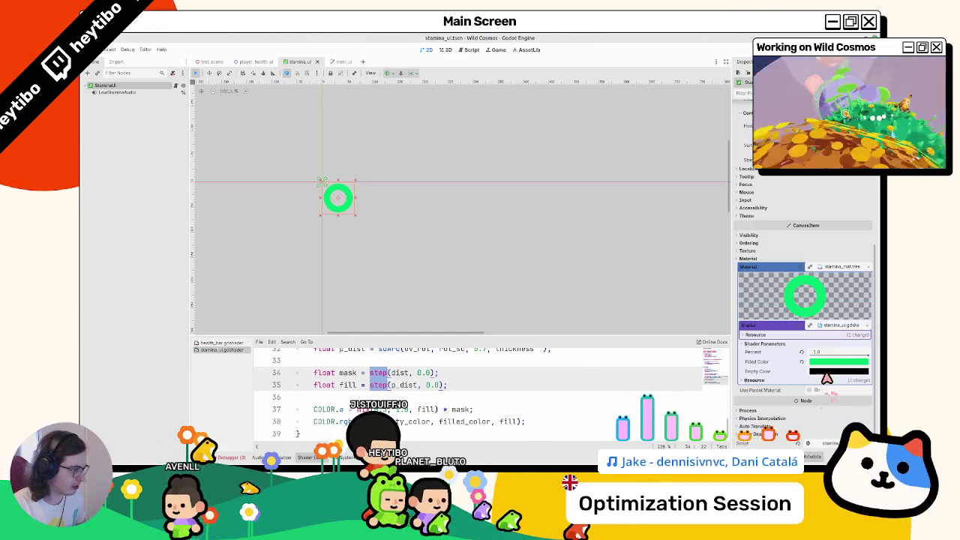
pyautogui.moveTo(868, 355); pyautogui.dragTo(843, 355)
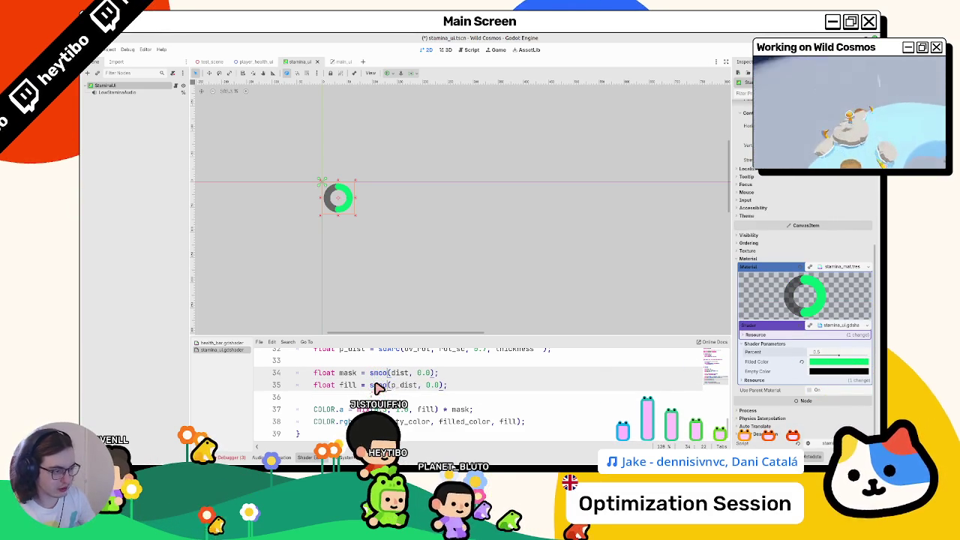
pyautogui.press('Return')
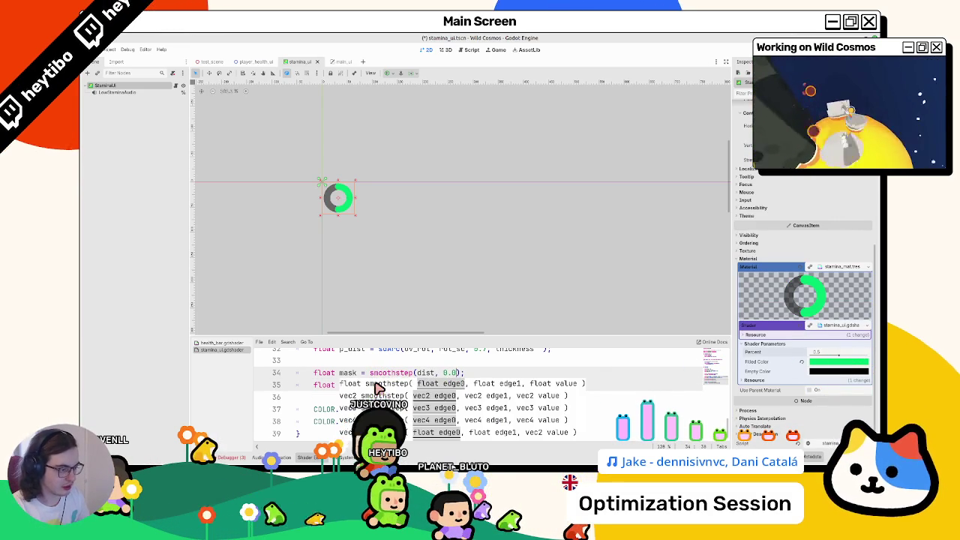
# Step: Try small smoothstep edge values such as 0.01 in both the mask and fill calls
pyautogui.press('BackSpace')
pyautogui.press('BackSpace')
pyautogui.press('BackSpace')
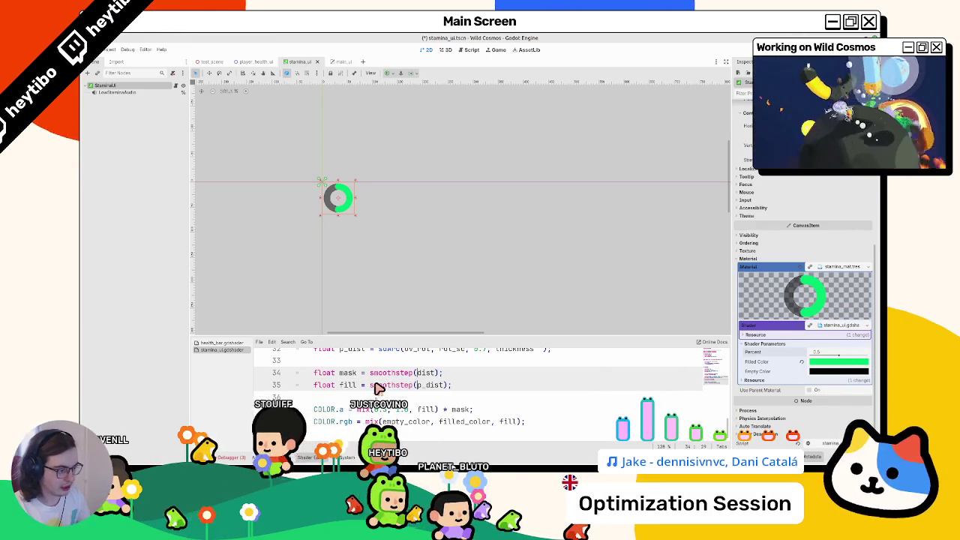
pyautogui.write('0.0, 0.01')
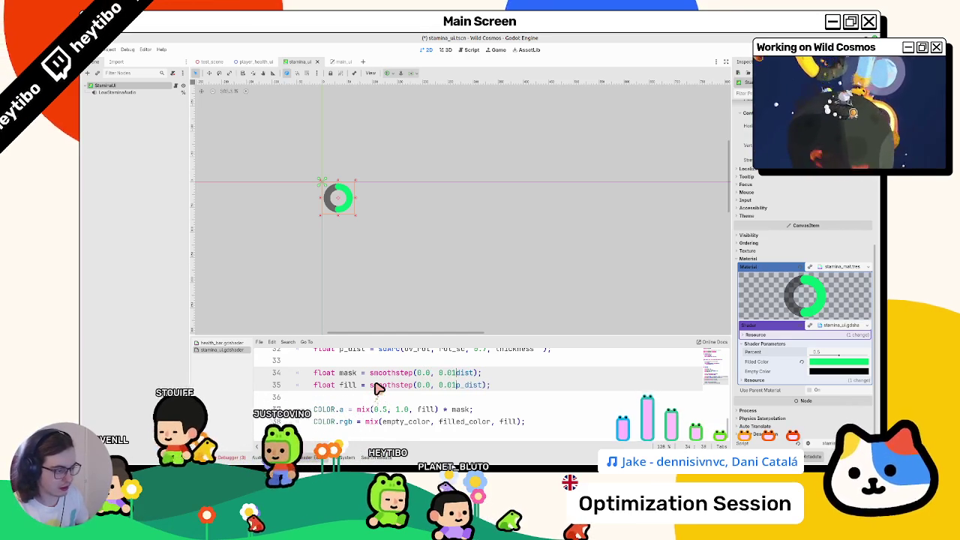
pyautogui.press('BackSpace')
pyautogui.press('BackSpace')
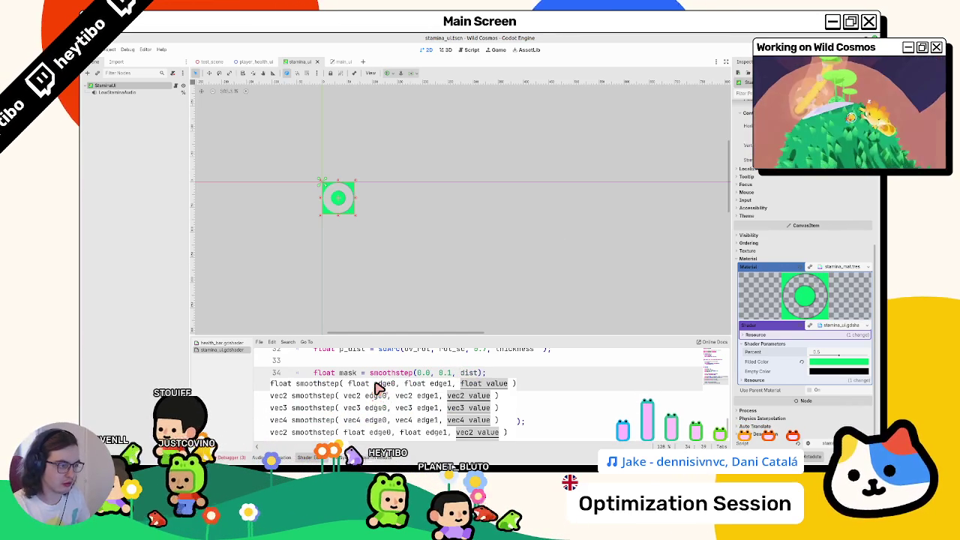
pyautogui.write('0, ')
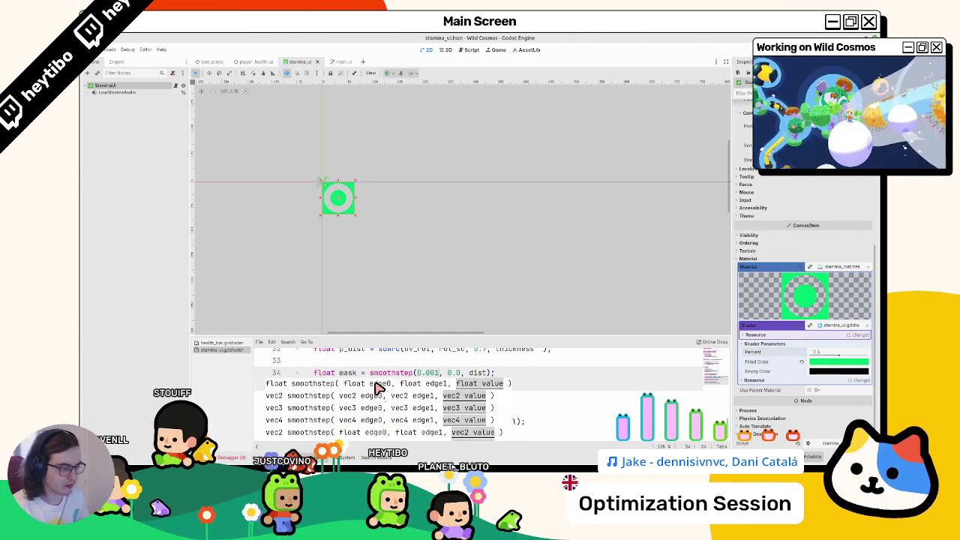
pyautogui.write('1')
pyautogui.hotkey('ctrl', 's')
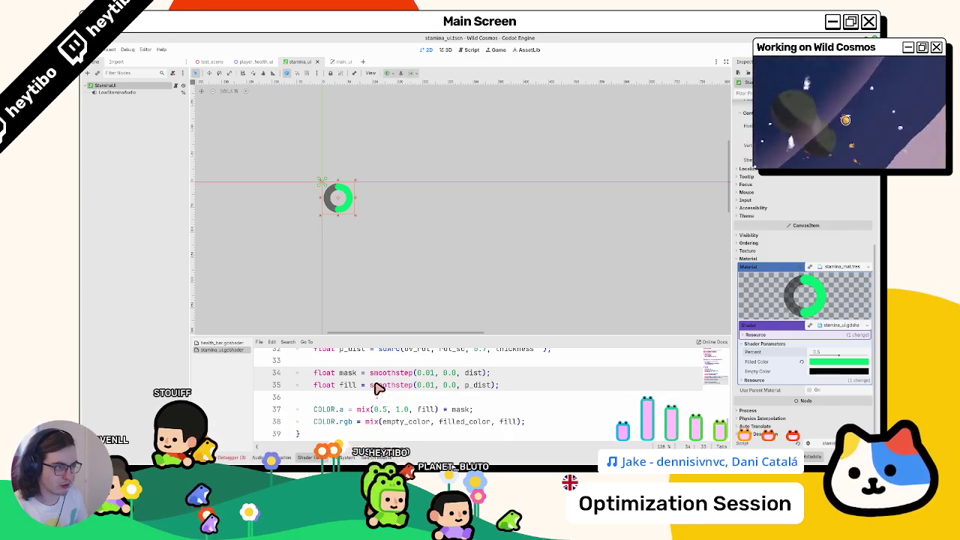
pyautogui.write('1')
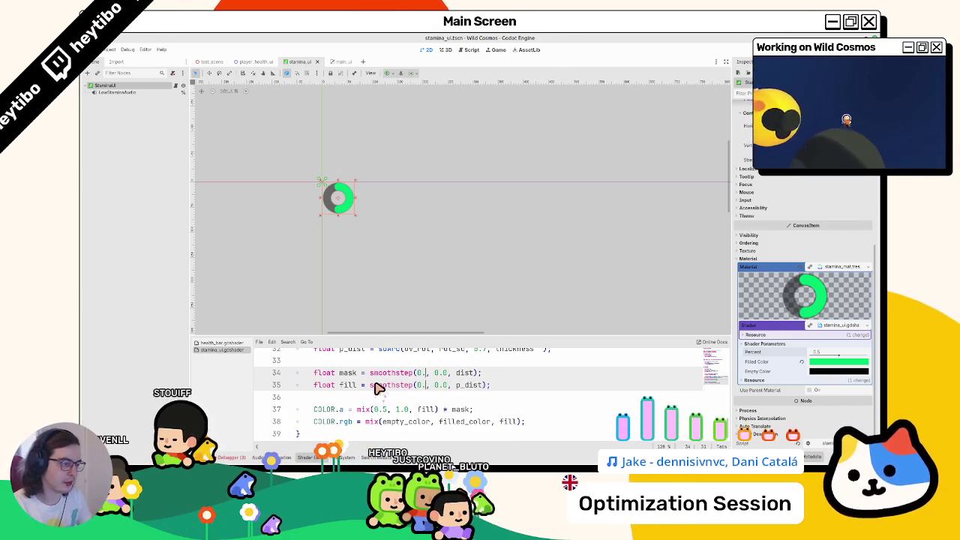
pyautogui.write('025')
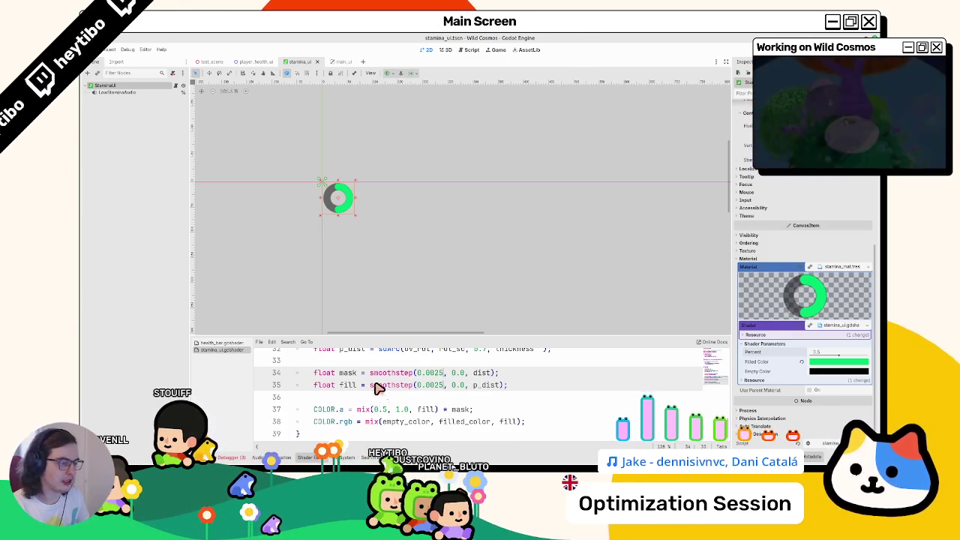
pyautogui.write('25')
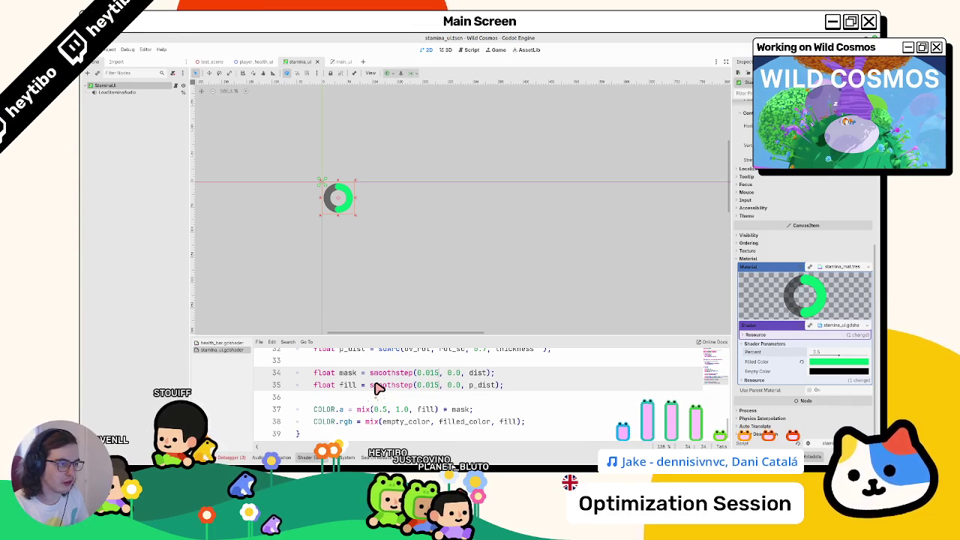
pyautogui.press('BackSpace')
pyautogui.write('4')
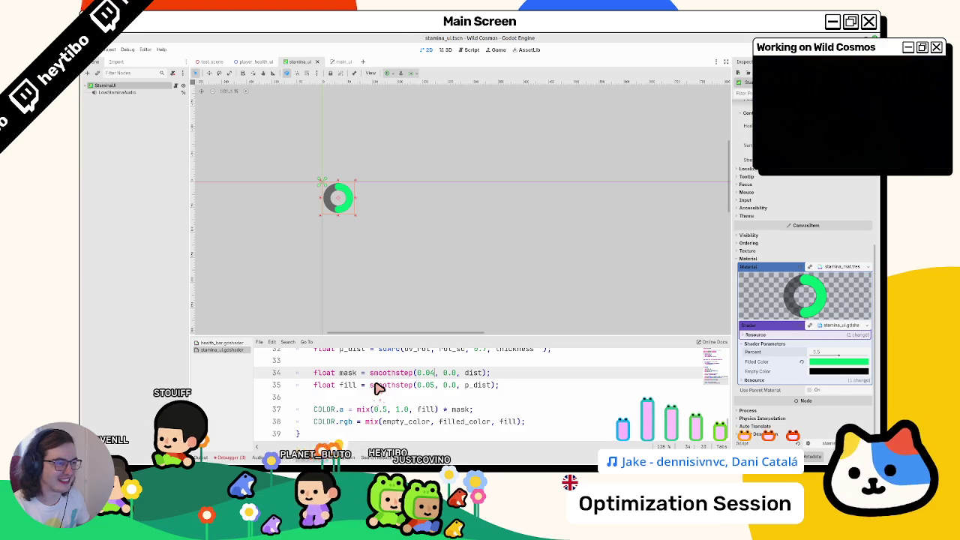
pyautogui.write('25')
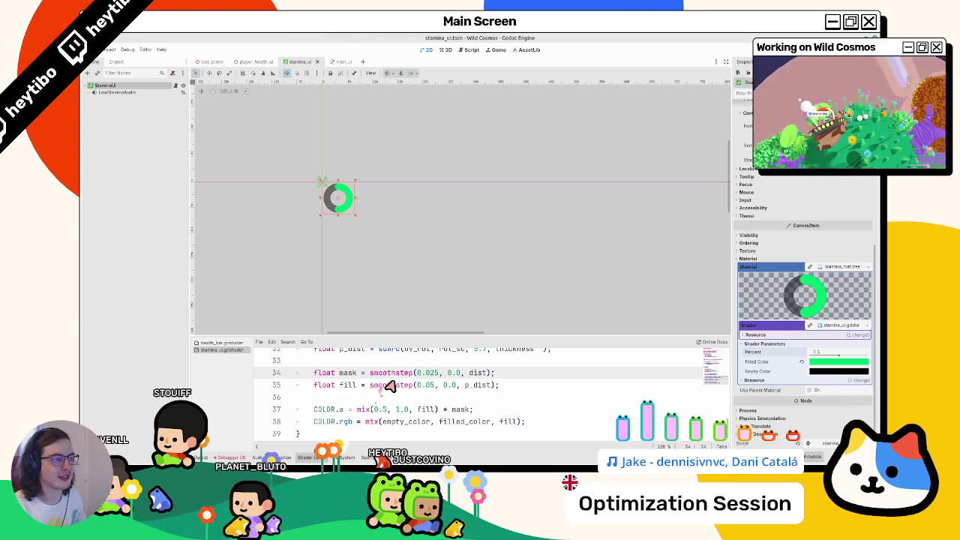
pyautogui.scroll(6, 312, 223)
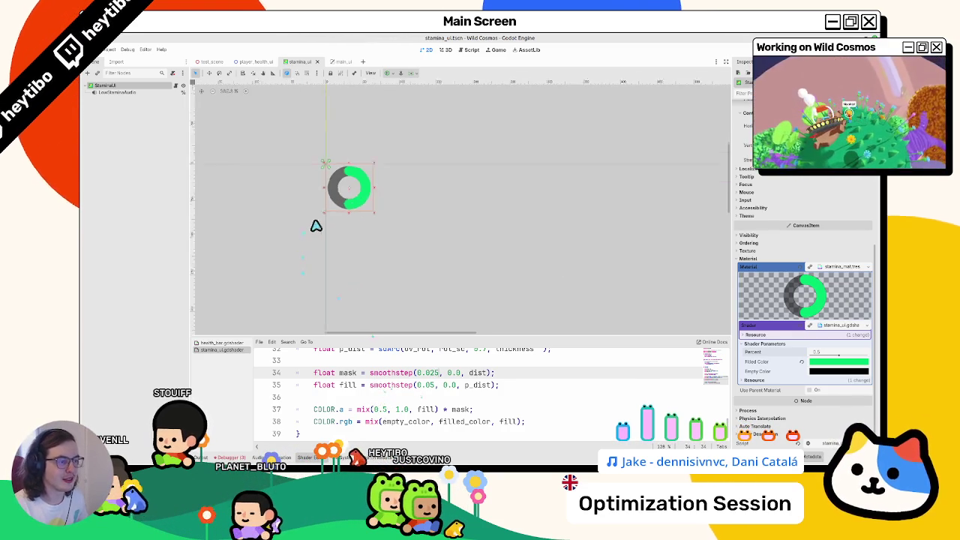
pyautogui.click(229, 93)
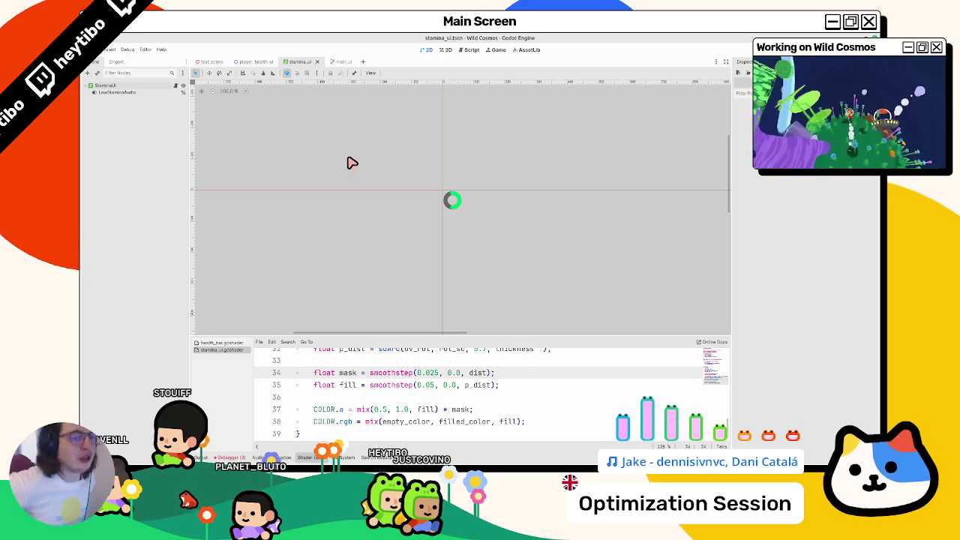
# Step: Set the mask smoothstep edges to 0.05 and 0.025 and save the shader
pyautogui.click(455, 384)
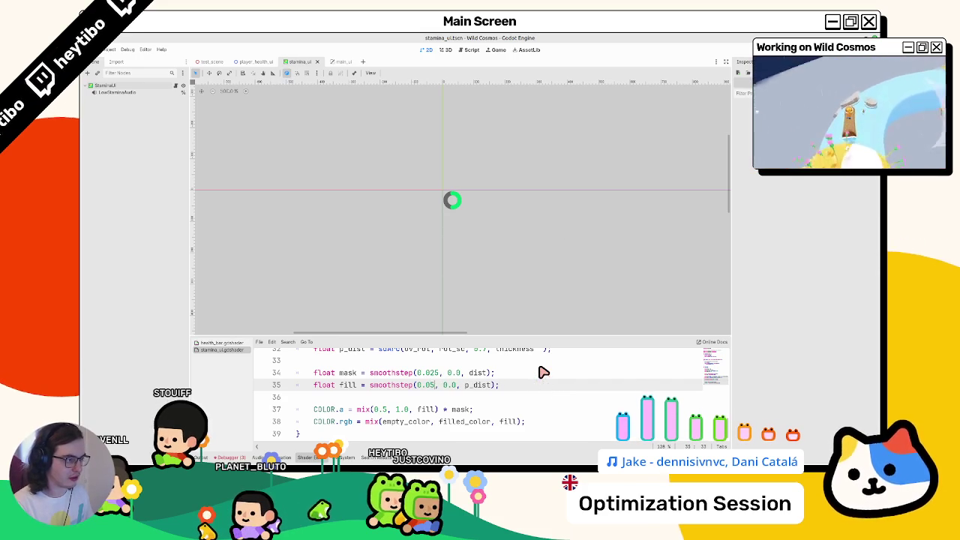
pyautogui.press('Up')
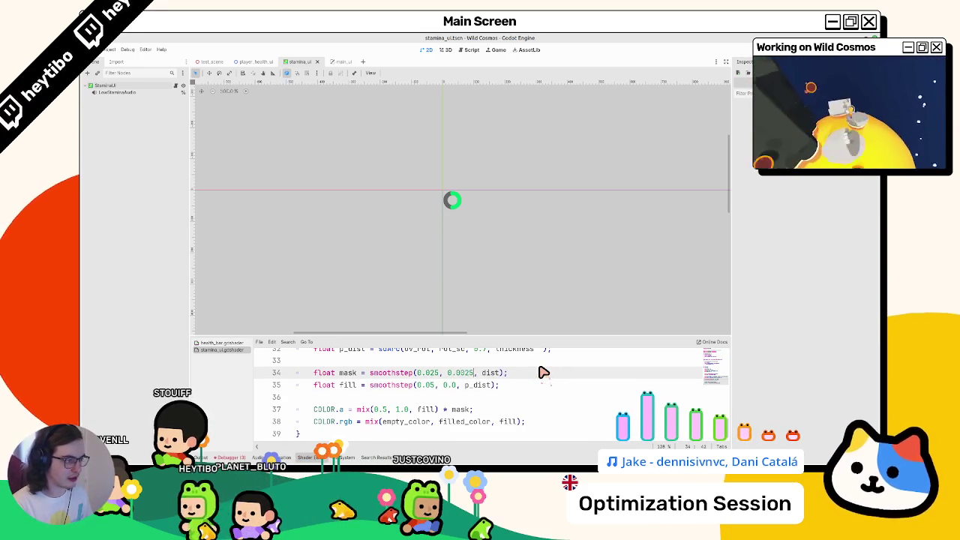
pyautogui.write('25')
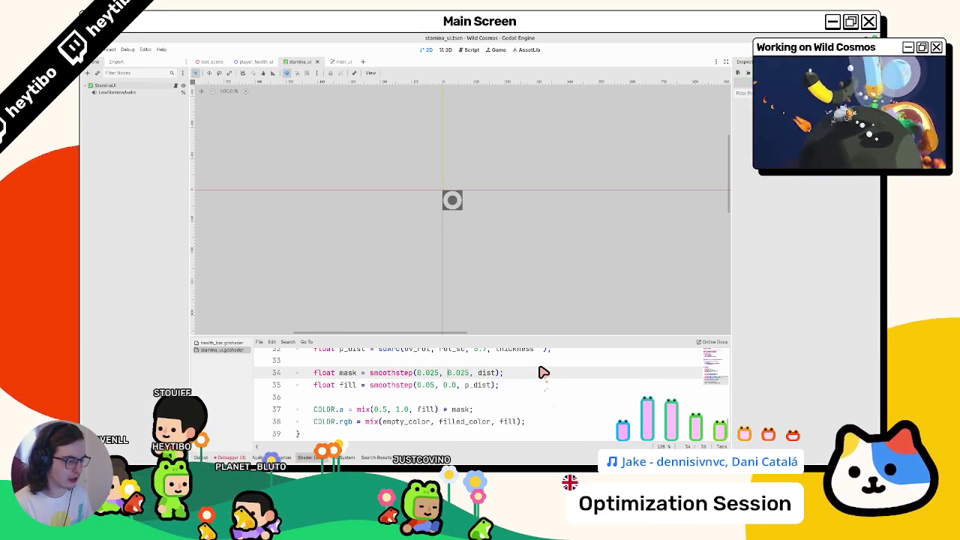
pyautogui.press('BackSpace')
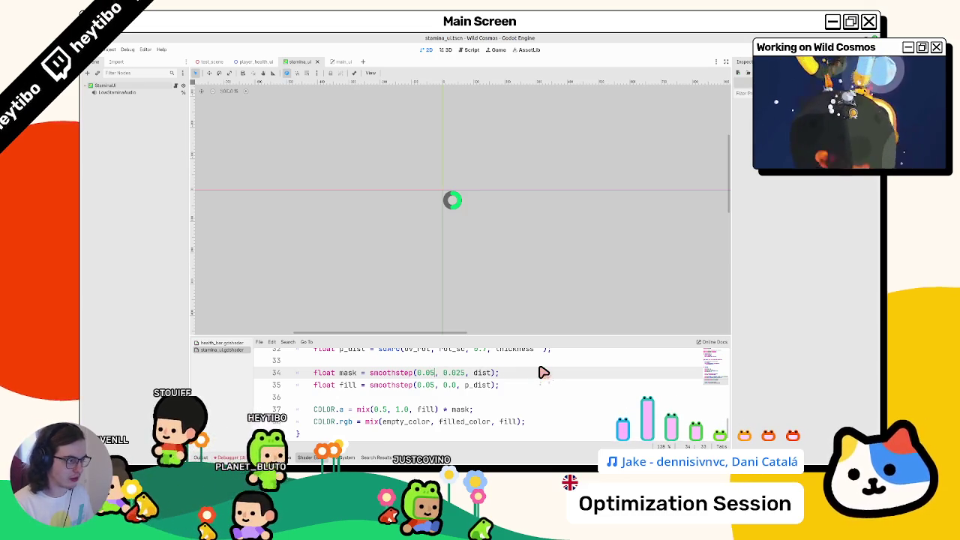
pyautogui.write('2')
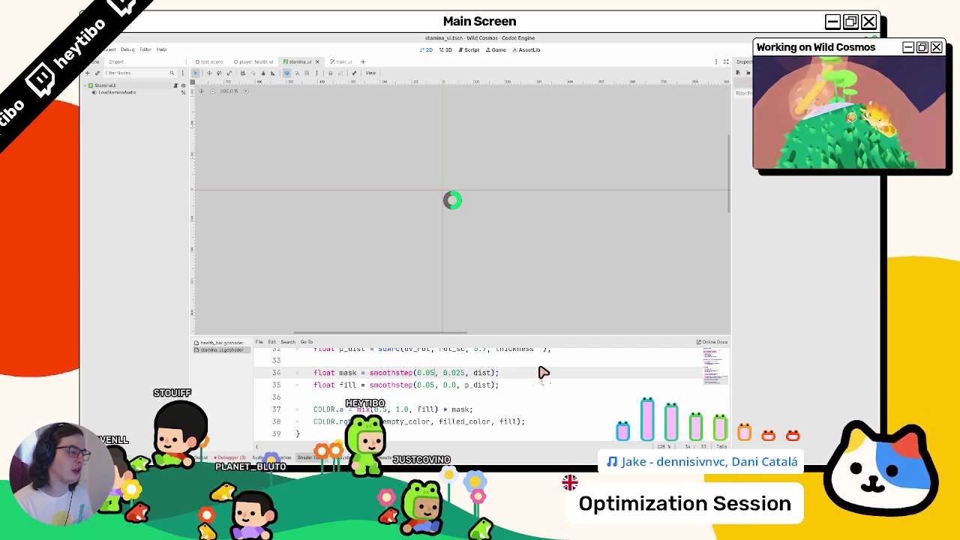
pyautogui.press('BackSpace')
pyautogui.press('BackSpace')
pyautogui.write('2')
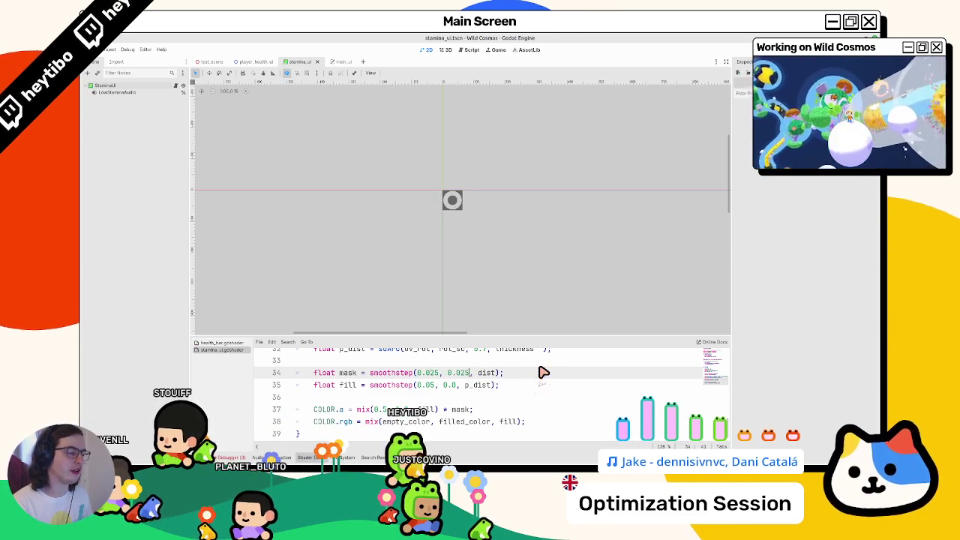
pyautogui.hotkey('ctrl', 'z')
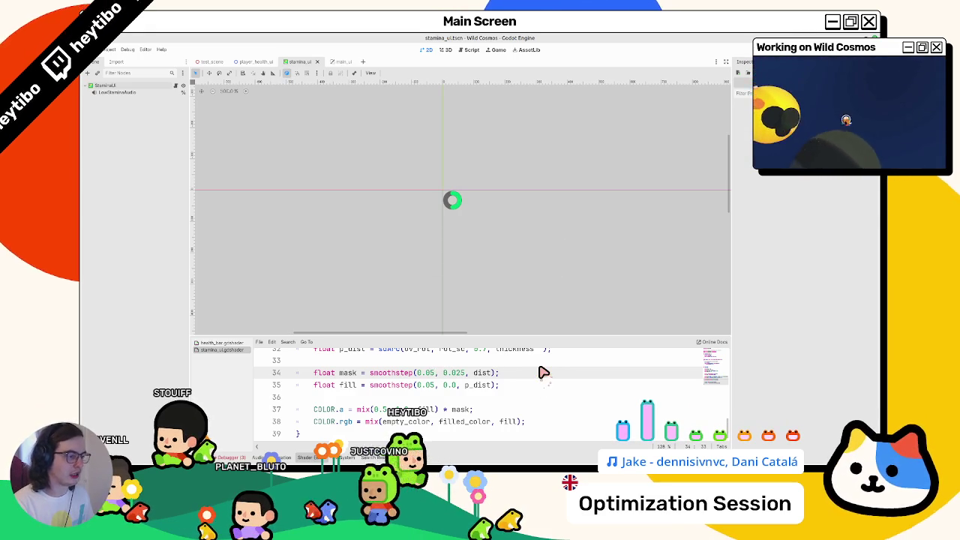
pyautogui.write('5')
pyautogui.press('Down')
pyautogui.press('Delete')
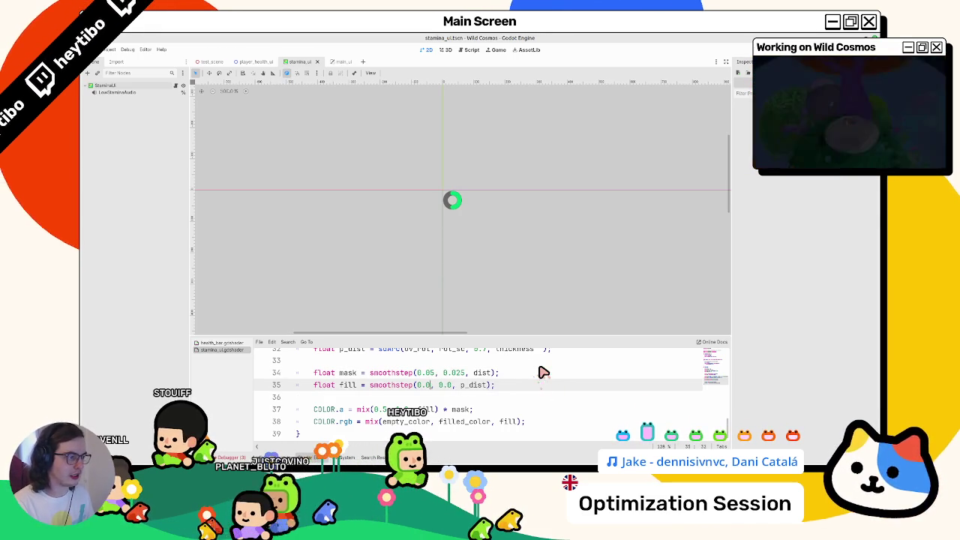
pyautogui.write('5')
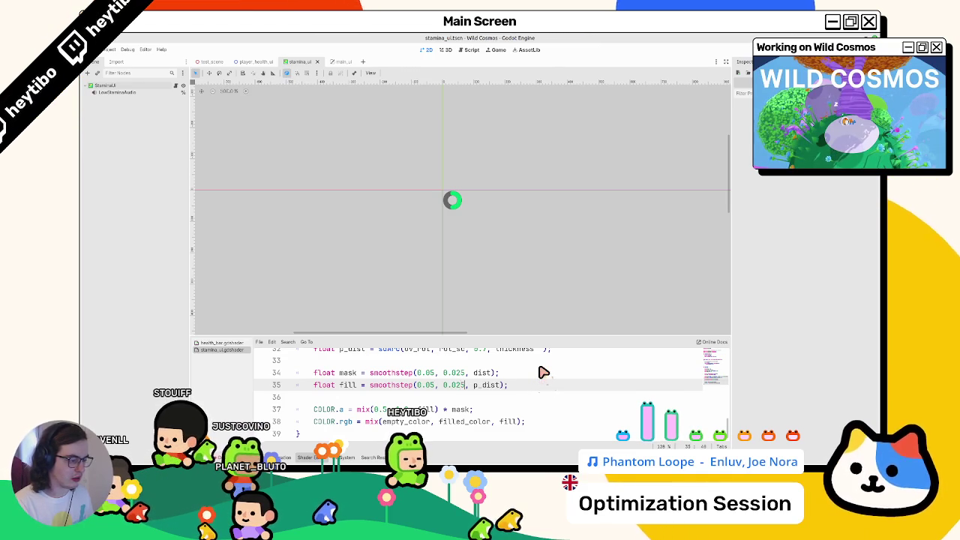
pyautogui.hotkey('ctrl', 's')
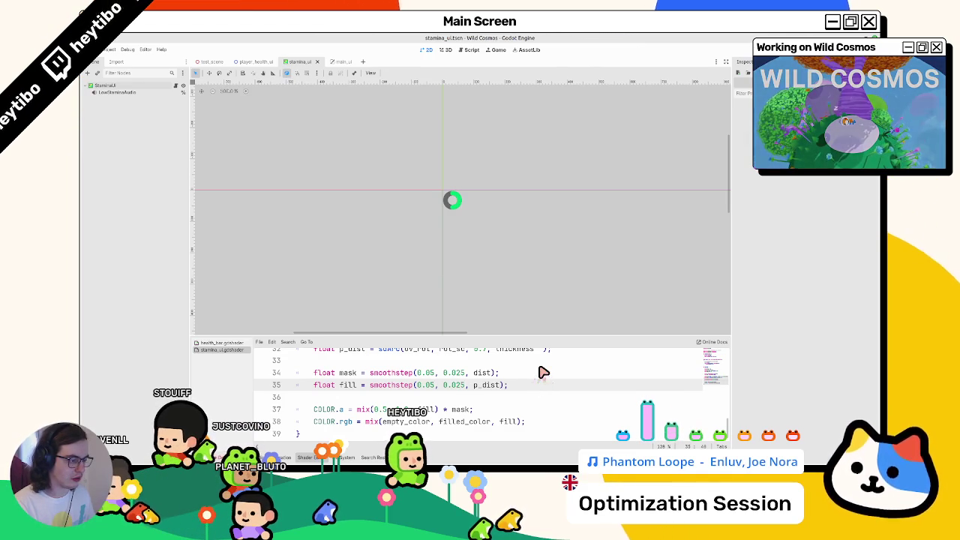
# Step: Change the fill smoothstep edges to 0.06 and 0.04 and save the scene
pyautogui.press('BackSpace')
pyautogui.press('BackSpace')
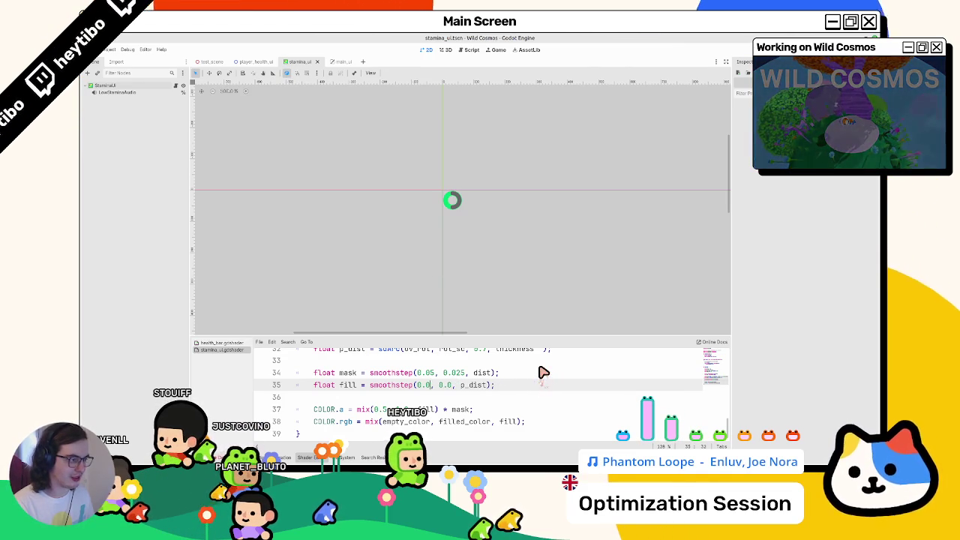
pyautogui.press('Left')
pyautogui.press('Left')
pyautogui.press('Left')
pyautogui.press('BackSpace')
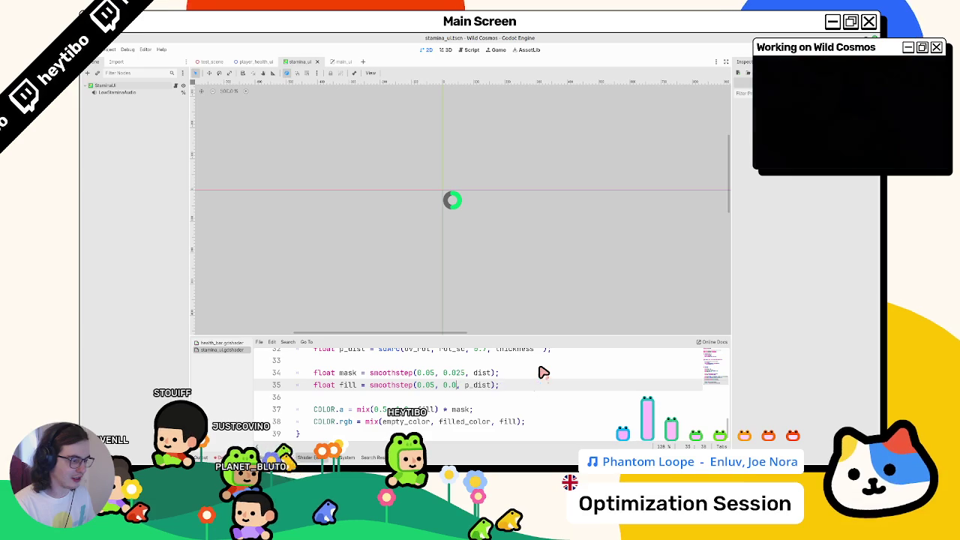
pyautogui.write('5')
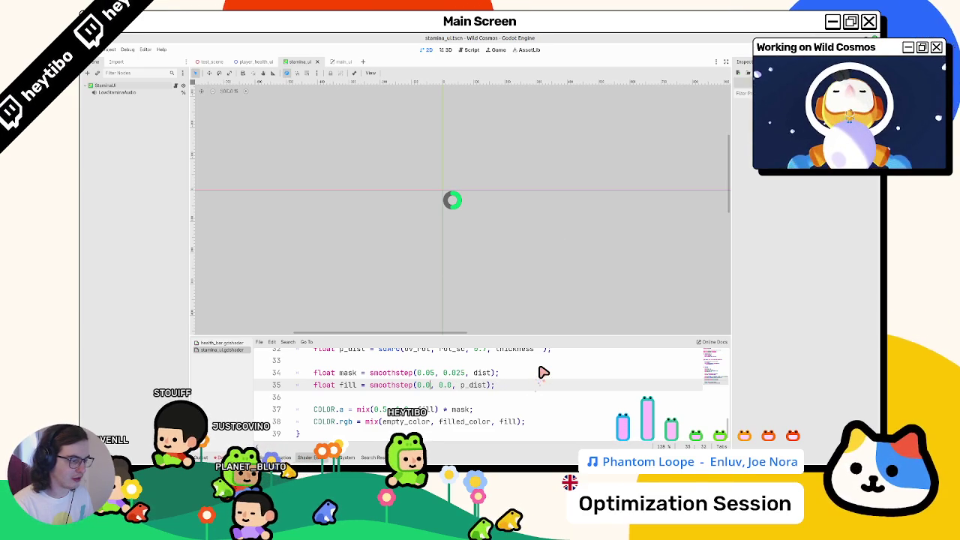
pyautogui.hotkey('ctrl', 'z')
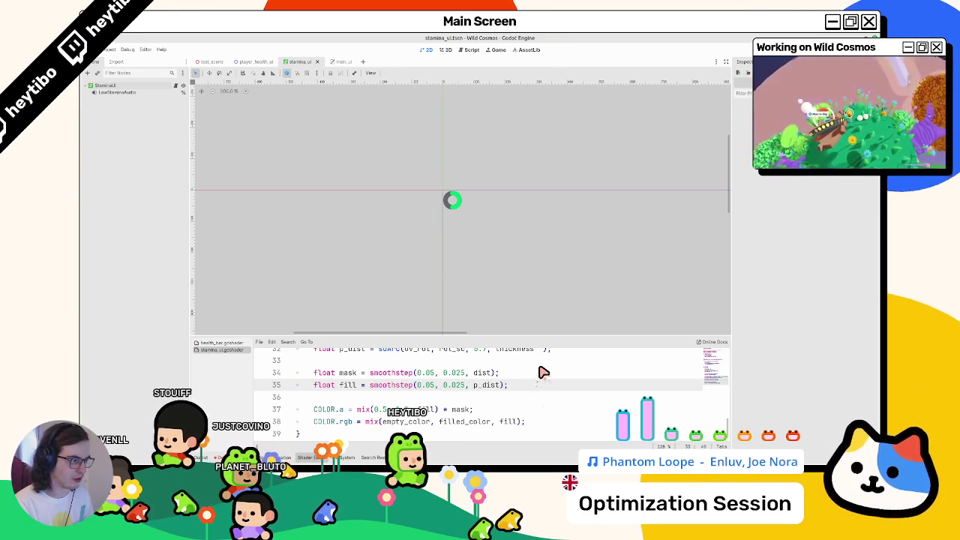
pyautogui.press('BackSpace')
pyautogui.press('BackSpace')
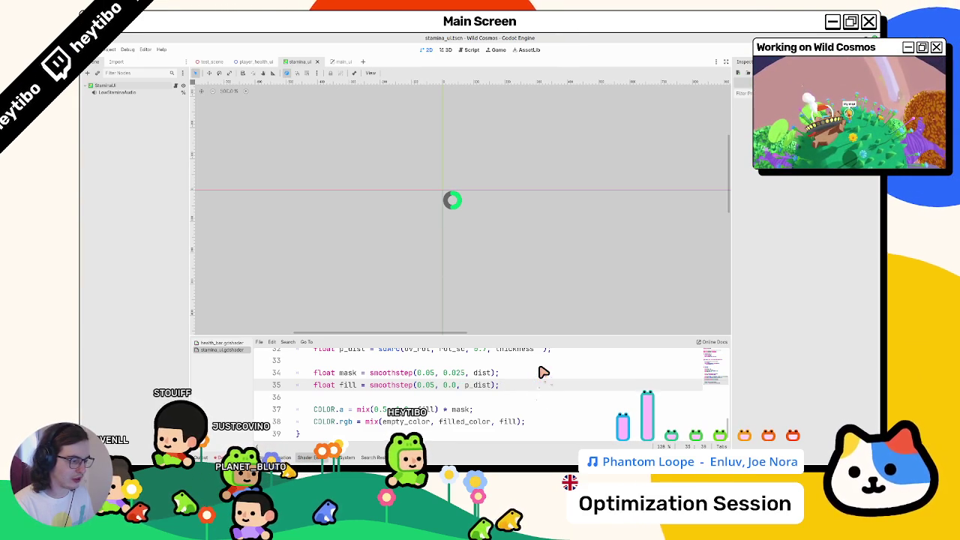
pyautogui.write('4')
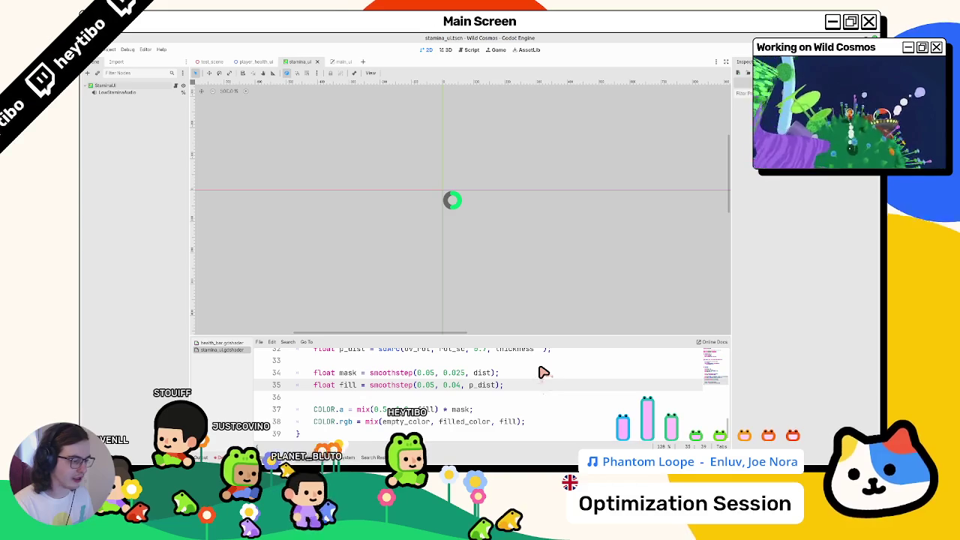
pyautogui.press('Left')
pyautogui.press('Left')
pyautogui.press('Left')
pyautogui.press('BackSpace')
pyautogui.write('6')
pyautogui.hotkey('ctrl', 's')
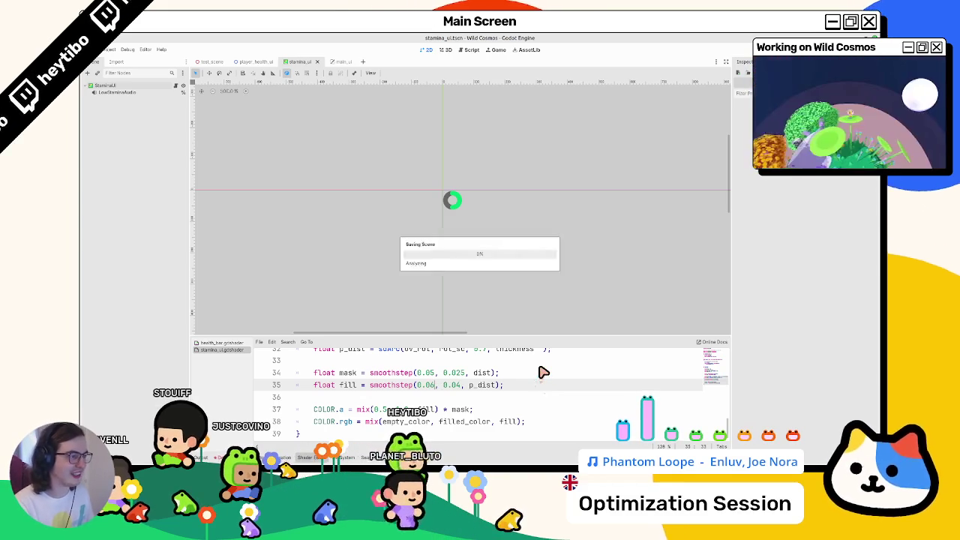
# Step: Change the mask line to smoothstep(0.04, 0.0, dist), leaving the fill at 0.06, 0.04
pyautogui.scroll(10, 454, 203)
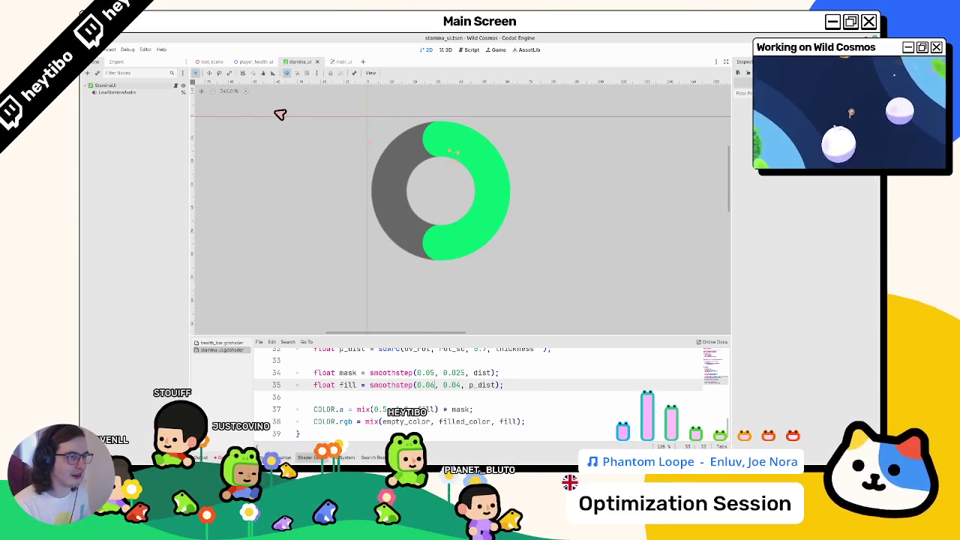
pyautogui.click(227, 91)
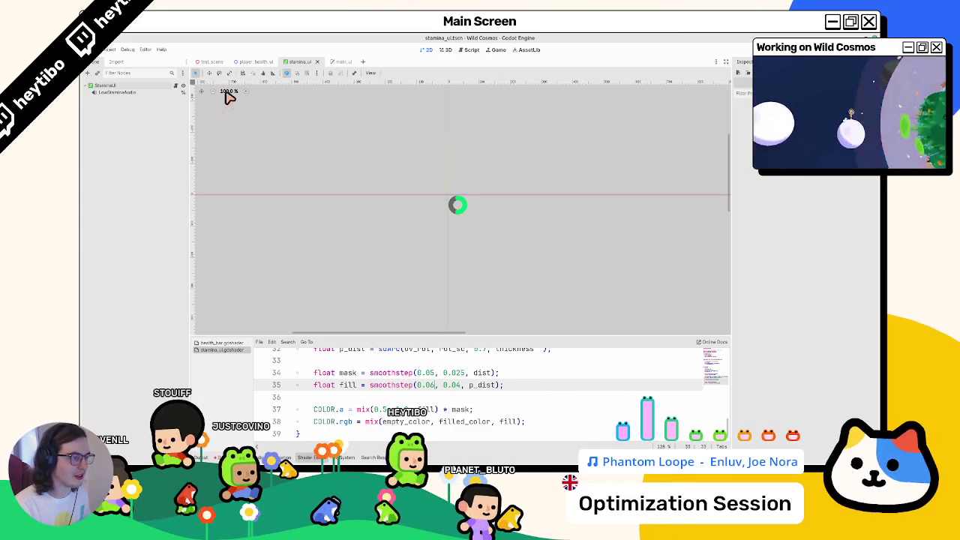
pyautogui.click(466, 373)
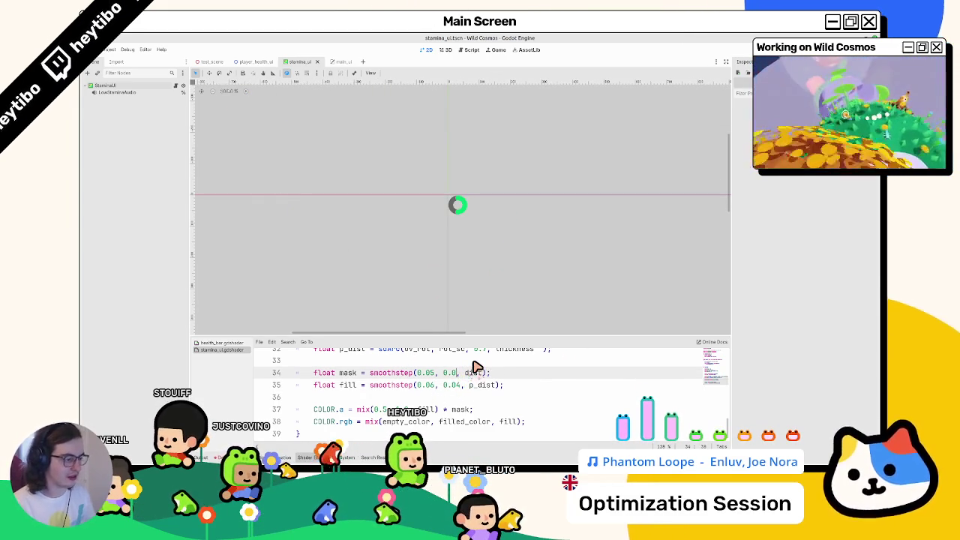
pyautogui.write('4')
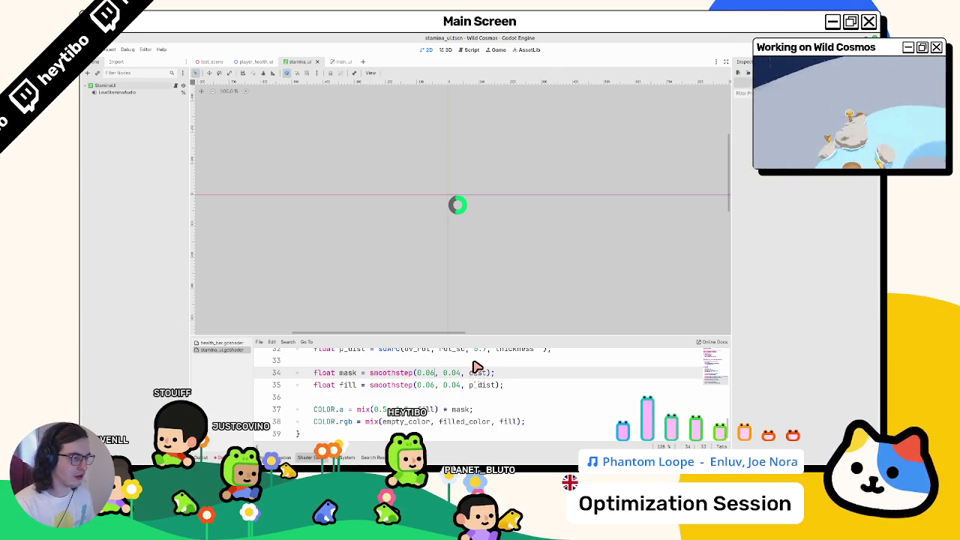
pyautogui.hotkey('ctrl', 'z')
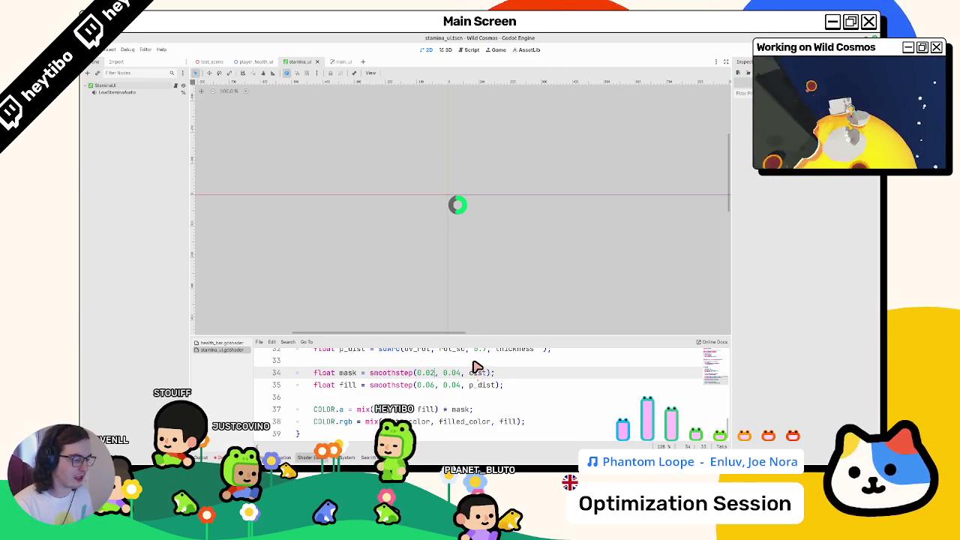
pyautogui.hotkey('ctrl', 'z')
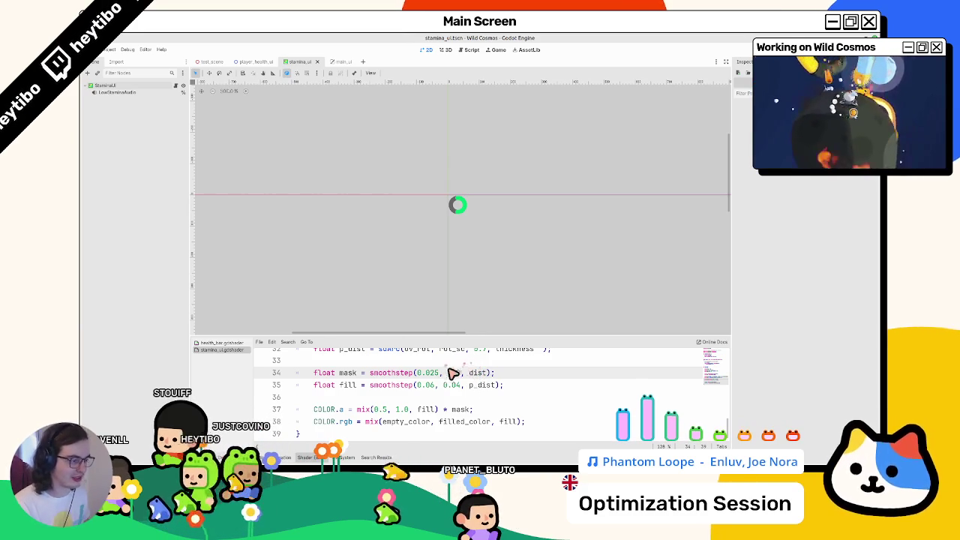
pyautogui.hotkey('ctrl', 'z')
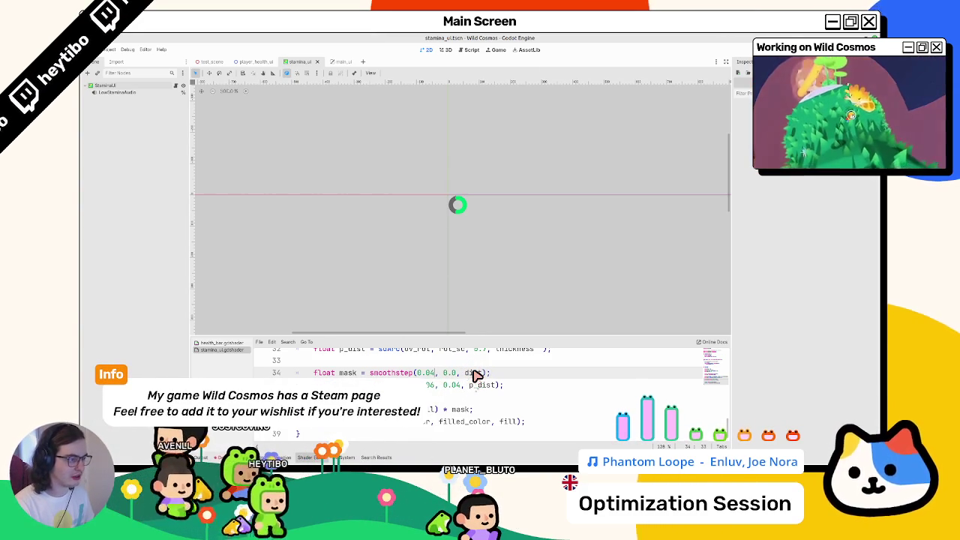
pyautogui.press('Down')
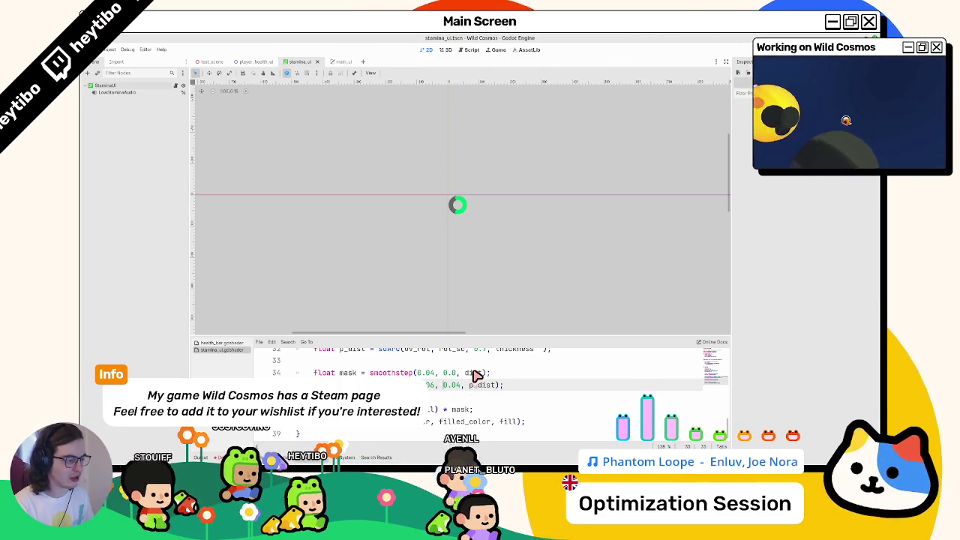
pyautogui.press('BackSpace')
pyautogui.write('2')
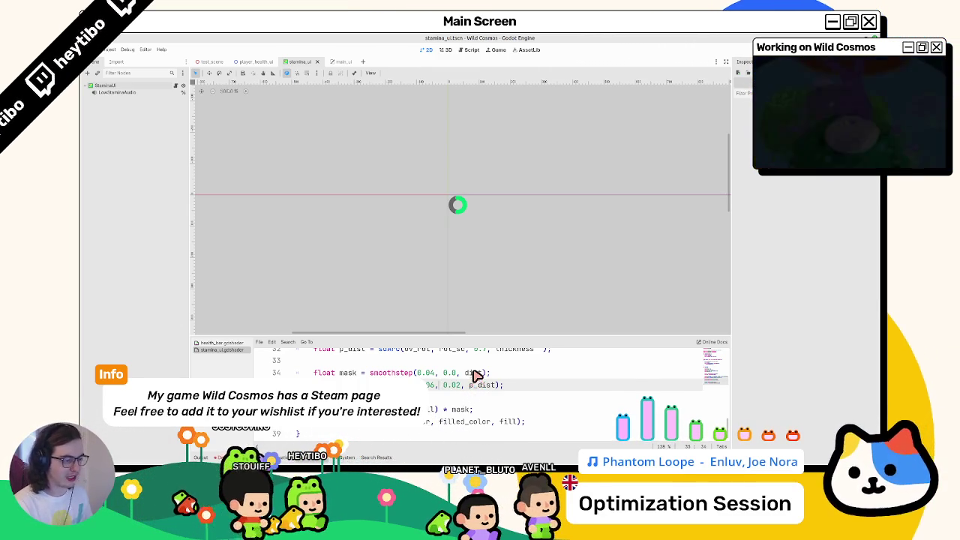
pyautogui.press('BackSpace')
pyautogui.write('4')
pyautogui.hotkey('ctrl', 'z')
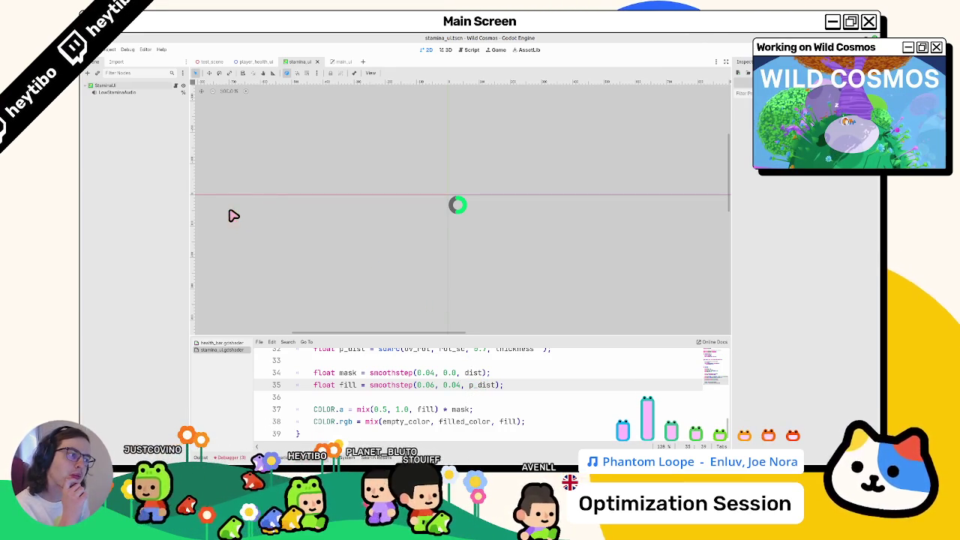
# Step: Select StaminaUI, hide the shader panel and Material section, and view the Process Mode options
pyautogui.click(106, 86)
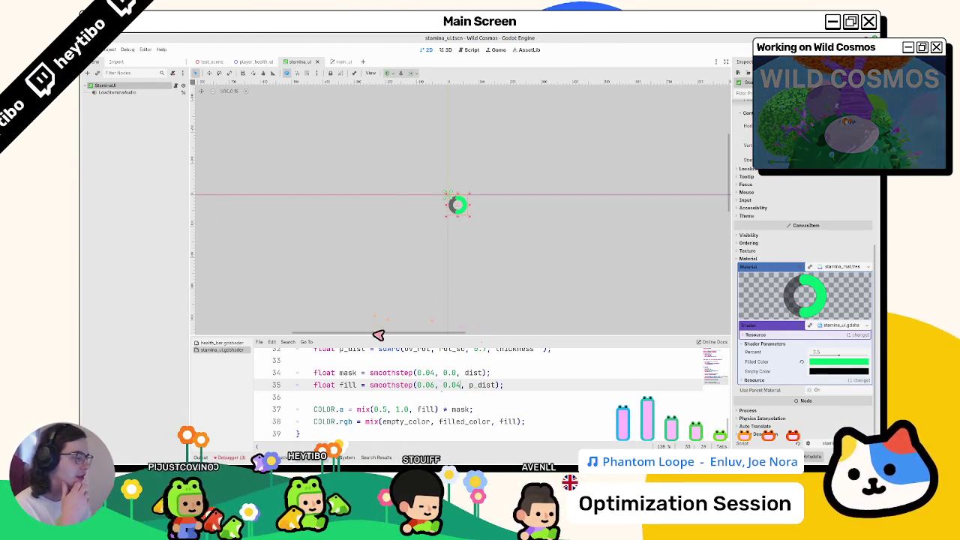
pyautogui.click(342, 458)
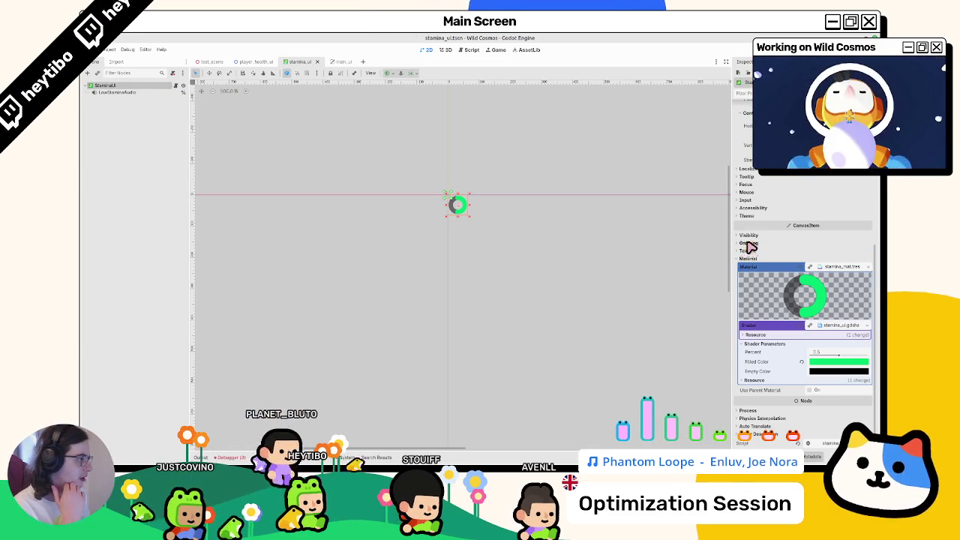
pyautogui.click(825, 264)
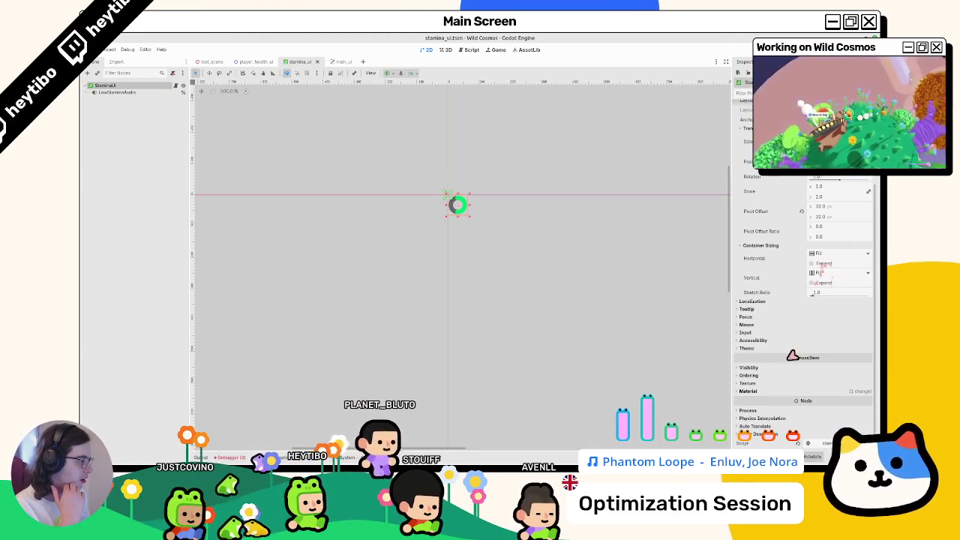
pyautogui.click(836, 418)
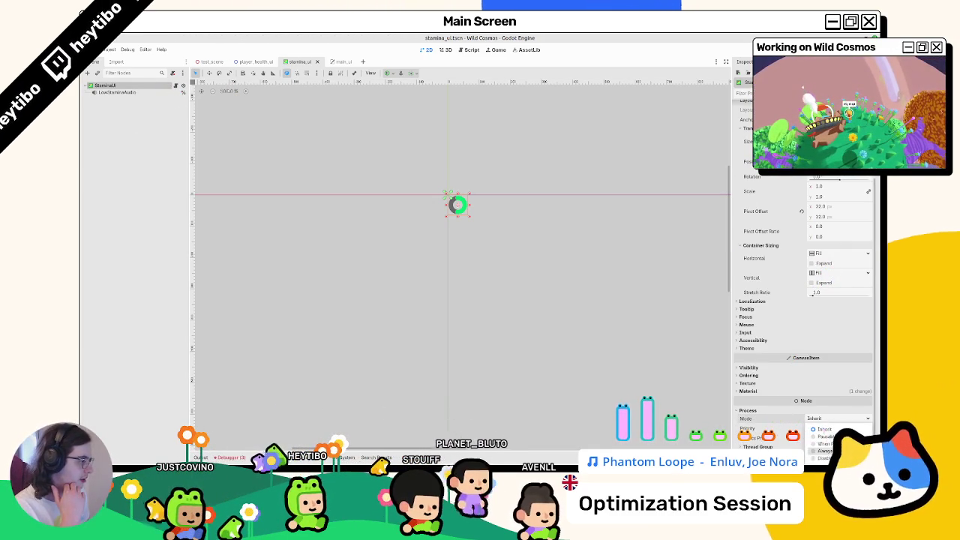
# Step: Run the test scene full-screen, run the character forward to watch the stamina ring, then stop
pyautogui.click(215, 63)
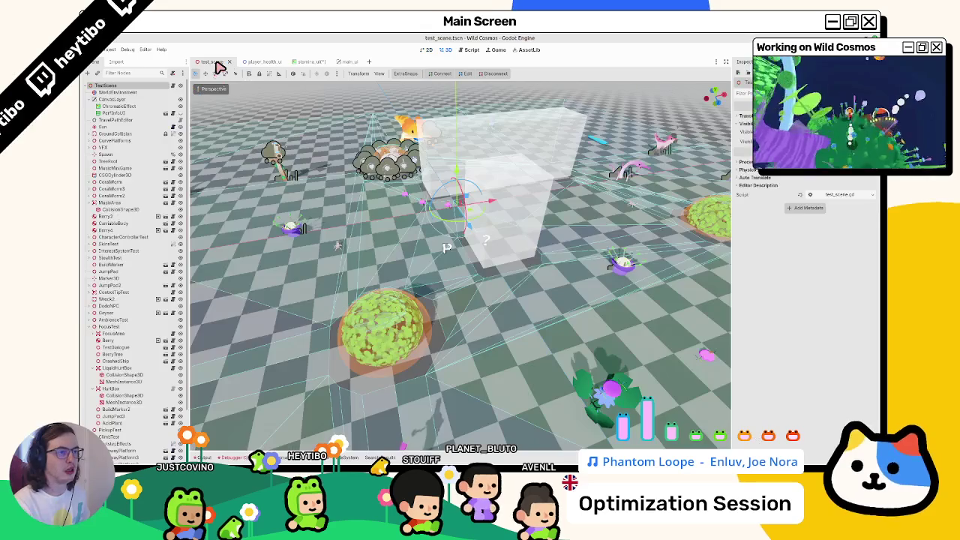
pyautogui.press('F6')
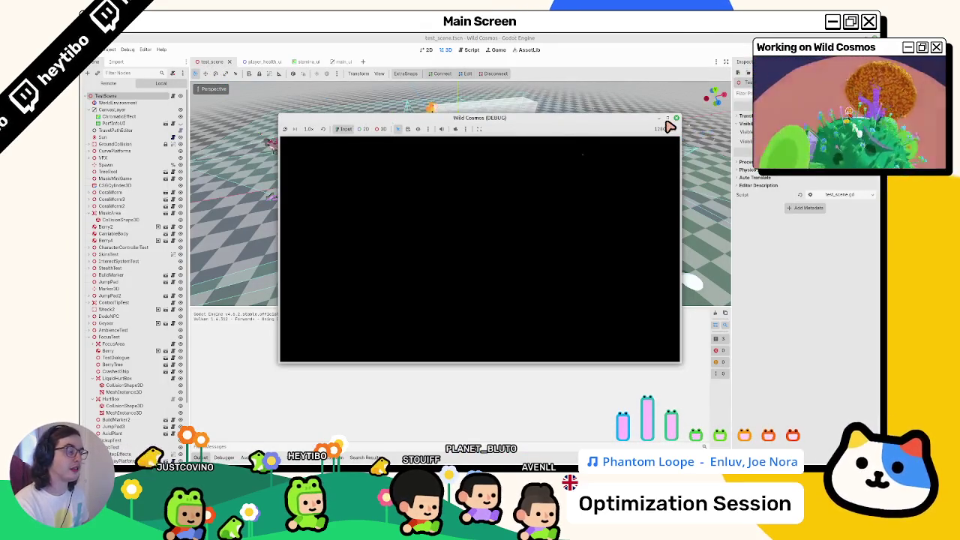
pyautogui.click(666, 118)
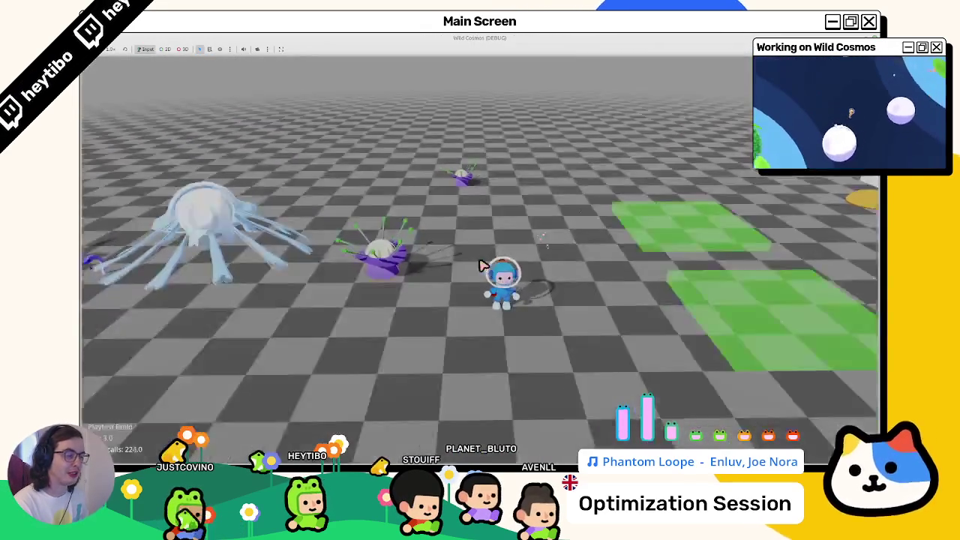
pyautogui.press('Escape')
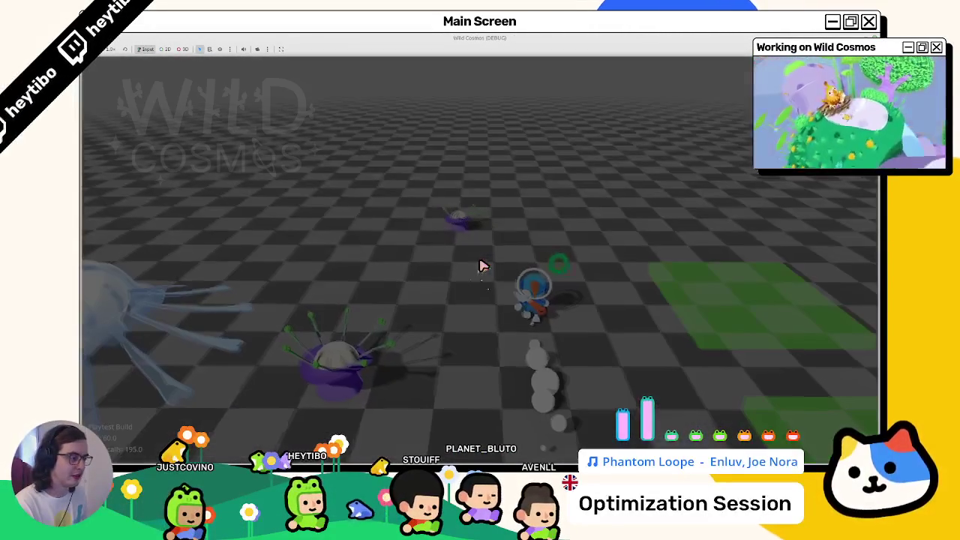
pyautogui.press('Escape')
pyautogui.press('w')
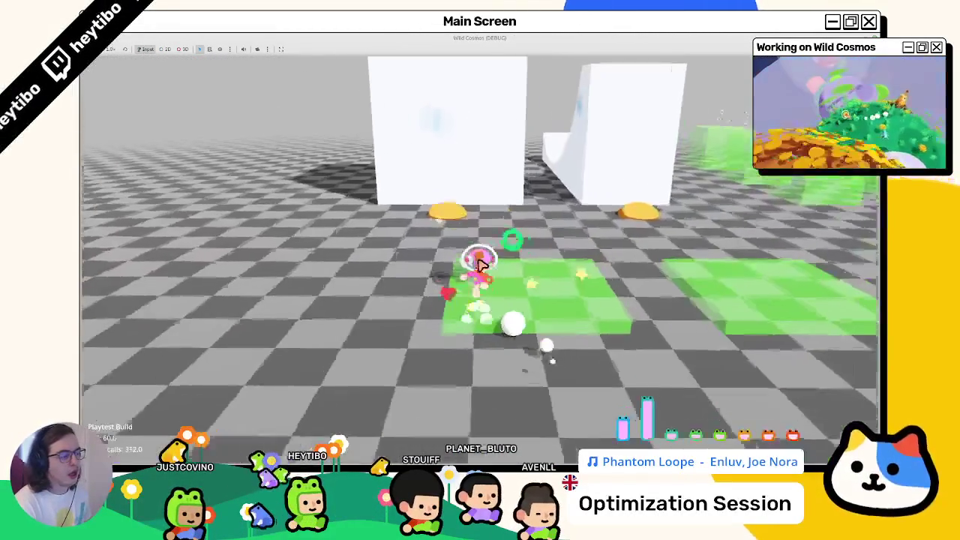
pyautogui.press('w')
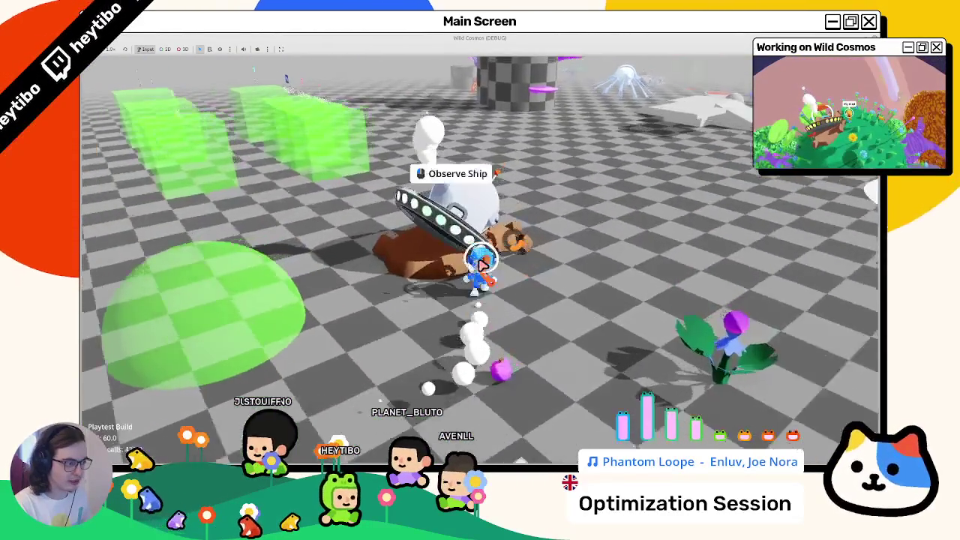
pyautogui.press('Escape')
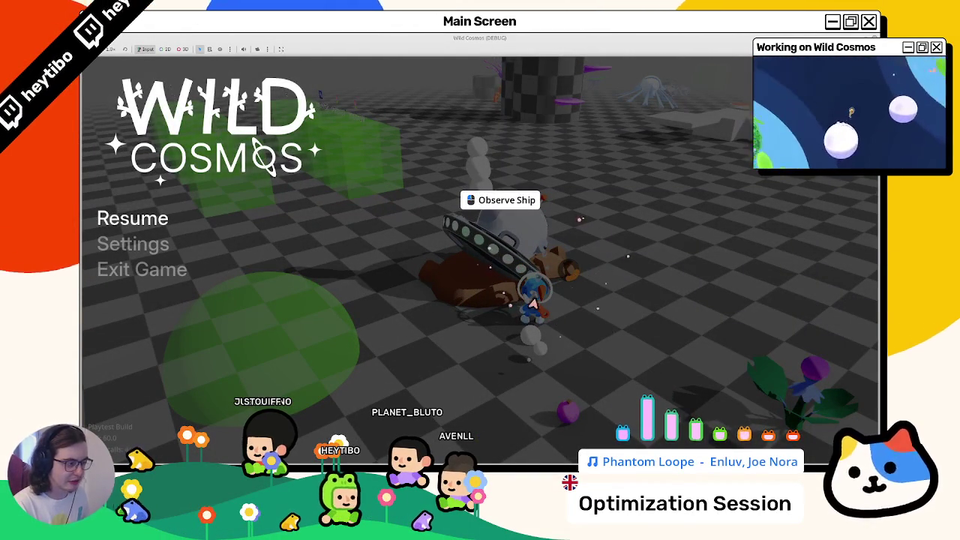
pyautogui.press('F8')
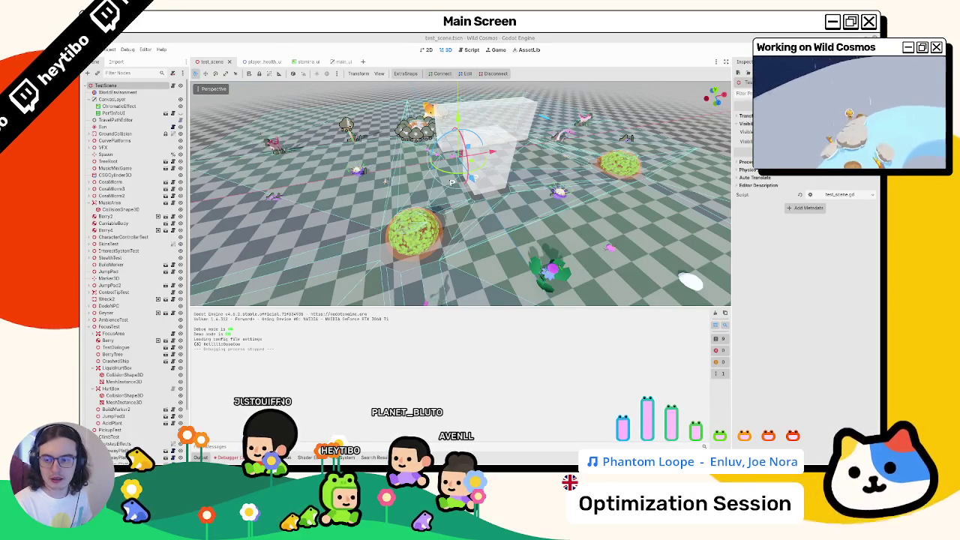
# Step: Check the debugger's Errors and Stack Trace, then list the res:// root folders in FileSystem
pyautogui.click(227, 457)
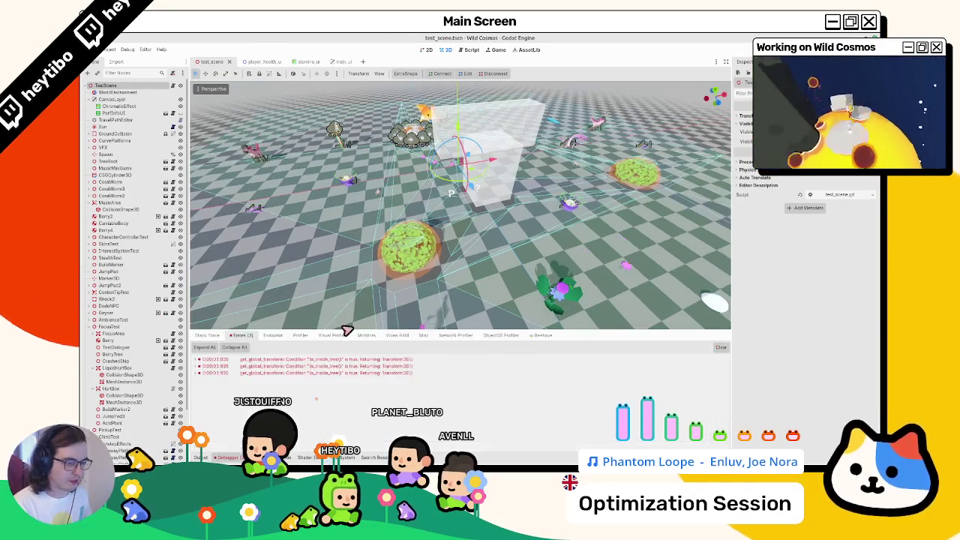
pyautogui.click(208, 337)
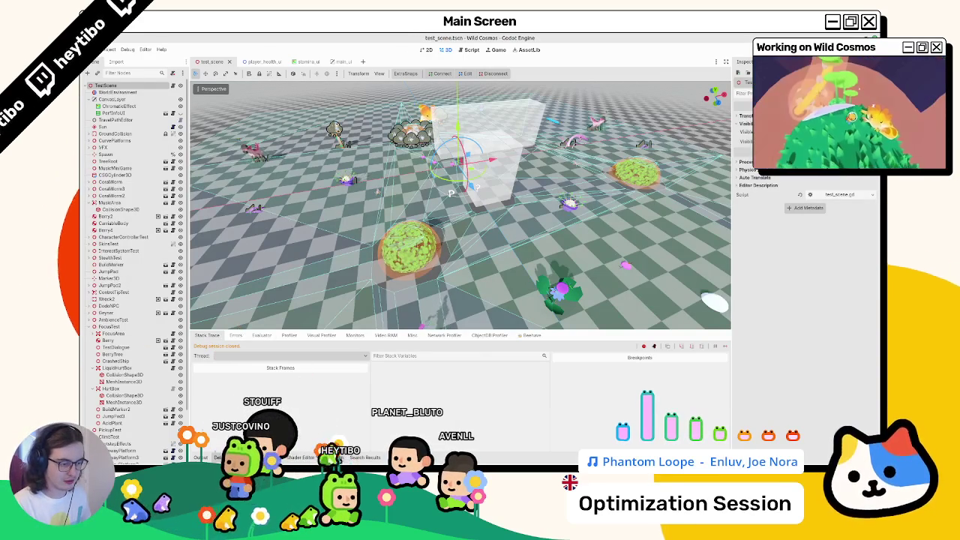
pyautogui.hotkey('alt', 'f')
pyautogui.scroll(3, 221, 405)
pyautogui.click(211, 380)
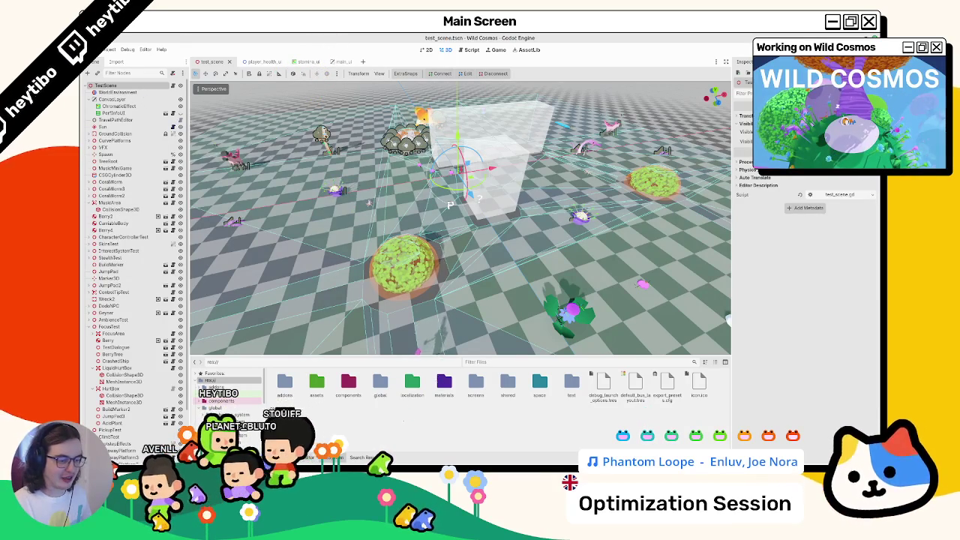
# Step: Filter the FileSystem for 'heal' and confirm heal.wav has no owners
pyautogui.press('F8')
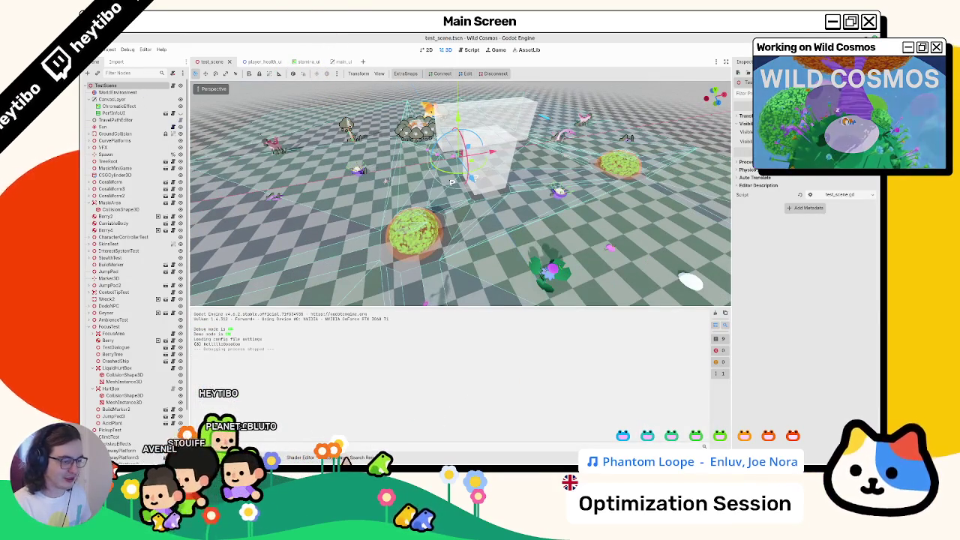
pyautogui.hotkey('alt', 'f')
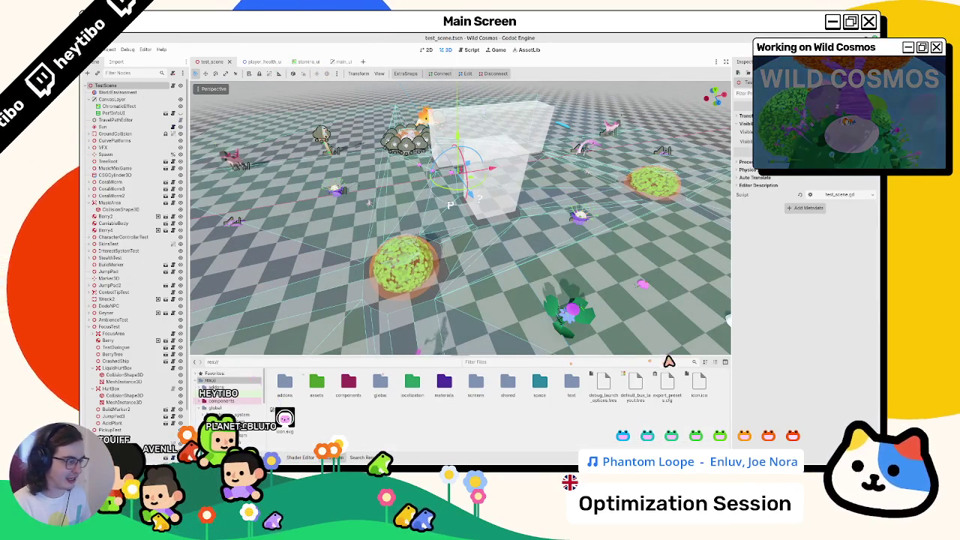
pyautogui.write('heal')
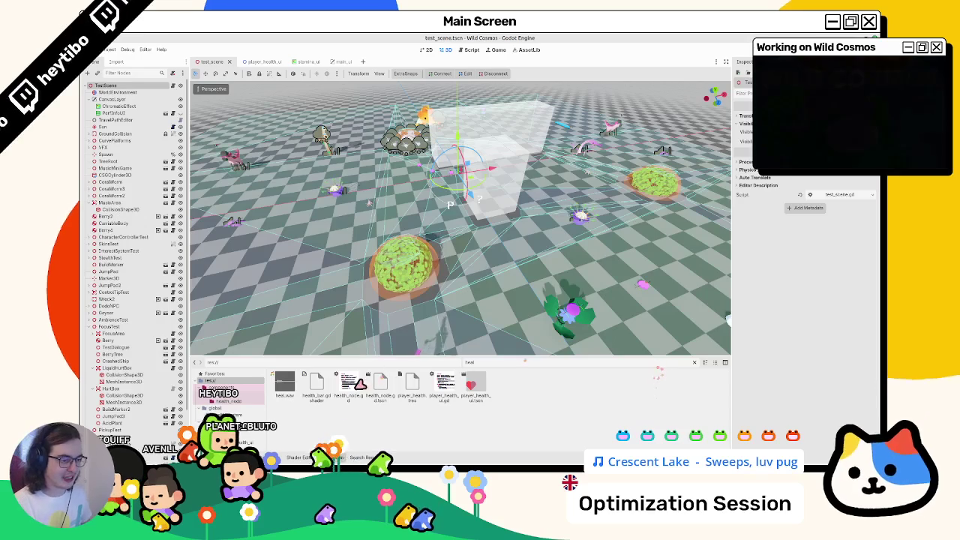
pyautogui.rightClick(287, 383)
pyautogui.click(303, 367)
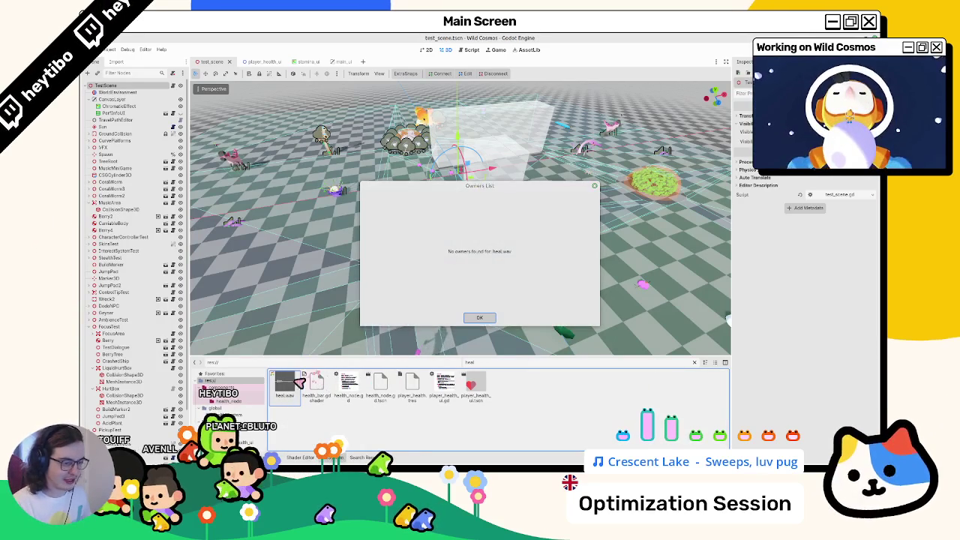
pyautogui.press('Escape')
# Step: Delete heal.wav, clear the filter, and run the game again
pyautogui.press('Delete')
pyautogui.press('Return')
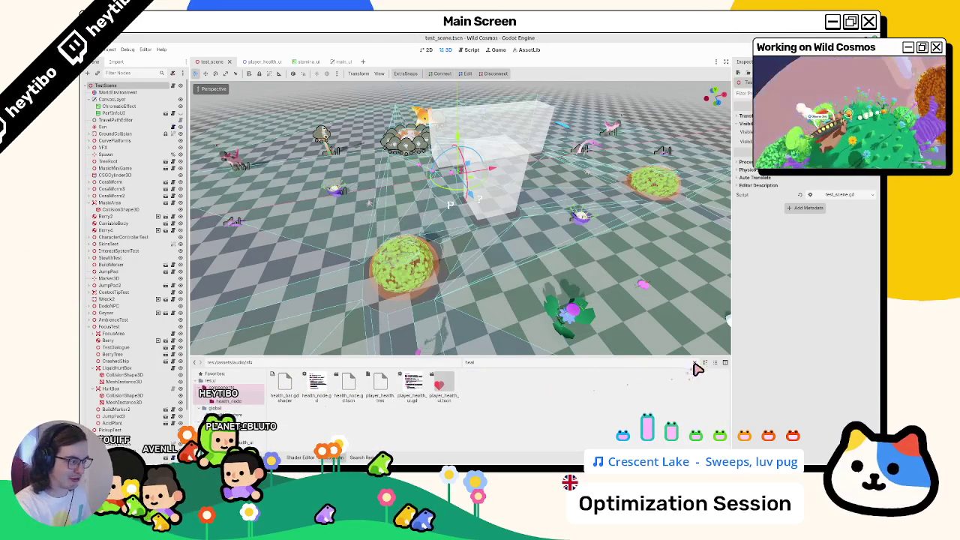
pyautogui.click(693, 362)
pyautogui.press('F5')
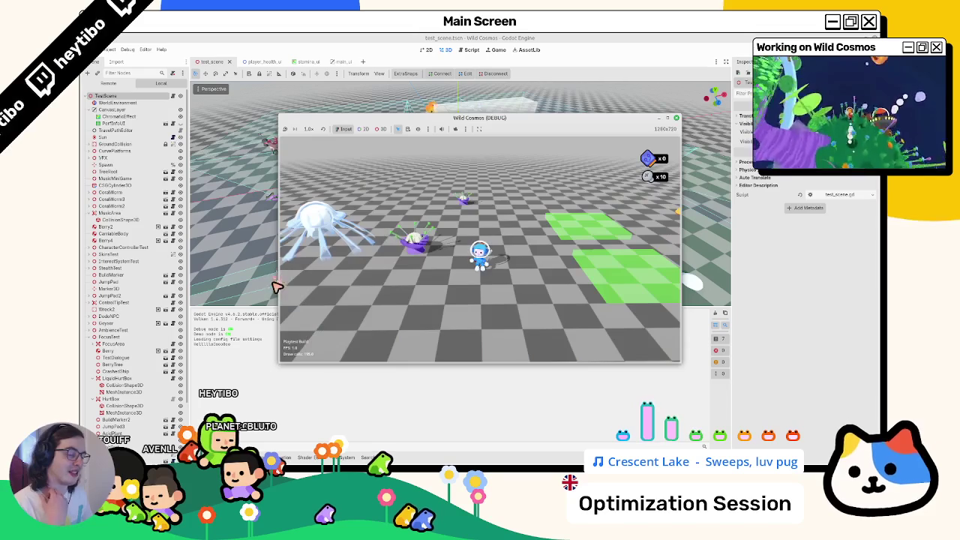
# Step: Run the character forward, then pause and exit the game to confirm it works without heal.wav
pyautogui.press('w')
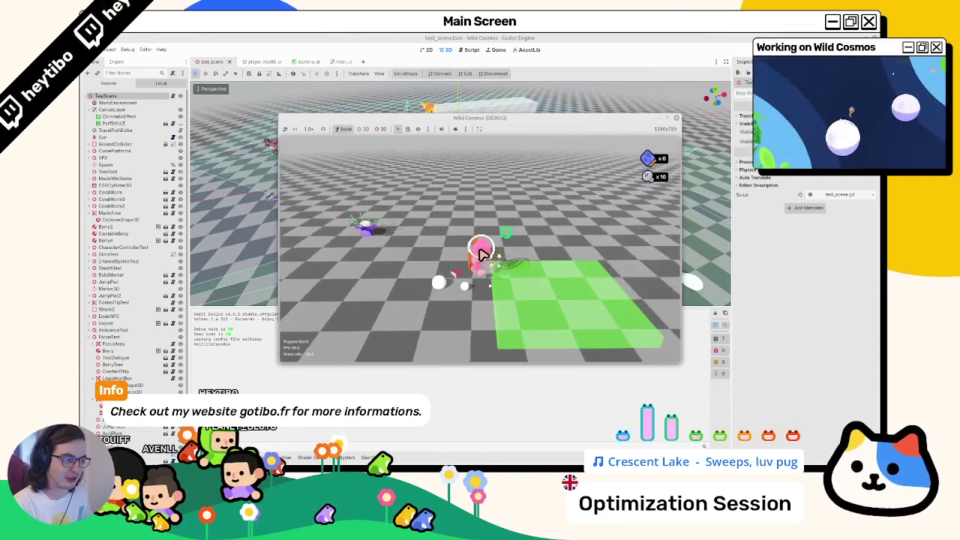
pyautogui.press('Escape')
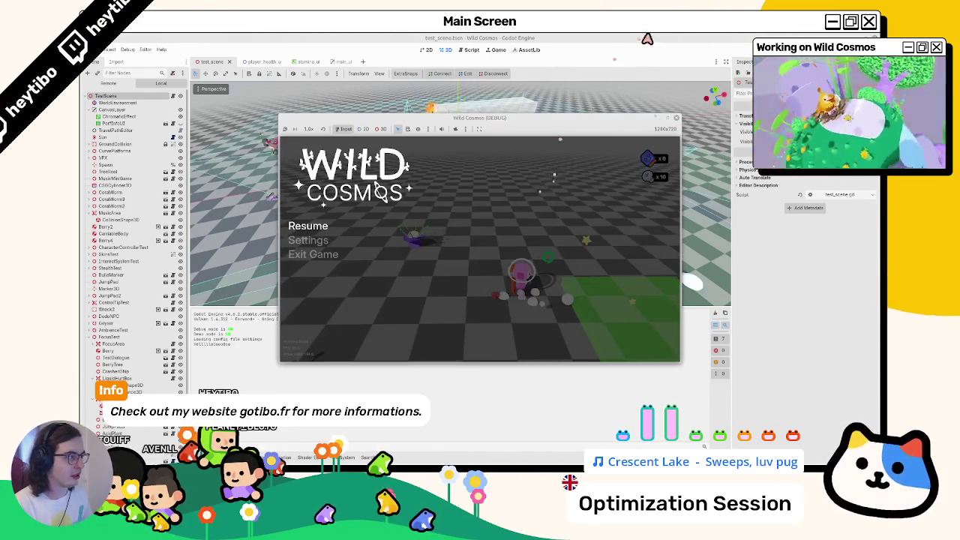
pyautogui.press('F5')
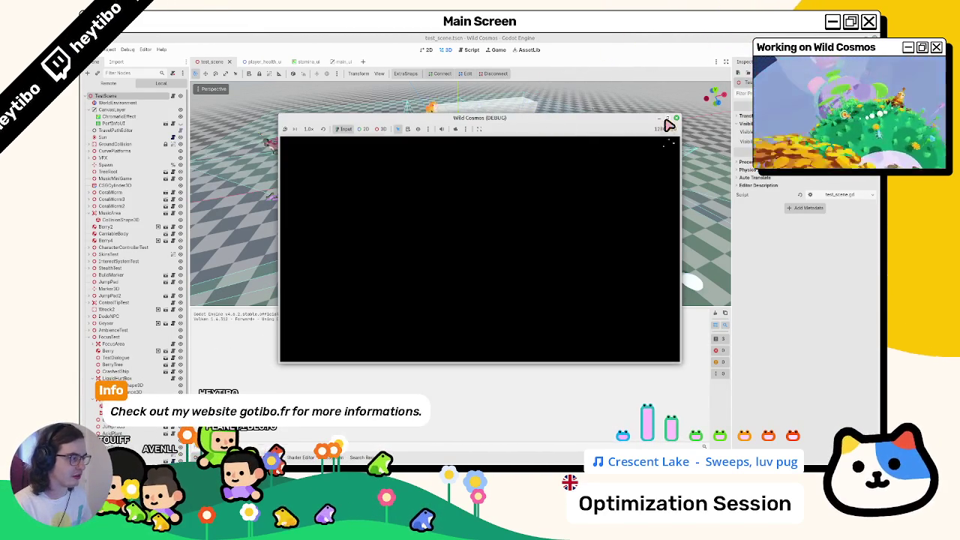
# Step: Close the game window and open the player_health_ui scene's script
pyautogui.click(675, 119)
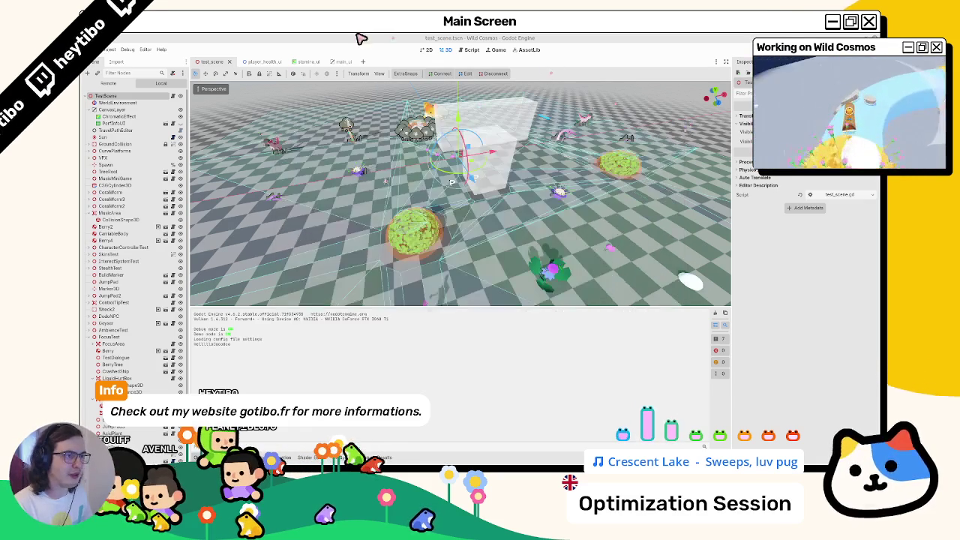
pyautogui.click(298, 63)
pyautogui.click(255, 62)
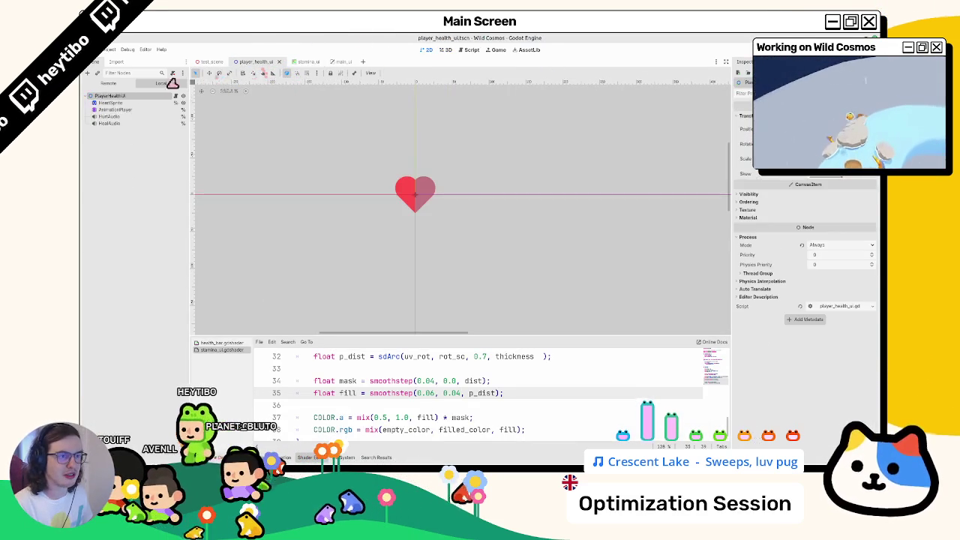
pyautogui.click(175, 96)
# Step: Inspect base_scale on line 9 and the debug print on line 22, then relaunch test_scene
pyautogui.scroll(8, 402, 239)
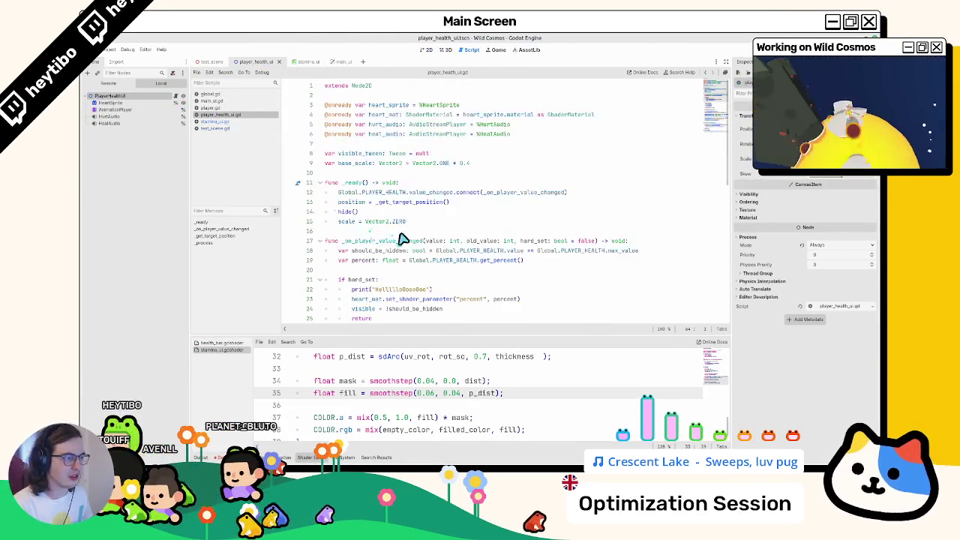
pyautogui.click(474, 164)
pyautogui.scroll(-4, 413, 187)
pyautogui.click(392, 173)
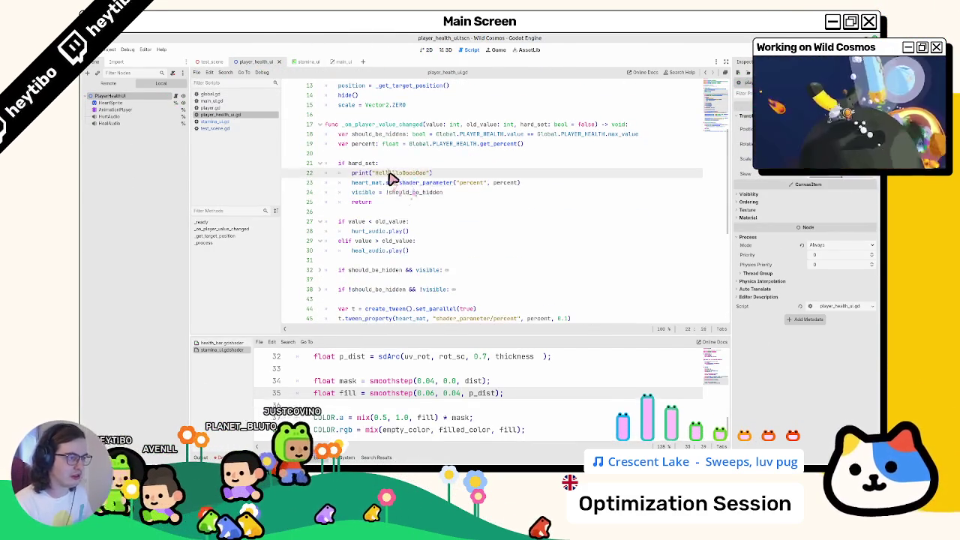
pyautogui.click(210, 61)
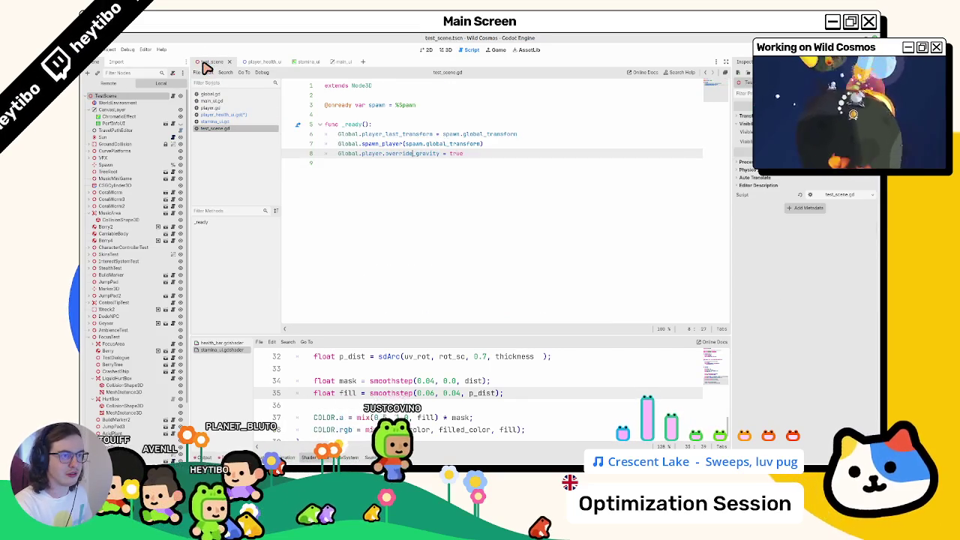
pyautogui.press('F6')
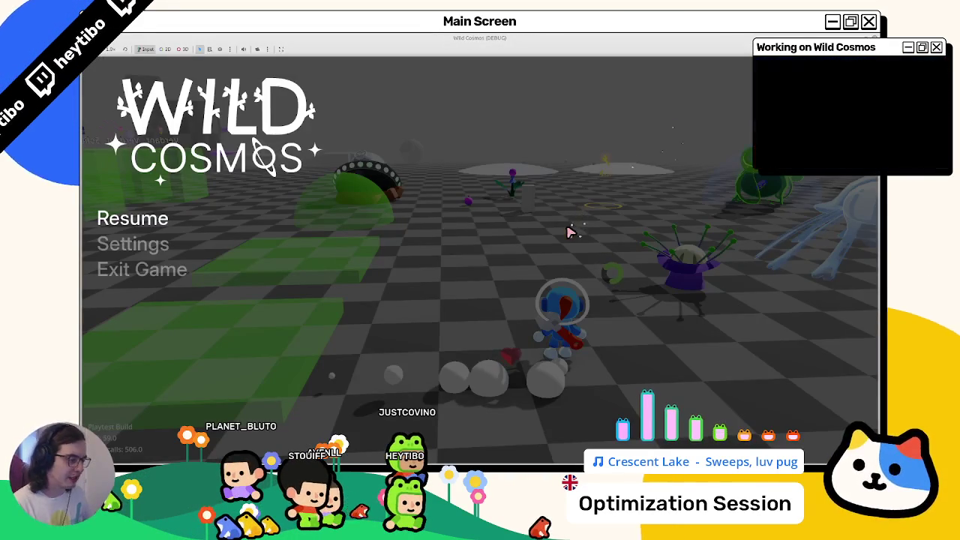
# Step: Resume the game, run the character around to watch the stamina ring, then pause and stop it
pyautogui.press('Escape')
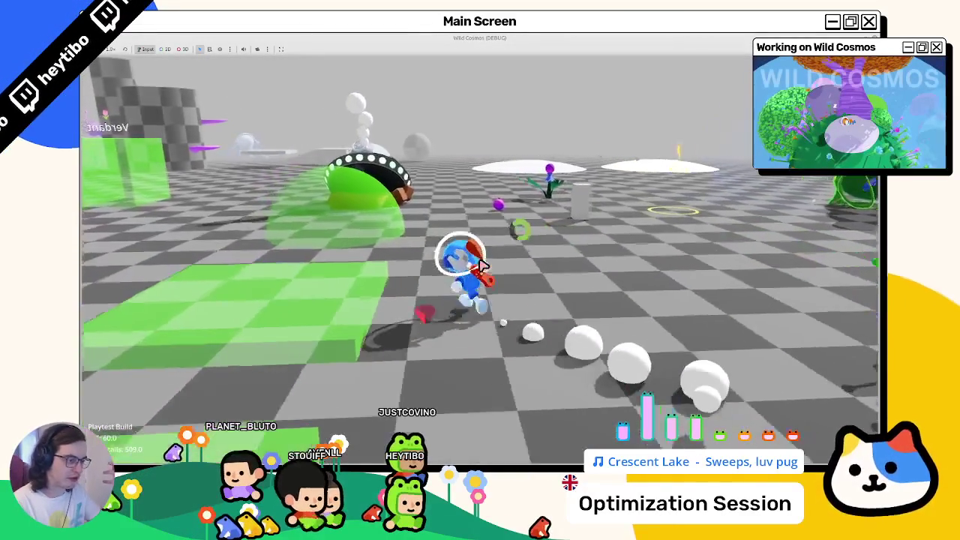
pyautogui.press('w')
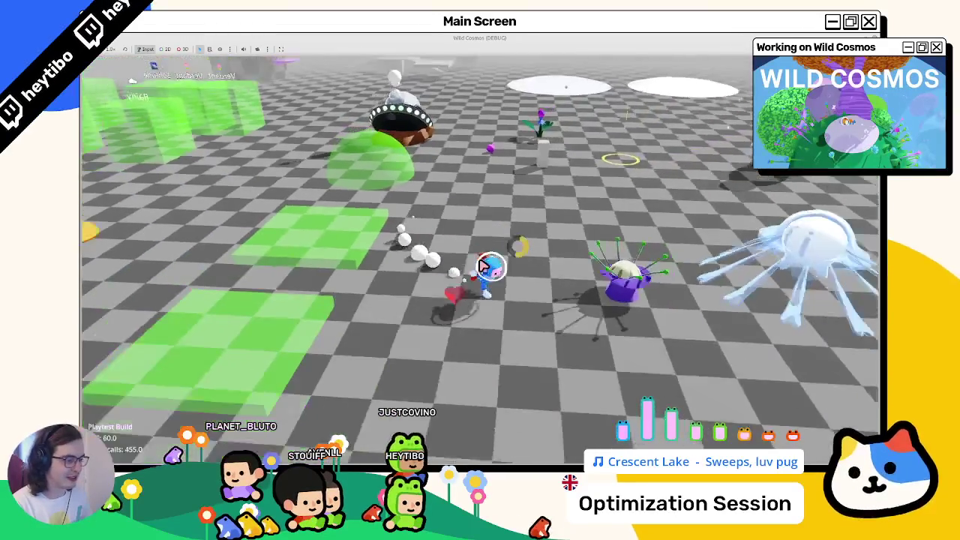
pyautogui.press('w')
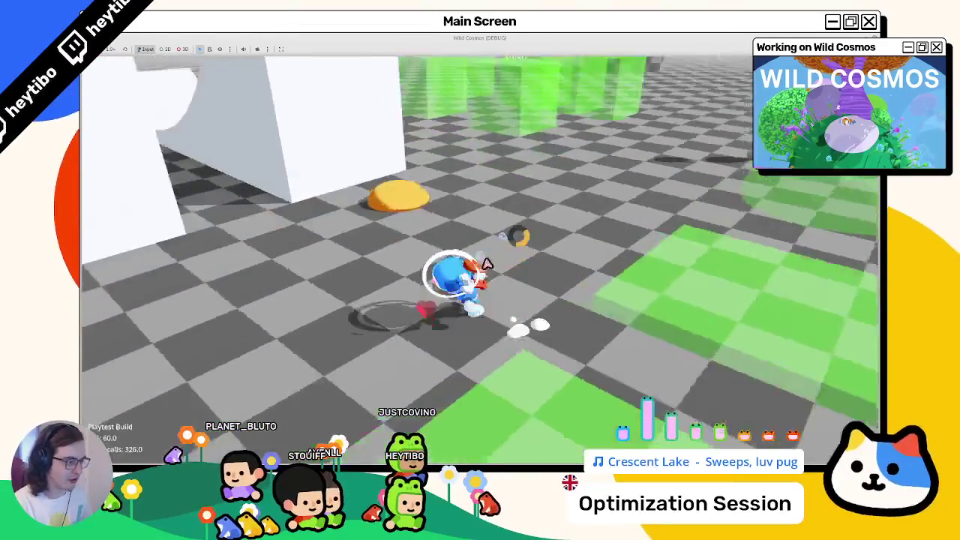
pyautogui.press('w')
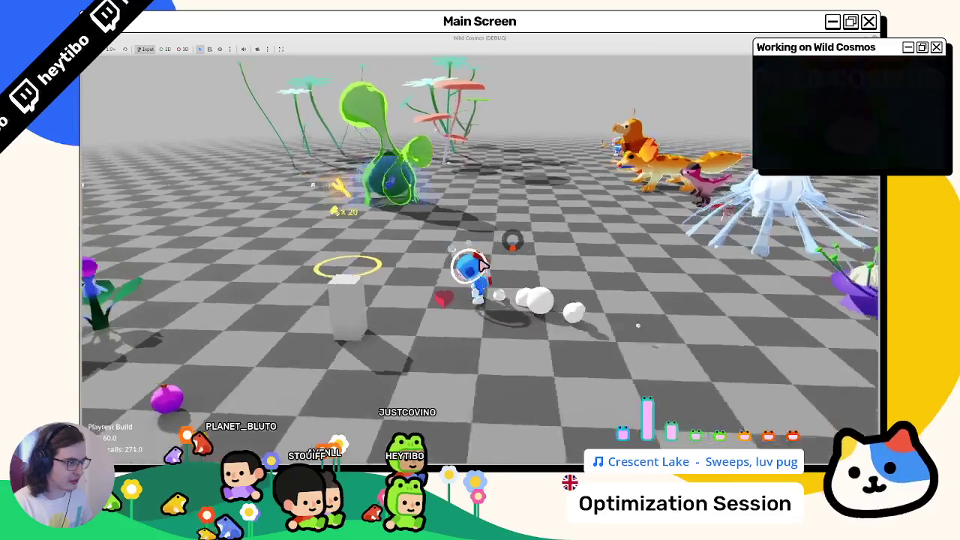
pyautogui.press('Escape')
pyautogui.click(141, 269)
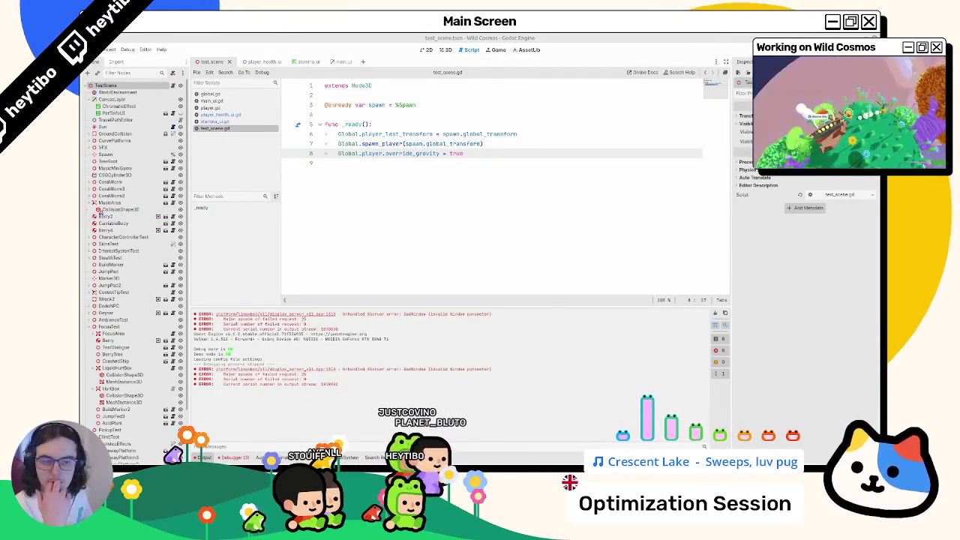
# Step: Clear the Output log and the Debugger errors, then collapse the Debugger bottom panel
pyautogui.click(714, 313)
pyautogui.click(229, 456)
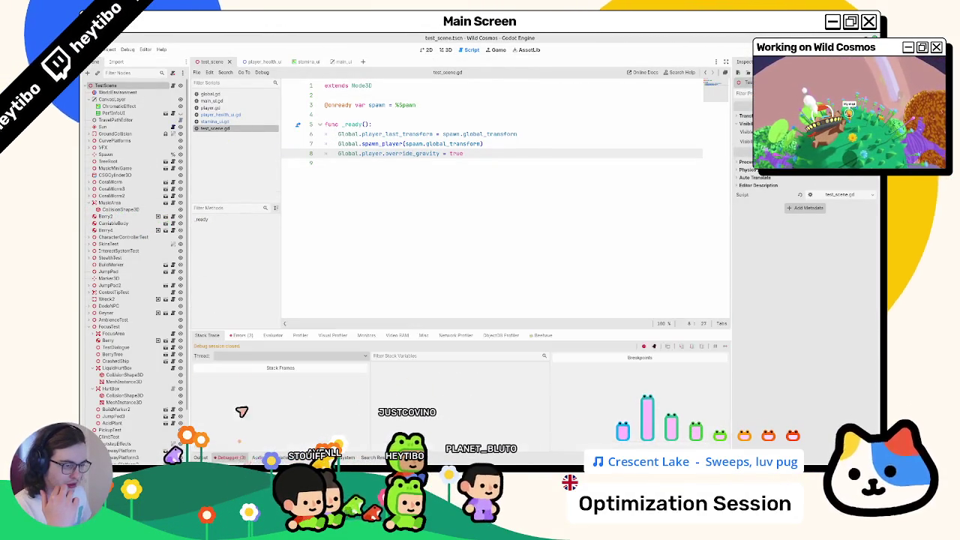
pyautogui.click(239, 336)
pyautogui.click(721, 347)
pyautogui.click(215, 456)
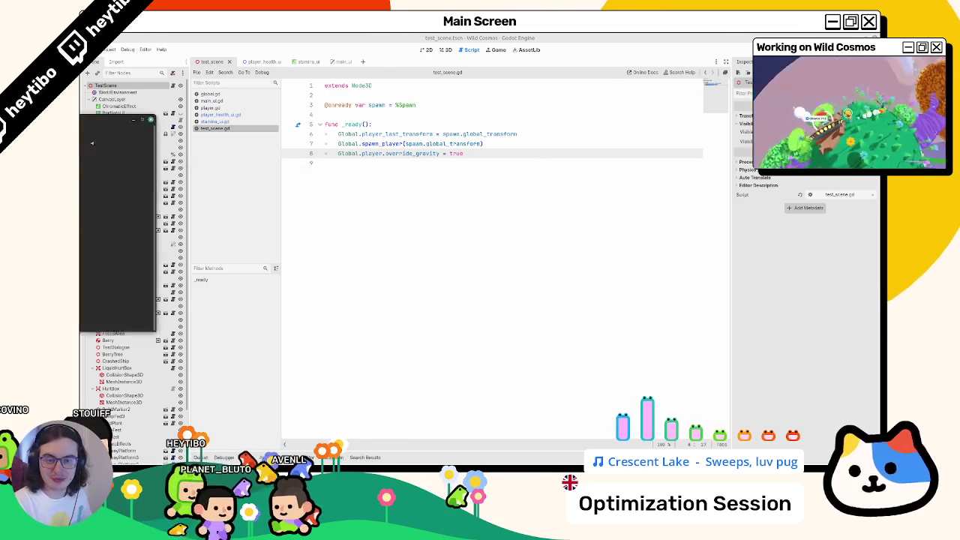
# Step: Review git diff of components/player/player.gd in the maximized terminal, then return to Godot
pyautogui.hotkey('alt', 'Tab')
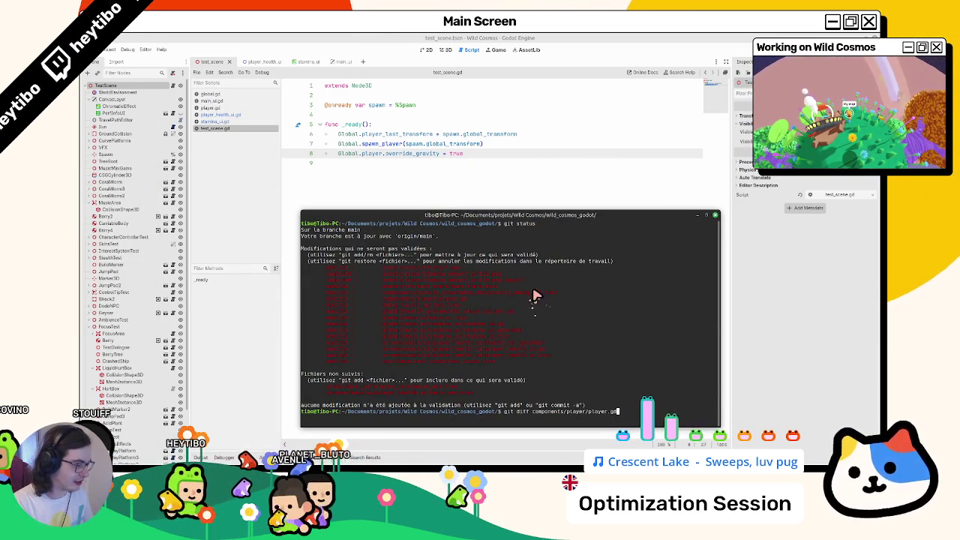
pyautogui.press('Return')
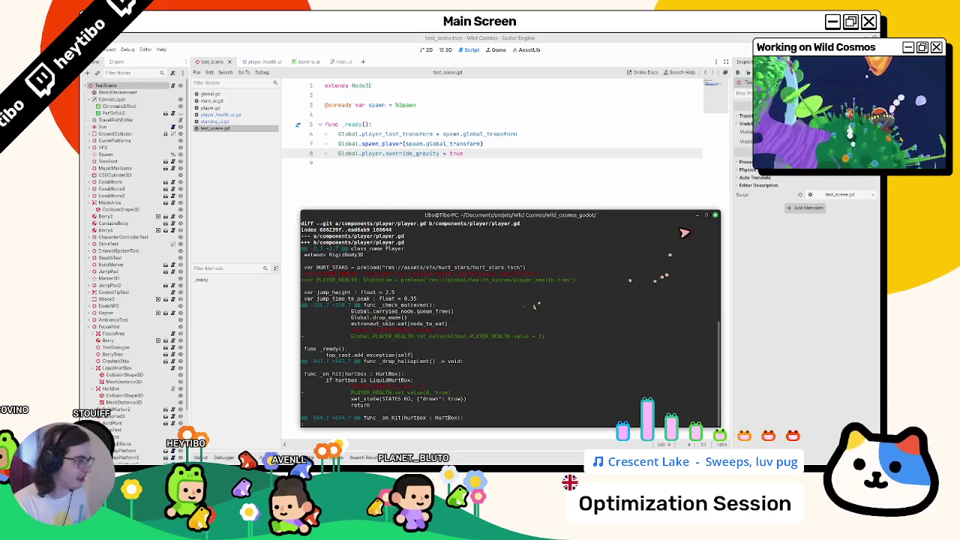
pyautogui.click(706, 217)
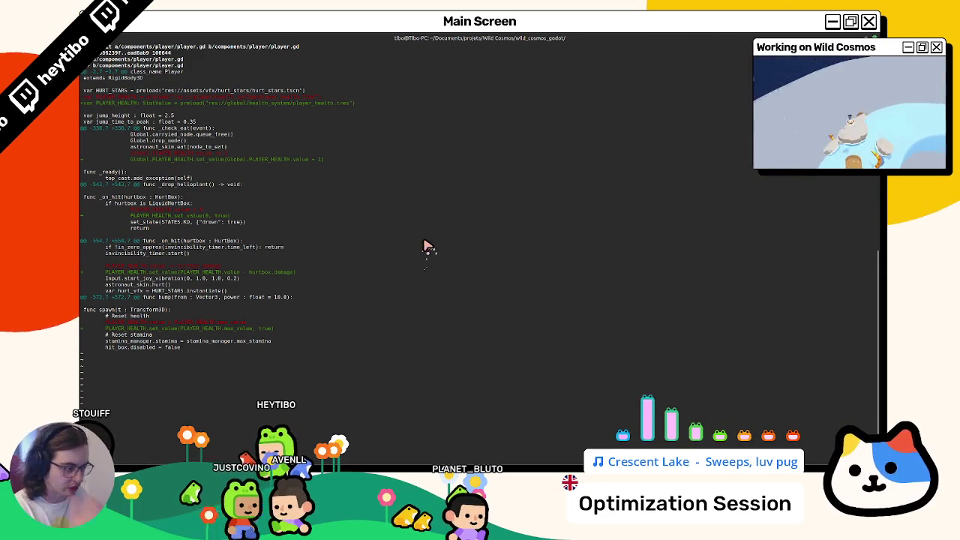
pyautogui.hotkey('alt', 'Tab')
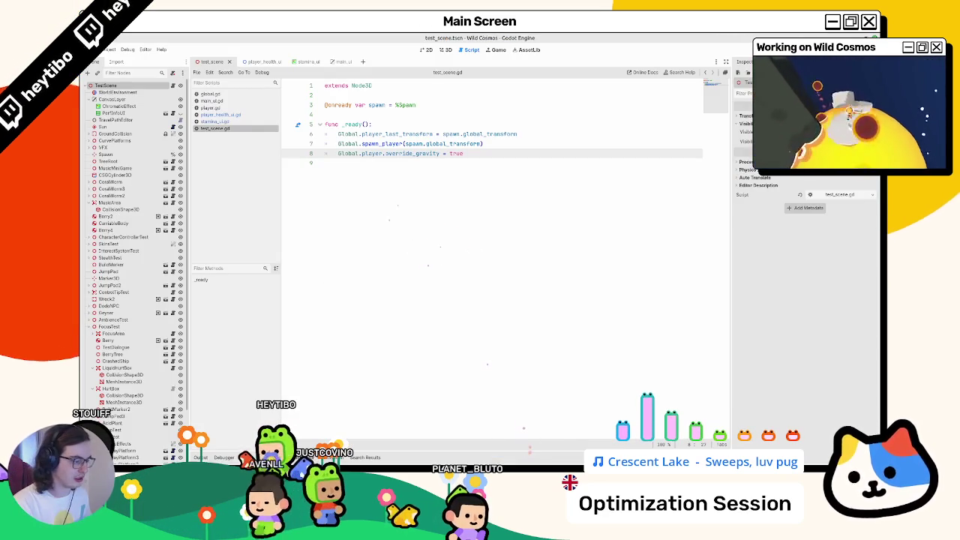
# Step: Launch the game from the script editor and maximize its window
pyautogui.click(405, 318)
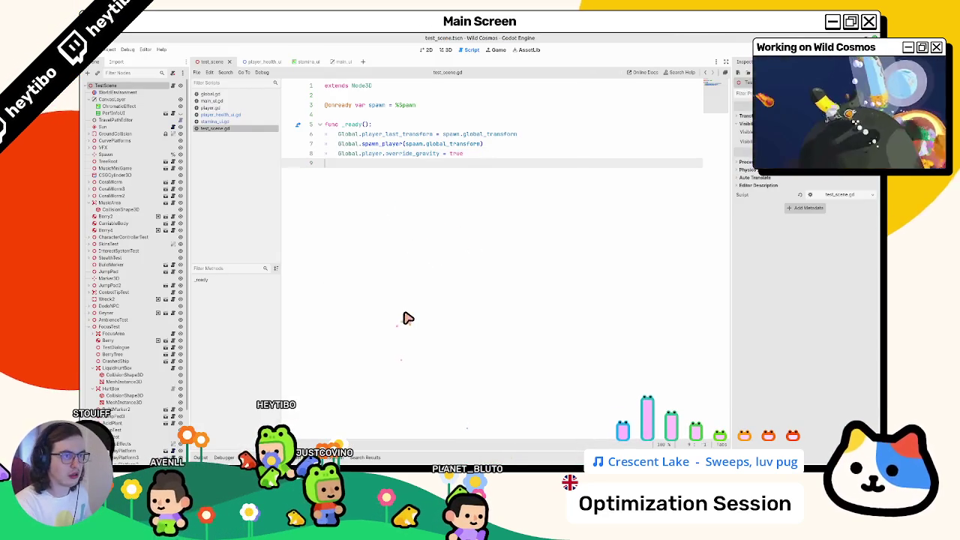
pyautogui.press('F6')
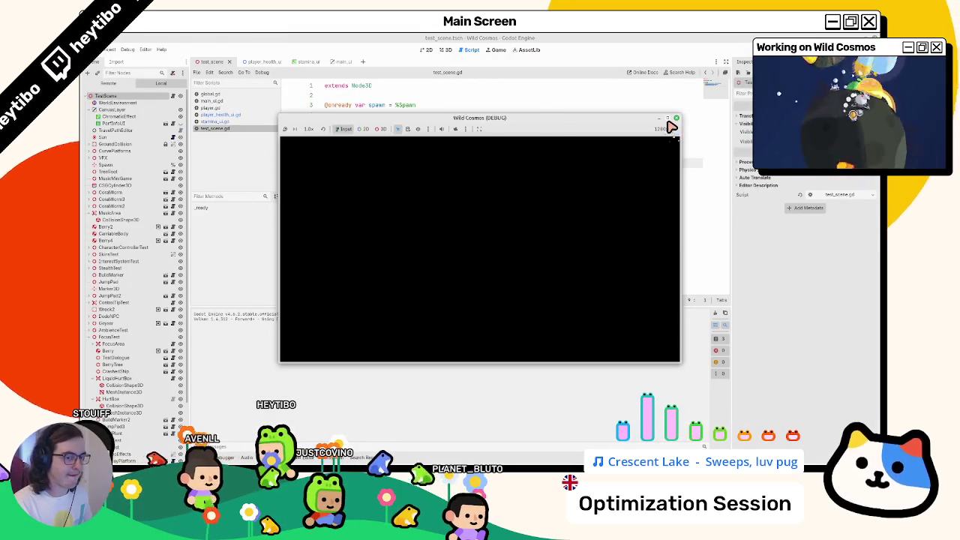
pyautogui.click(667, 119)
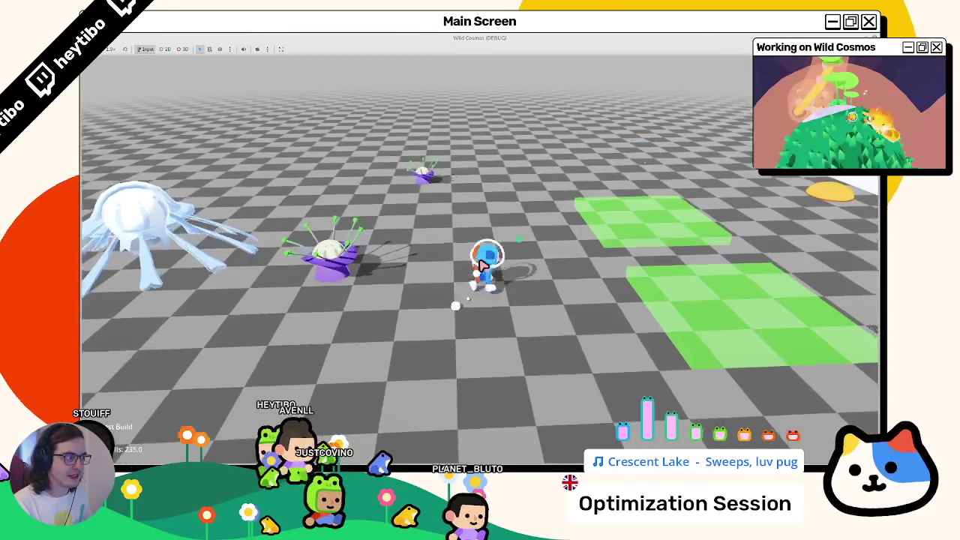
# Step: Run the character around to check the stamina ring, pause and resume, then stop the game
pyautogui.press('w')
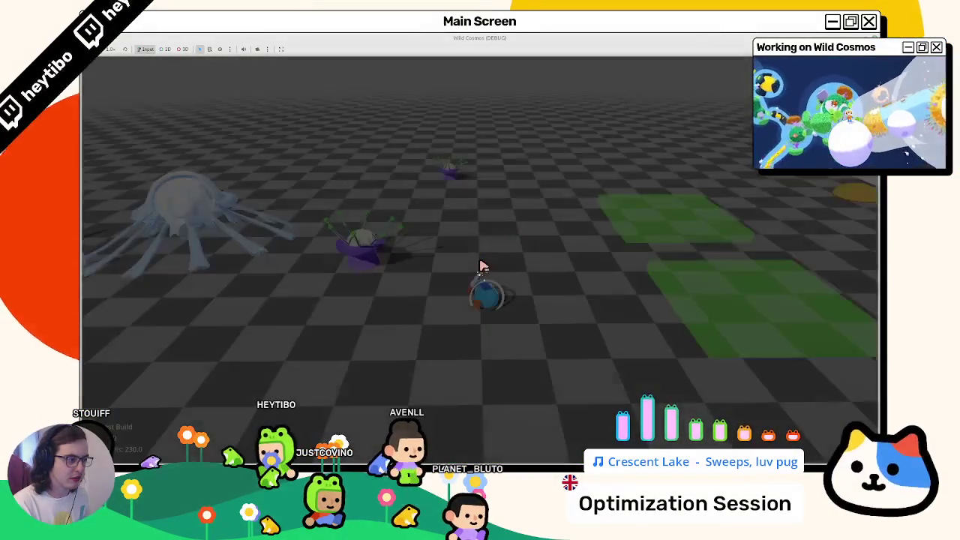
pyautogui.press('w')
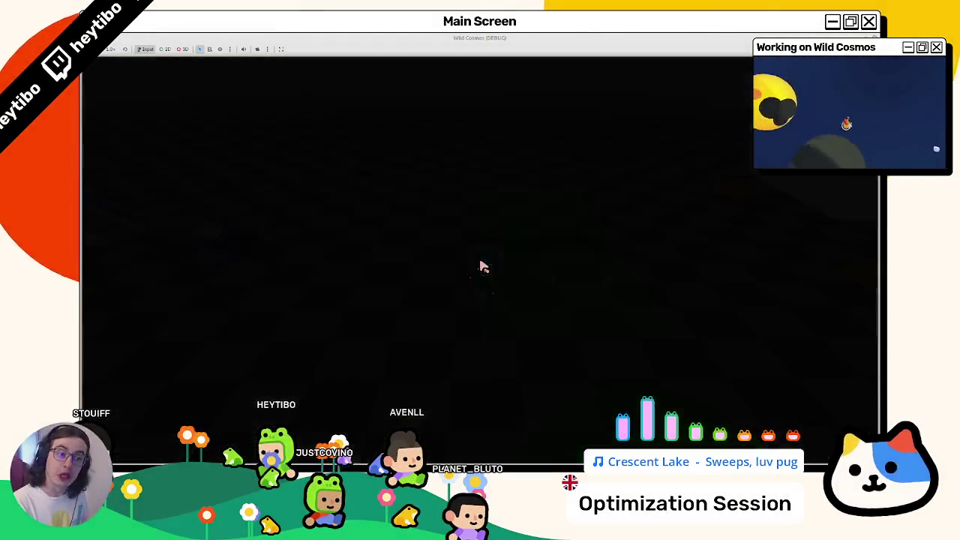
pyautogui.press('w')
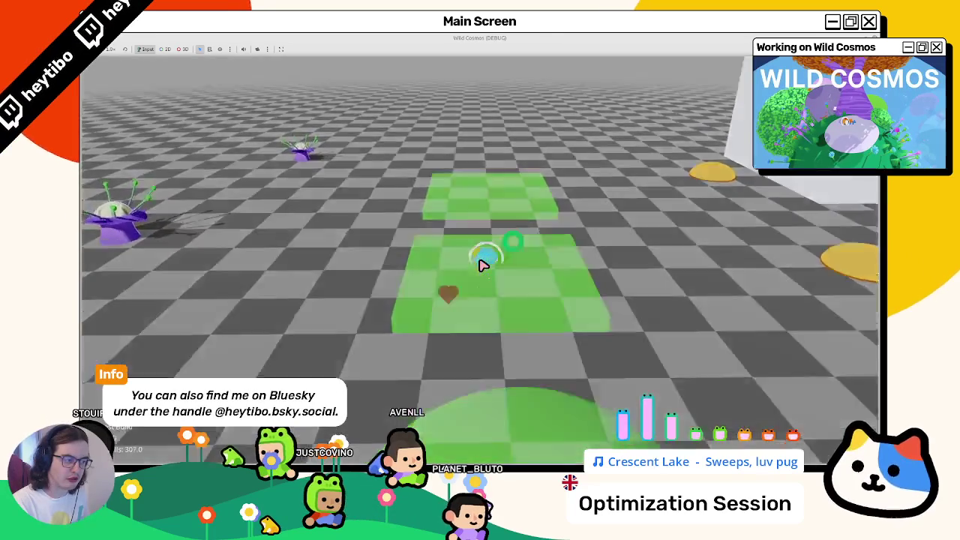
pyautogui.press('Escape')
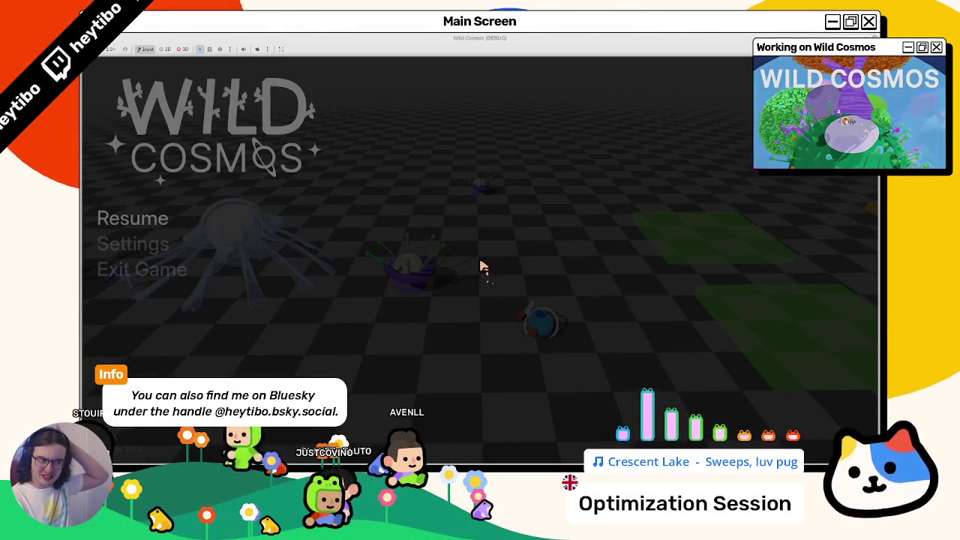
pyautogui.press('Escape')
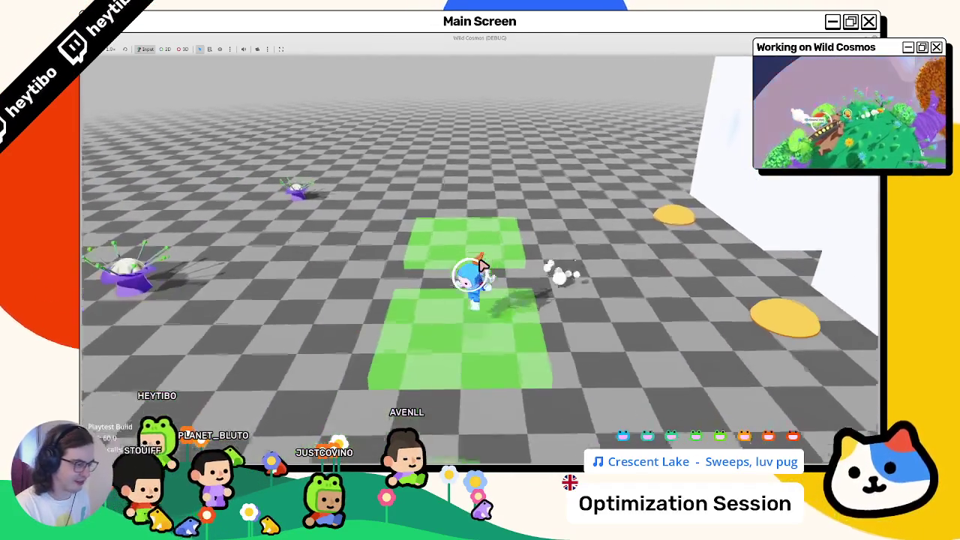
pyautogui.press('Escape')
pyautogui.press('F8')
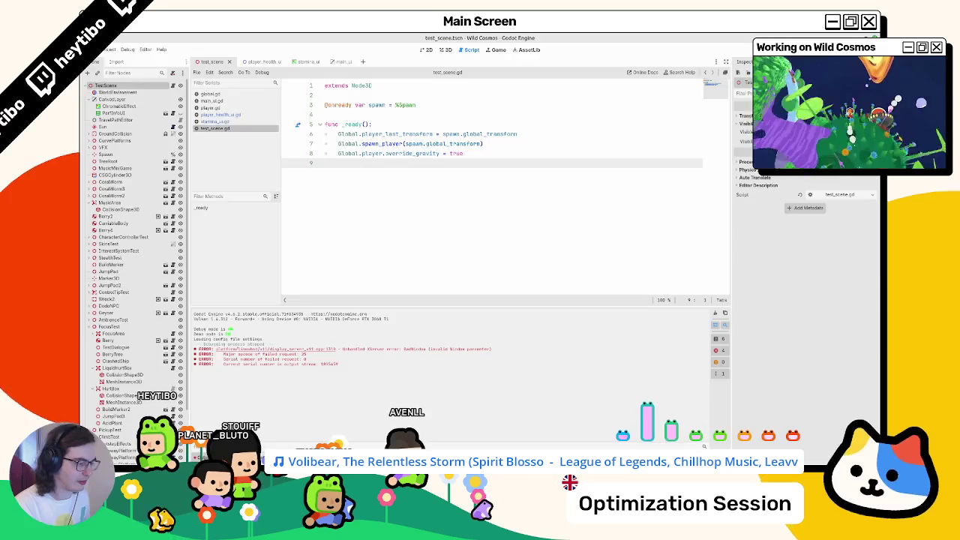
# Step: Quit the diff pager, run git status, and clear the terminal screen
pyautogui.hotkey('alt', 'Tab')
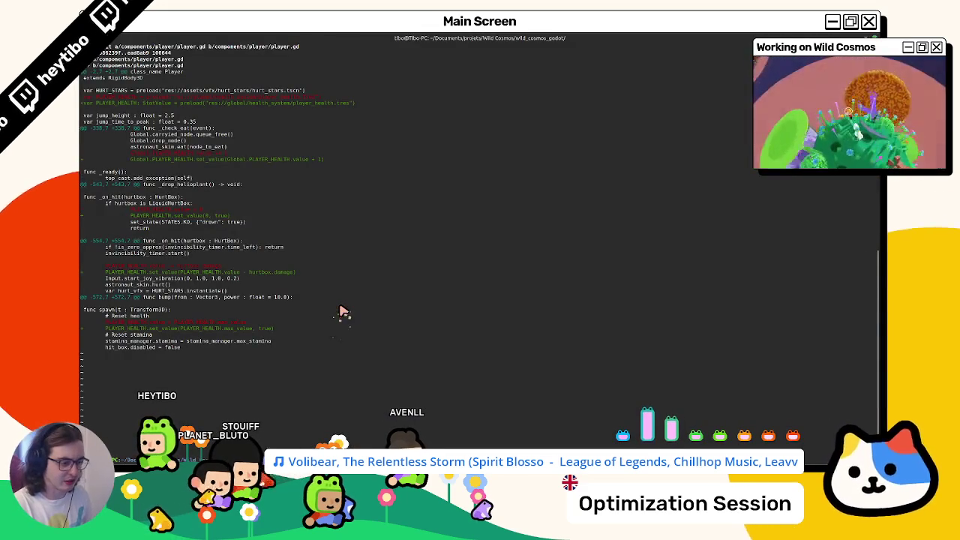
pyautogui.write('qgit status')
pyautogui.press('Return')
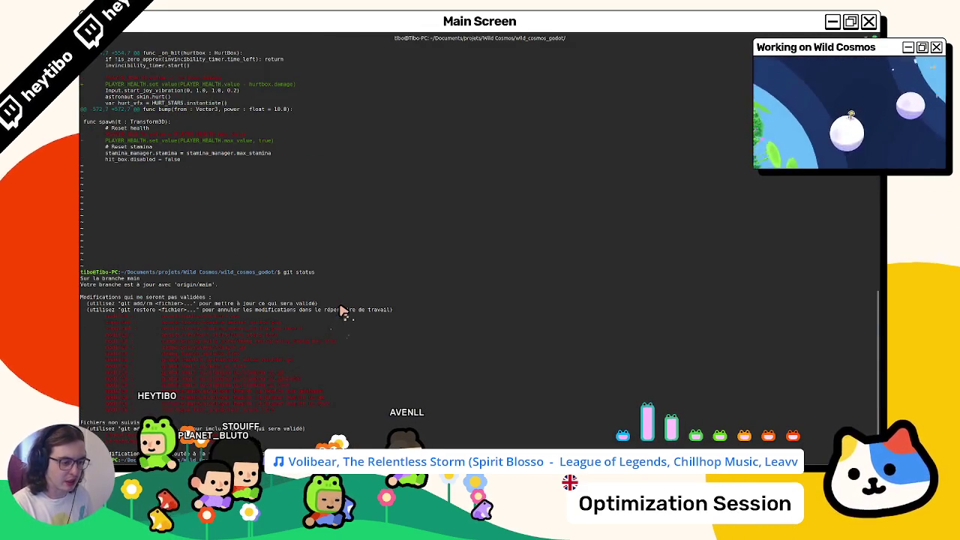
pyautogui.hotkey('ctrl', 'l')
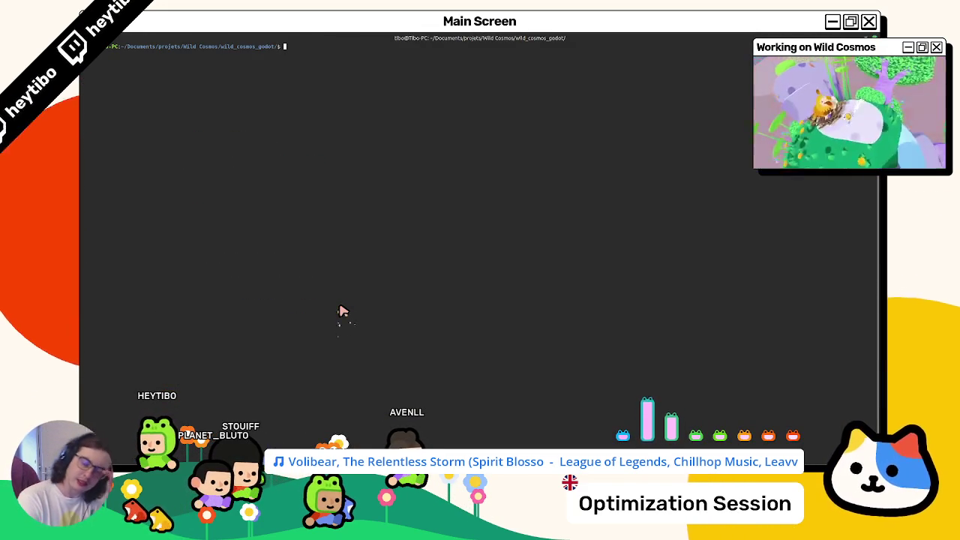